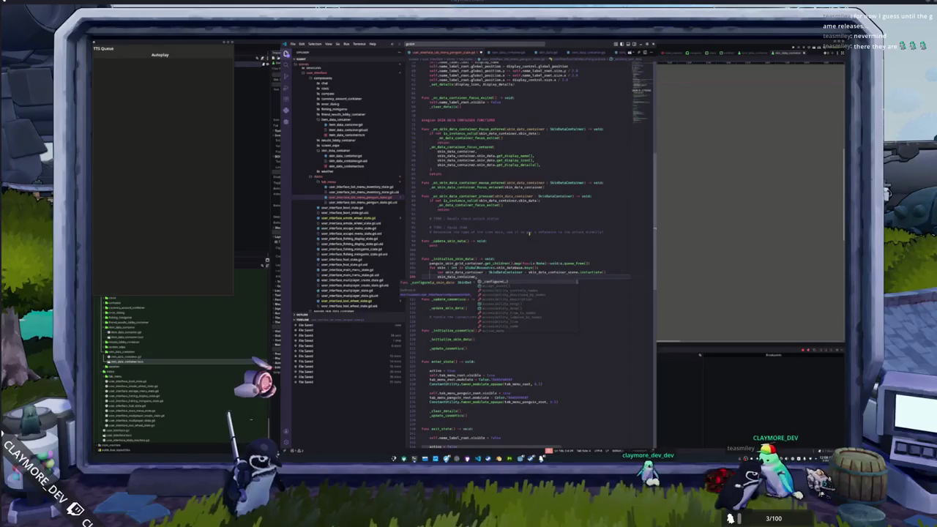
# Replace the unfinished _configure(skin call with 'skin_data = Global' on the loop line, then Alt+Tab
pyautogui.write('skin')
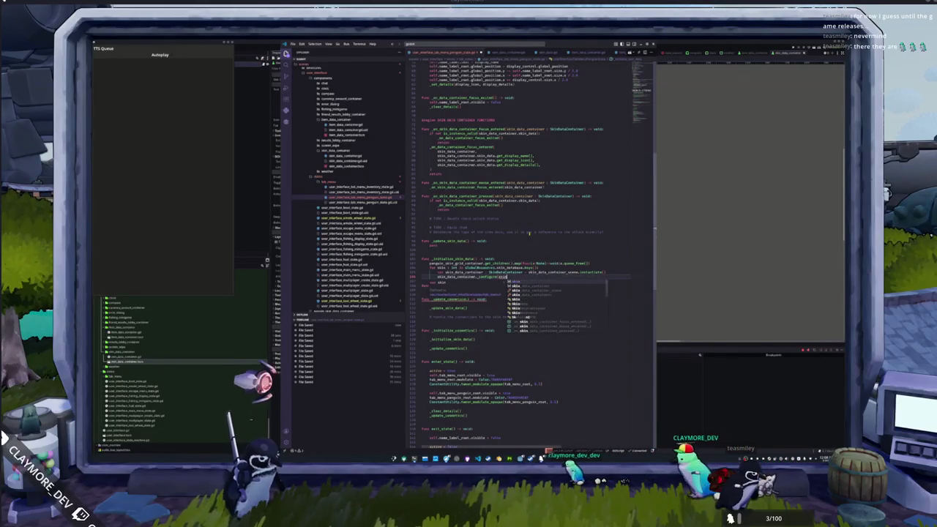
pyautogui.press('Escape')
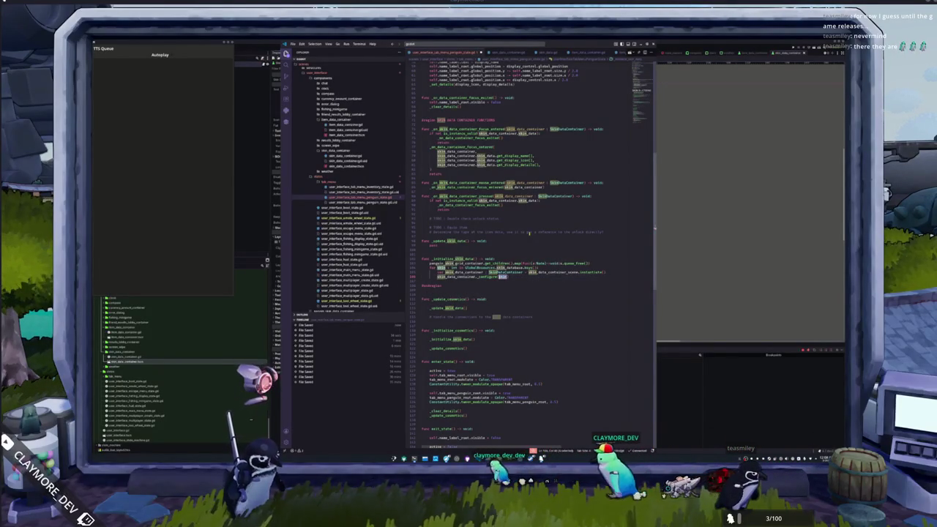
pyautogui.press('BackSpace')
pyautogui.press('BackSpace')
pyautogui.press('BackSpace')
pyautogui.write('skin_data = ')
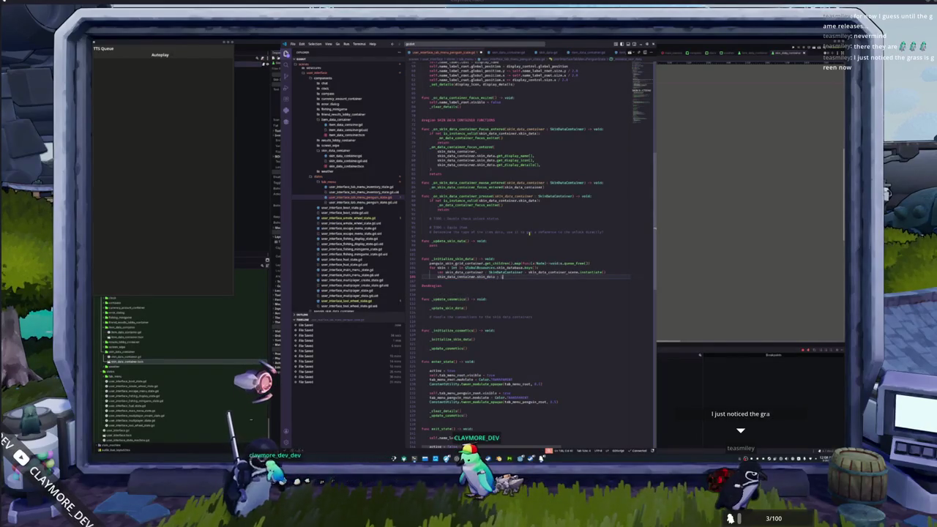
pyautogui.write('Global')
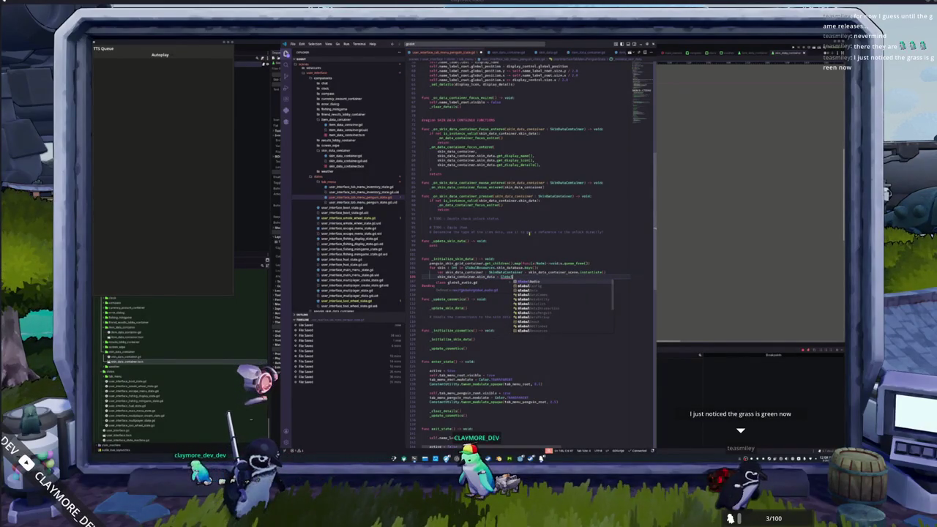
pyautogui.hotkey('alt', 'Tab')
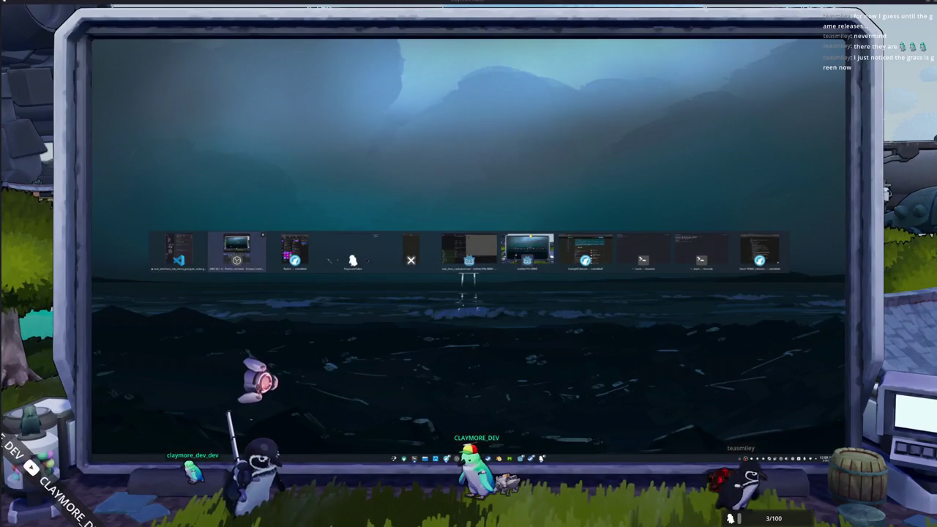
# Cycle the window switcher to another window and back to the code editor
pyautogui.press('Tab')
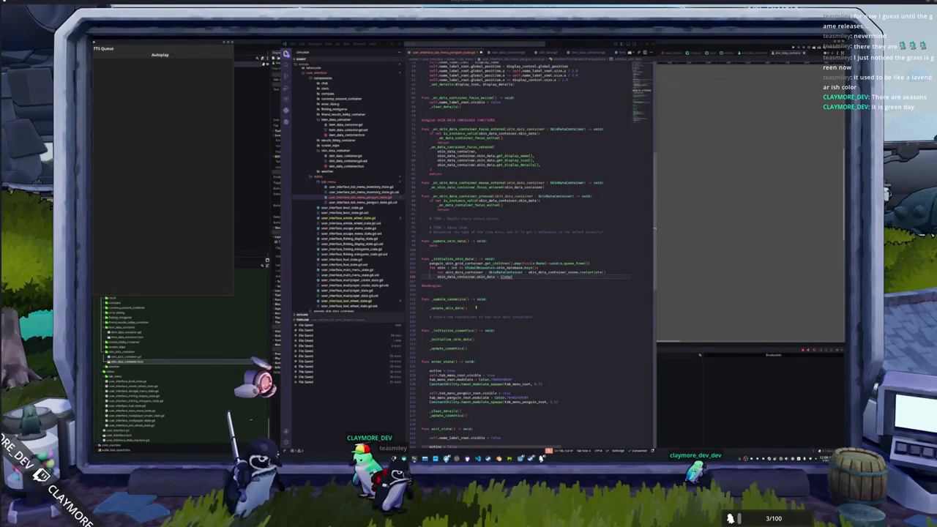
# Complete the loop line as skin_data = GlobalResources.skin_database[skin] and switch to skin_data_container.gd
pyautogui.click(523, 277)
pyautogui.hotkey('alt', 'Tab')
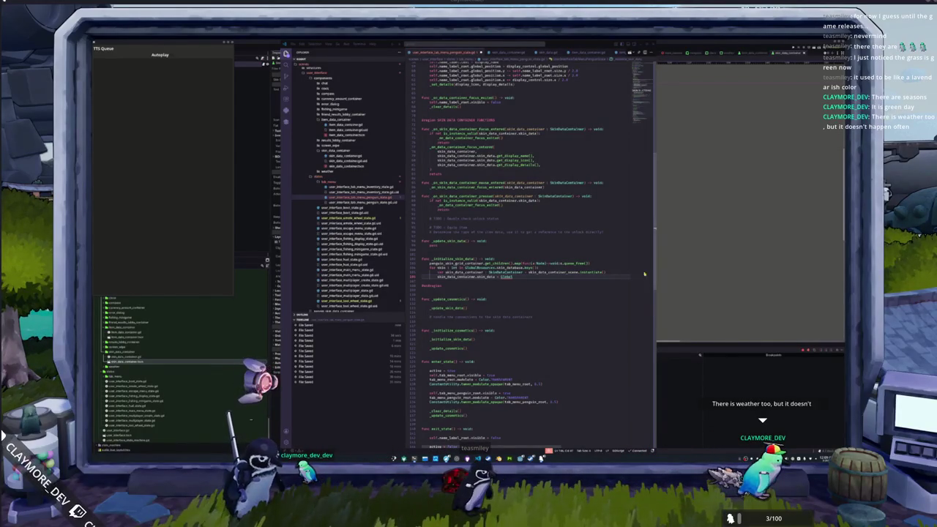
pyautogui.click(512, 277)
pyautogui.write('Resources')
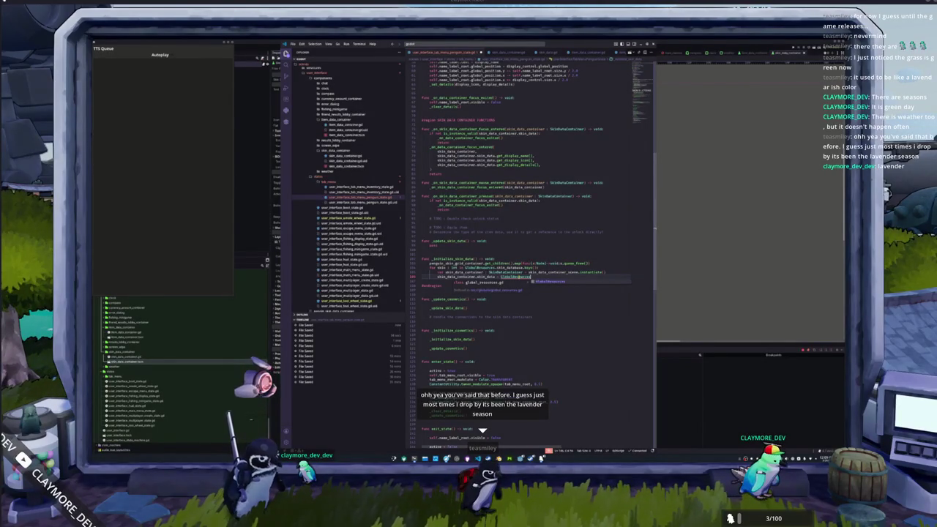
pyautogui.hotkey('alt', 'Tab')
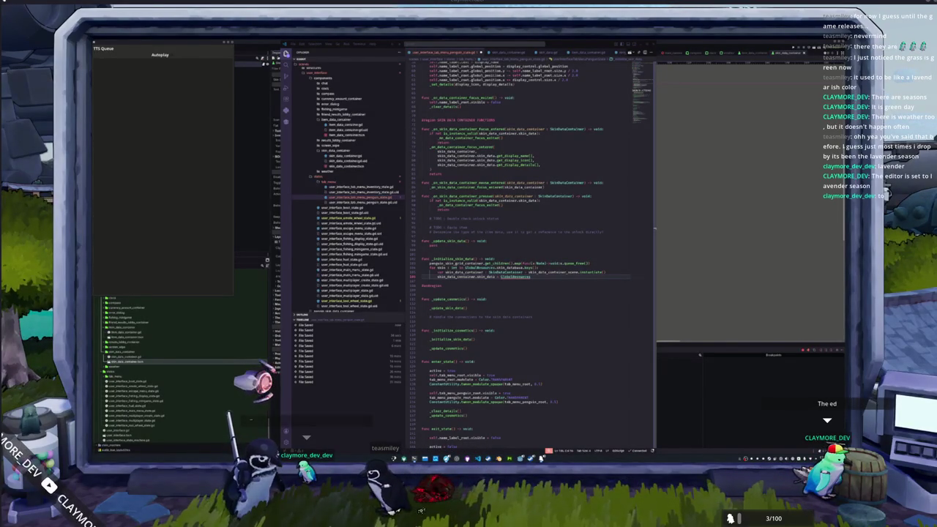
pyautogui.click(728, 190)
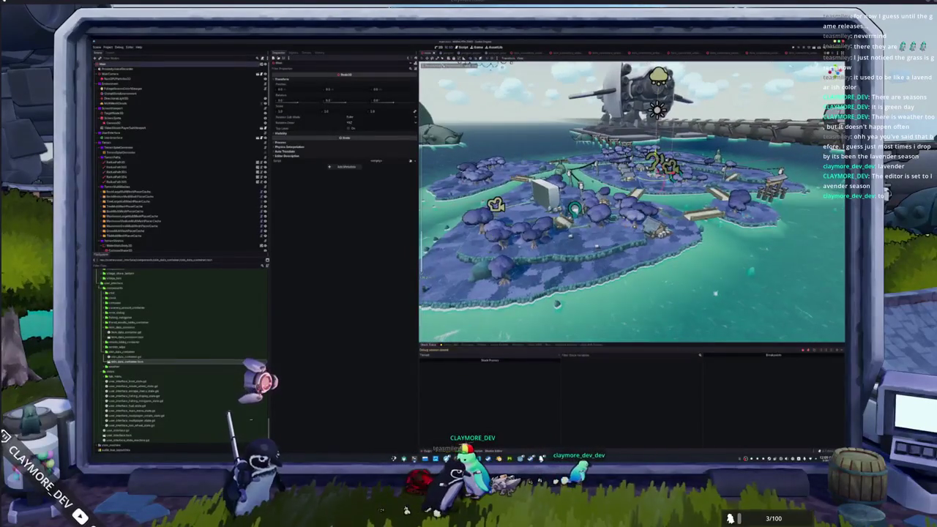
pyautogui.hotkey('alt', 'Tab')
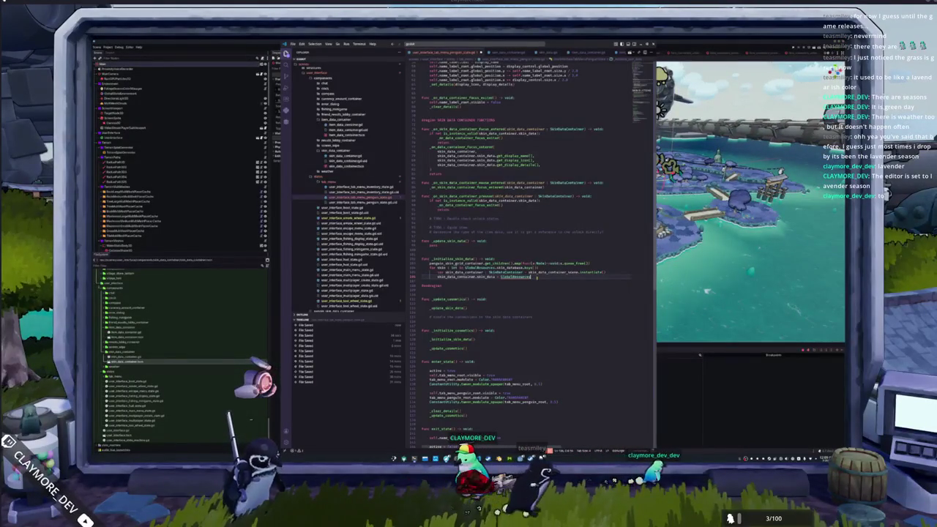
pyautogui.write('.skin_database[')
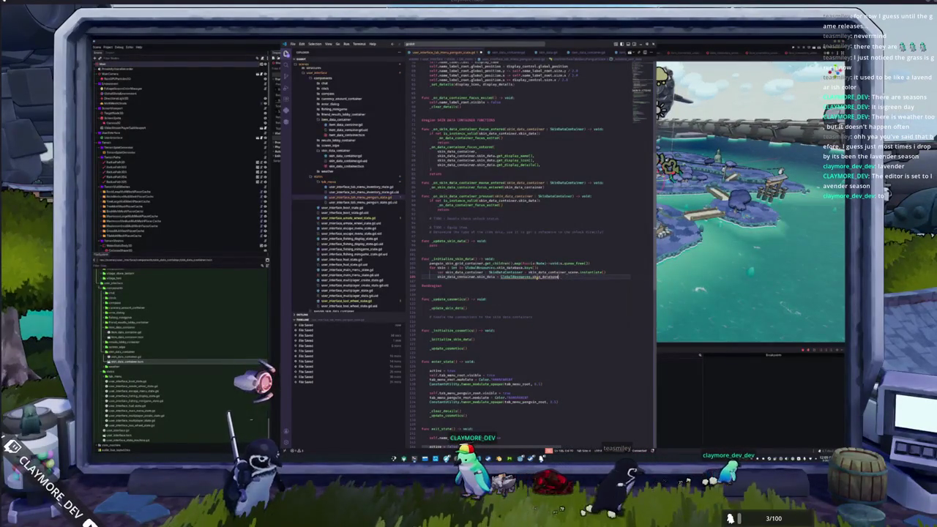
pyautogui.write('skin')
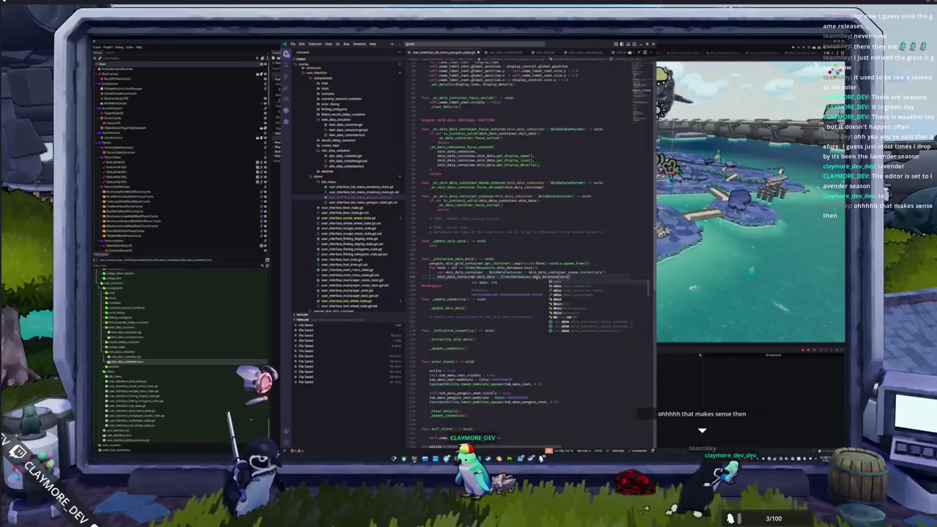
pyautogui.press('Return')
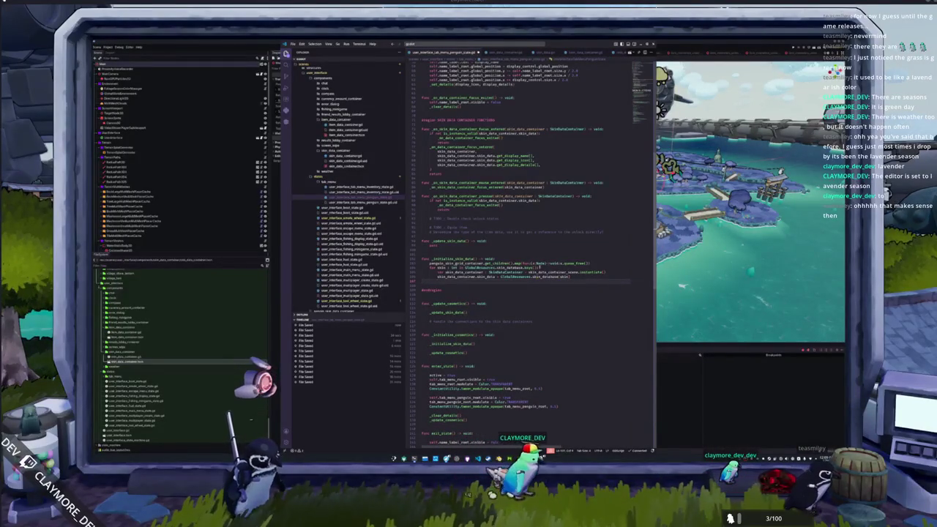
pyautogui.hotkey('ctrl', 'pagedown')
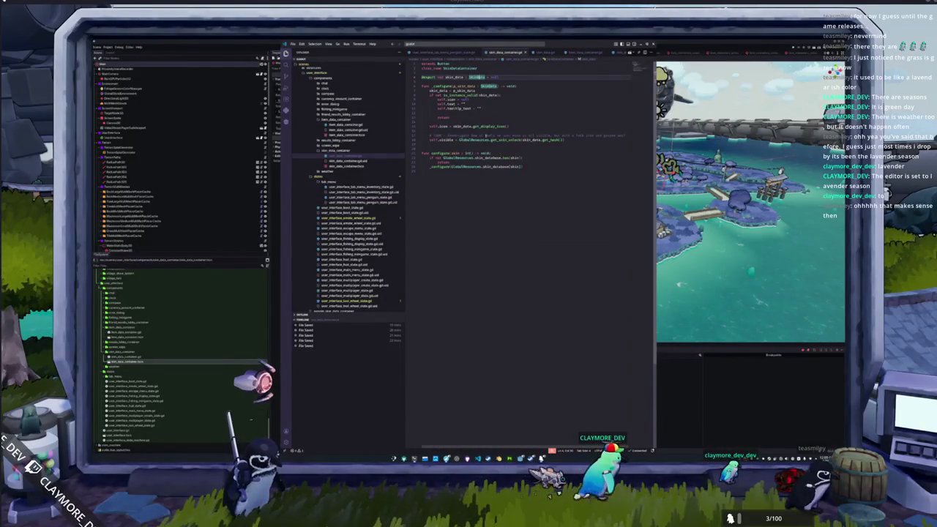
# Drop configure's skin_id parameter and has() check, passing skin_data instead of the database lookup
pyautogui.click(460, 154)
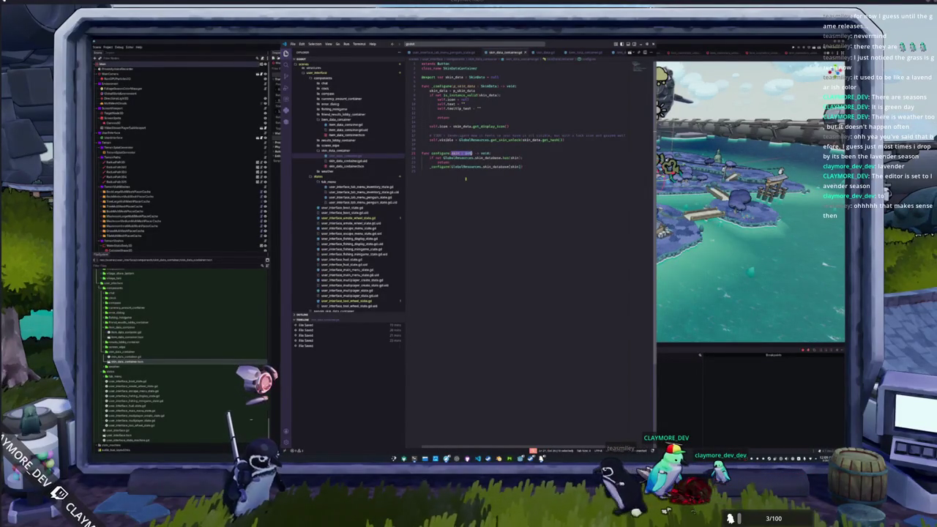
pyautogui.press('BackSpace')
pyautogui.press('Down')
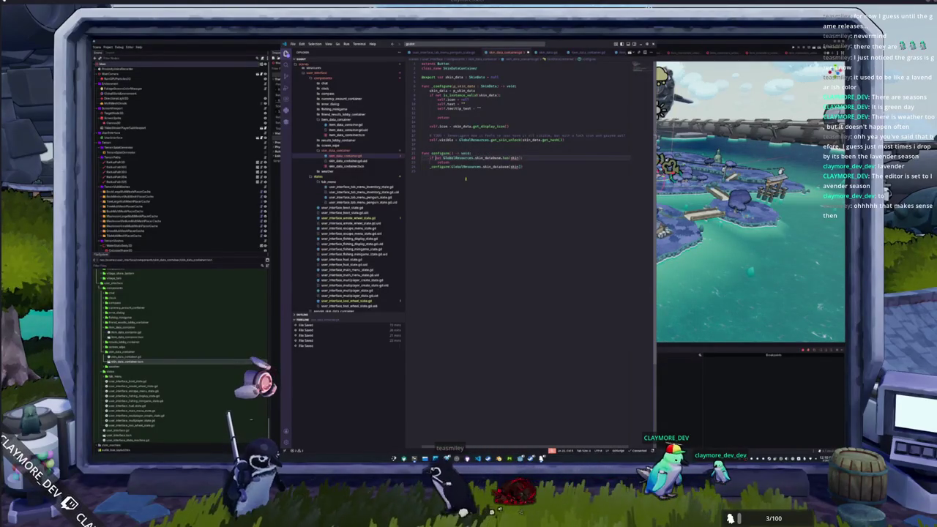
pyautogui.hotkey('shift', 'Down')
pyautogui.hotkey('shift', 'Down')
pyautogui.hotkey('shift', 'Down')
pyautogui.press('BackSpace')
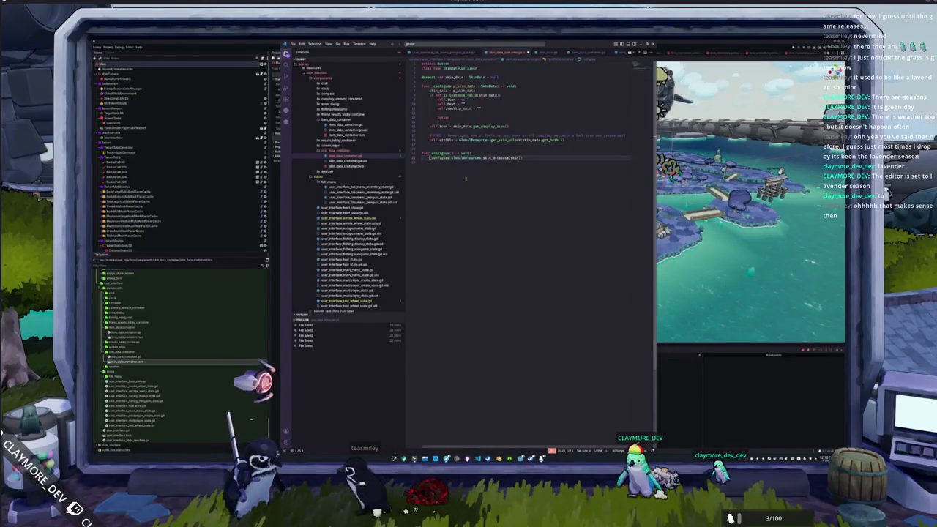
pyautogui.hotkey('shift', 'alt', 'Right')
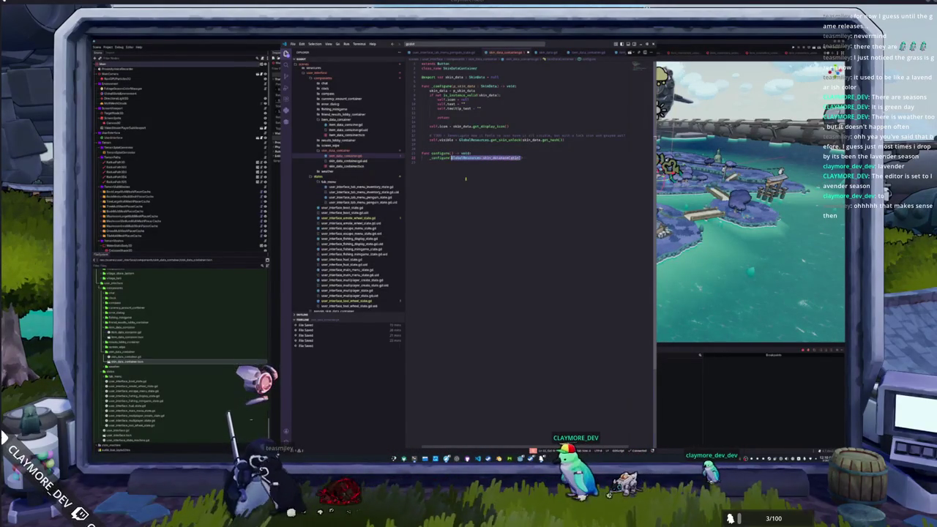
pyautogui.write('skin_data')
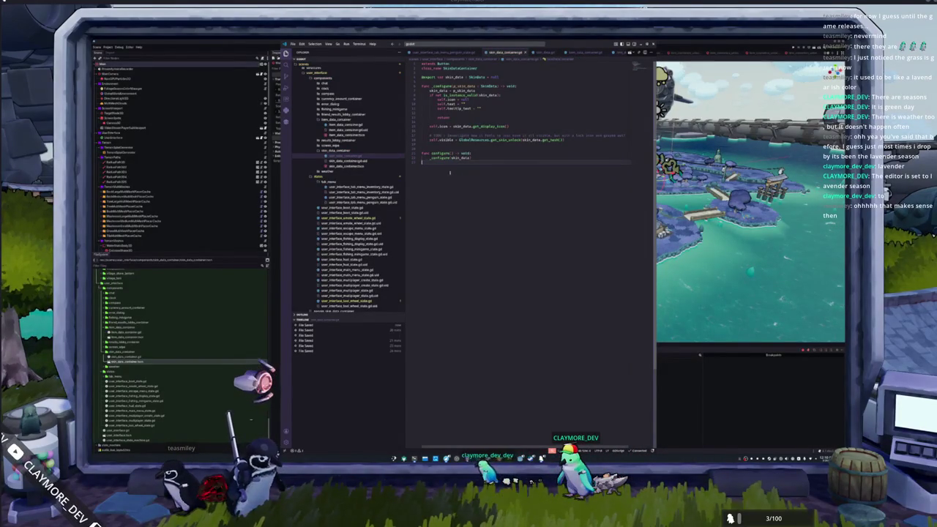
# Rename configure to a parameterless update() calling _configure(skin_data), then return to the penguin script
pyautogui.doubleClick(440, 153)
pyautogui.write('_configureupdate')
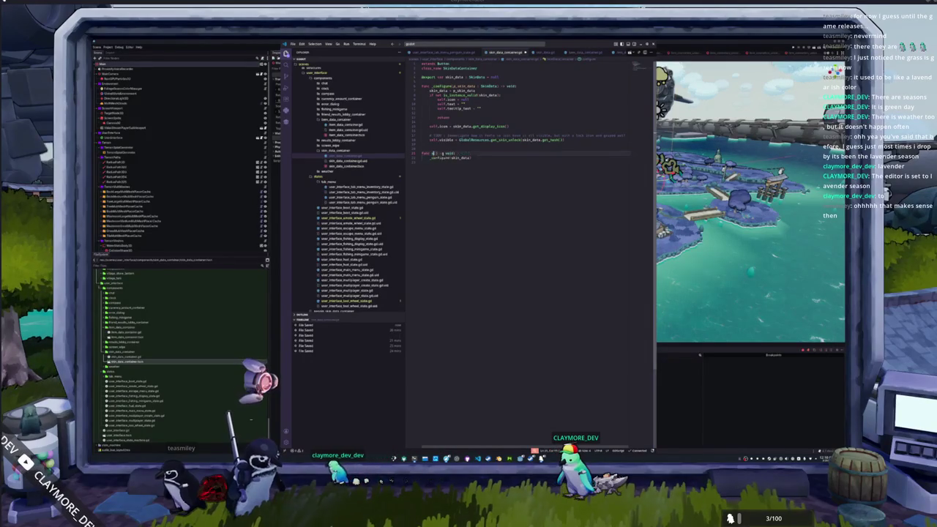
pyautogui.press('Up')
pyautogui.press('Up')
pyautogui.press('Up')
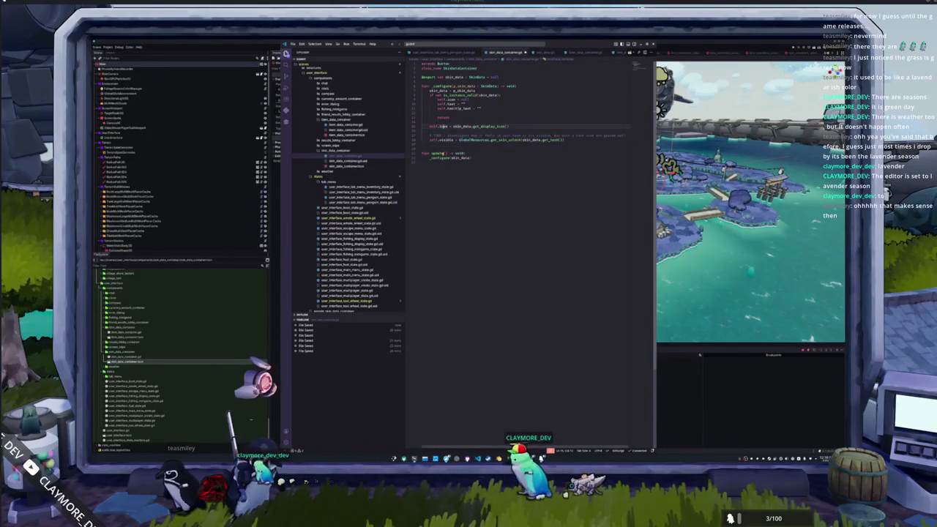
pyautogui.press('Up')
pyautogui.press('Up')
pyautogui.press('Up')
pyautogui.press('Down')
pyautogui.press('Down')
pyautogui.press('Down')
pyautogui.press('Down')
pyautogui.press('Down')
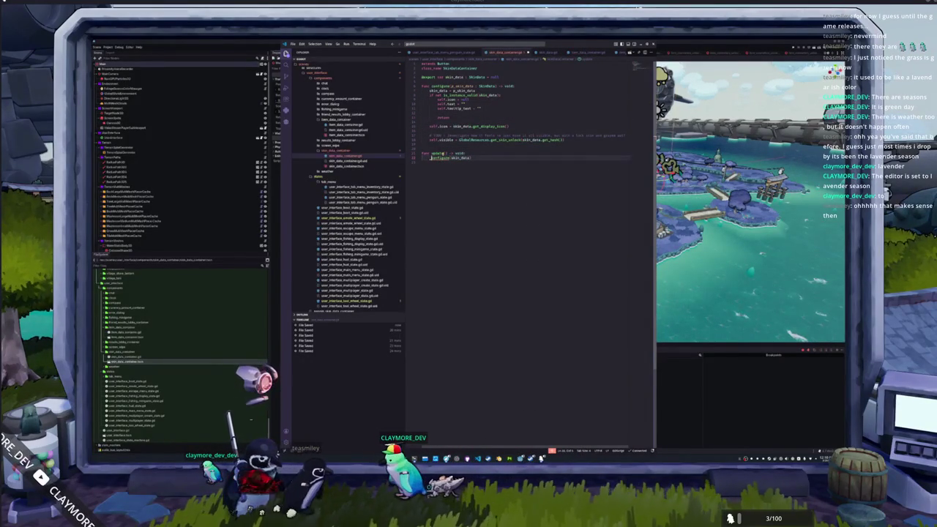
pyautogui.press('BackSpace')
pyautogui.press('BackSpace')
pyautogui.press('BackSpace')
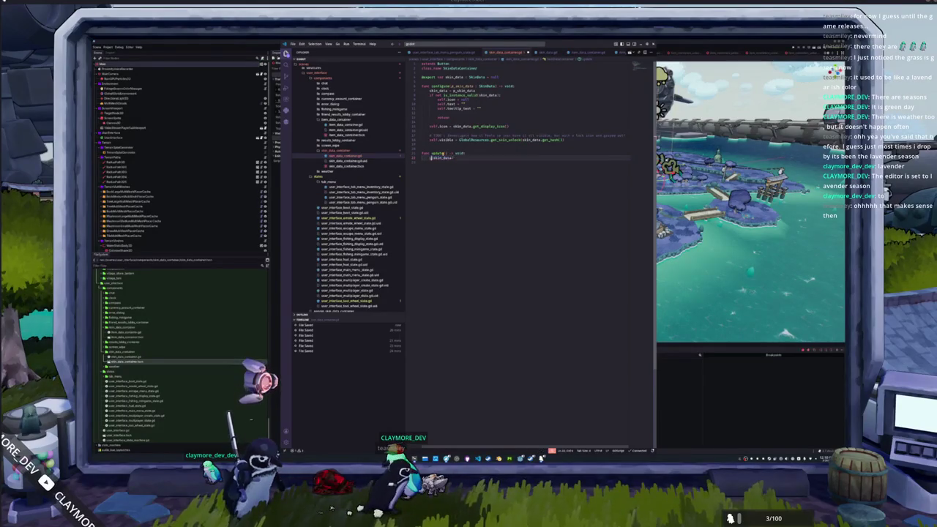
pyautogui.write('conf')
pyautogui.write('configure(')
pyautogui.press('Return')
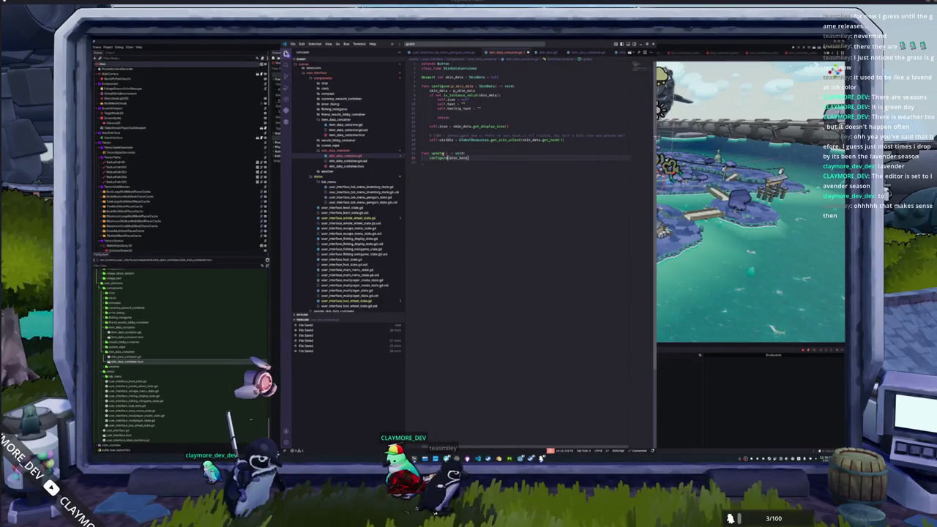
pyautogui.press('Return')
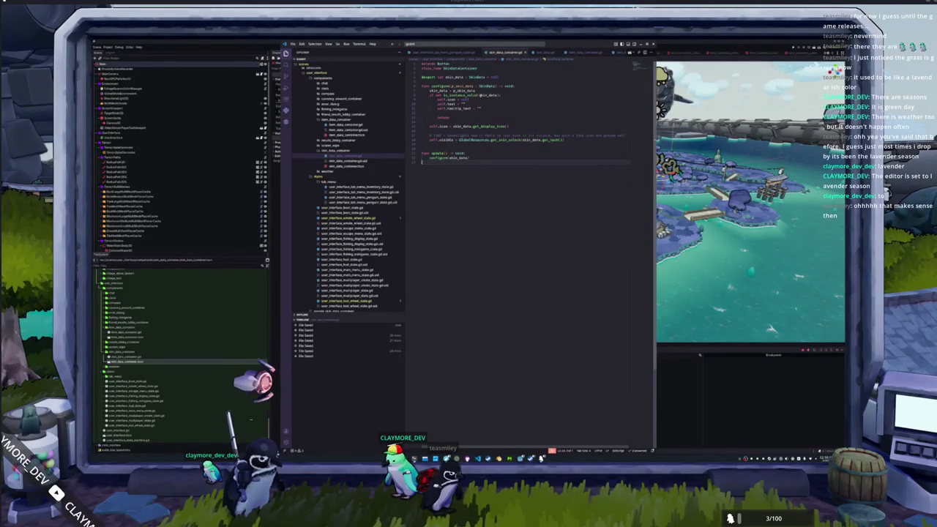
pyautogui.hotkey('ctrl', 'pageup')
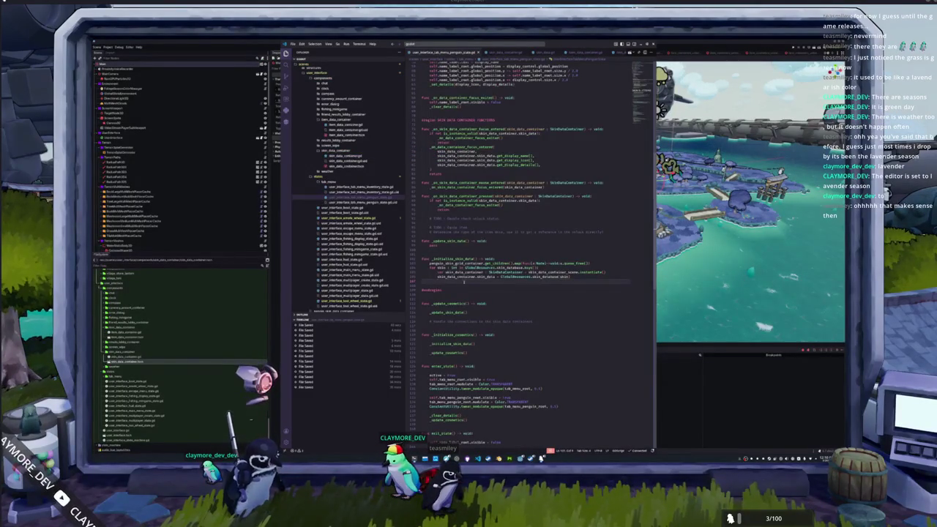
# Pass GlobalResources.skin_database[skin] directly into the container call and delete the separate assignment line
pyautogui.doubleClick(469, 282)
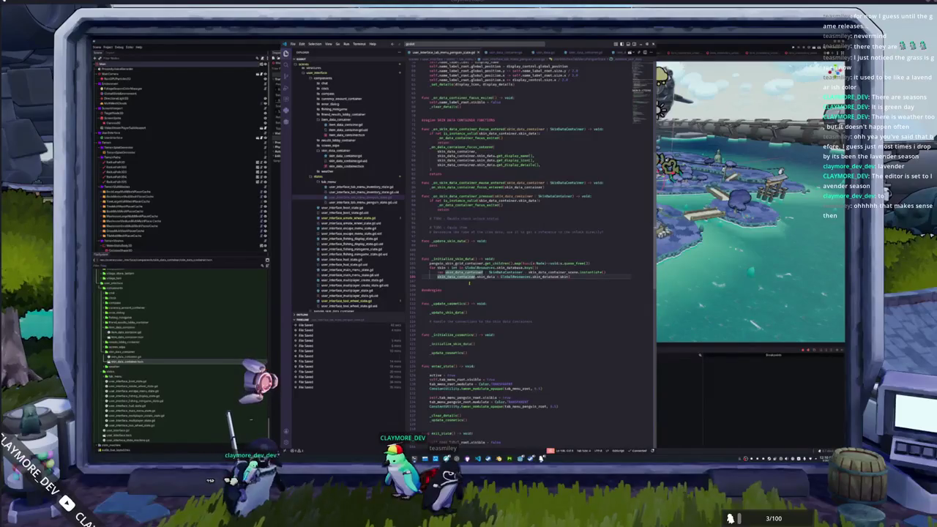
pyautogui.press('Return')
pyautogui.write('skin_data_container.upd')
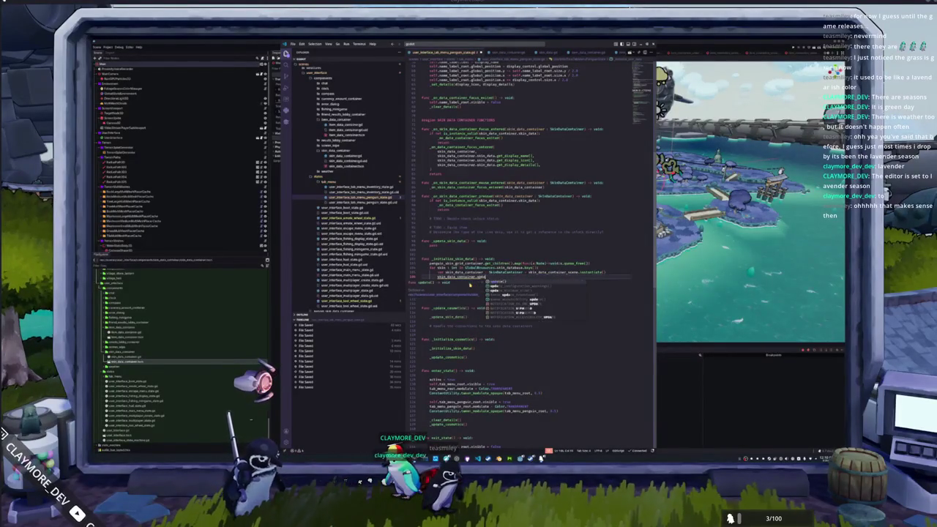
pyautogui.press('Tab')
pyautogui.write('(GlobalResources.skin_data')
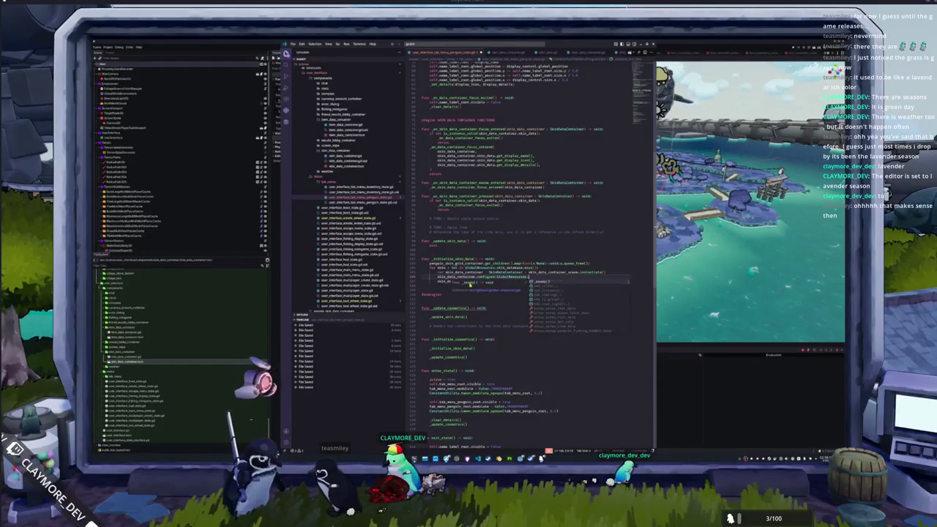
pyautogui.write('base[skin]')
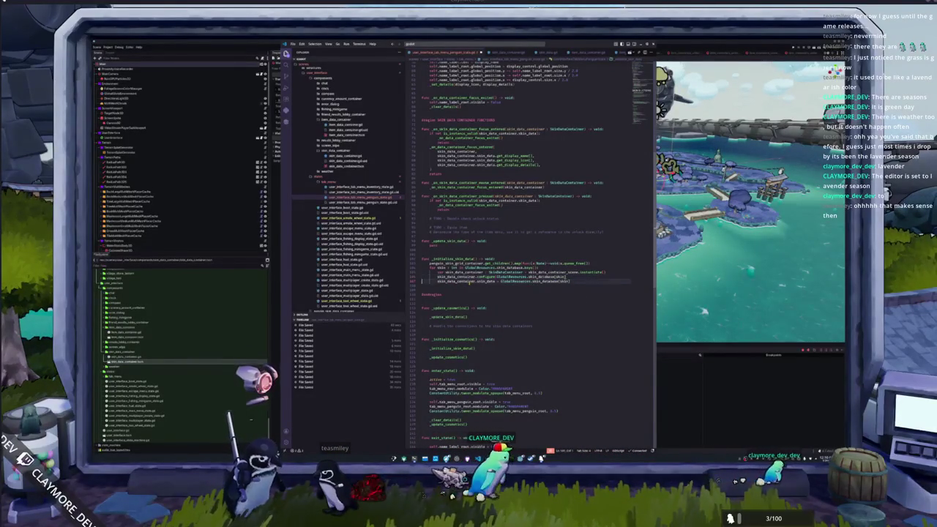
pyautogui.tripleClick(470, 281)
pyautogui.press('BackSpace')
pyautogui.write(')')
pyautogui.click(469, 283)
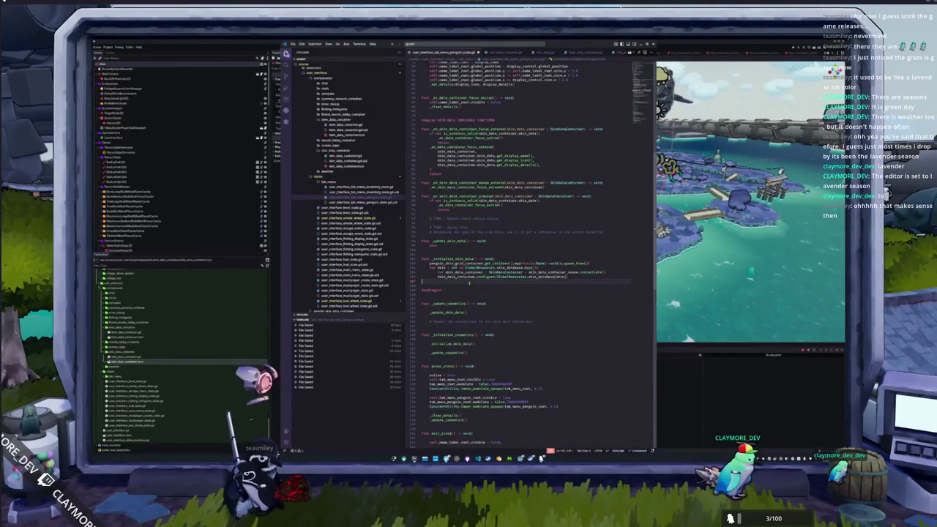
# Replace pass in _update_skin_data with a penguin_skin_grid reference
pyautogui.press('Up')
pyautogui.press('Up')
pyautogui.press('Up')
pyautogui.press('BackSpace')
pyautogui.press('BackSpace')
pyautogui.press('BackSpace')
pyautogui.write('penguin_skin_grid_container')
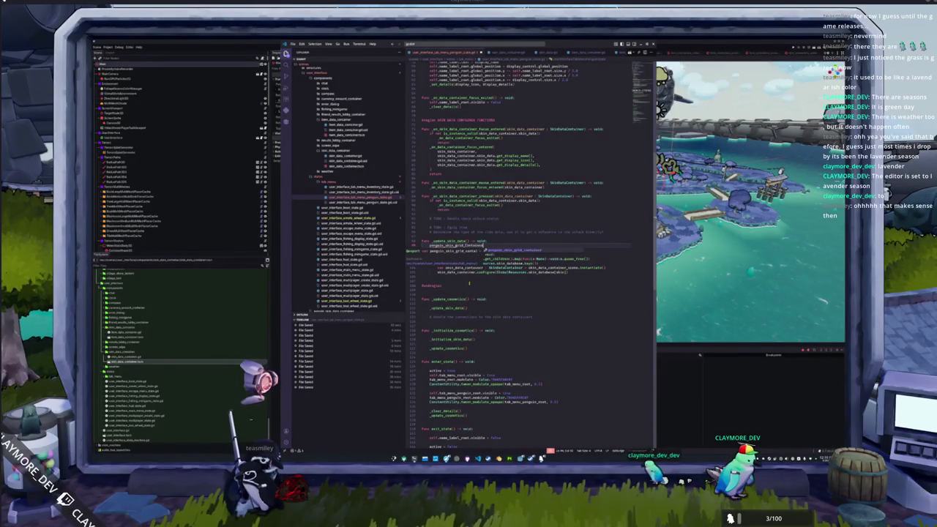
# Map penguin_skin_grid_container.get_children() through a lambda taking a Node and returning void
pyautogui.press('Return')
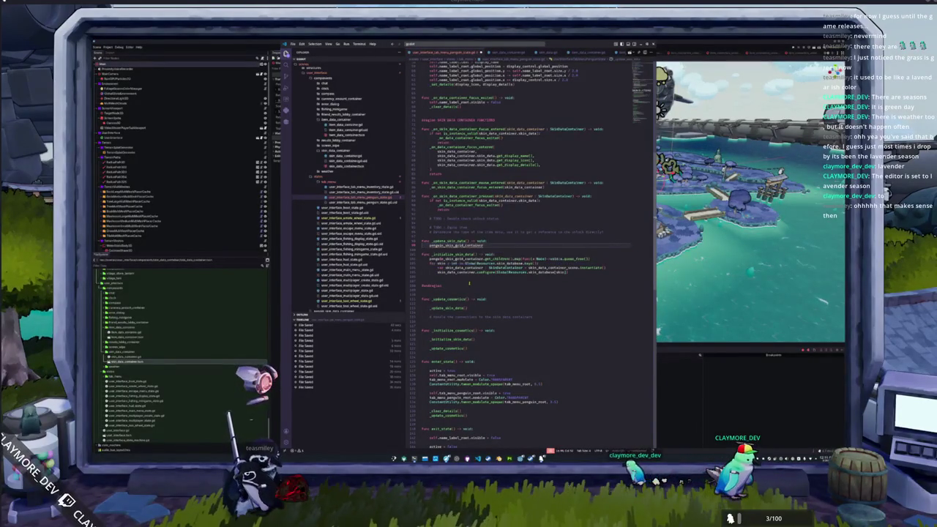
pyautogui.write('.get_children(')
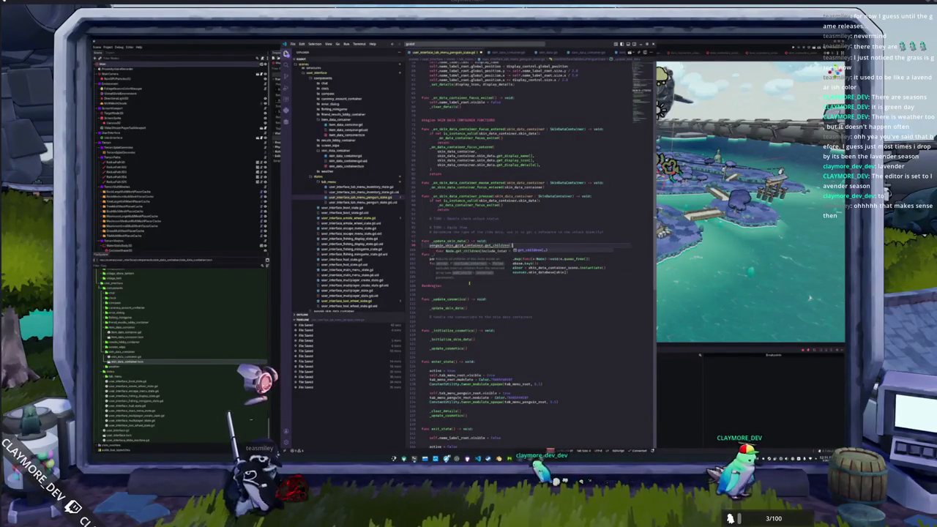
pyautogui.press('Return')
pyautogui.write('.(func(e)')
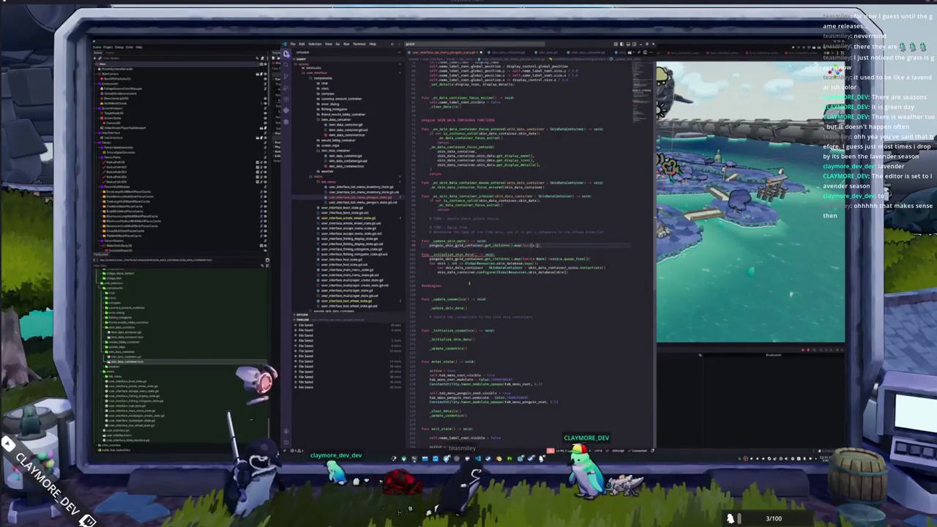
pyautogui.write(': N')
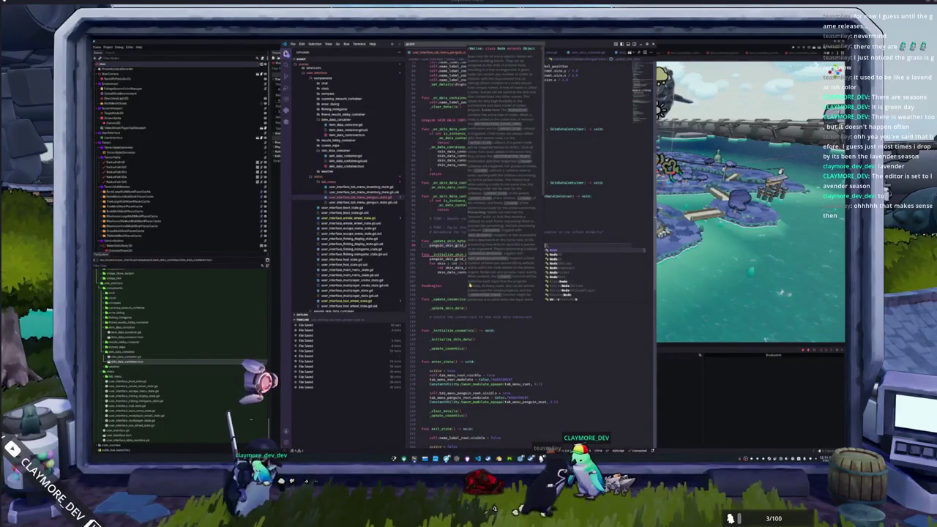
pyautogui.press('Return')
pyautogui.write('> void')
pyautogui.click(541, 245)
pyautogui.press('Return')
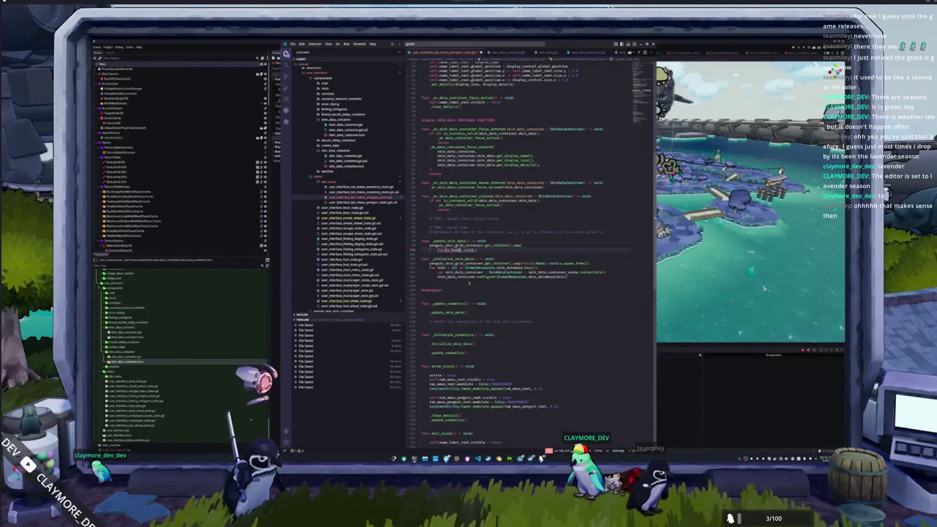
pyautogui.press('Return')
pyautogui.press('Up')
# Write the lambda body casting x as SkinDataContainer and calling update() on it
pyautogui.write('if not is')
pyautogui.press('BackSpace')
pyautogui.press('BackSpace')
pyautogui.press('BackSpace')
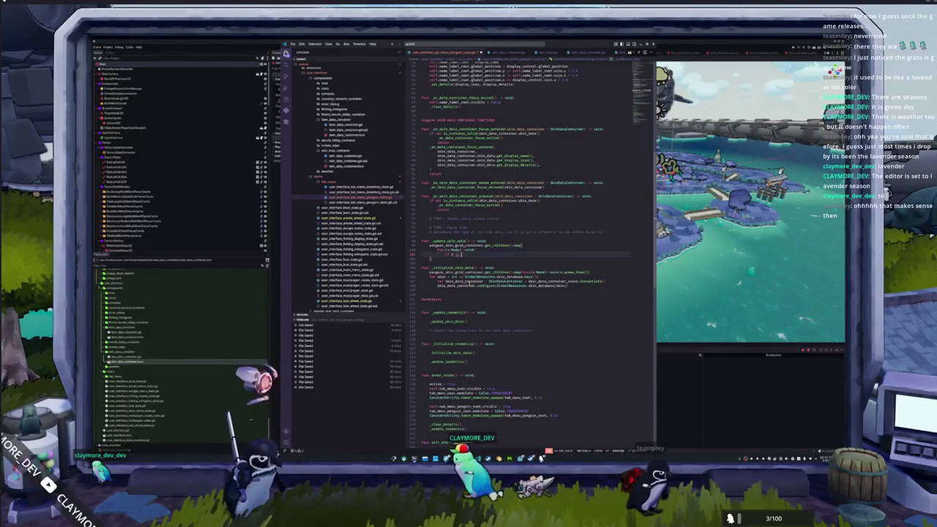
pyautogui.write('is Skin')
pyautogui.press('Return')
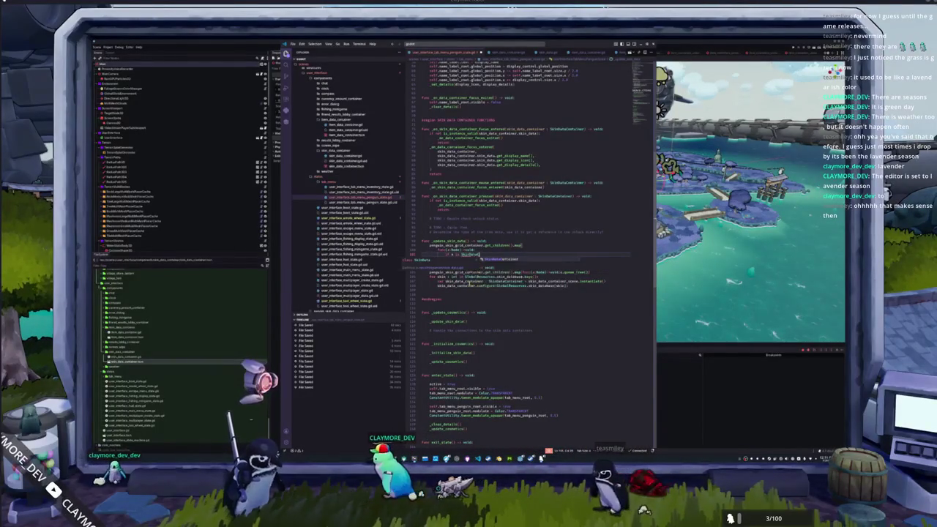
pyautogui.write(': a')
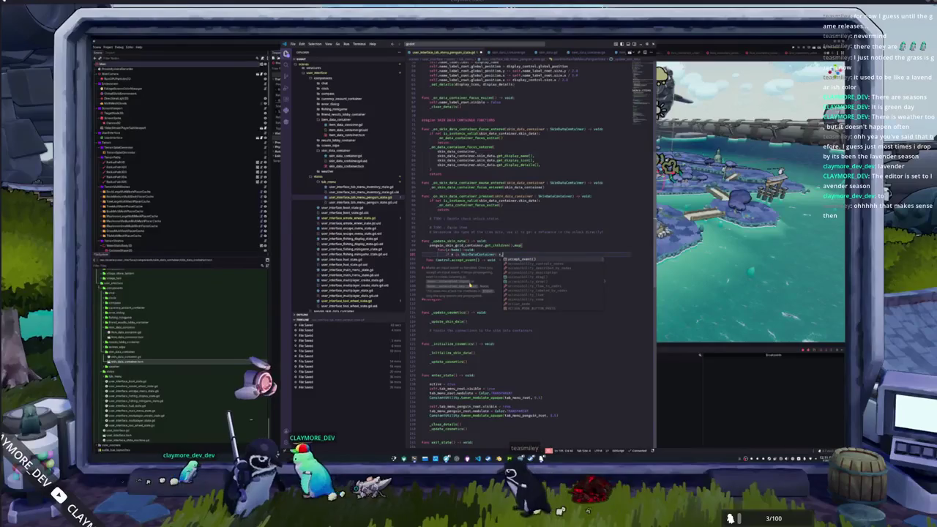
pyautogui.write('i.queue_free()')
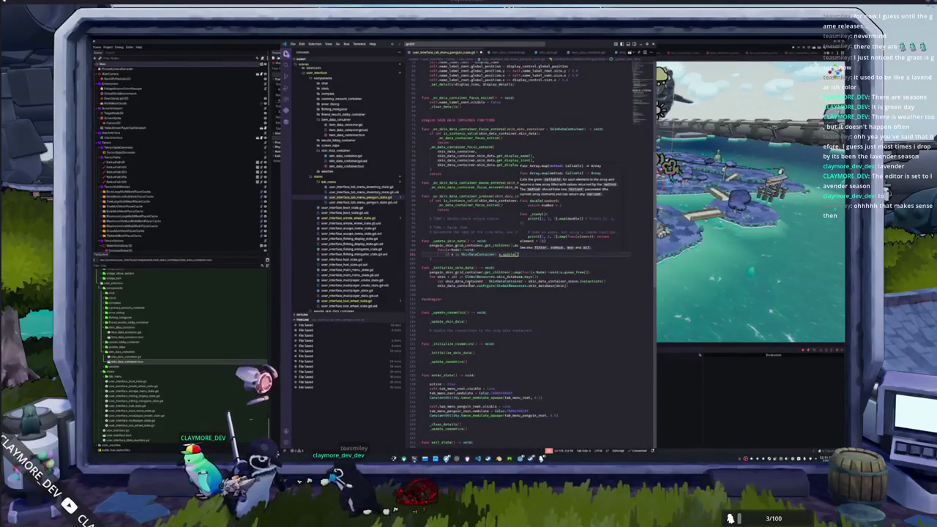
pyautogui.press('Return')
pyautogui.write('is SkinDataContainer')
pyautogui.press('Return')
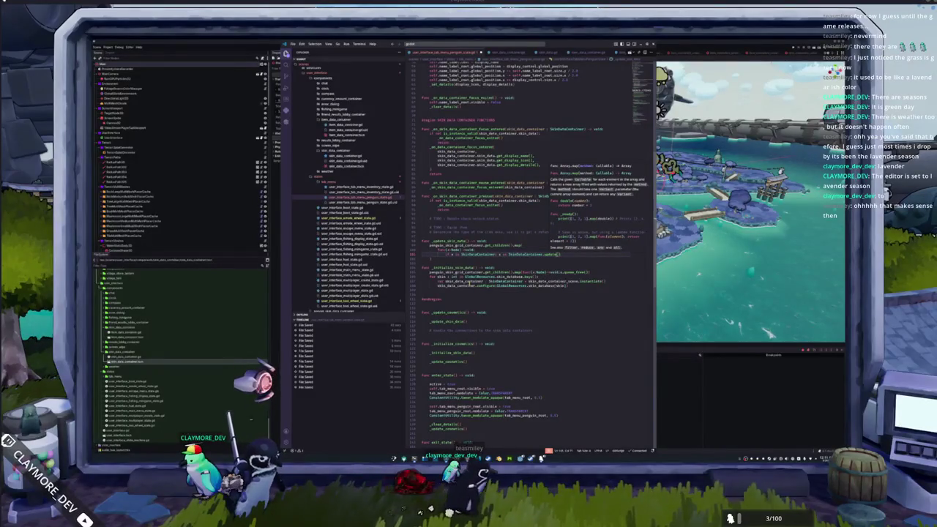
pyautogui.moveTo(480, 285)
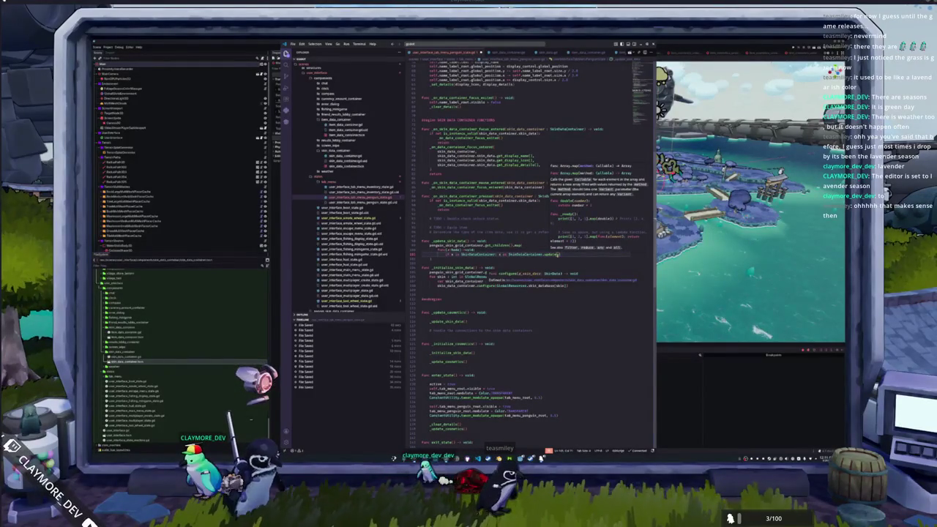
pyautogui.write('(')
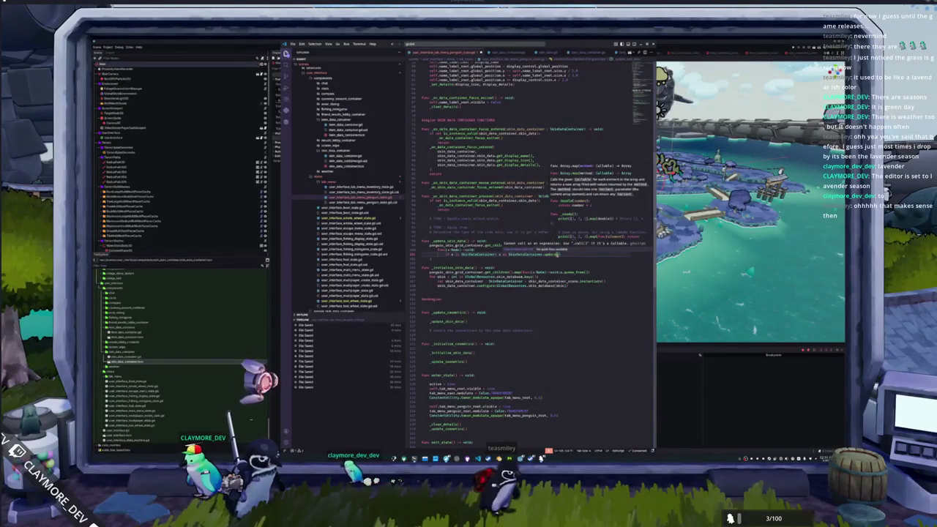
pyautogui.doubleClick(526, 254)
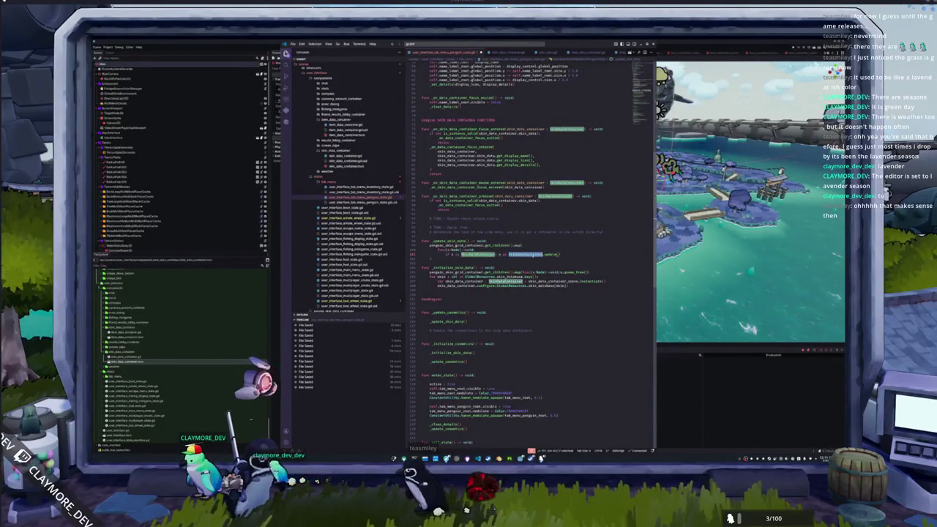
pyautogui.click(542, 254)
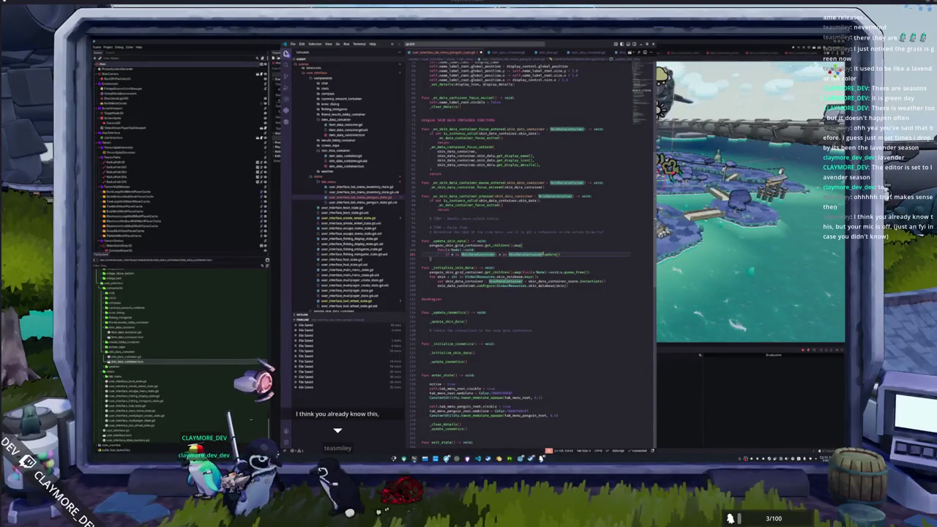
pyautogui.click(544, 254)
pyautogui.write(')')
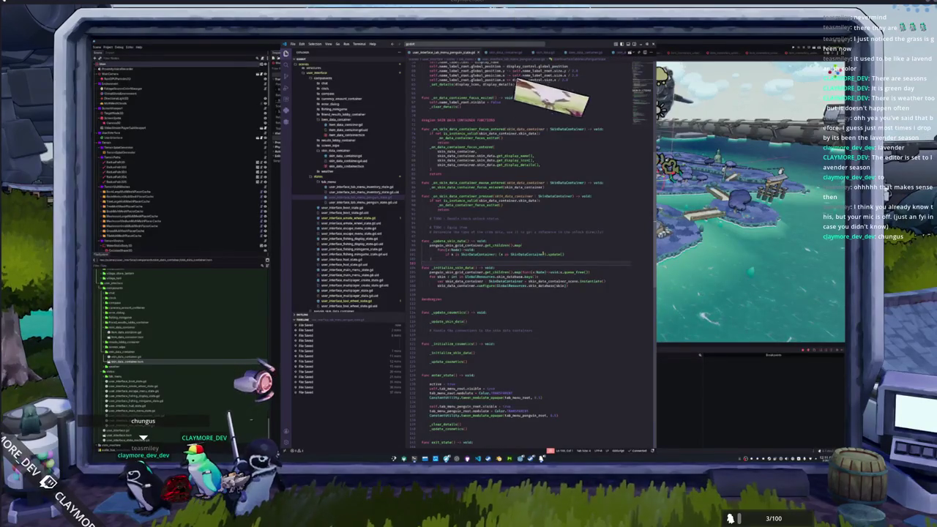
# Delete the stray blank and comment lines around #endregion and _initialize_cosmetics
pyautogui.hotkey('alt', 'Tab')
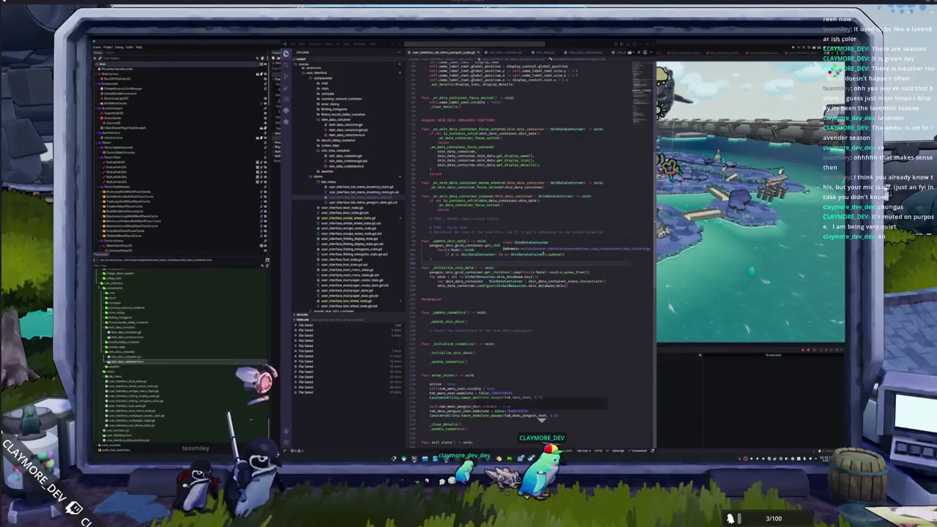
pyautogui.press('alt')
pyautogui.press('Up')
pyautogui.press('Up')
pyautogui.press('Up')
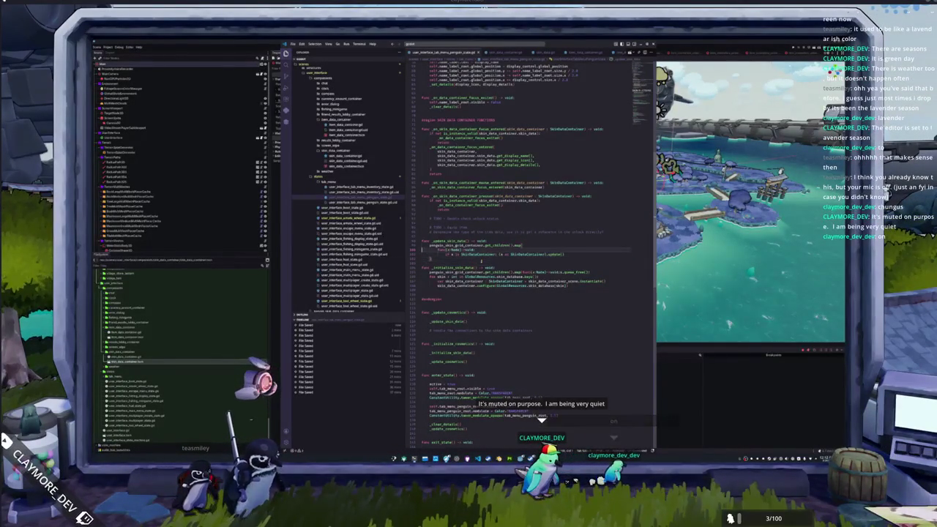
pyautogui.press('Down')
pyautogui.press('Down')
pyautogui.press('Down')
pyautogui.press('BackSpace')
pyautogui.press('Down')
pyautogui.press('Down')
pyautogui.press('Down')
pyautogui.hotkey('shift', 'Down')
pyautogui.hotkey('shift', 'Down')
pyautogui.hotkey('shift', 'Down')
pyautogui.press('BackSpace')
pyautogui.press('Down')
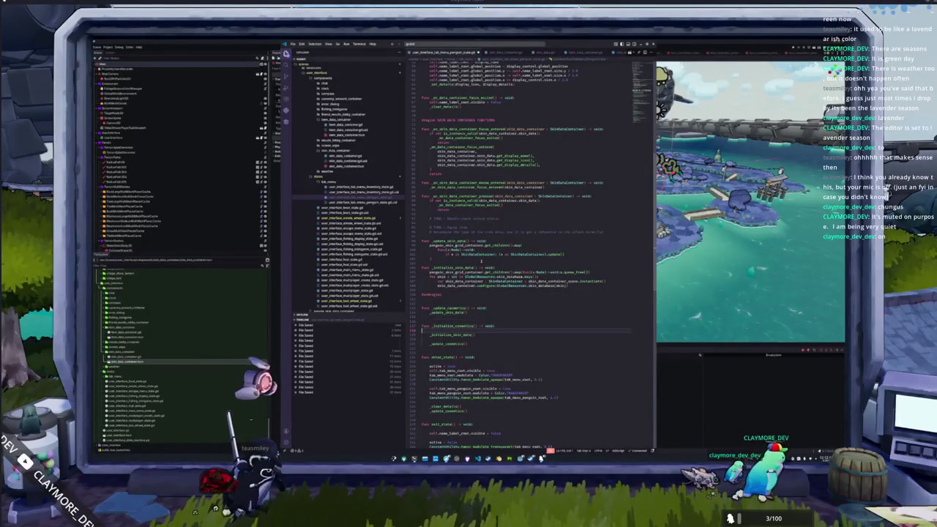
# Remove the leftover blank line and add a cosmetics TODO comment after _update_skin_data()
pyautogui.press('BackSpace')
pyautogui.press('Down')
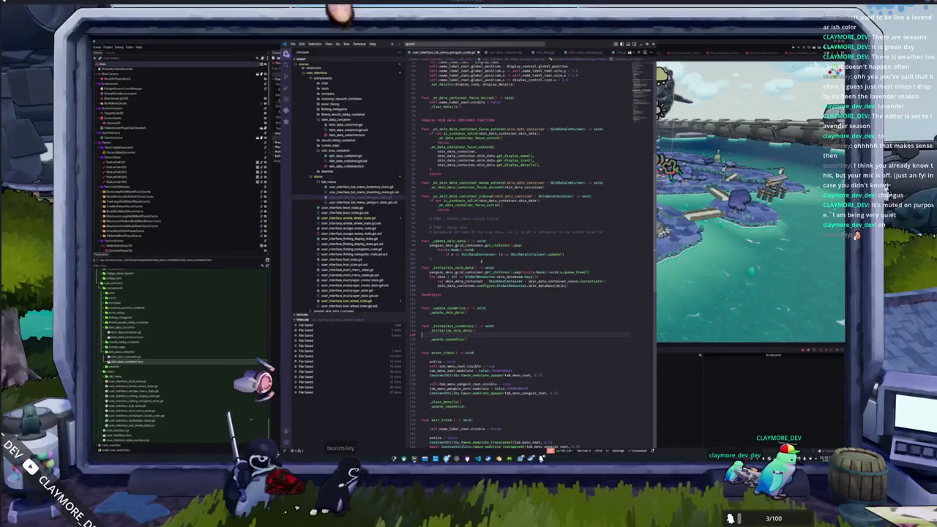
pyautogui.press('Down')
pyautogui.press('Up')
pyautogui.press('Up')
pyautogui.press('Up')
pyautogui.press('Return')
pyautogui.write('# TODO - set the skin')
# Add the matching TODO after _initialize_skin_data() and open a line below the configure call
pyautogui.press('Down')
pyautogui.press('Down')
pyautogui.press('Down')
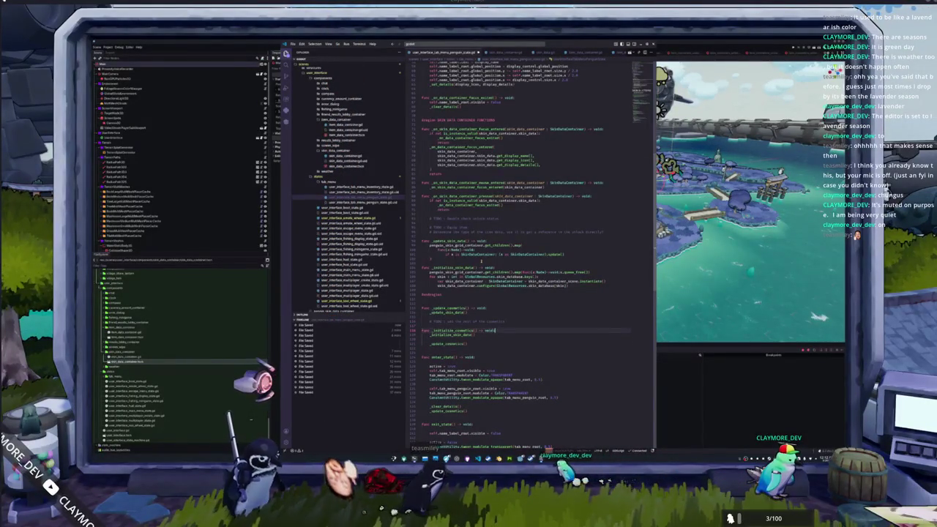
pyautogui.press('Return')
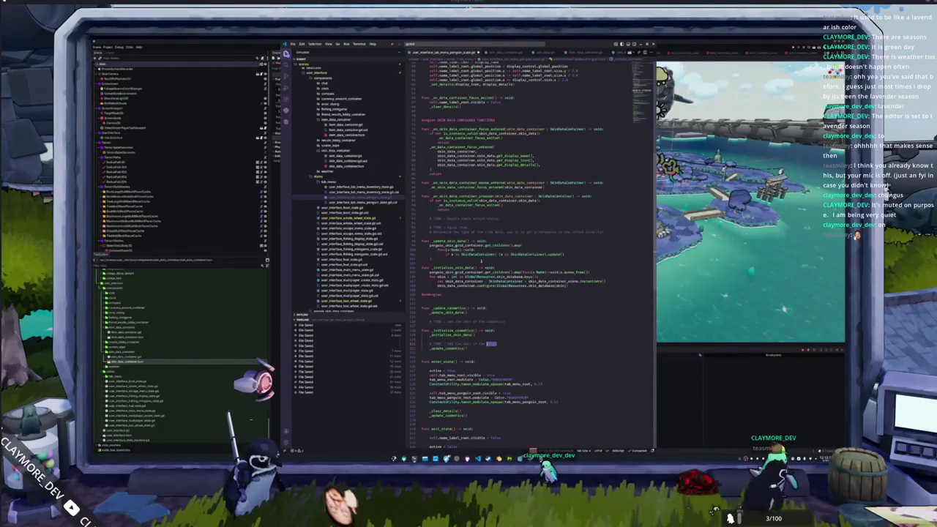
pyautogui.press('Return')
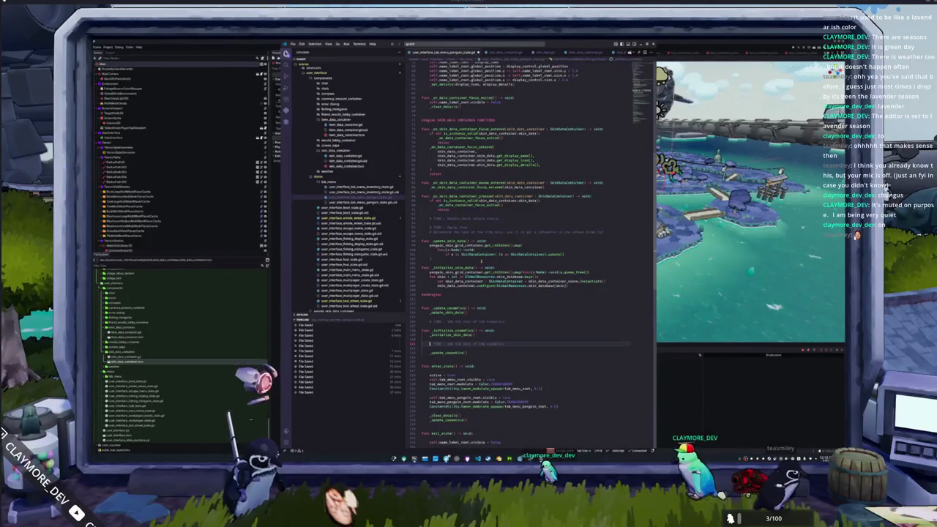
pyautogui.click(421, 291)
pyautogui.press('Return')
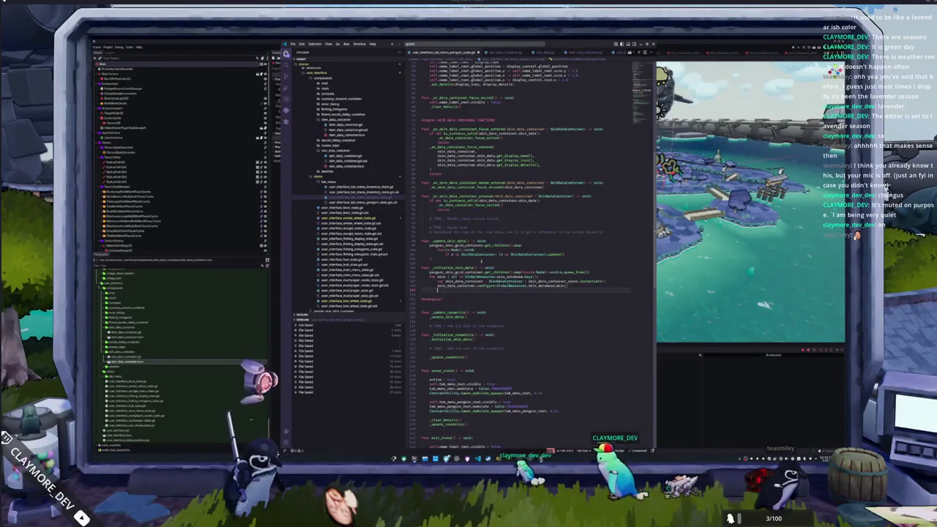
# Connect the container's pressed and focus_entered signals to their handlers with .bind(skin_data_container)
pyautogui.write('skin_data_container')
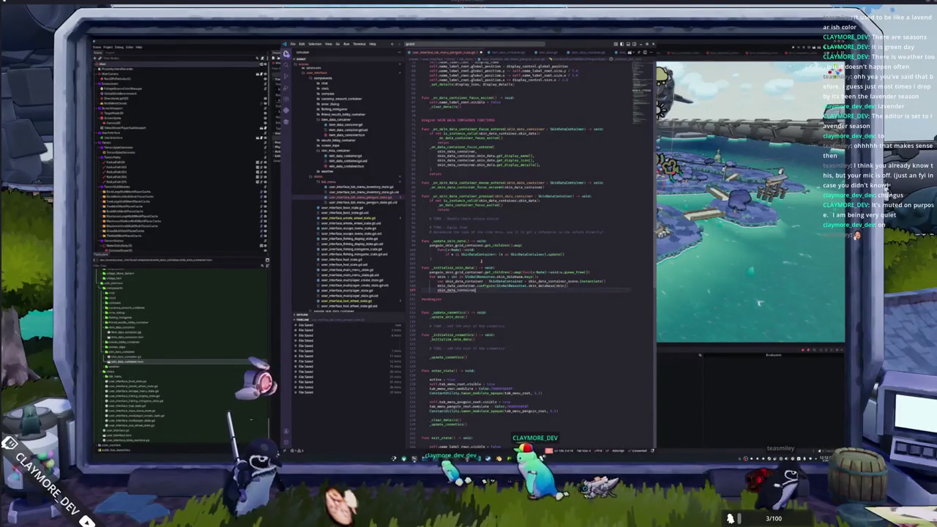
pyautogui.write('.pressed.connect(')
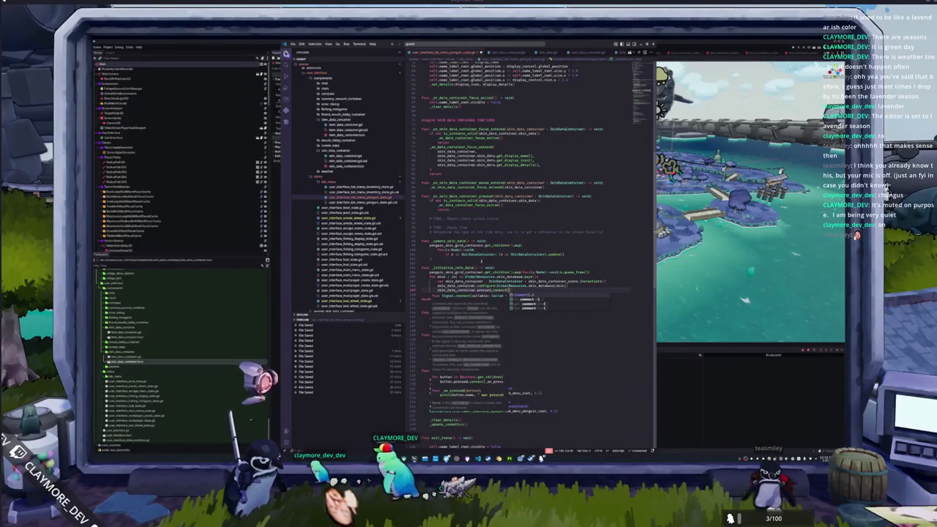
pyautogui.press('Return')
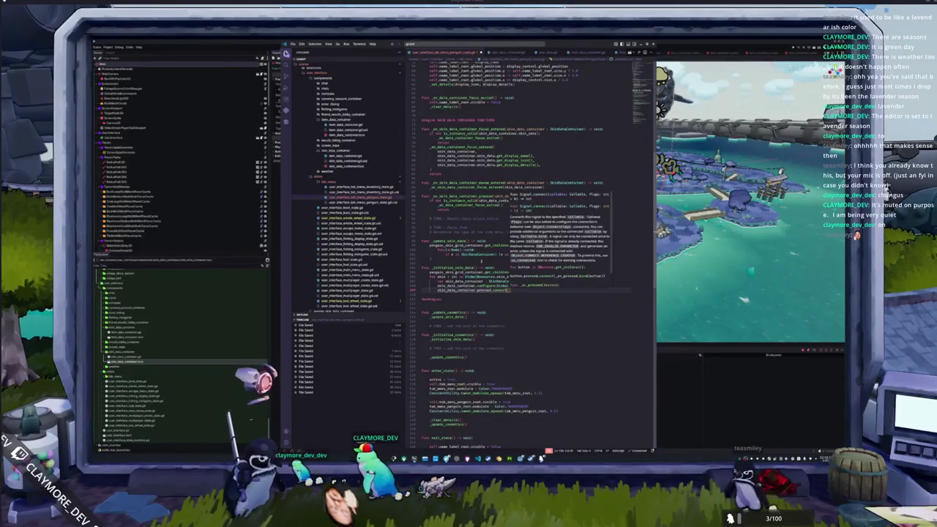
pyautogui.press('Return')
pyautogui.write('_on_skin')
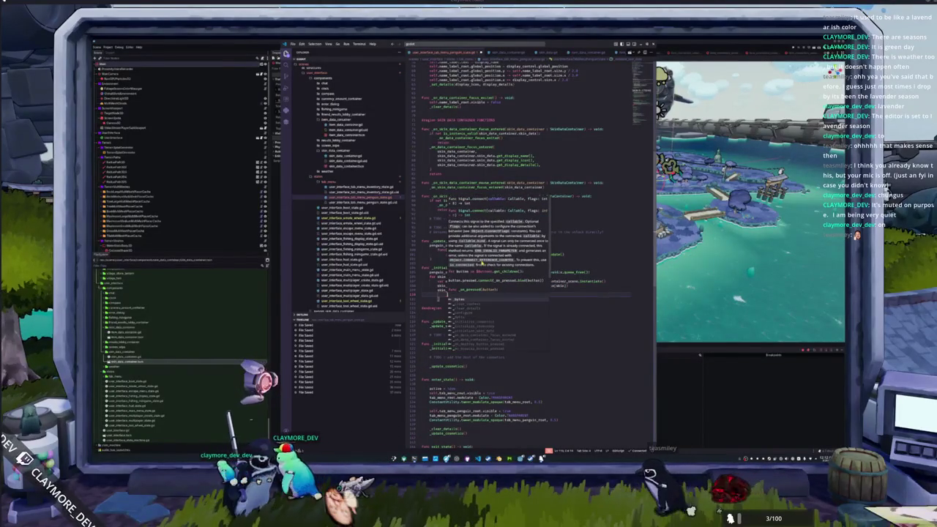
pyautogui.write('_data_container_')
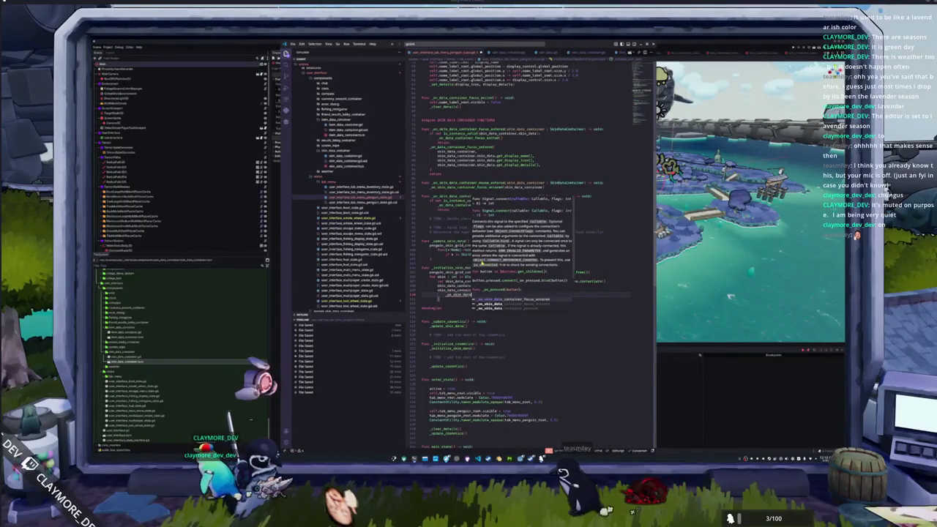
pyautogui.write('pressed')
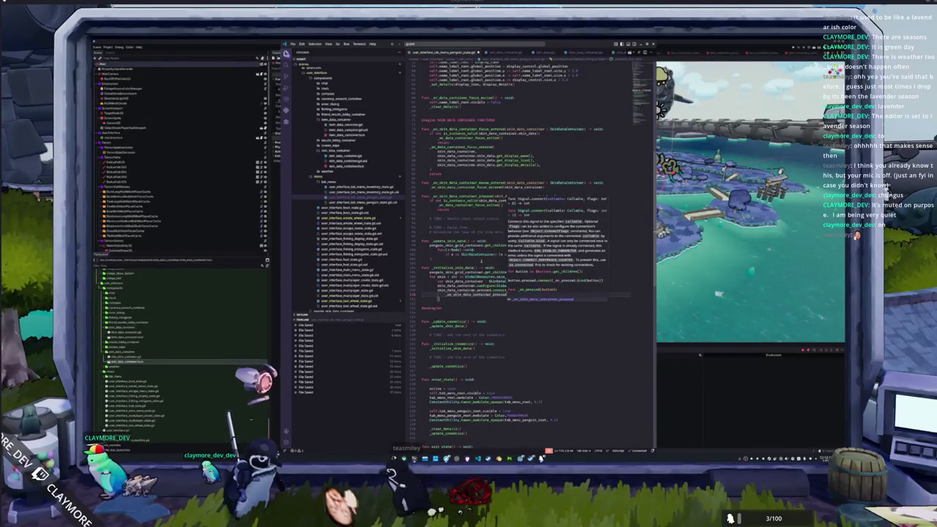
pyautogui.write('.bind(skin_d')
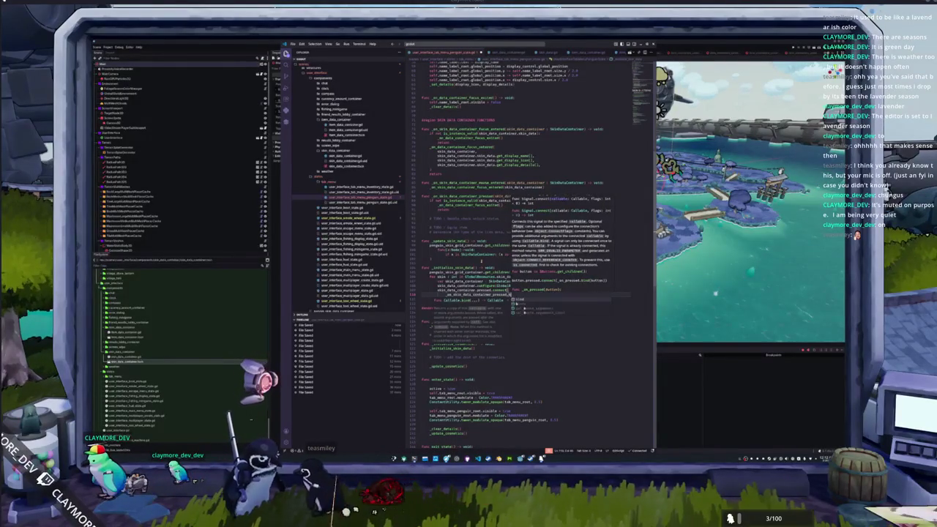
pyautogui.write('ata_container)')
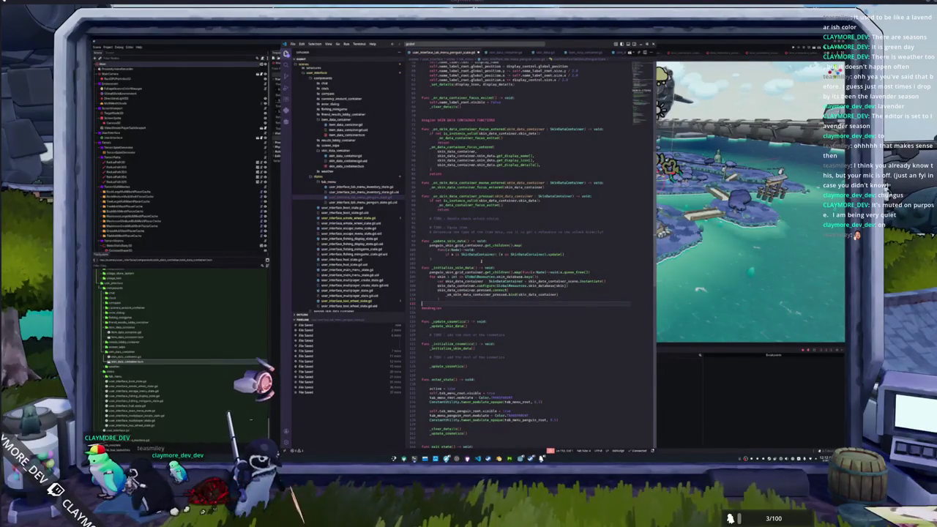
pyautogui.press('Return')
pyautogui.write('skin_dat')
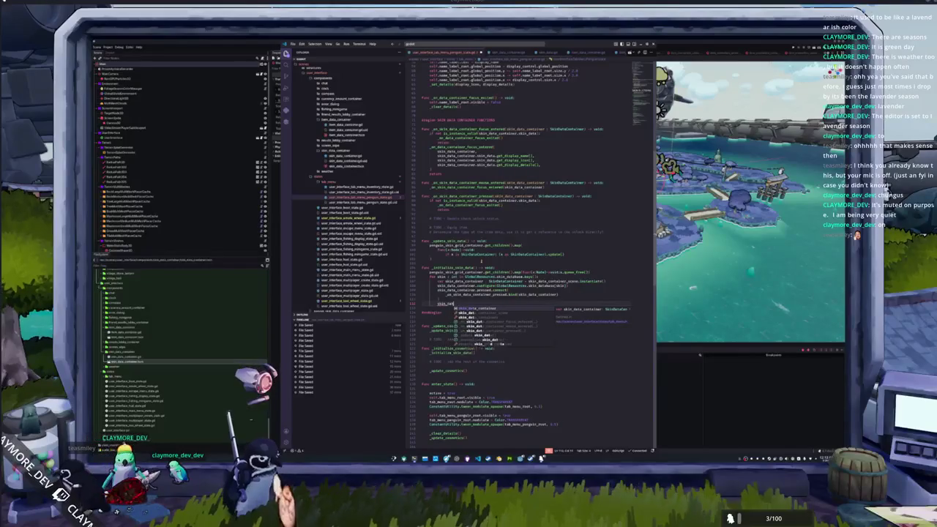
pyautogui.write('a_container.focu')
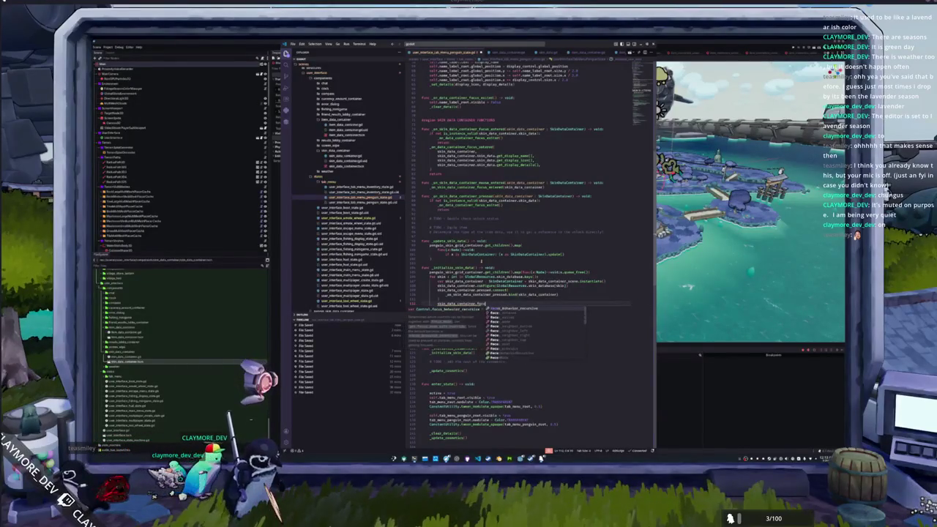
pyautogui.write('s_entered.connect(')
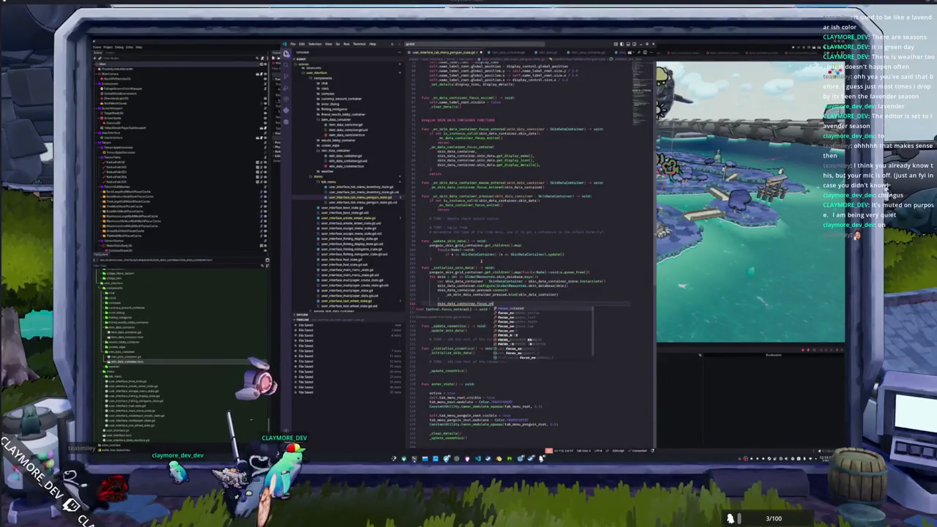
pyautogui.press('Return')
pyautogui.write('_on_sk')
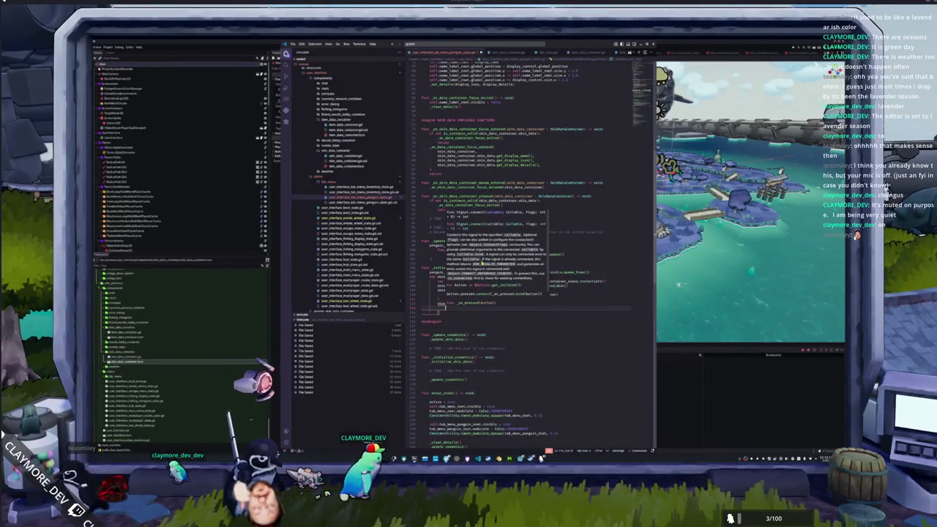
pyautogui.write('in_data_container')
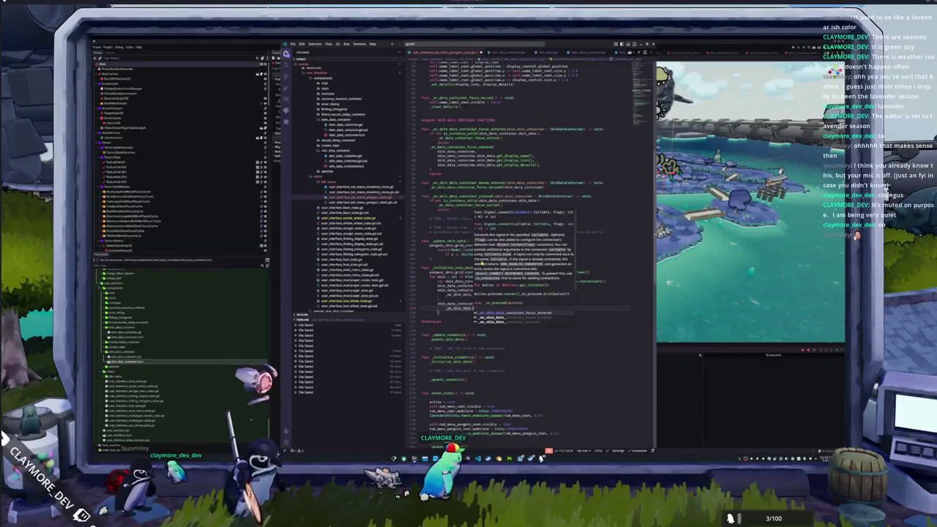
pyautogui.press('Return')
pyautogui.write('.bind(')
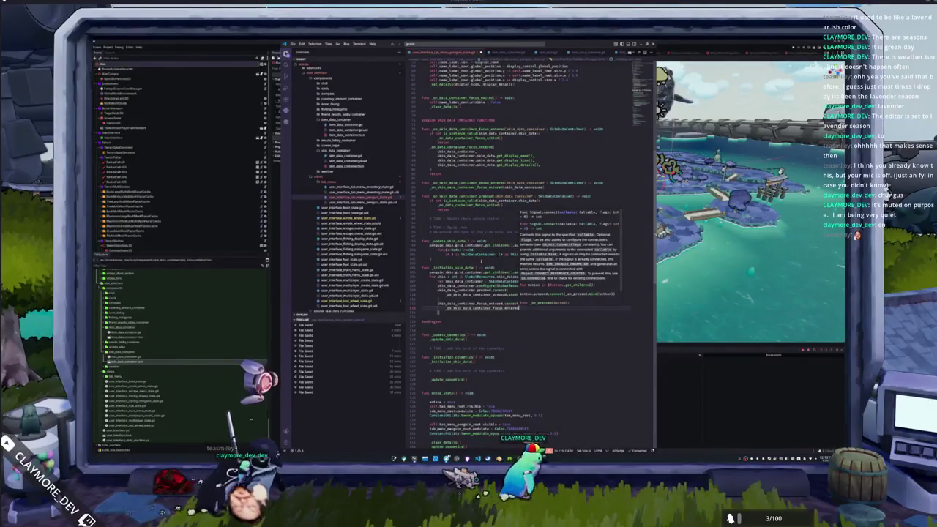
pyautogui.write('skin_data_container')
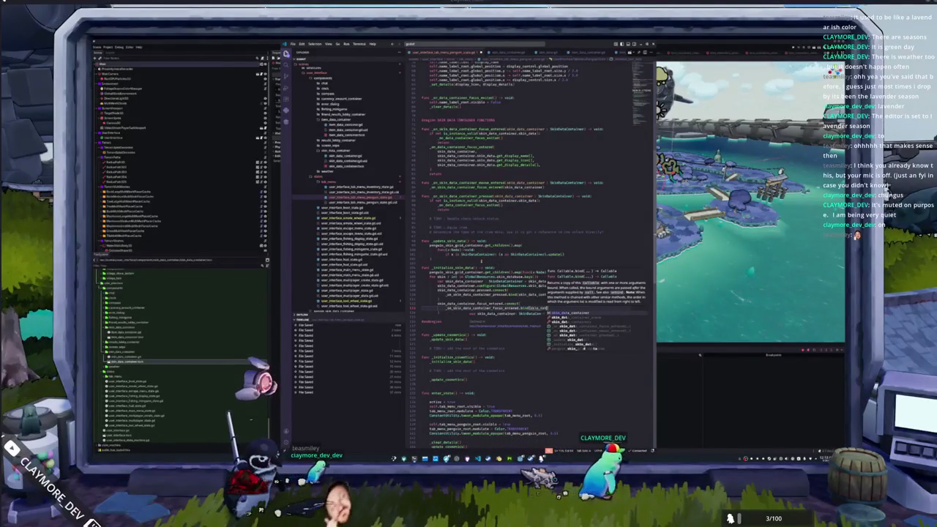
pyautogui.write(')')
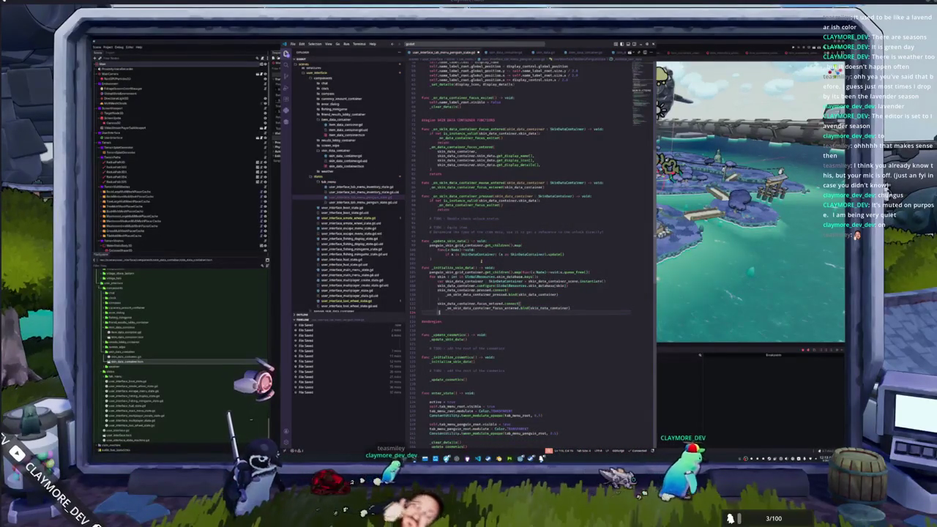
pyautogui.press('Return')
# Connect mouse_entered to _on_skin_data_container_mouse_entered bound to the container, removing the extra blank line
pyautogui.write('skin_data_container.mouse_entered.connect(_on_skin_data_container_mouse_entered')
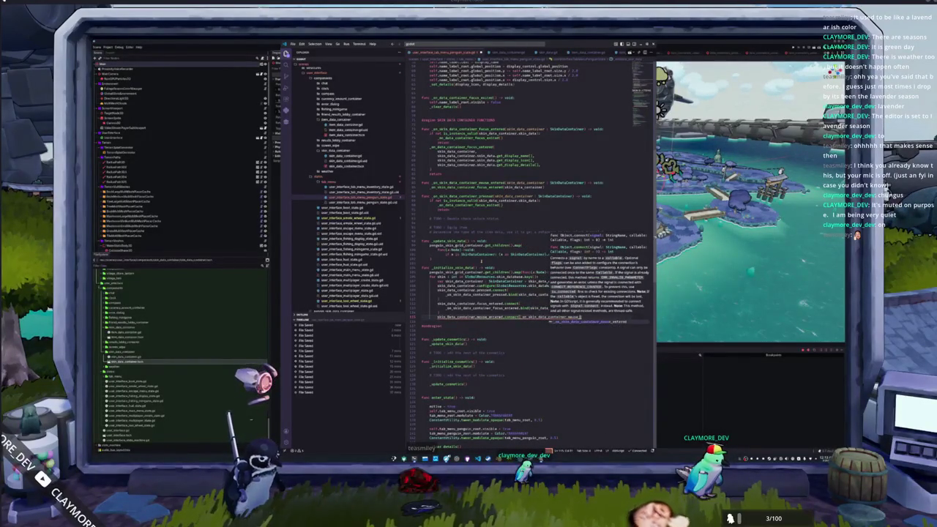
pyautogui.write('.bind(ski')
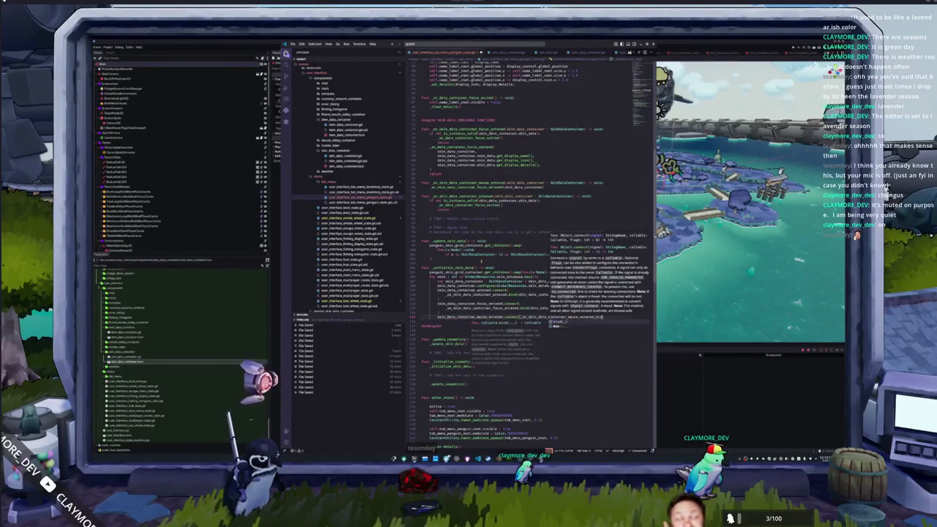
pyautogui.write('n_data_container)')
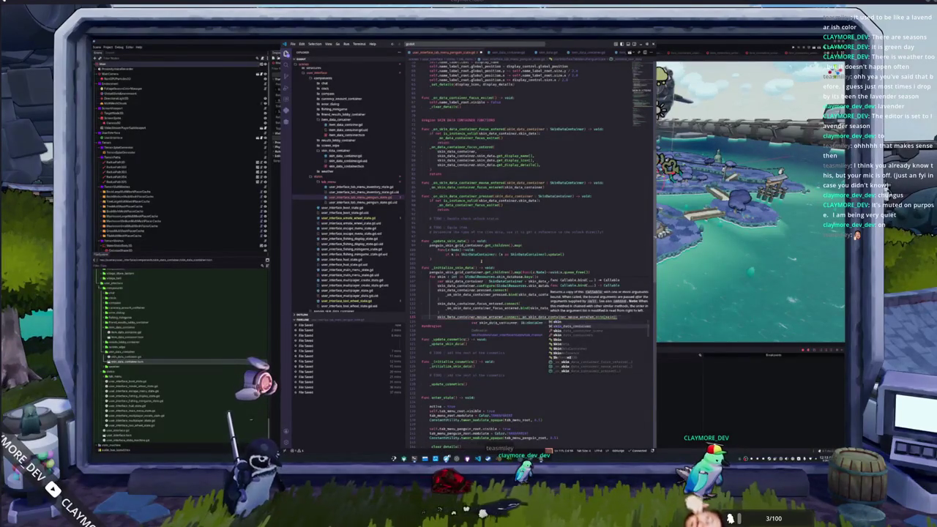
pyautogui.press('Return')
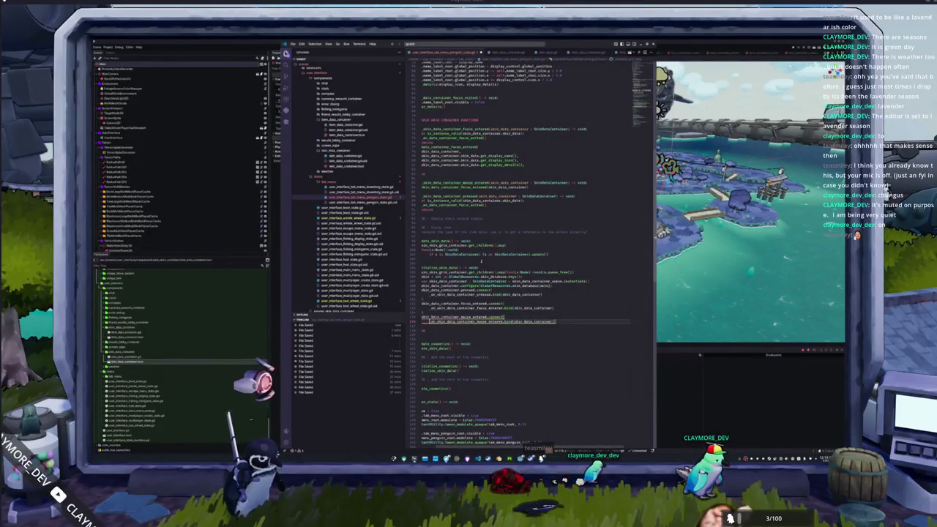
pyautogui.press('Return')
pyautogui.press('Up')
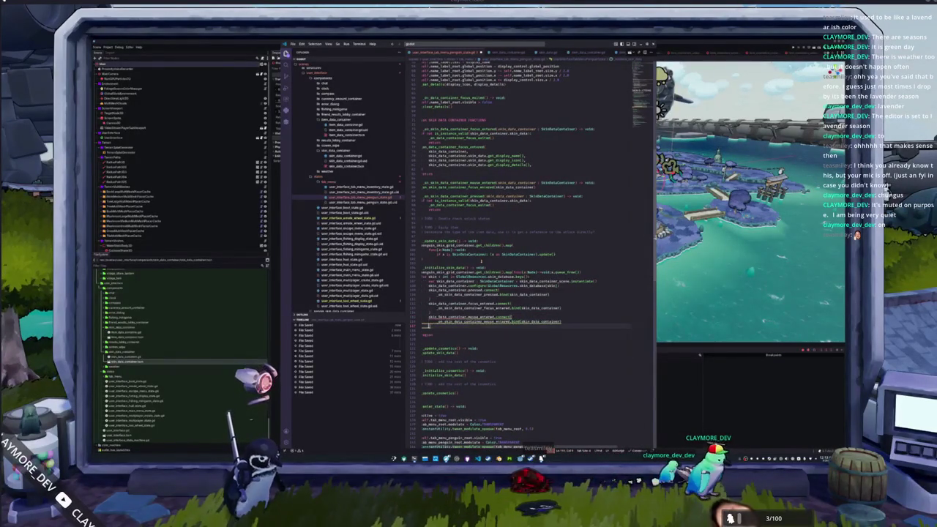
pyautogui.press('Down')
pyautogui.press('Down')
pyautogui.press('Down')
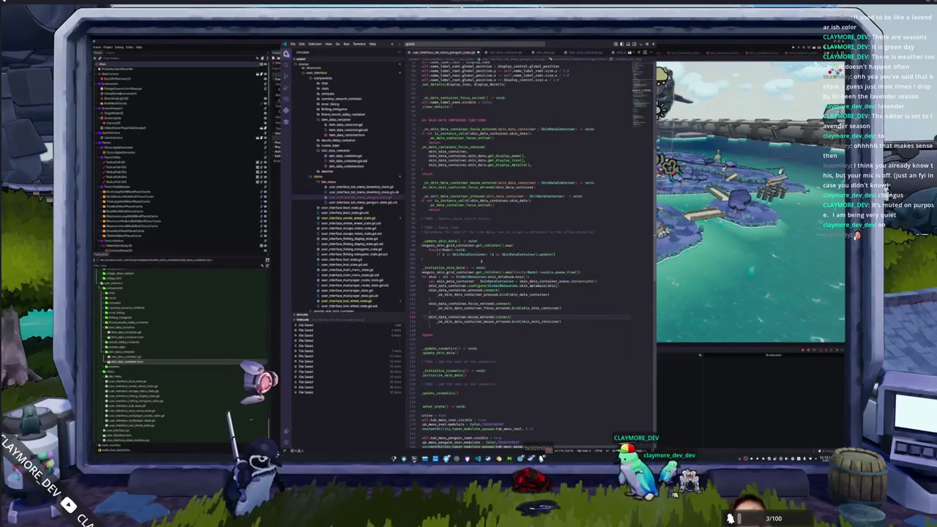
pyautogui.press('Up')
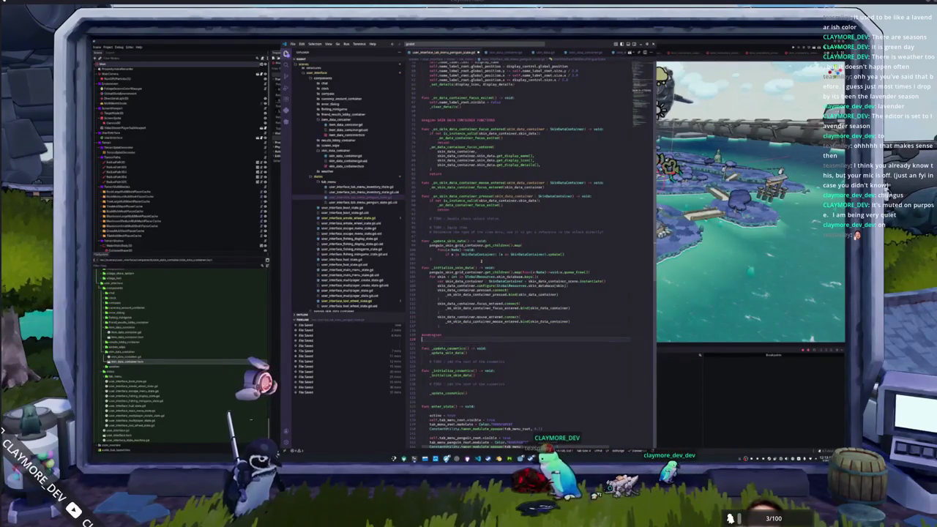
pyautogui.press('BackSpace')
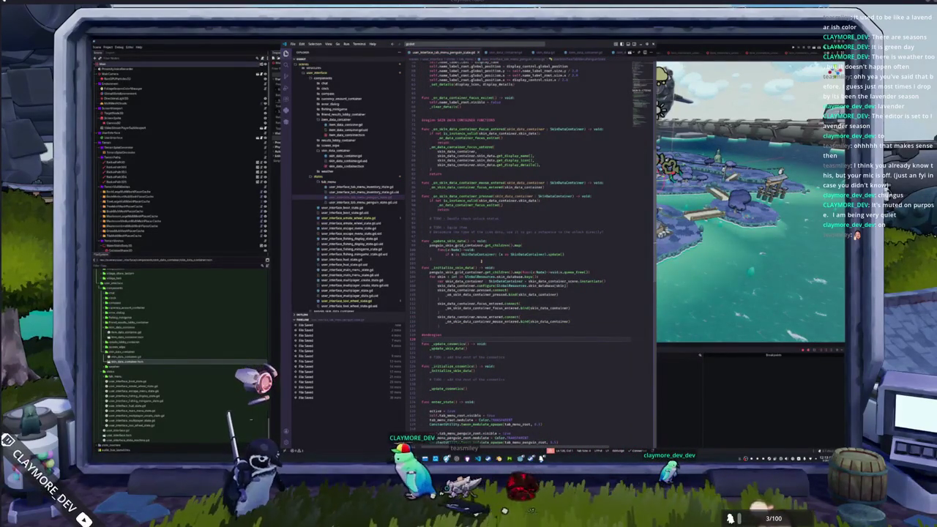
# Below the TODO comments, declare a players array from get_tree().get_nodes_in_group("Player")
pyautogui.scroll(-4, 481, 261)
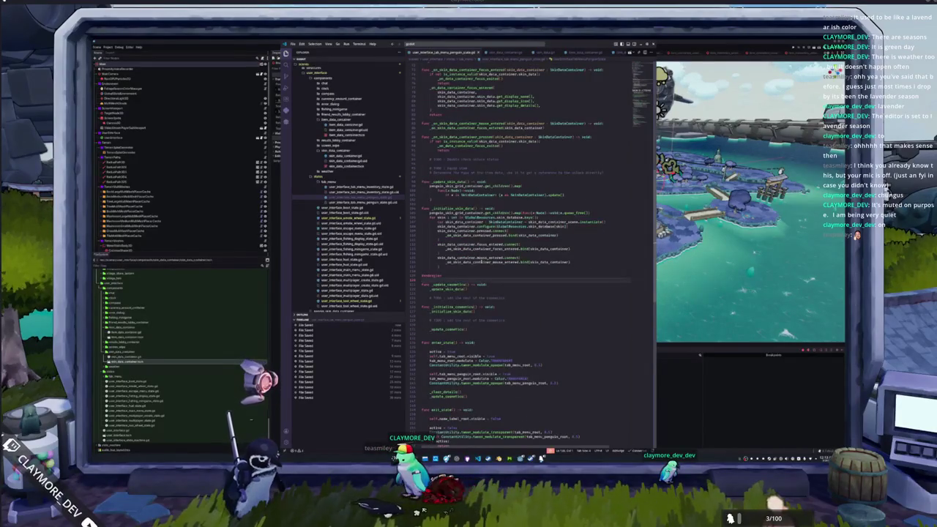
pyautogui.scroll(5, 527, 249)
pyautogui.click(464, 234)
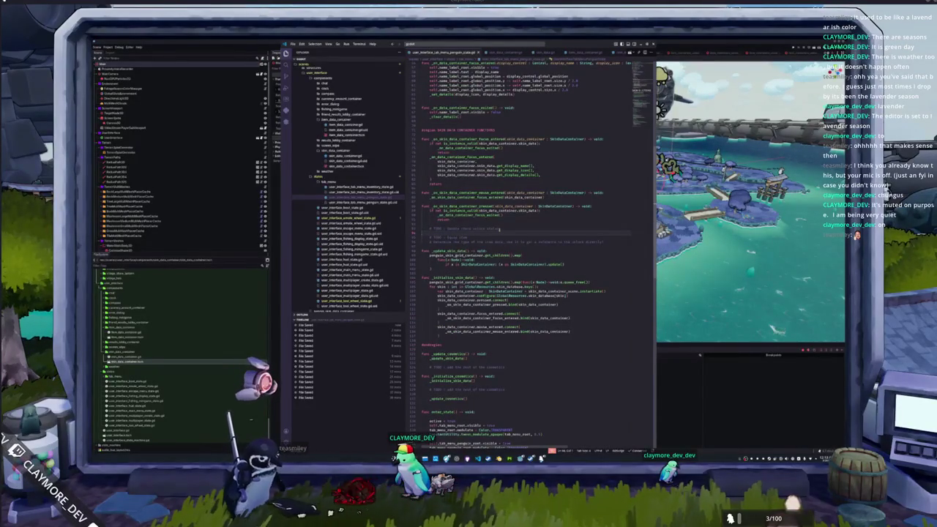
pyautogui.click(504, 232)
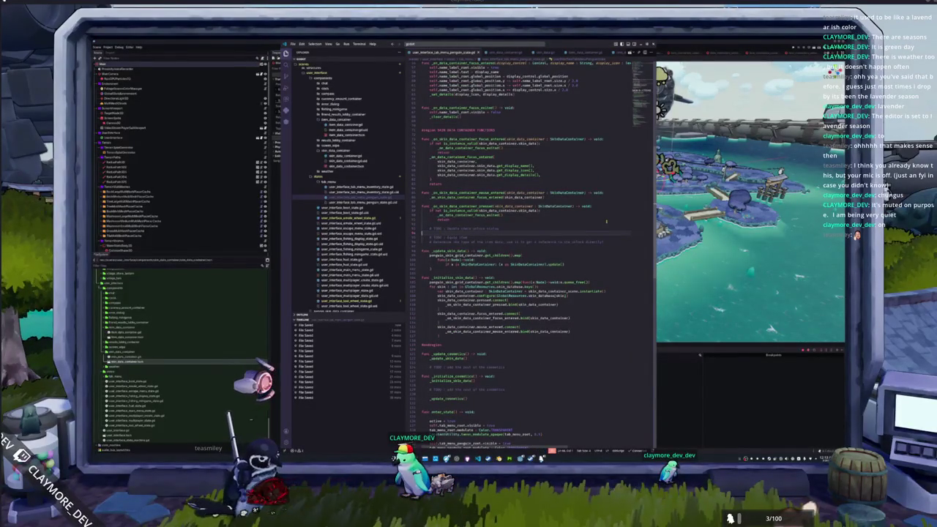
pyautogui.press('Return')
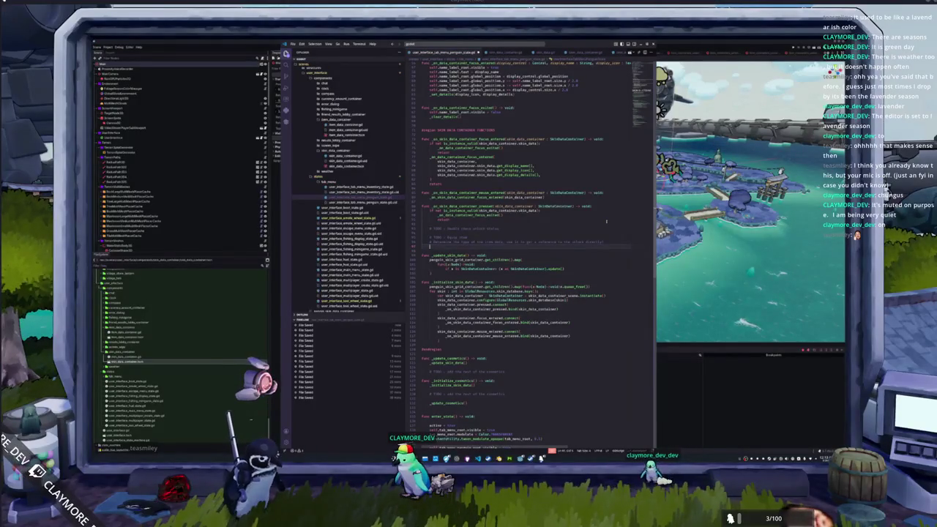
pyautogui.press('Return')
pyautogui.press('Return')
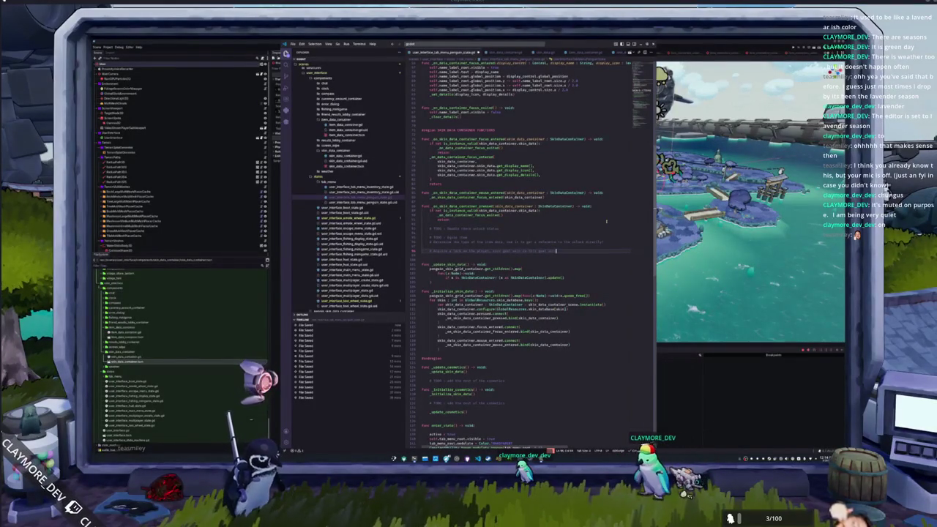
pyautogui.press('Return')
pyautogui.write('var pla')
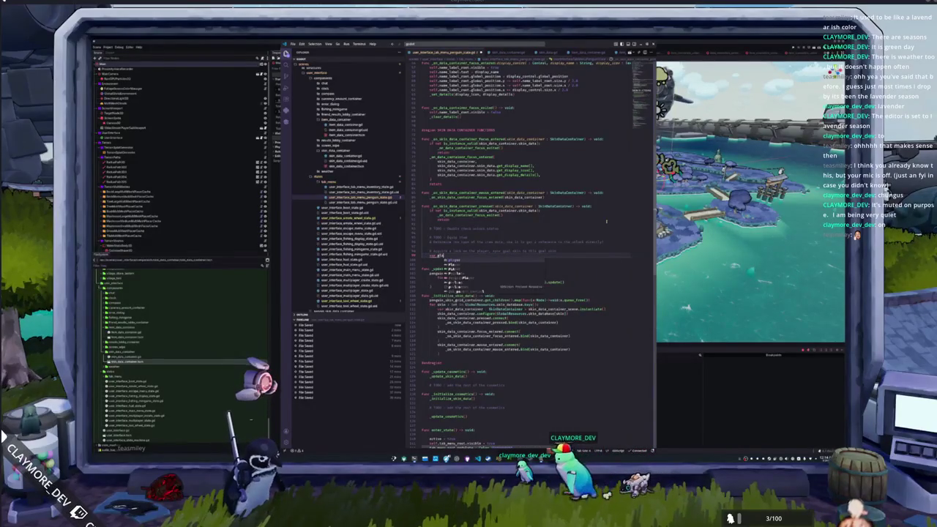
pyautogui.write('yer : Arra')
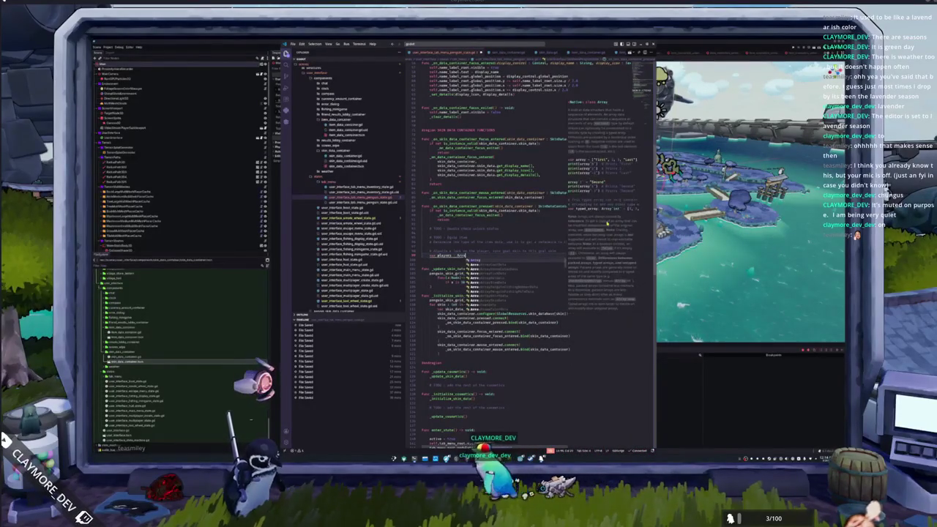
pyautogui.write('y[Node] = []')
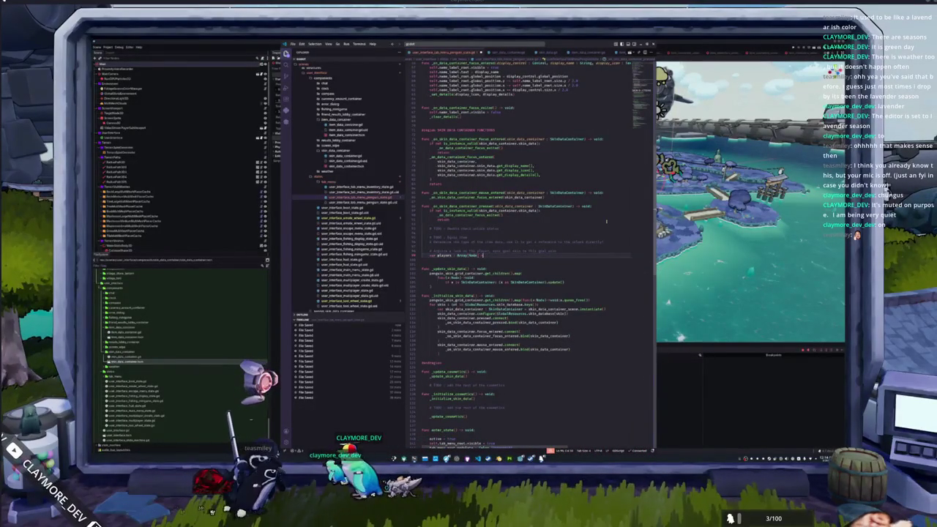
pyautogui.write(' = get')
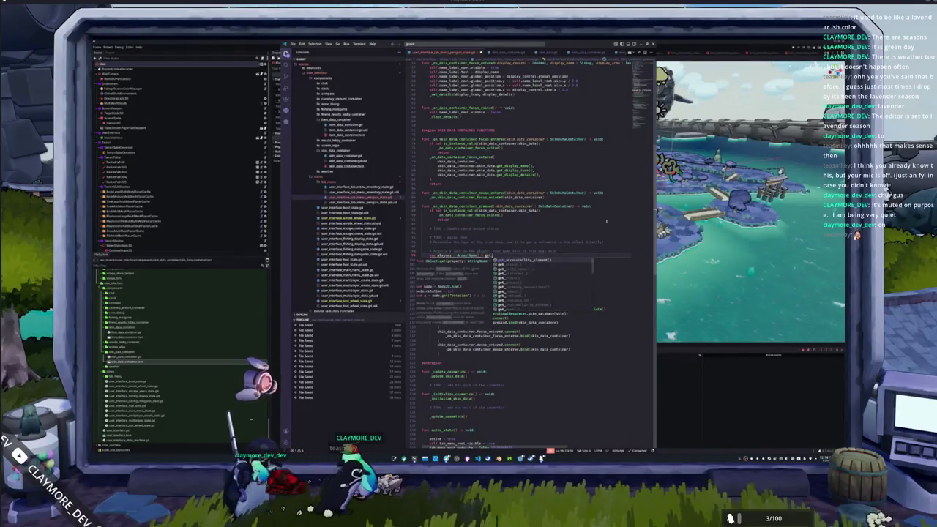
pyautogui.write('_tree().get_nod')
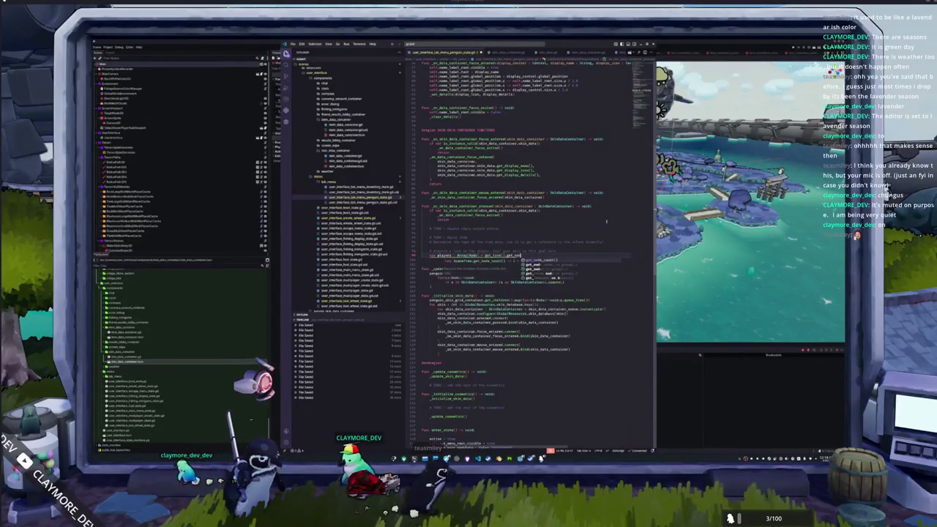
pyautogui.write('es_in_group("Play')
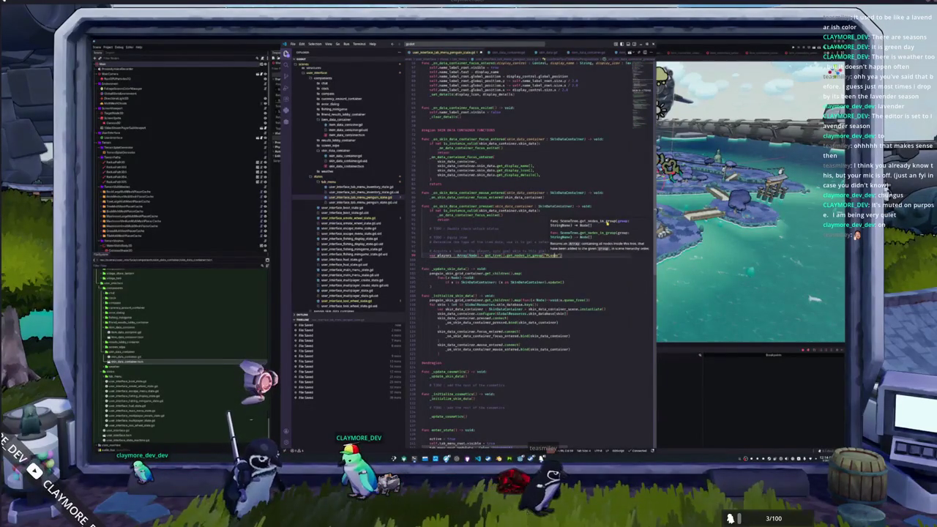
pyautogui.press('Escape')
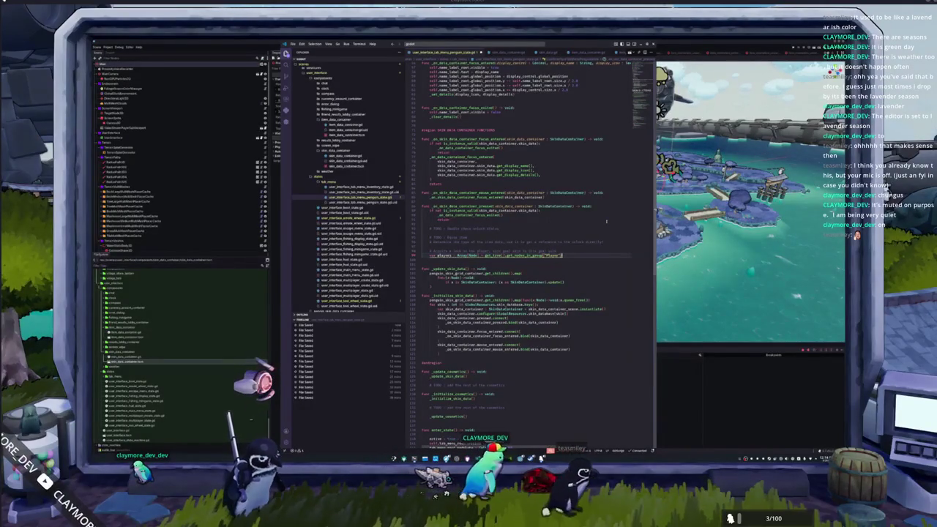
# Add an 'if players.size(): return' early-exit guard
pyautogui.press('Return')
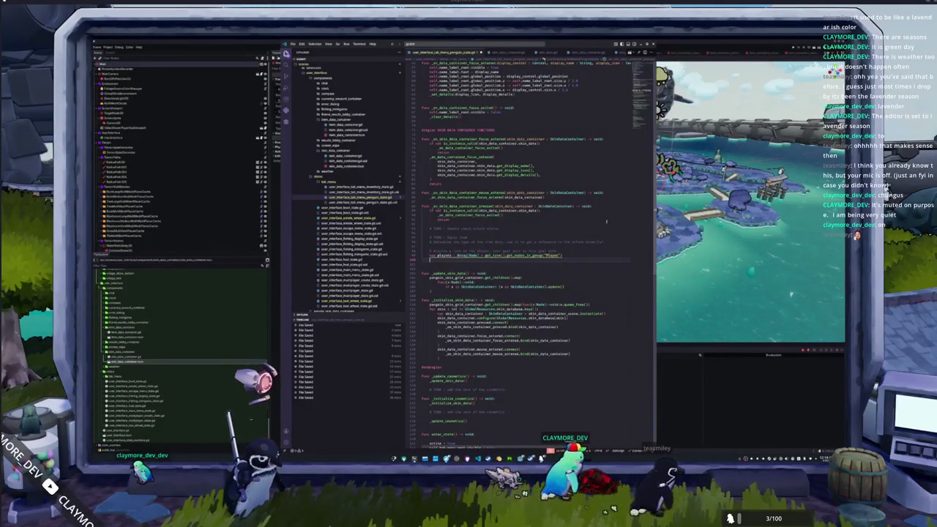
pyautogui.write('if players')
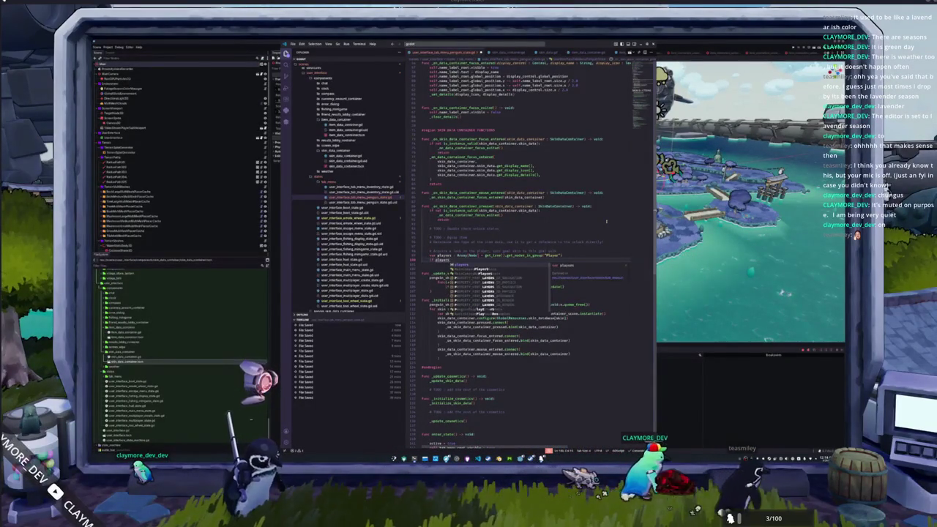
pyautogui.write('.size()')
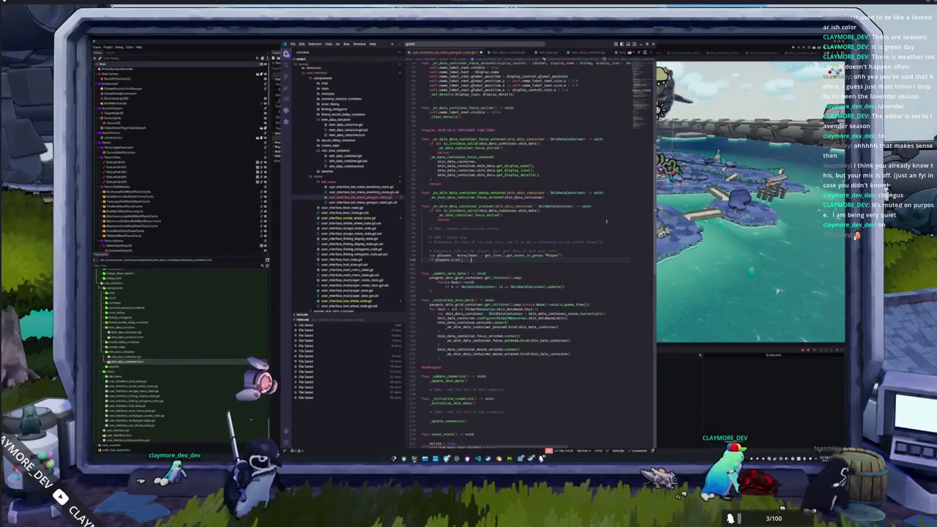
pyautogui.write(':')
pyautogui.press('Return')
pyautogui.write('return')
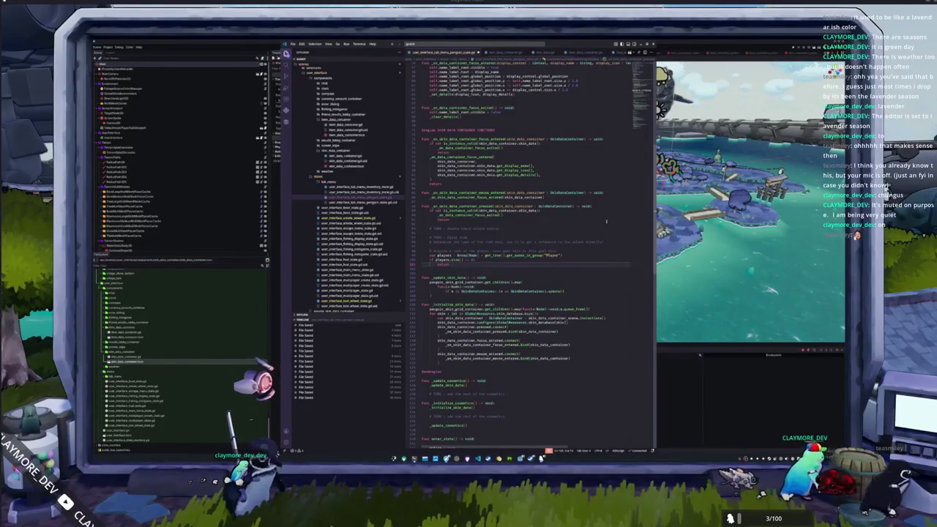
pyautogui.press('Return')
pyautogui.press('BackSpace')
pyautogui.write('players')
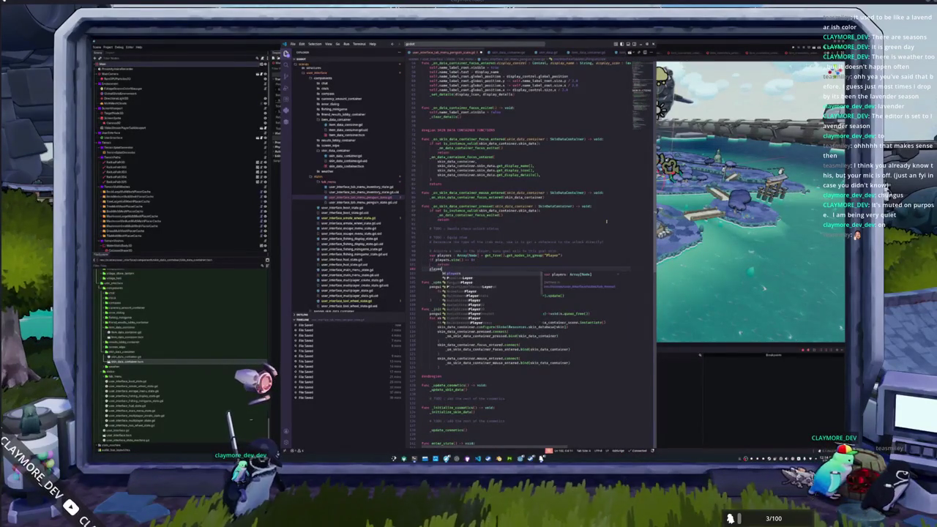
pyautogui.write('[')
pyautogui.press('BackSpace')
pyautogui.press('BackSpace')
pyautogui.press('BackSpace')
# Type players as Array[Penguin] = [] and fill it with players.assign(get_tree()...)
pyautogui.hotkey('ctrl', 'Right')
pyautogui.hotkey('ctrl', 'Right')
pyautogui.hotkey('ctrl', 'Right')
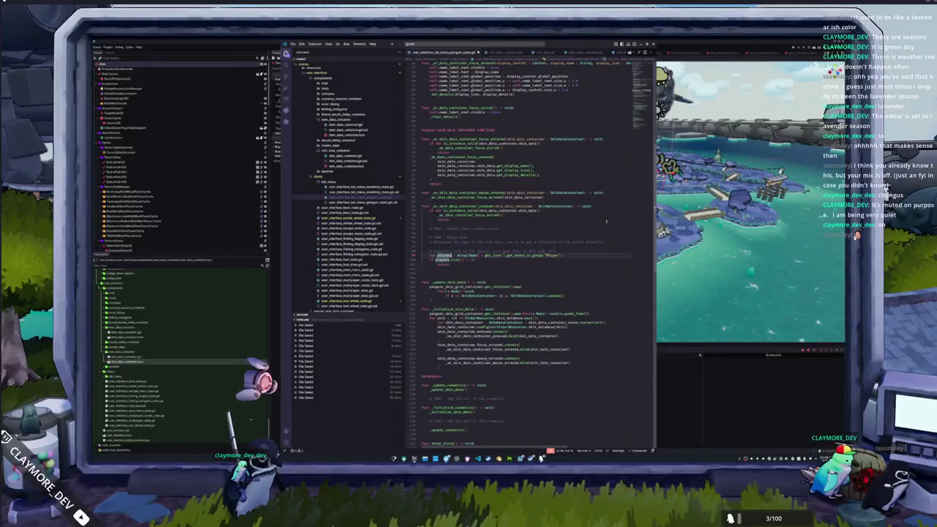
pyautogui.write('Penguin')
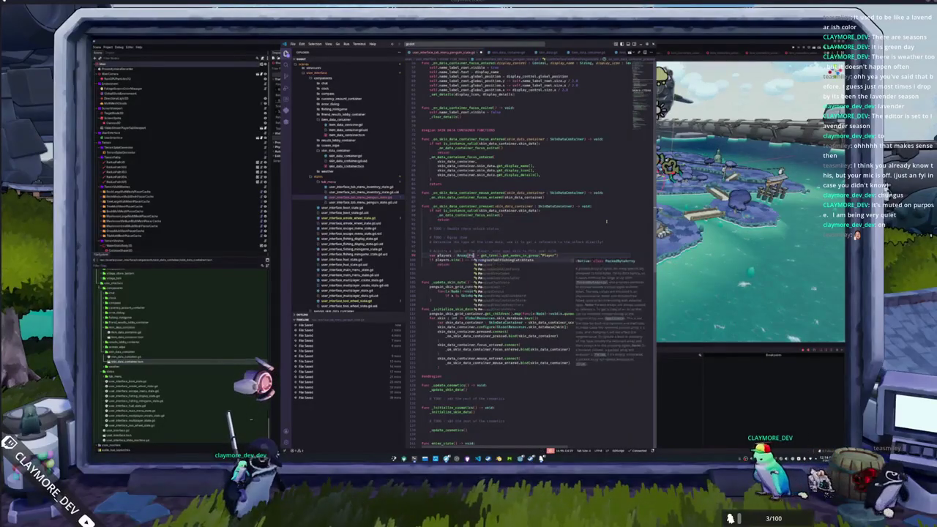
pyautogui.press('Return')
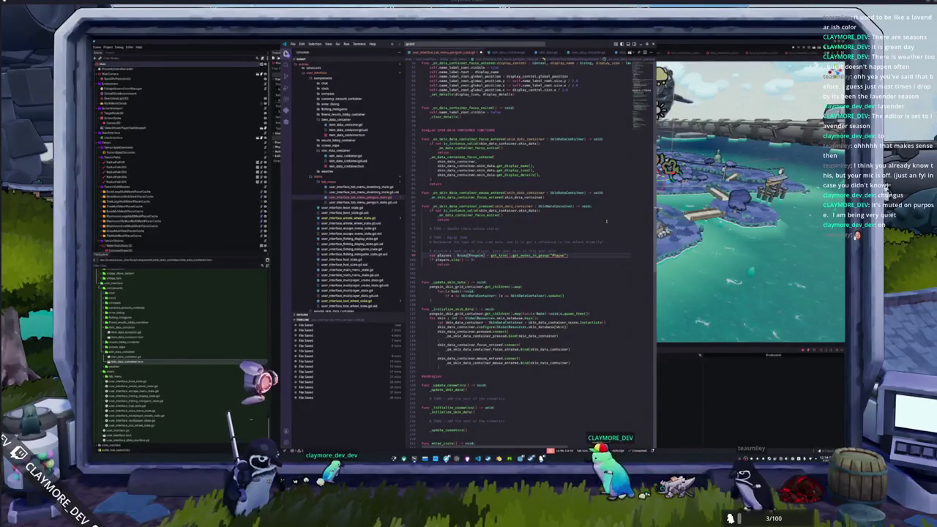
pyautogui.write('[]')
pyautogui.press('Return')
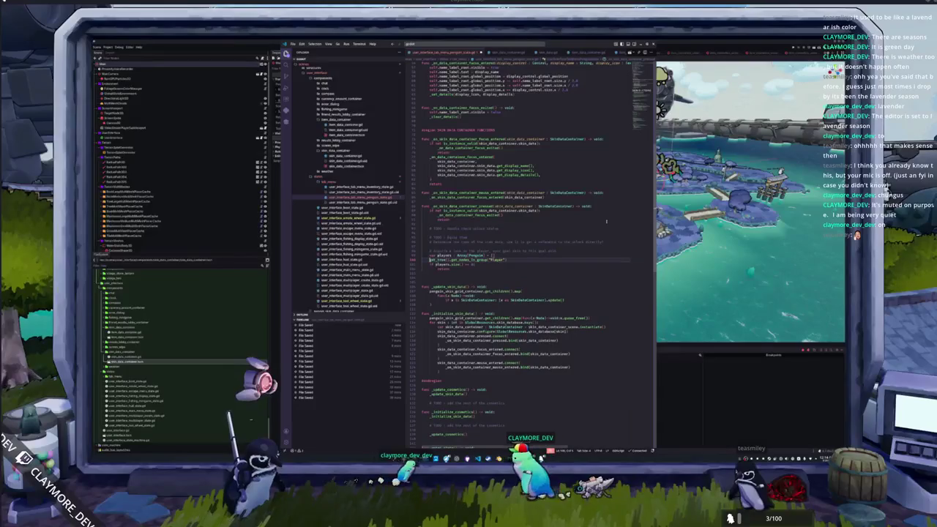
pyautogui.write('players.assign(get_tree(')
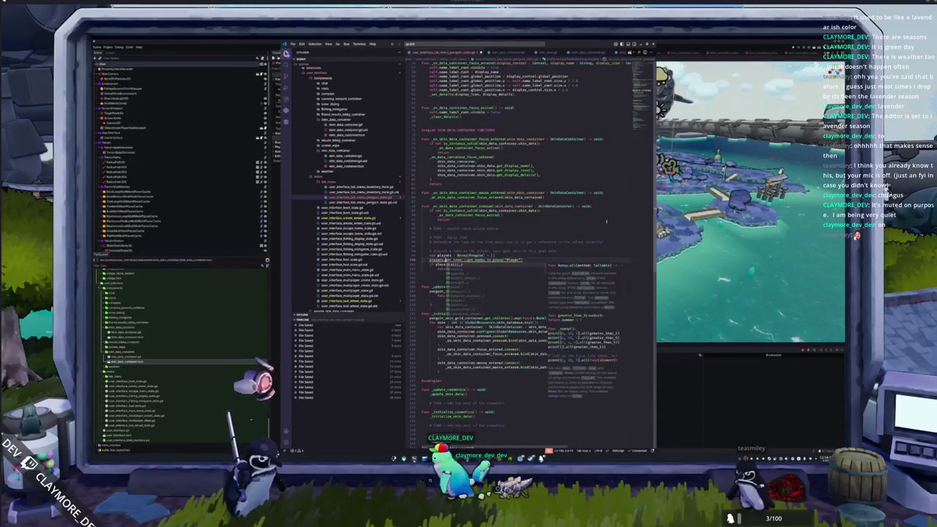
pyautogui.write(')')
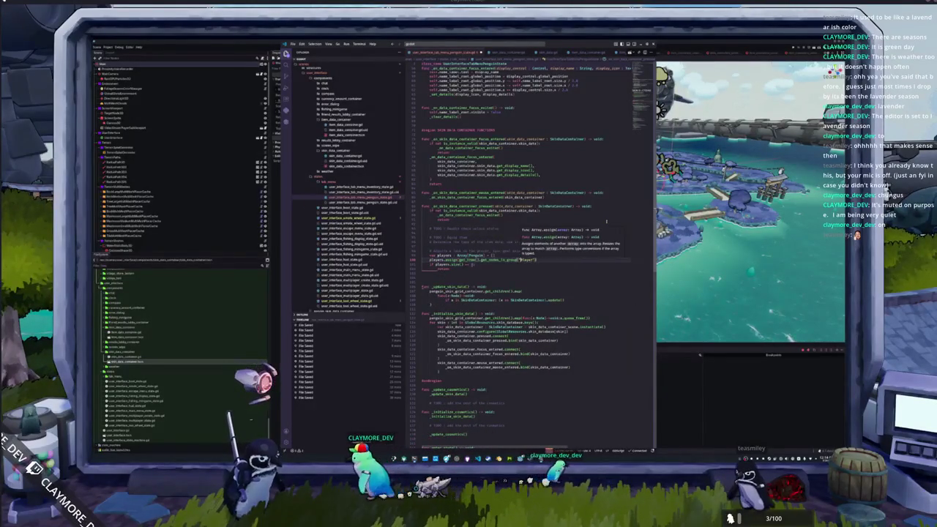
# Begin a line after the guard using players.front()
pyautogui.press('Down')
pyautogui.press('Down')
pyautogui.press('Down')
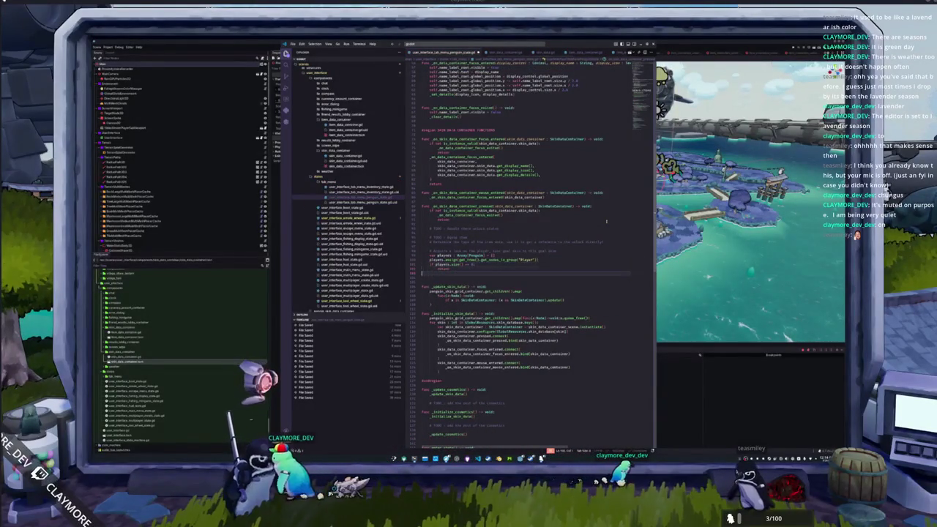
pyautogui.write('players')
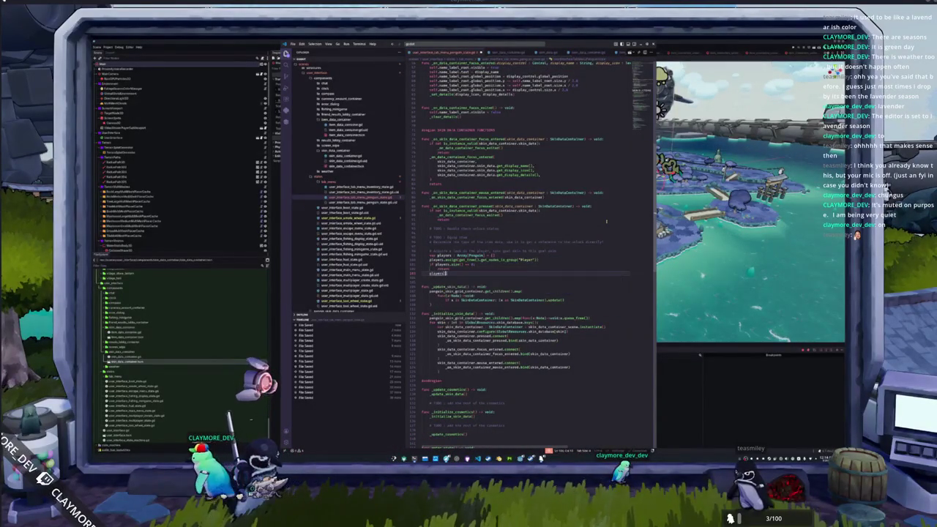
pyautogui.write('.fro')
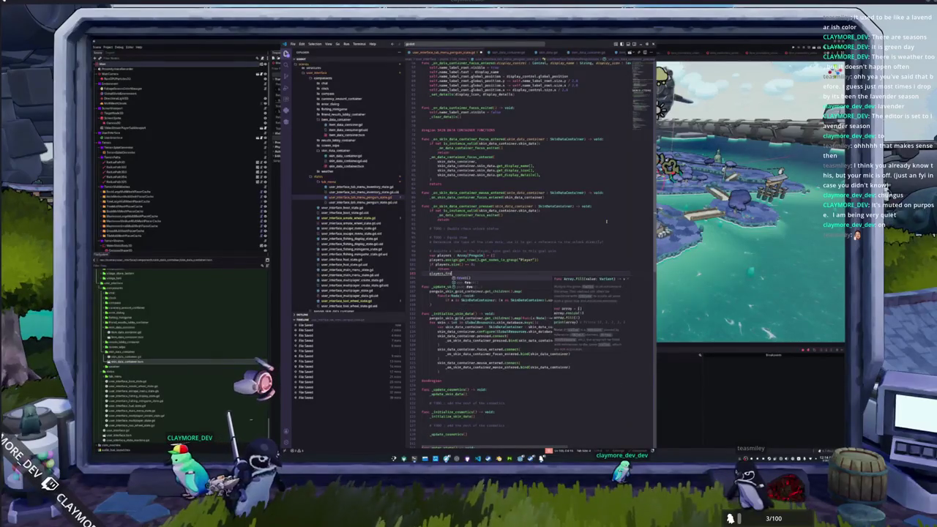
pyautogui.write('nt().')
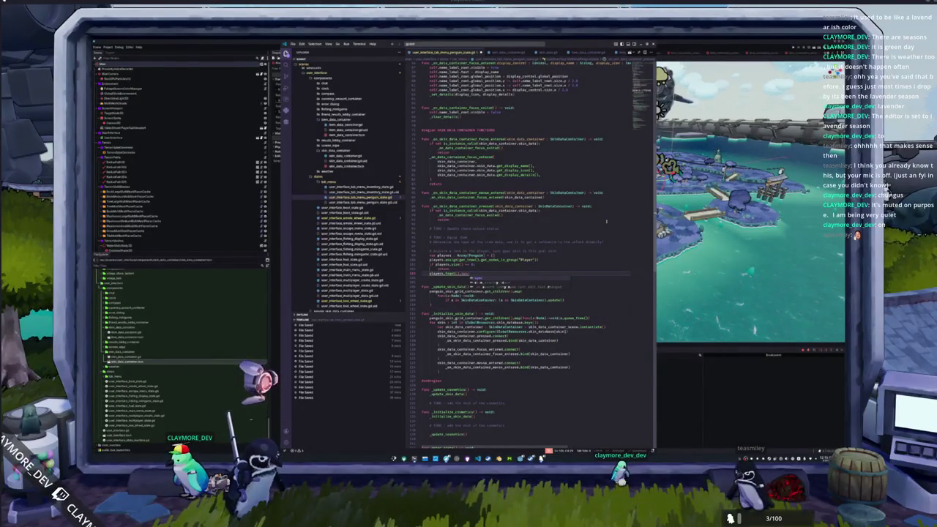
pyautogui.press('BackSpace')
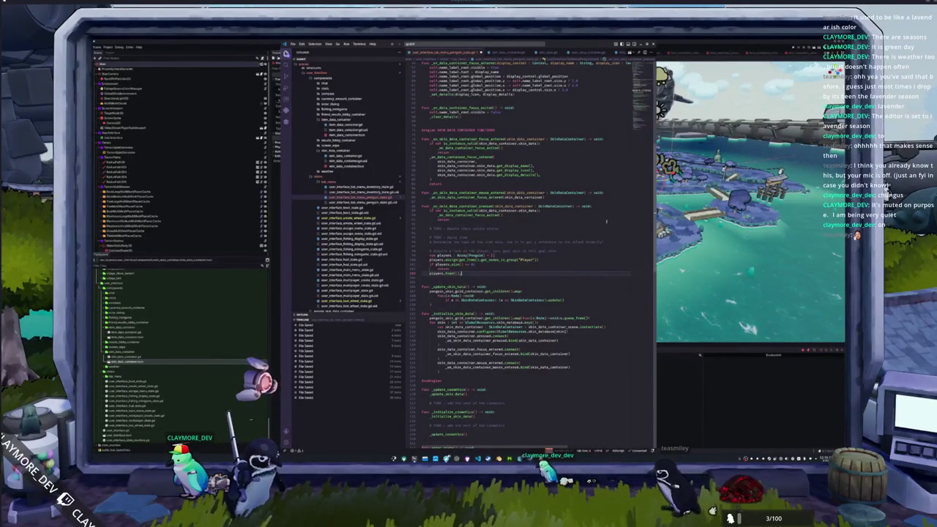
pyautogui.write('.g')
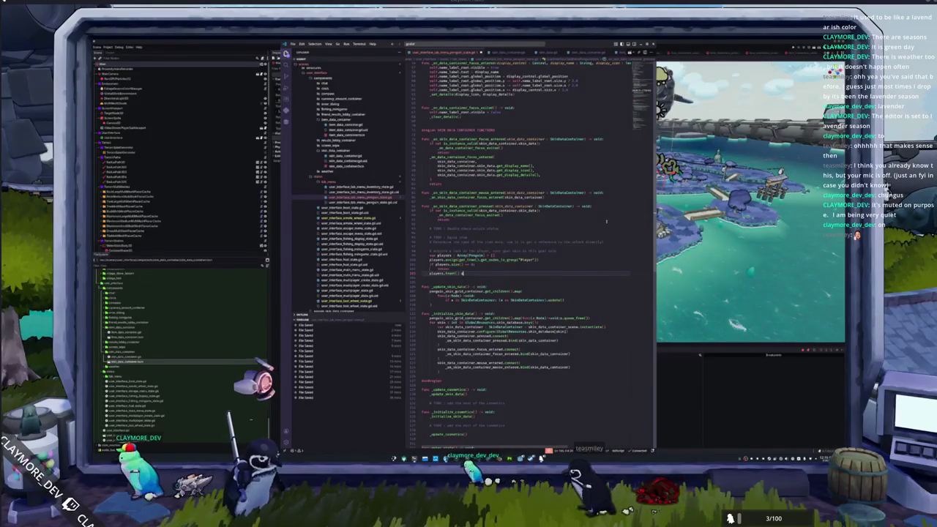
pyautogui.write('e')
pyautogui.press('Return')
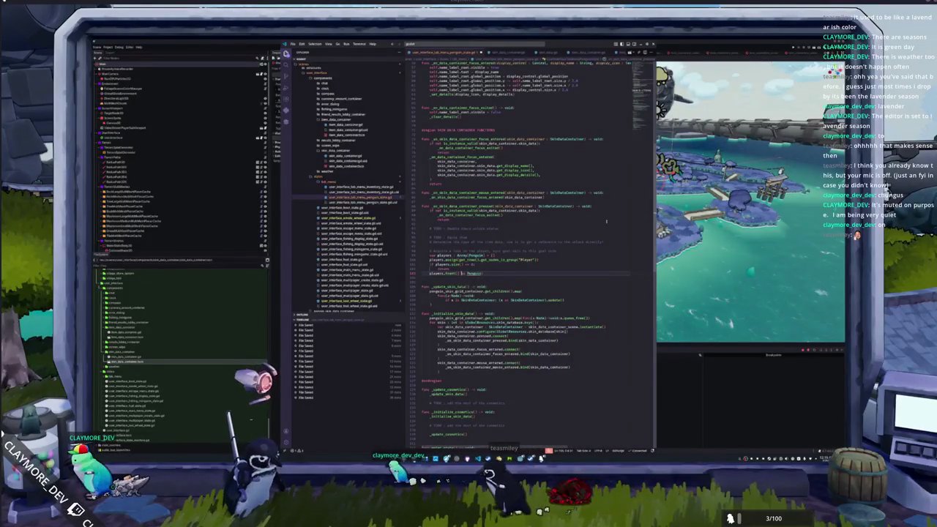
pyautogui.click(437, 273)
pyautogui.hotkey('ctrl', 'shift', 'Right')
pyautogui.hotkey('ctrl', 'shift', 'Right')
pyautogui.hotkey('ctrl', 'shift', 'Right')
pyautogui.write(').sync_goal')
pyautogui.press('Return')
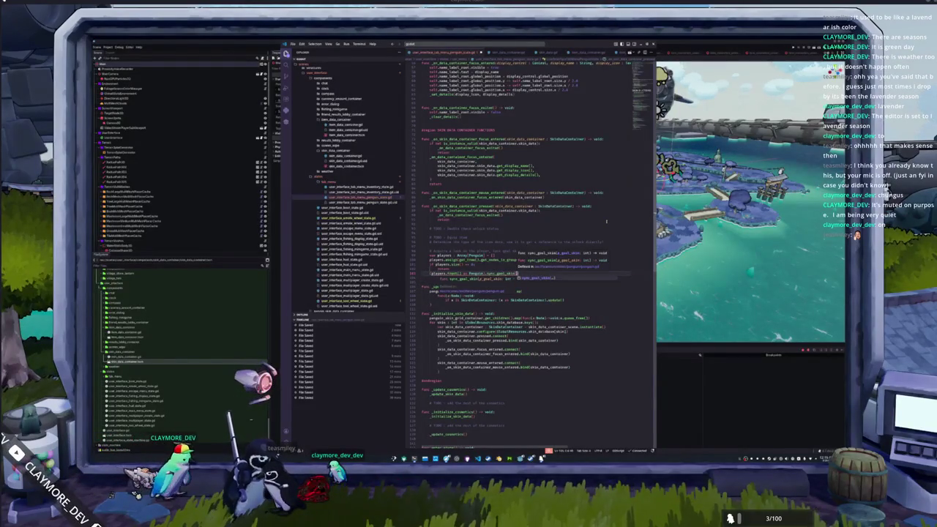
pyautogui.write('skin_data_container.skin')
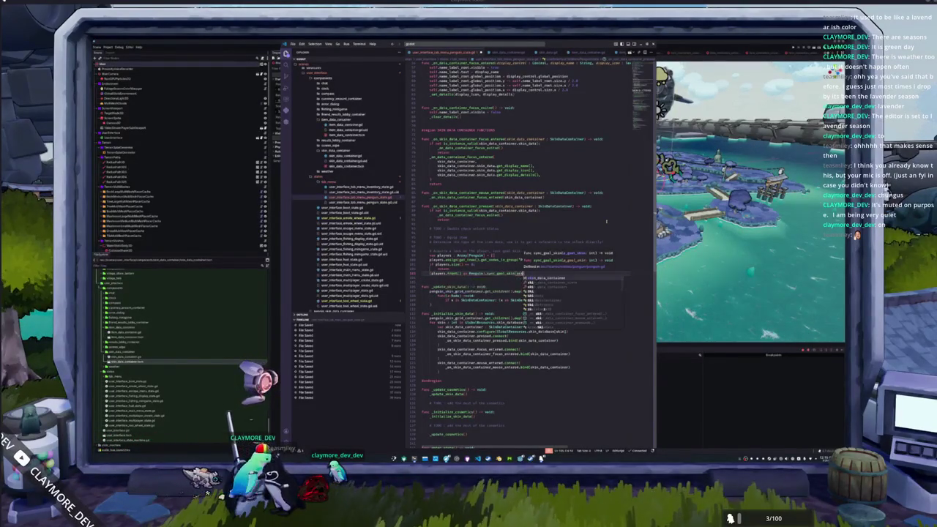
pyautogui.press('Return')
pyautogui.write('.get_hash(')
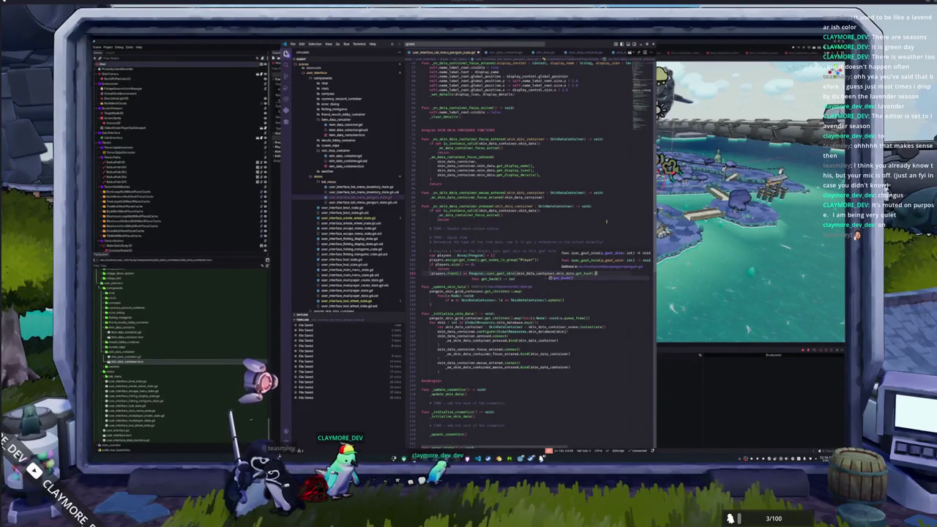
pyautogui.press('Return')
pyautogui.press('Down')
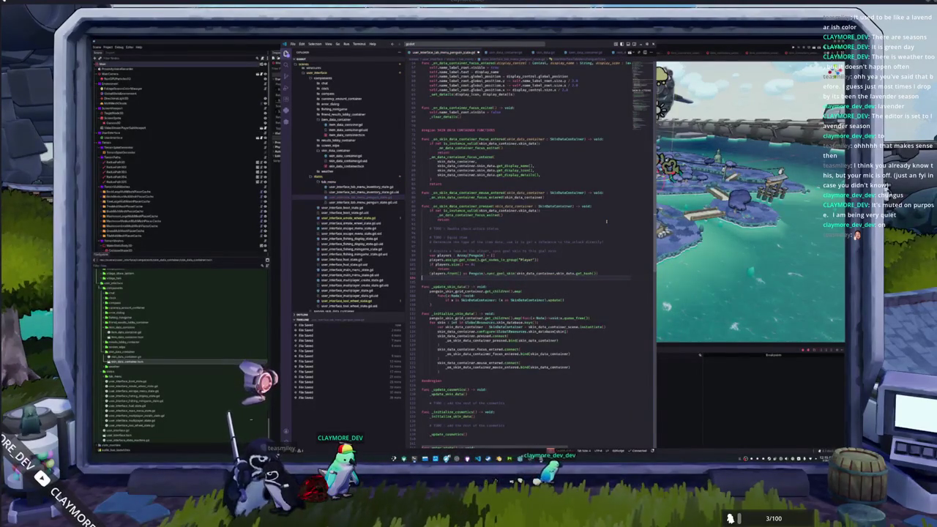
pyautogui.press('Up')
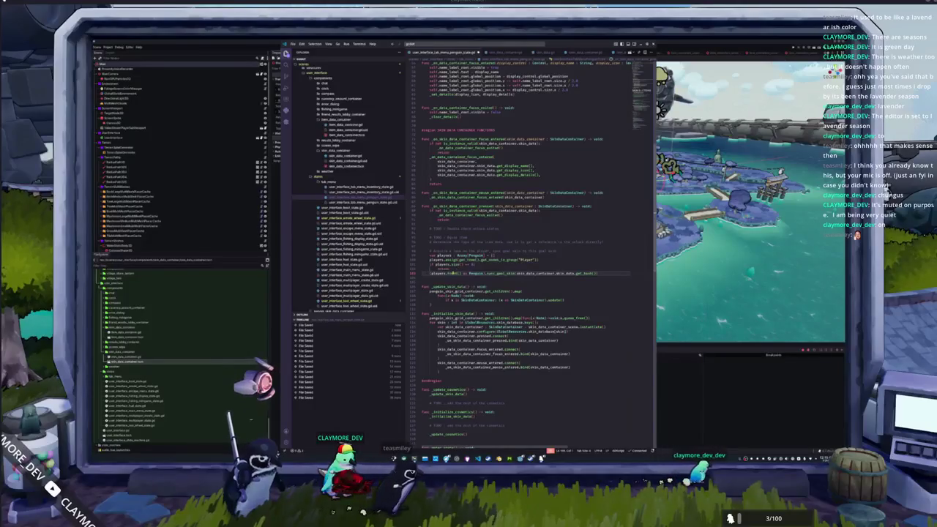
pyautogui.moveTo(454, 273)
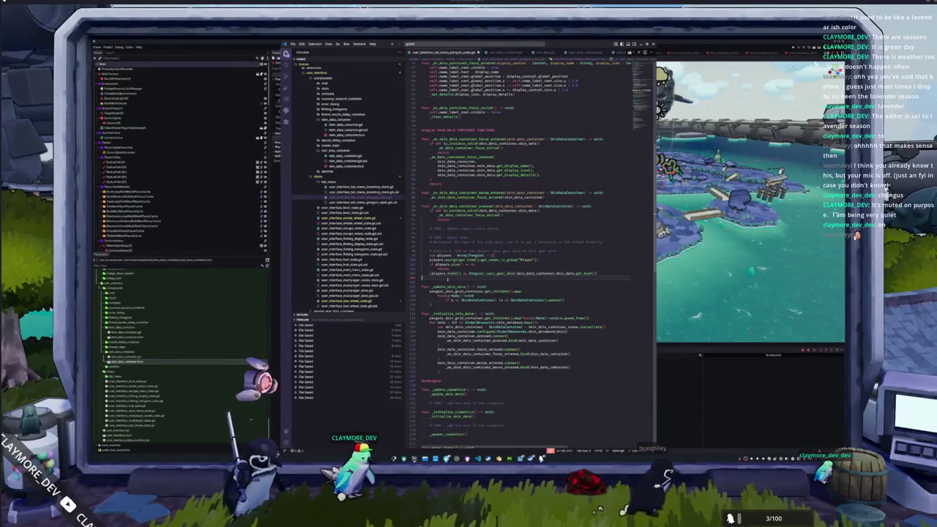
# Replace the old comments with a return when skin_unlock_status lacks the skin's hash
pyautogui.click(440, 247)
pyautogui.hotkey('shift', 'Up')
pyautogui.press('BackSpace')
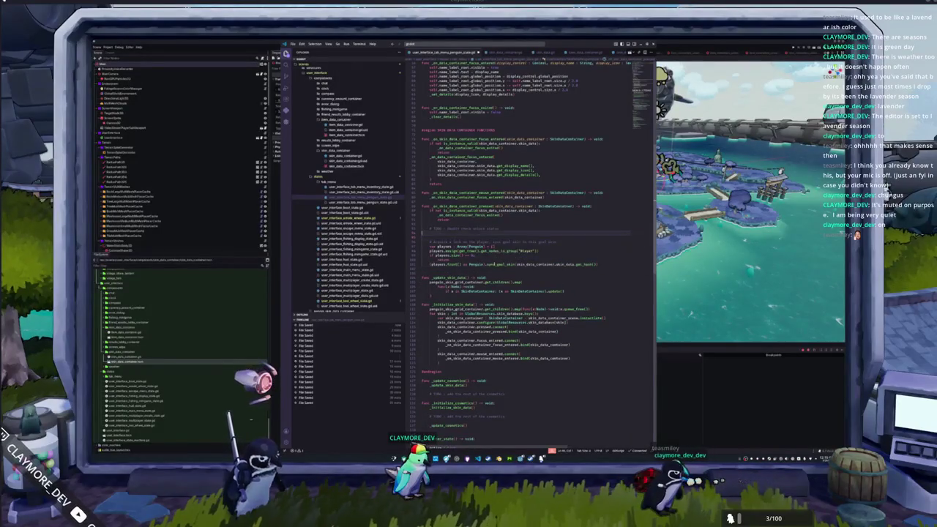
pyautogui.write('if not')
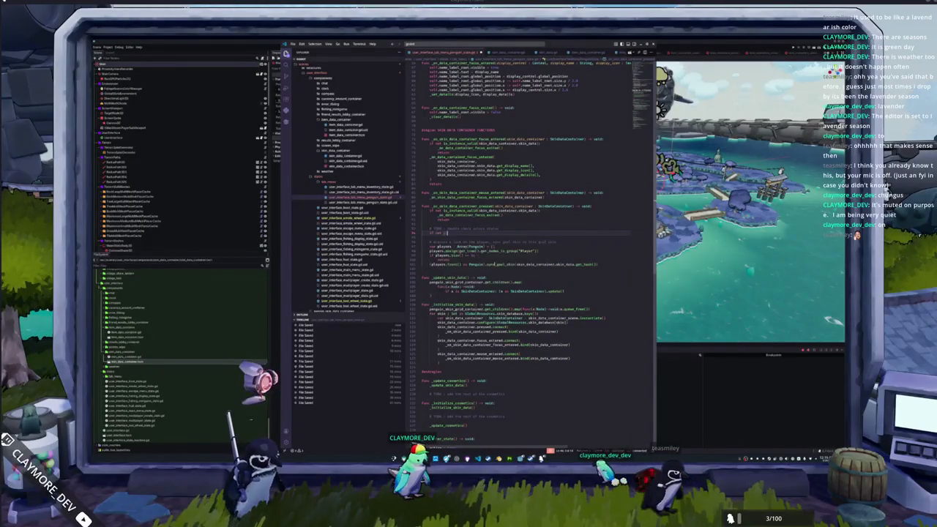
pyautogui.write(' GlobalResources.skin_d')
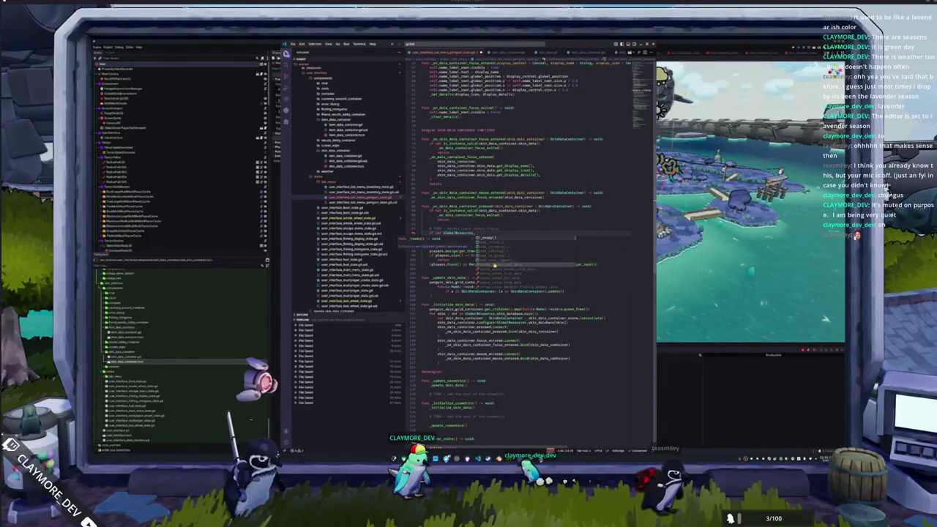
pyautogui.press('Return')
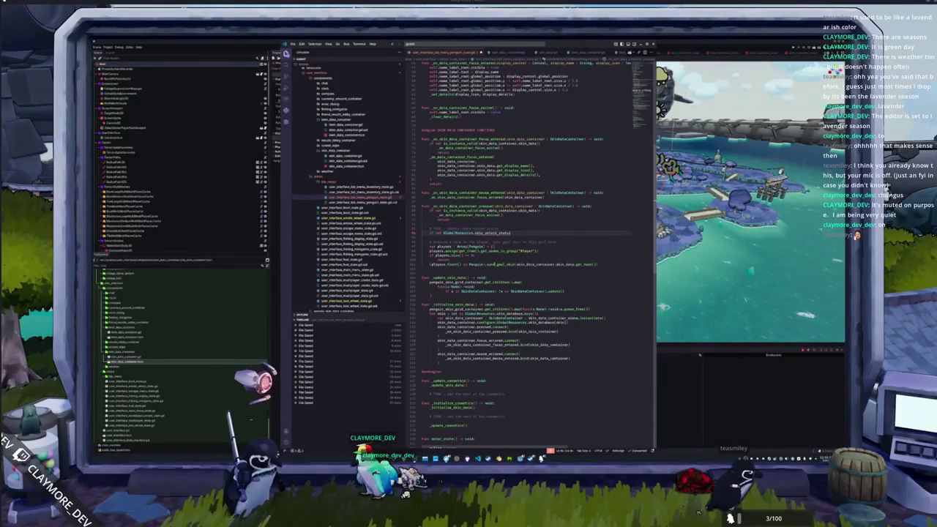
pyautogui.write('.has(')
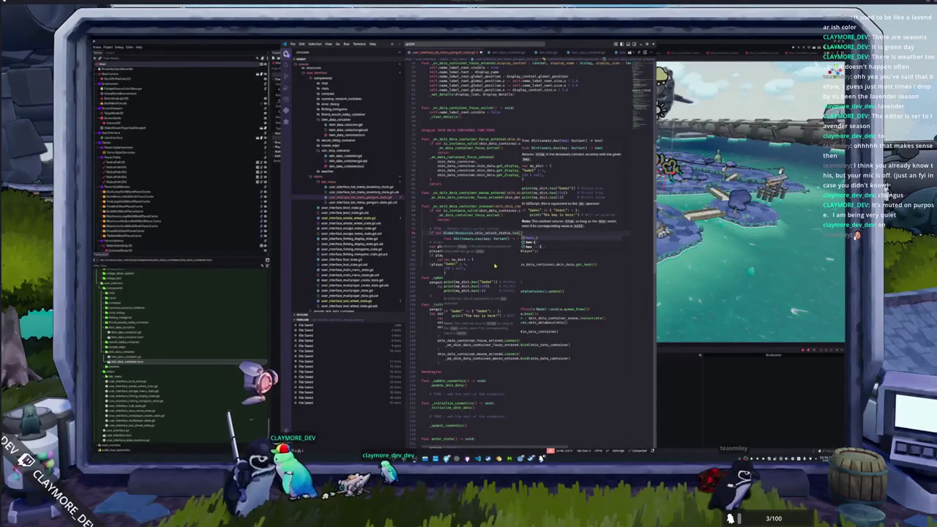
pyautogui.write('skin_data_container.skin_data.get_hash(')
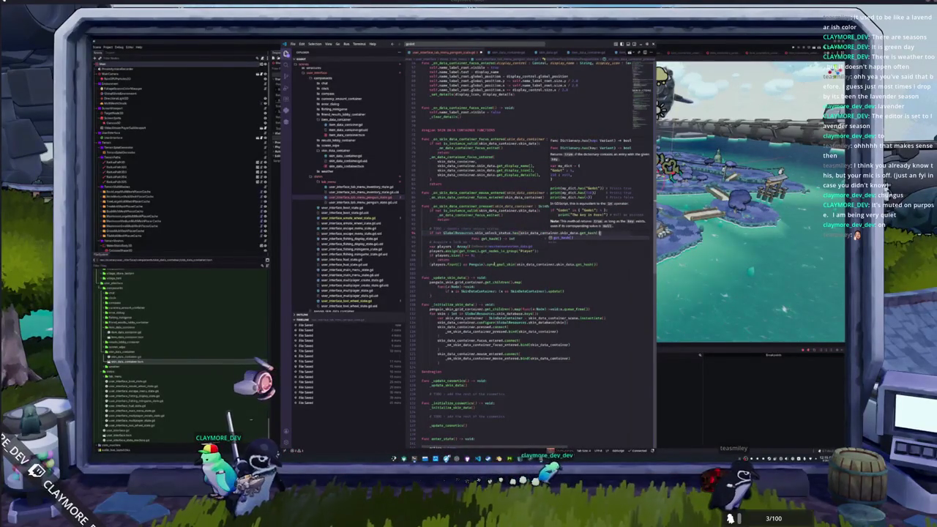
pyautogui.write(')):')
pyautogui.press('Return')
pyautogui.write('return')
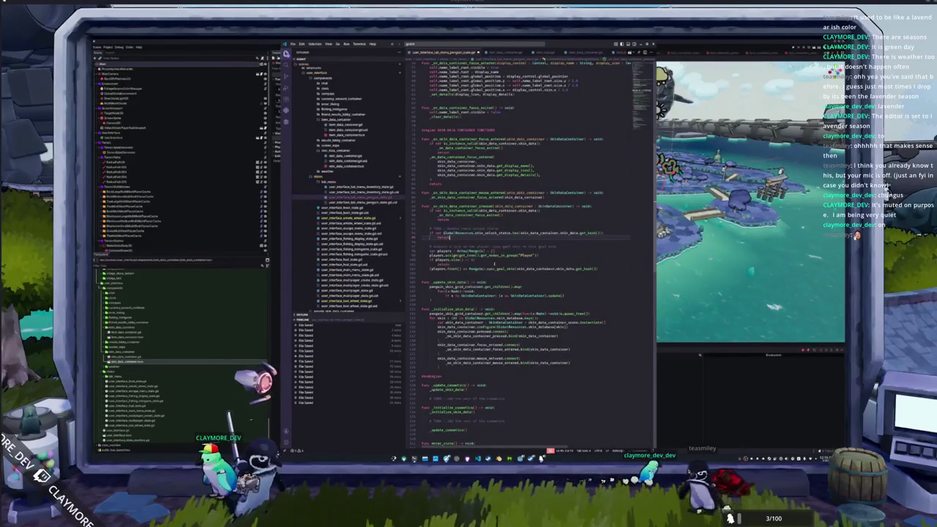
pyautogui.press('Return')
# Add a second check that returns based on GlobalResources.skin_unlock_status for the skin hash
pyautogui.write('if Global')
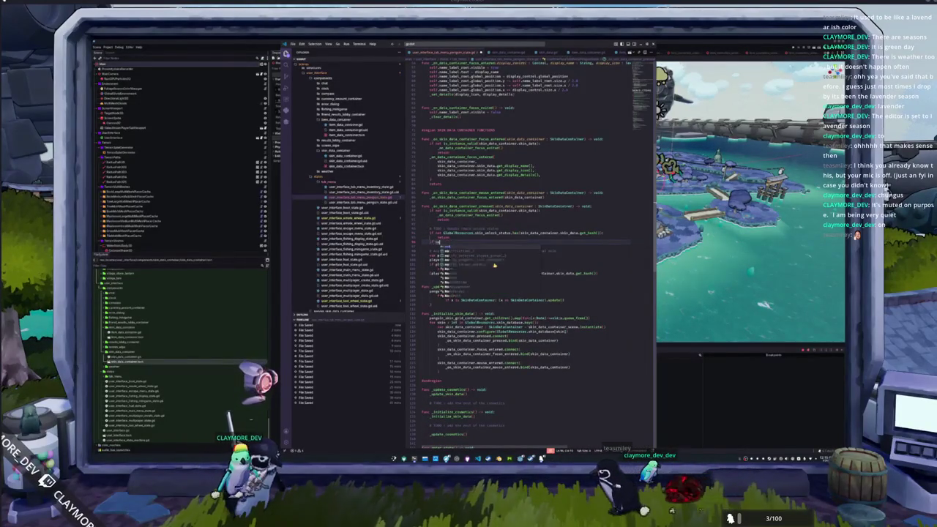
pyautogui.write('Resources.skin_un')
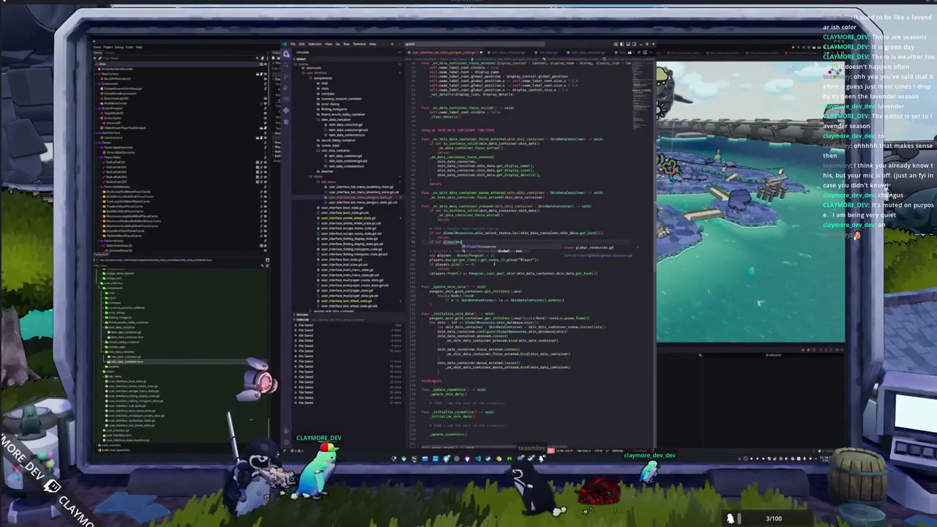
pyautogui.write('locke')
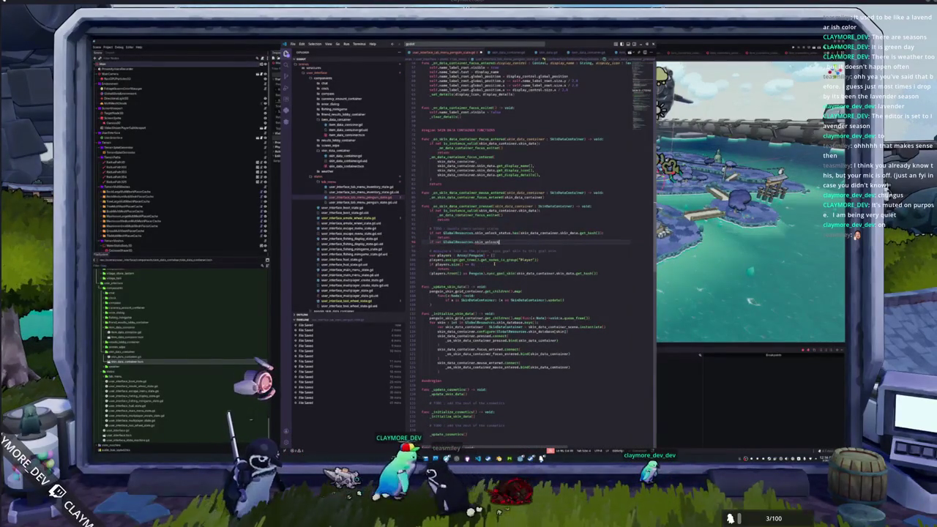
pyautogui.write('_status')
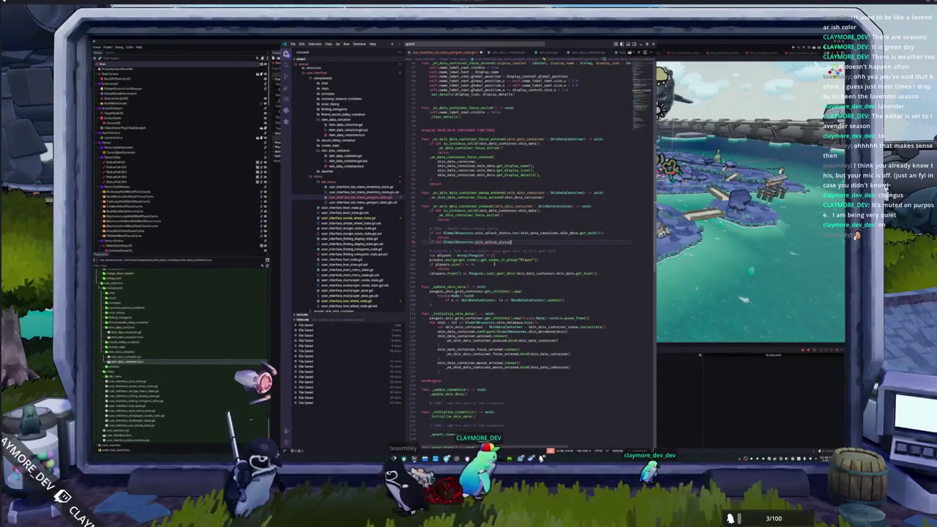
pyautogui.write('[skin_data')
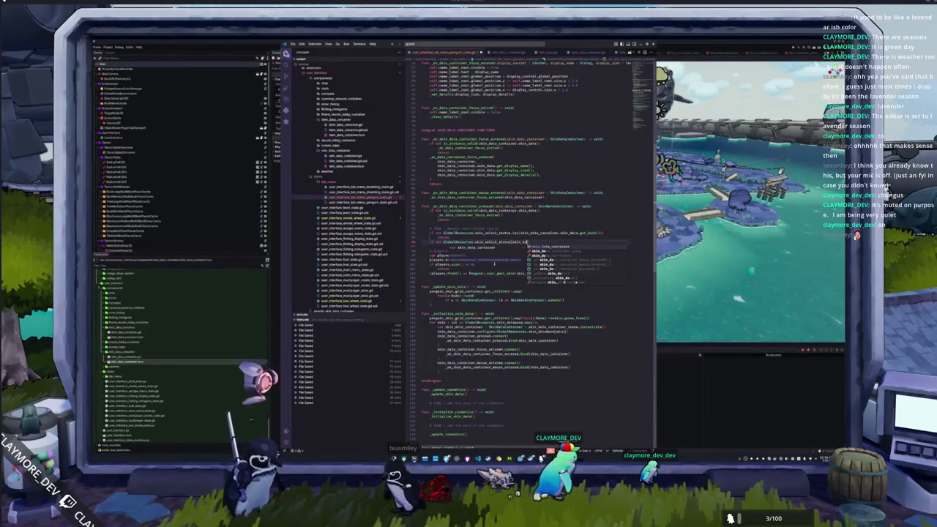
pyautogui.write('ta_container.skin_data.')
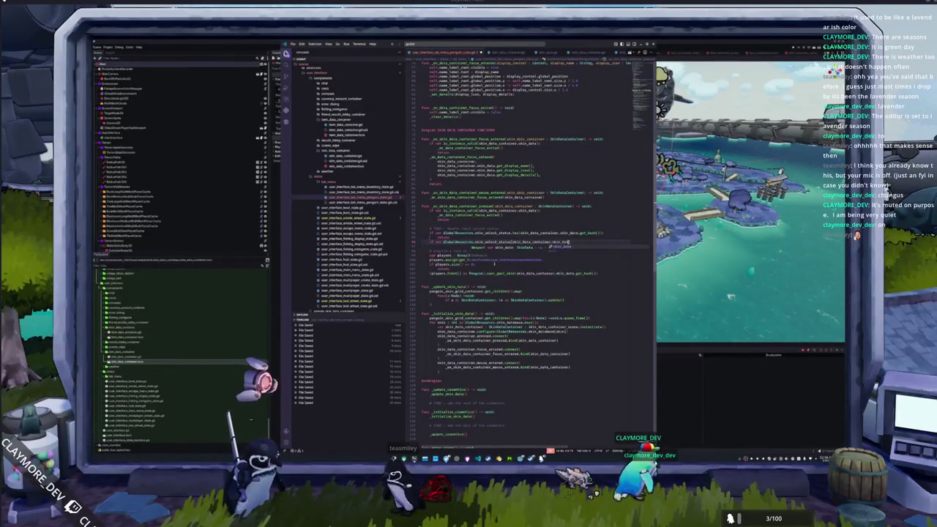
pyautogui.write('get_hash(')
pyautogui.press('Return')
pyautogui.write(']:')
pyautogui.press('Return')
pyautogui.write('return')
# Add a GlobalSkin call that equips the skin, passing skin_data_container.skin_data.get_hash()
pyautogui.click(423, 281)
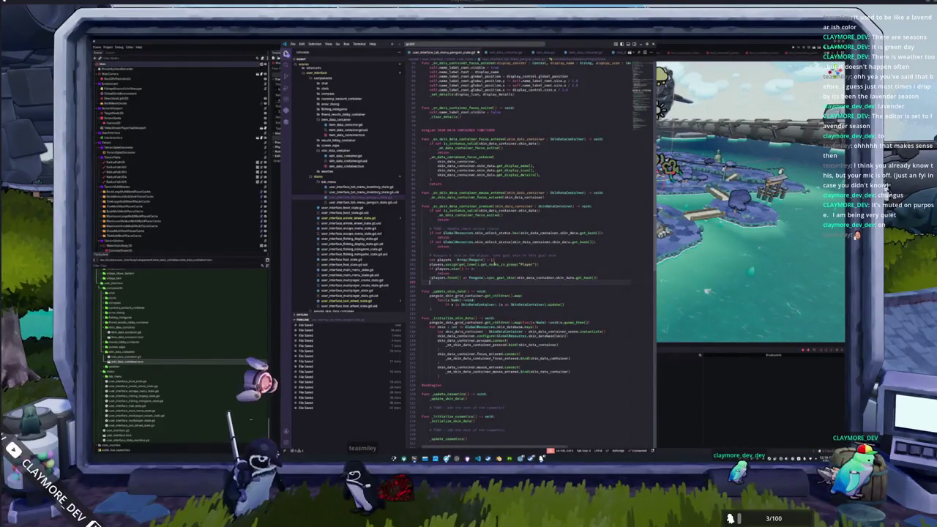
pyautogui.write('GlobalSkin.sk')
pyautogui.press('Return')
pyautogui.write('skin_hash)')
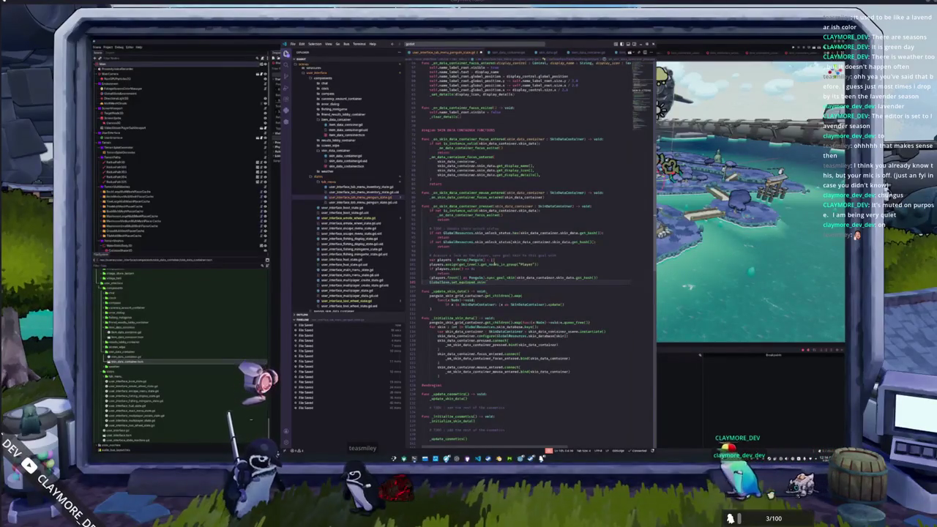
pyautogui.moveTo(516, 277); pyautogui.dragTo(593, 278)
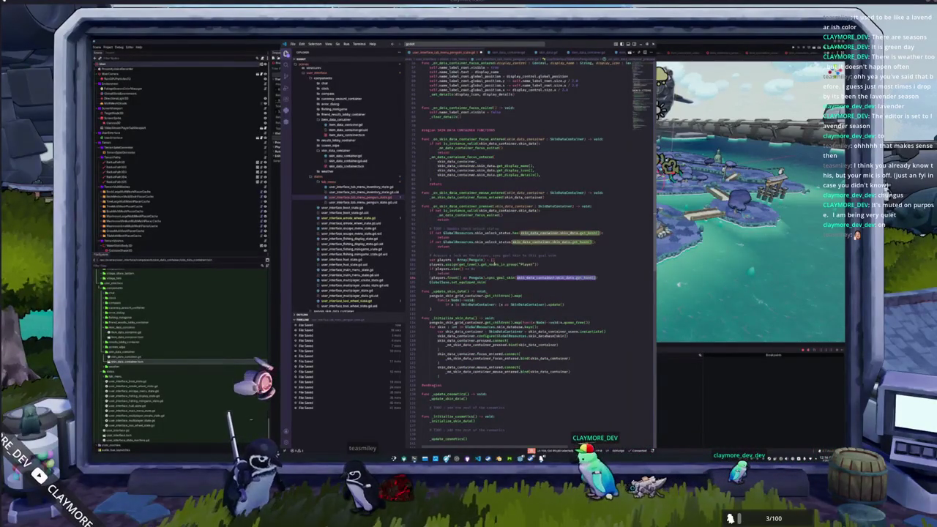
pyautogui.hotkey('ctrl', 'c')
pyautogui.click(526, 282)
pyautogui.hotkey('ctrl', 'v')
# Declare var skin: int = skin_data_container.skin_data.get_hash() and replace every occurrence with skin
pyautogui.click(422, 273)
pyautogui.press('Up')
pyautogui.press('Up')
pyautogui.press('Up')
pyautogui.press('Return')
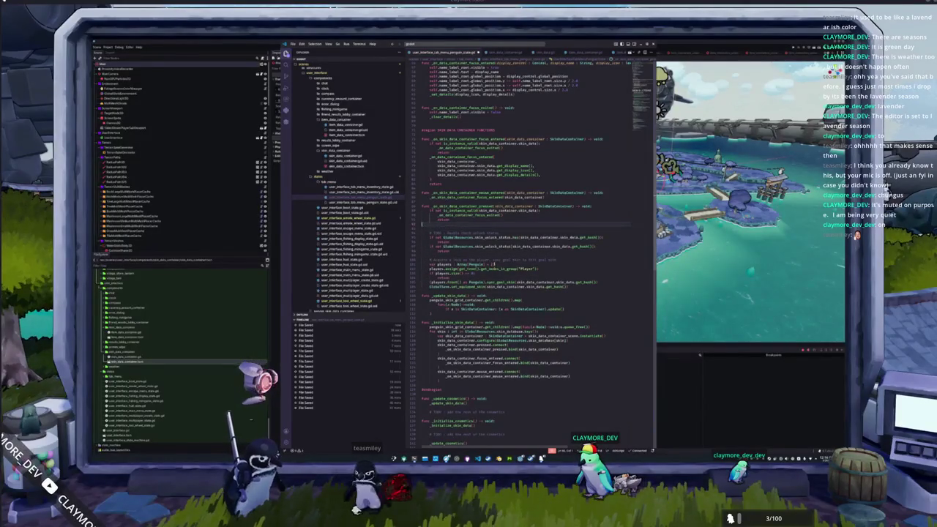
pyautogui.write('var skin')
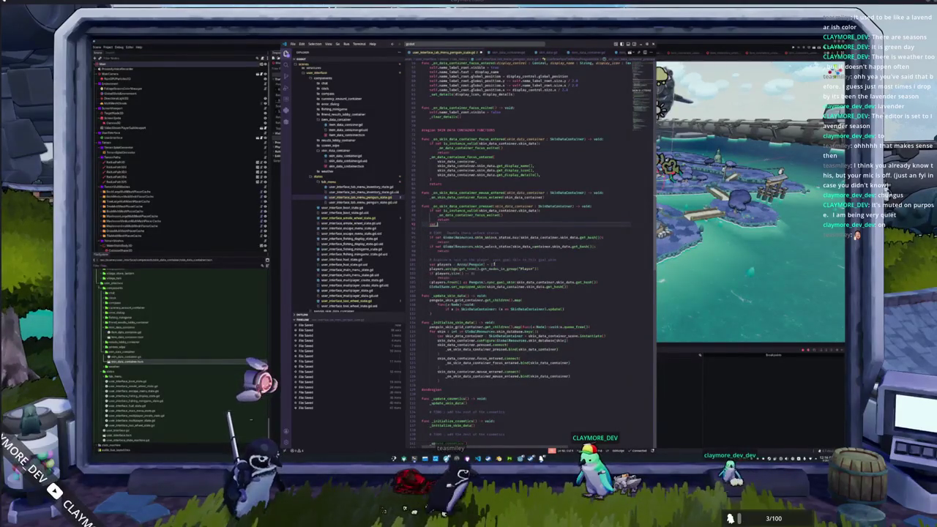
pyautogui.write(': int = sk')
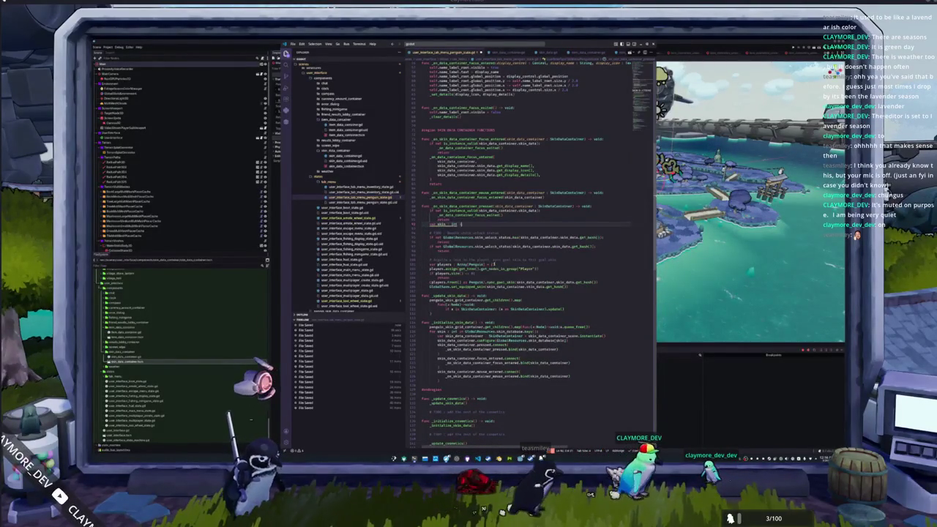
pyautogui.write('in_data_container')
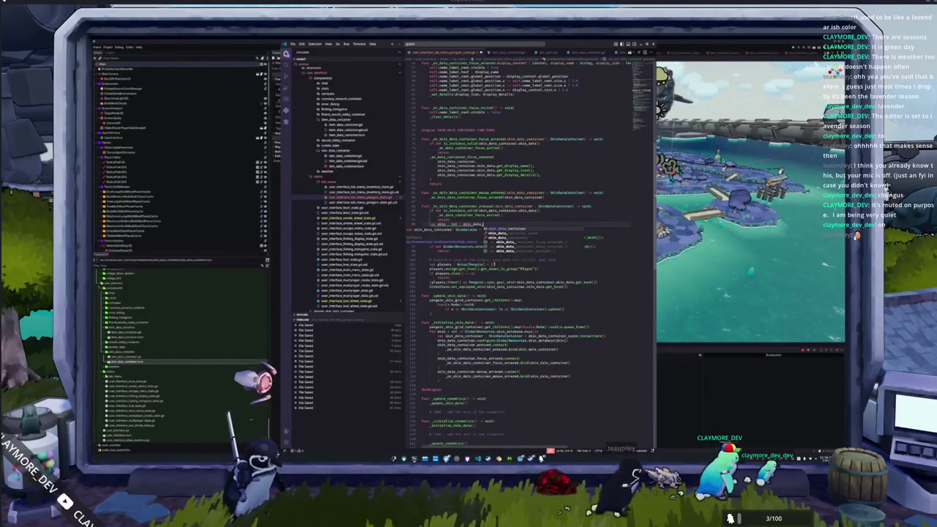
pyautogui.write('.skin_da')
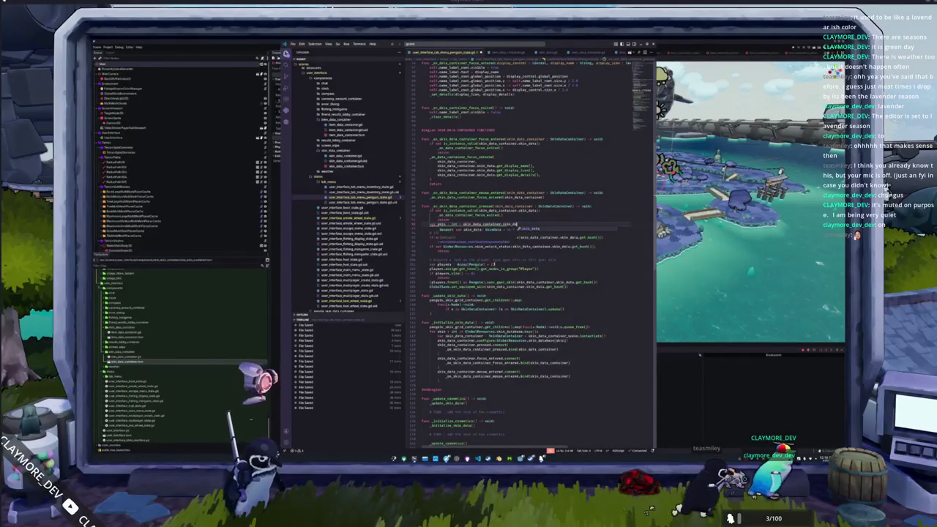
pyautogui.write('ta.get_hash()')
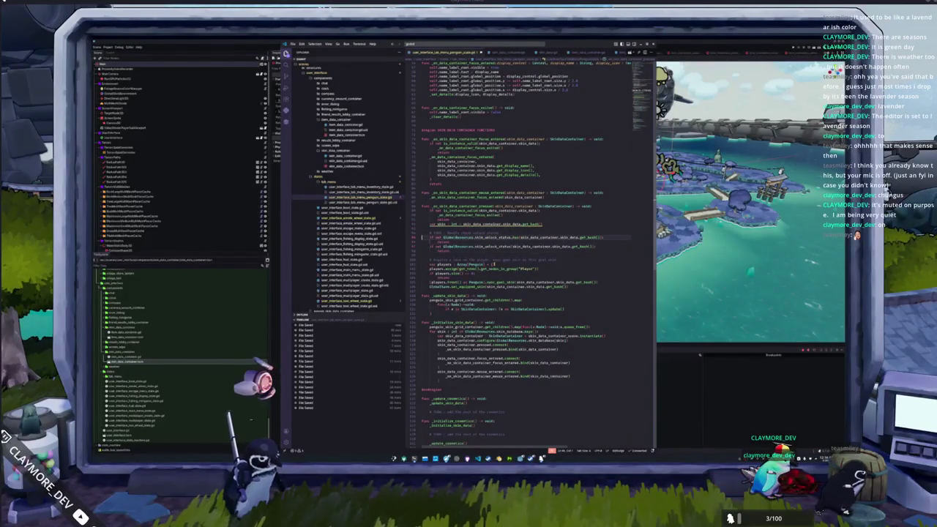
pyautogui.hotkey('ctrl', 'shift', 'Right')
pyautogui.hotkey('ctrl', 'shift', 'Right')
pyautogui.hotkey('ctrl', 'shift', 'Right')
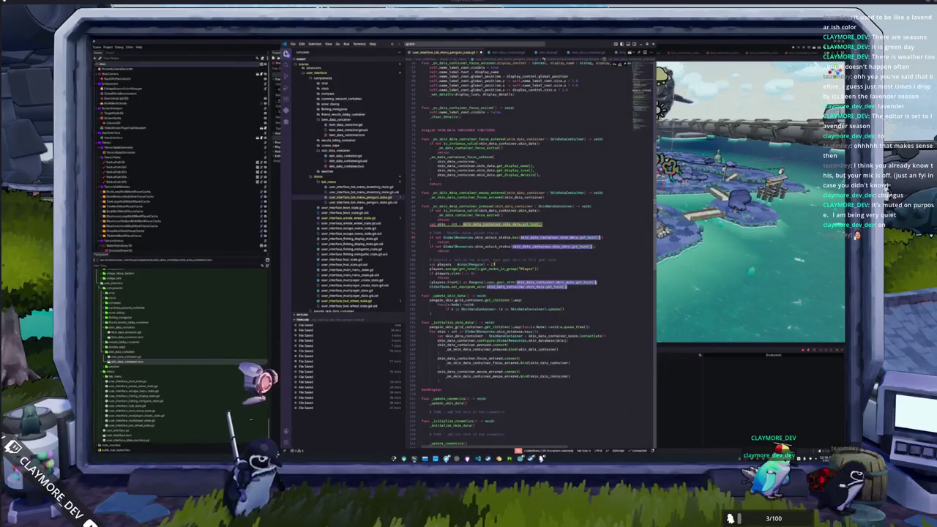
pyautogui.write('skin')
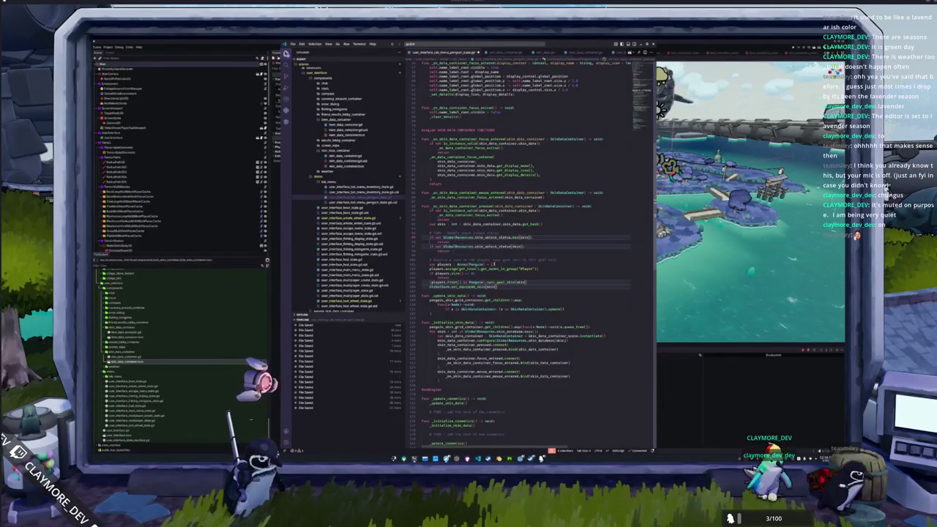
pyautogui.click(499, 233)
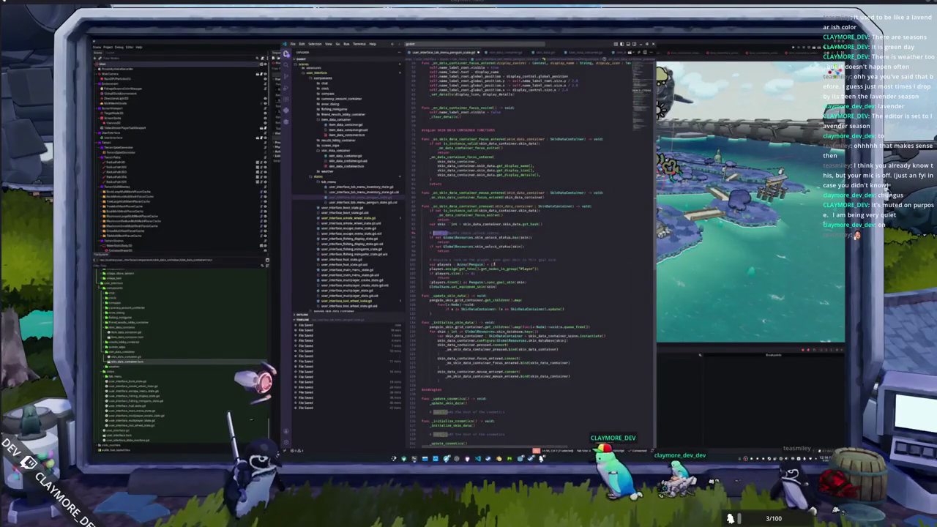
pyautogui.click(435, 237)
pyautogui.press('Down')
pyautogui.press('Down')
pyautogui.press('Down')
pyautogui.press('Down')
pyautogui.press('Down')
pyautogui.press('Down')
pyautogui.press('Return')
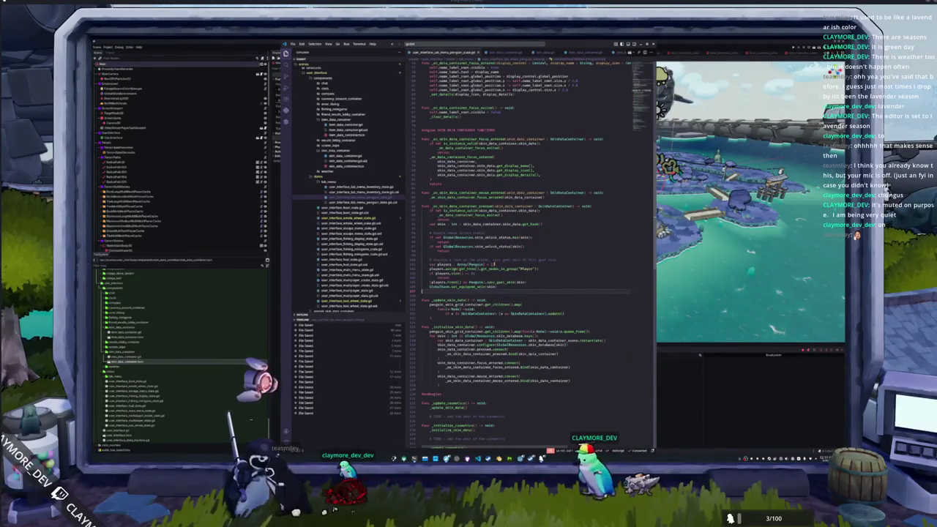
# Delete the unused context_slot_items variable line from the penguin tab-menu script
pyautogui.scroll(10, 416, 194)
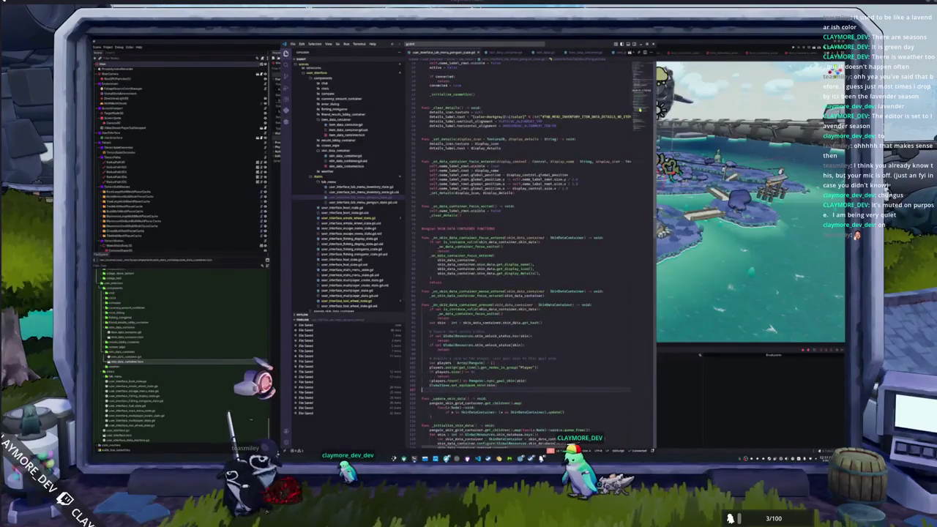
pyautogui.click(351, 191)
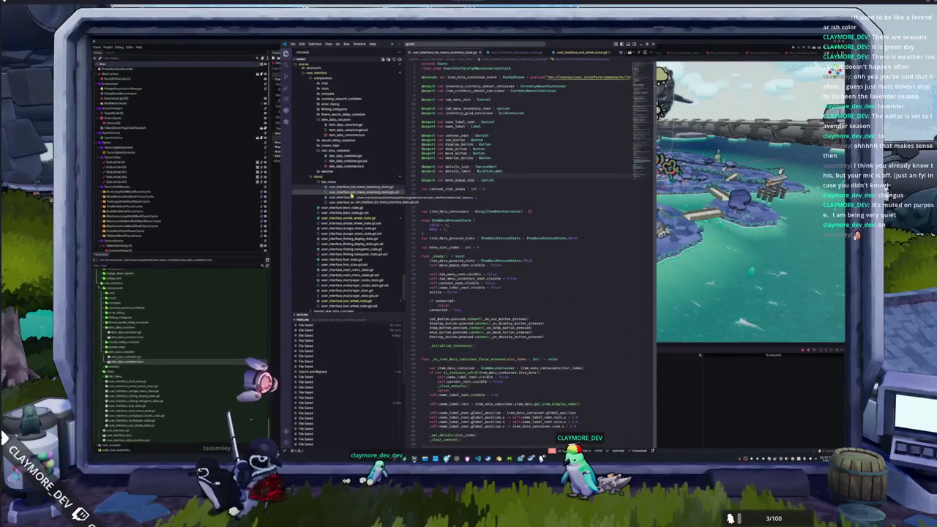
pyautogui.click(352, 196)
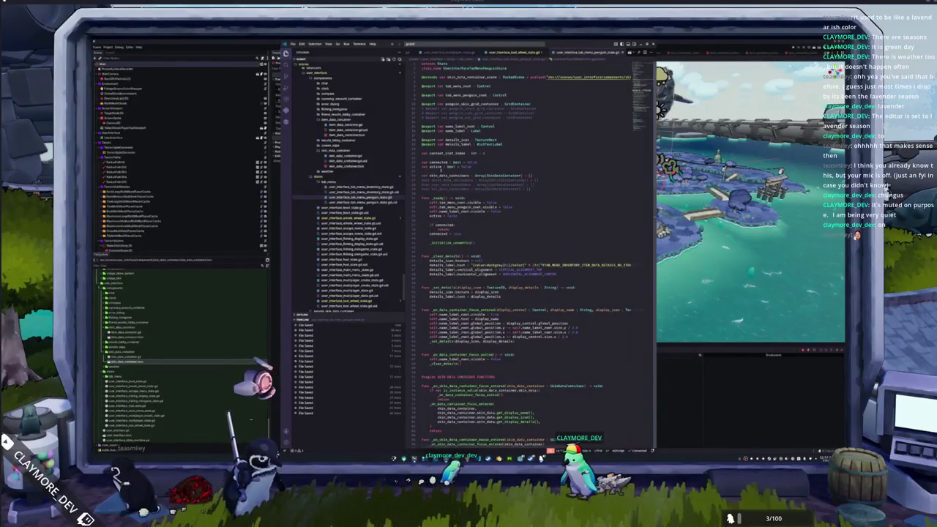
pyautogui.doubleClick(476, 154)
pyautogui.press('Delete')
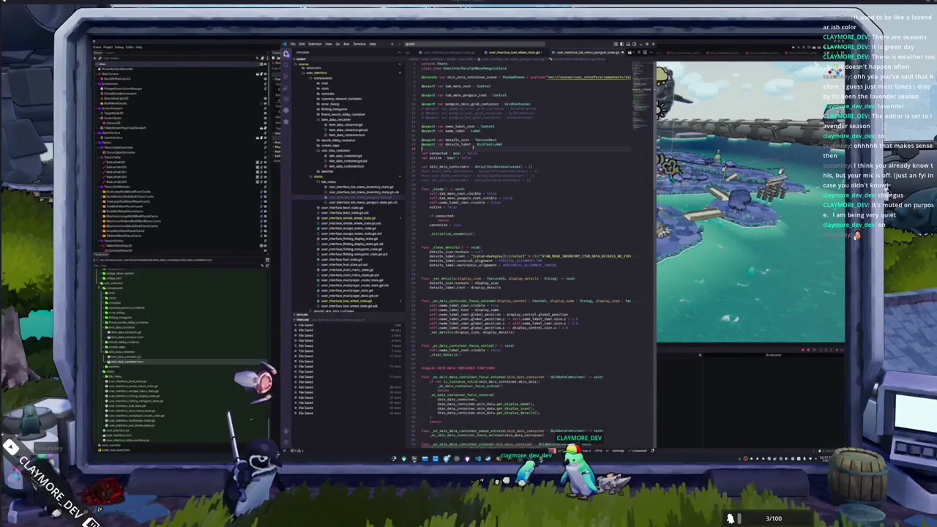
# Start a new file in the tab_menu folder and type its user-interface menu name
pyautogui.scroll(-15, 479, 154)
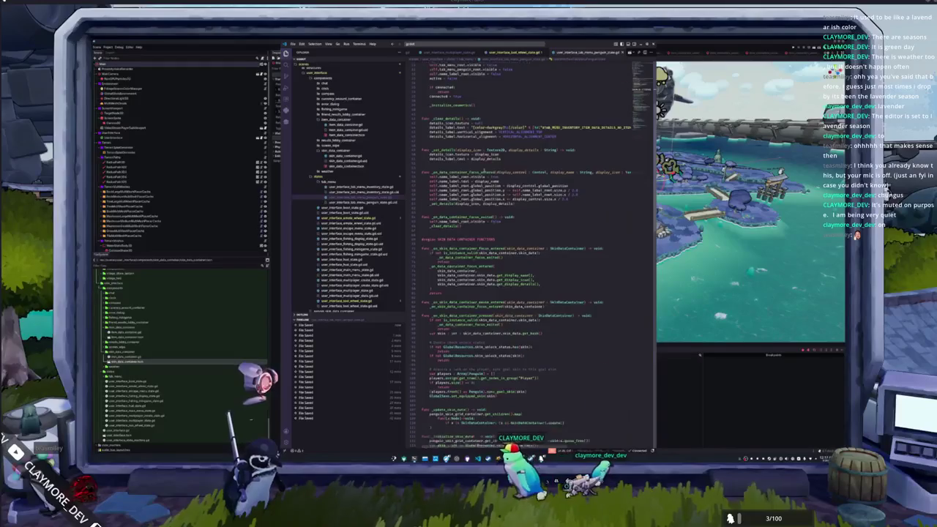
pyautogui.scroll(-5, 482, 170)
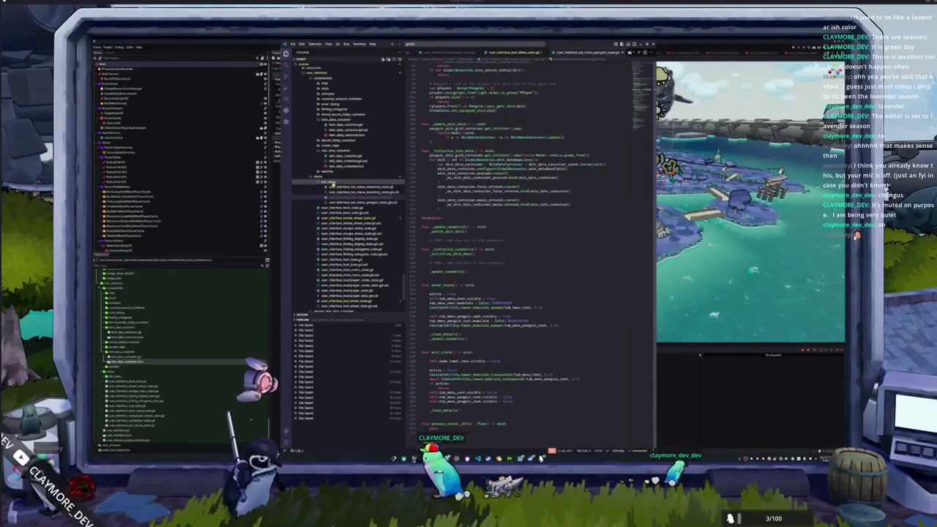
pyautogui.scroll(1, 344, 212)
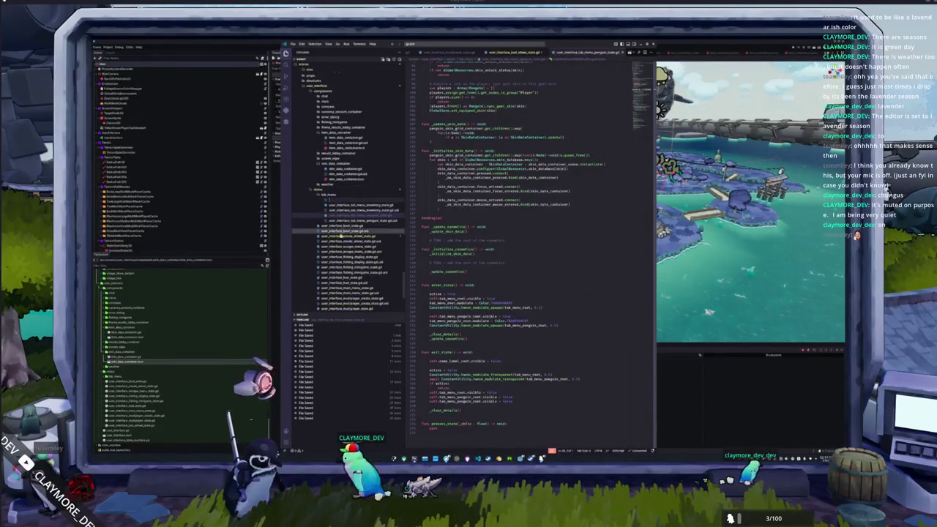
pyautogui.write('user_interf')
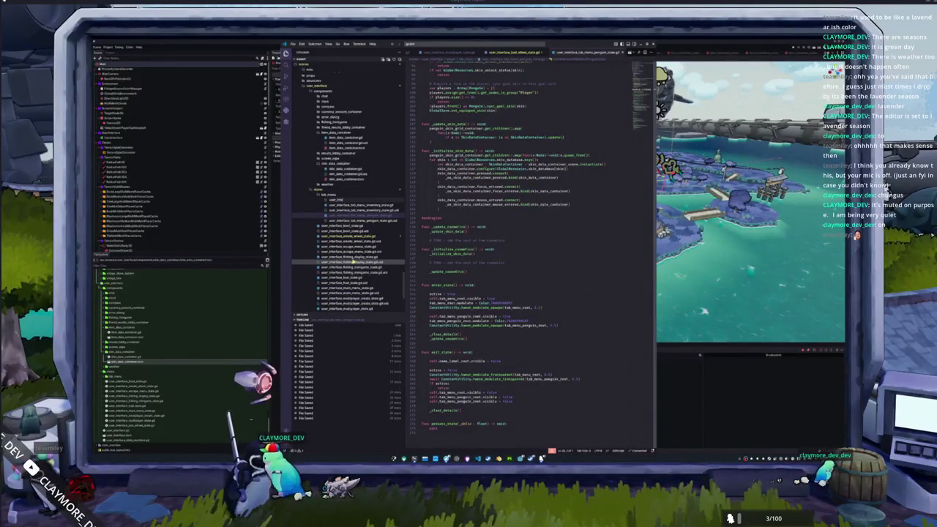
pyautogui.write('menu')
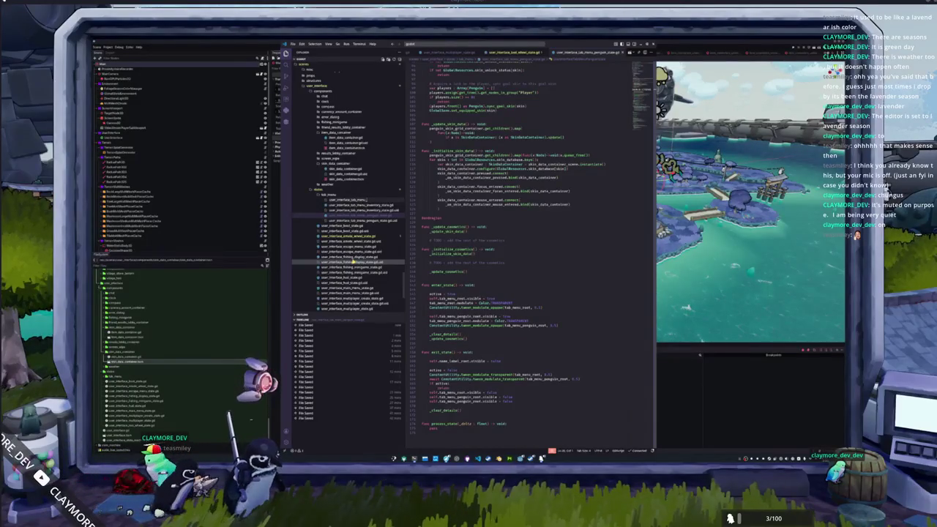
pyautogui.write('bu')
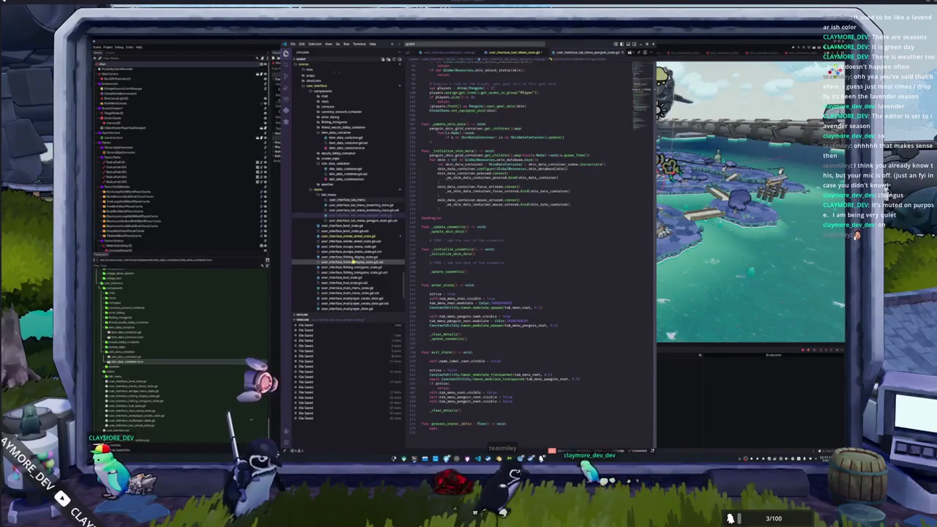
# Create and save the script with 'extends Control' and 'class_name UserInterfaceTabMenu'
pyautogui.press('Return')
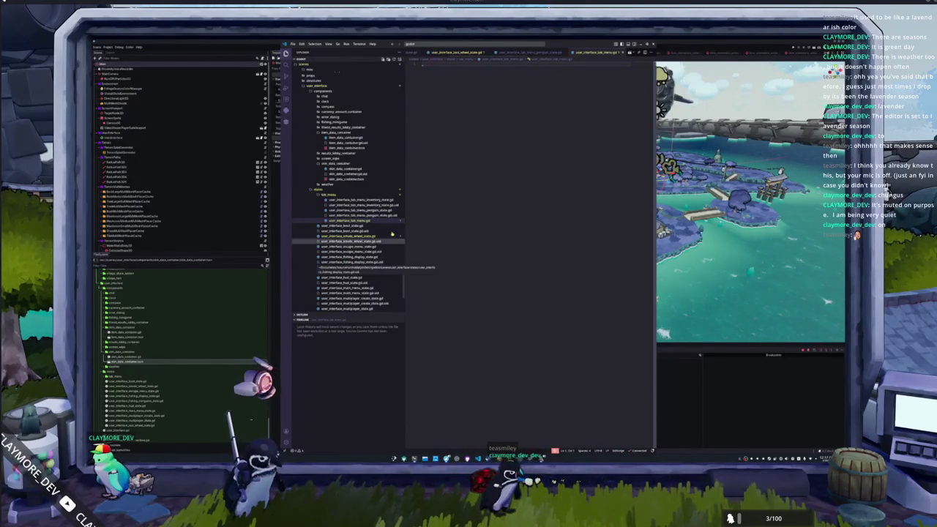
pyautogui.write('extends Control')
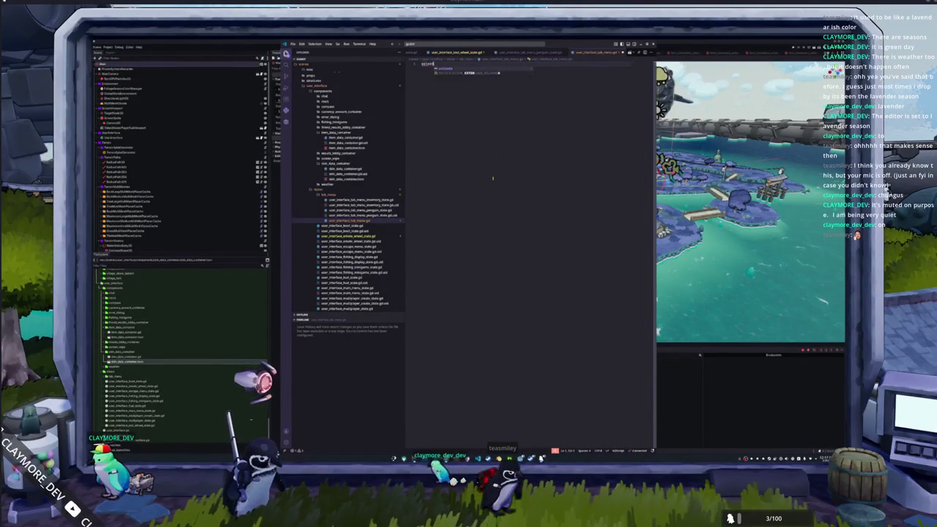
pyautogui.press('Return')
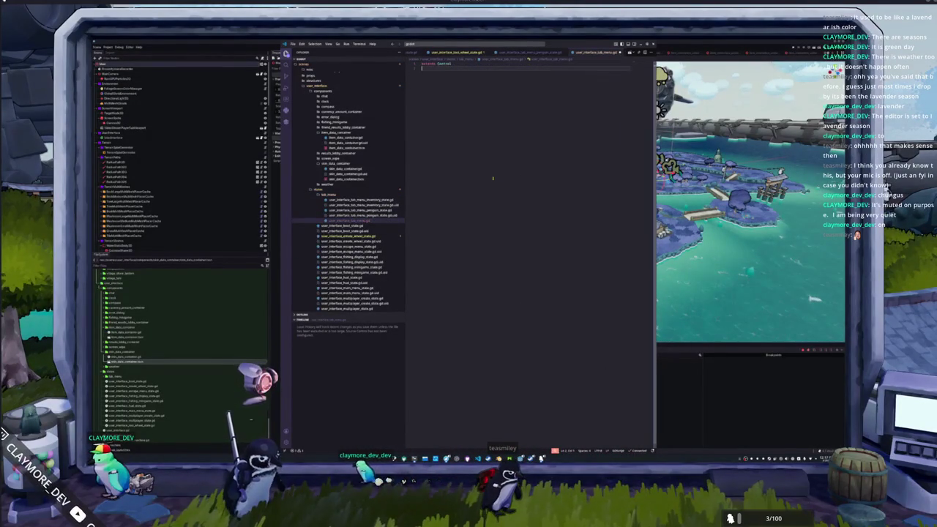
pyautogui.write('class')
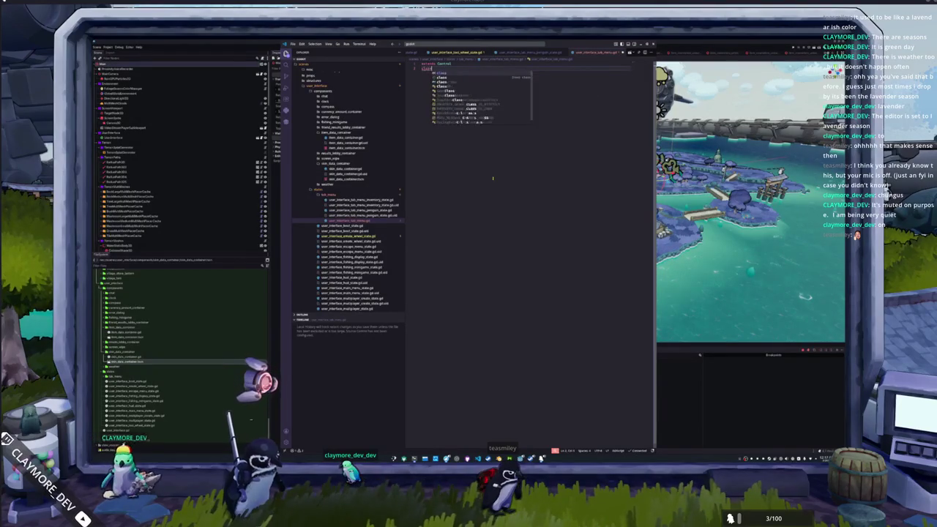
pyautogui.write('_name UserInterface')
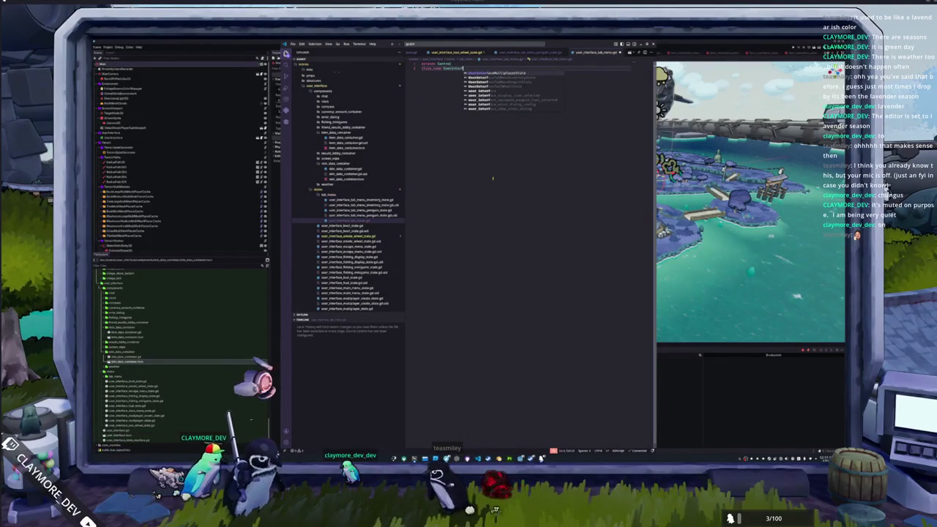
pyautogui.write('TabMenuButton')
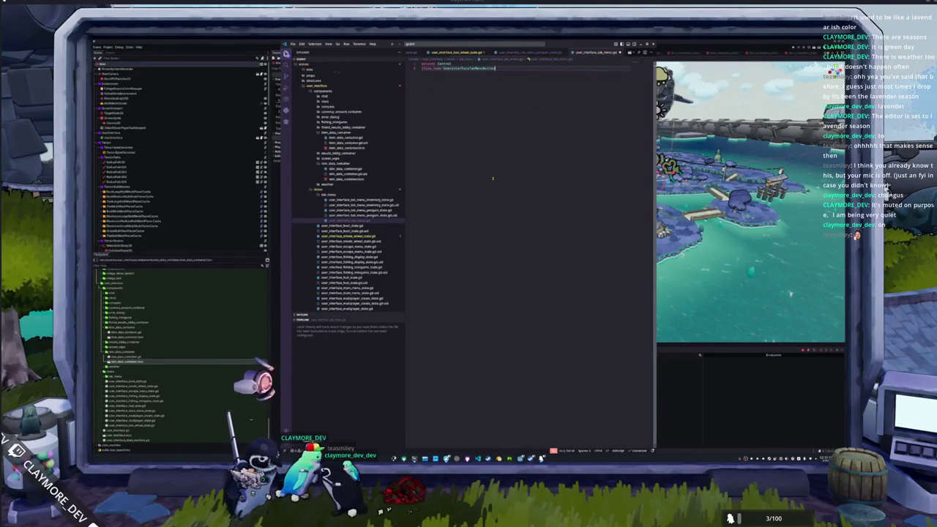
pyautogui.press('Return')
pyautogui.hotkey('ctrl', 's')
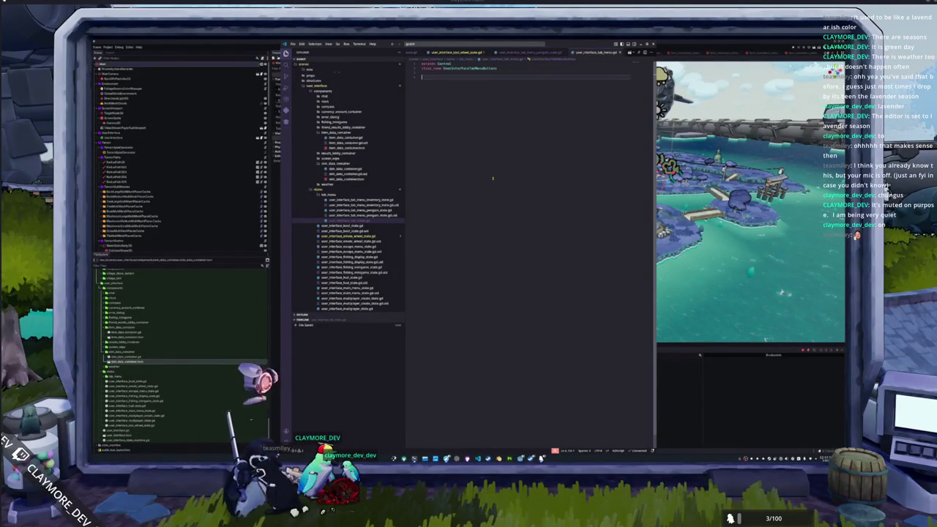
pyautogui.press('super+Down')
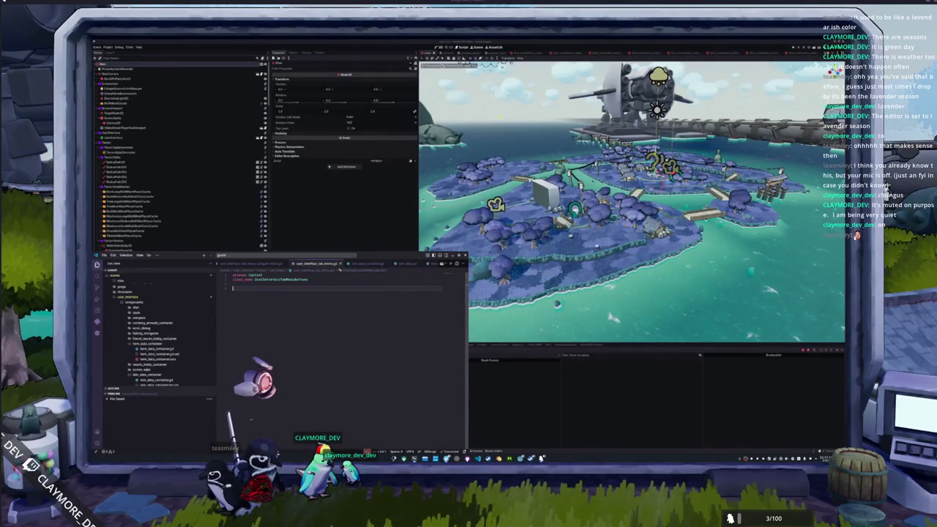
# Open the tab menu scene in Godot, inspect the Equipment label, then export inventory_button as Button
pyautogui.click(532, 44)
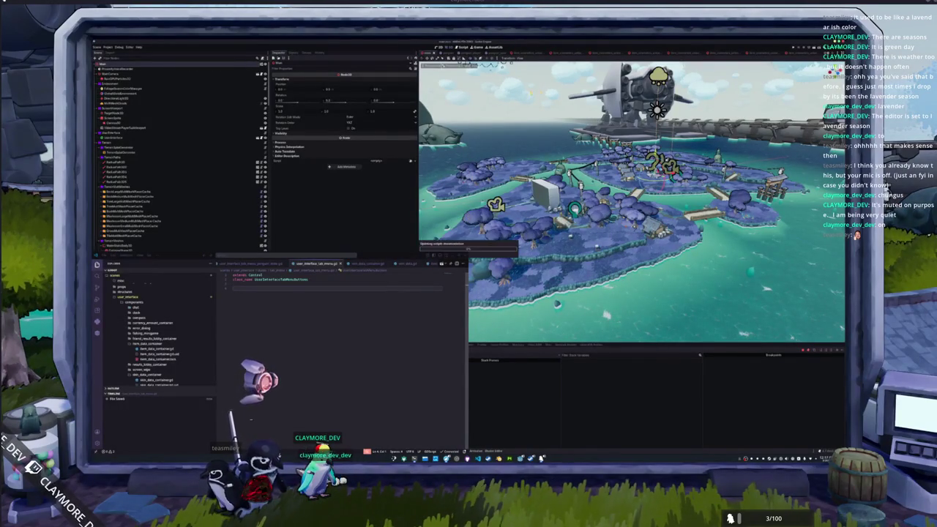
pyautogui.click(160, 139)
pyautogui.click(259, 138)
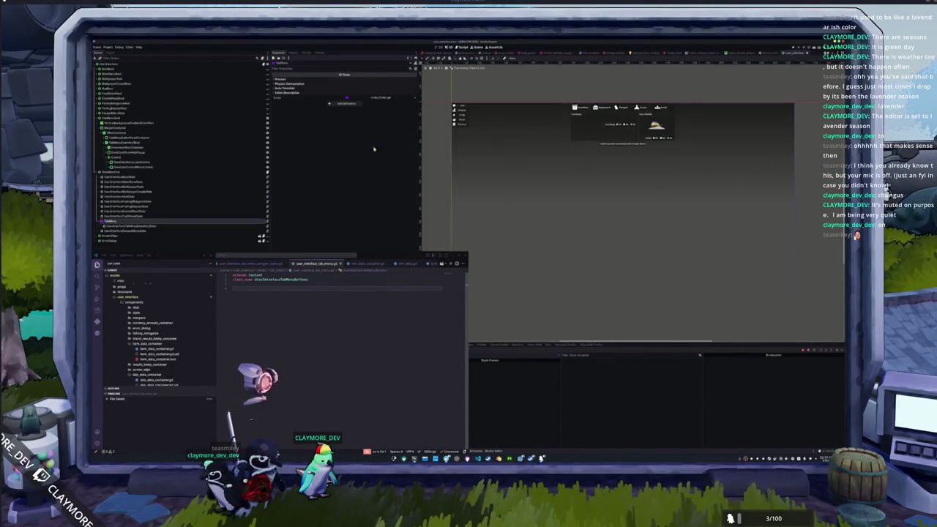
pyautogui.click(136, 206)
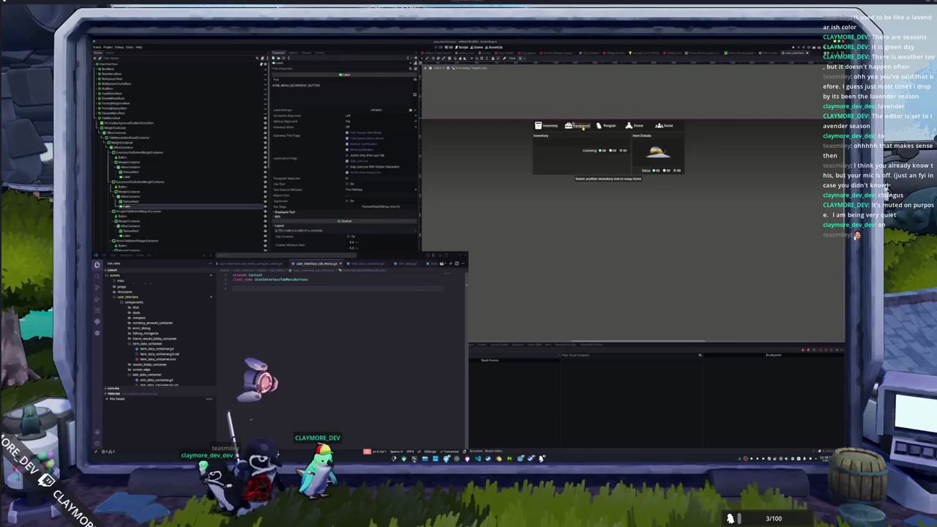
pyautogui.click(331, 290)
pyautogui.write('@export')
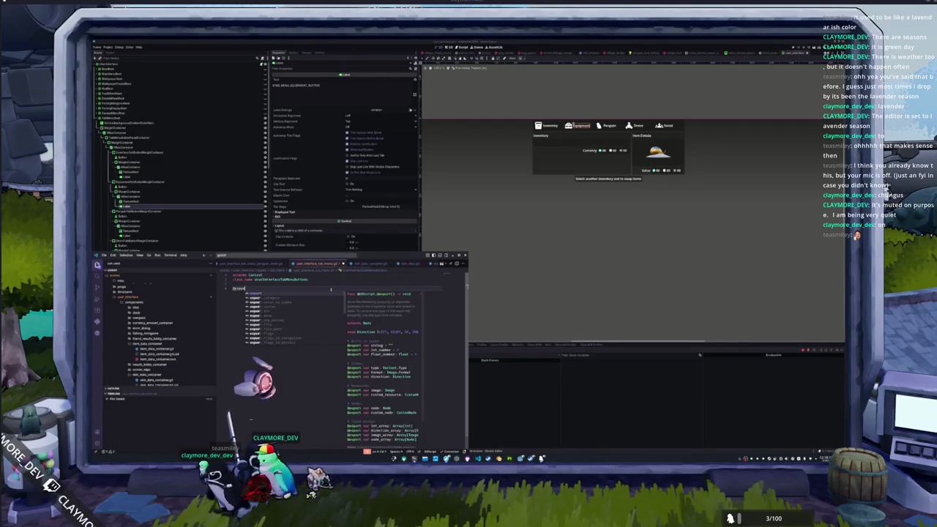
pyautogui.write(' var icventory_button : ')
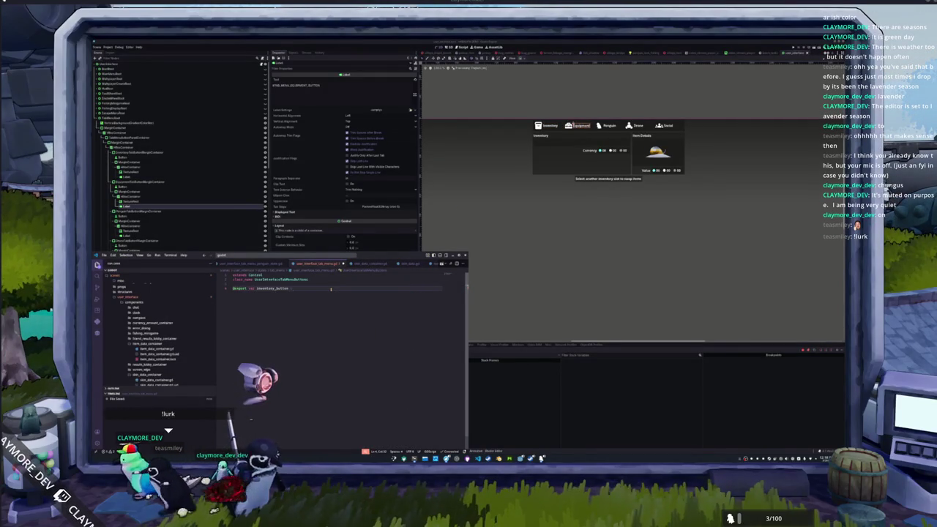
pyautogui.write('Button')
# Export four more Button variables: equipment_button, penguin_button, store_button and social_button
pyautogui.press('Return')
pyautogui.write('@export var equipment_')
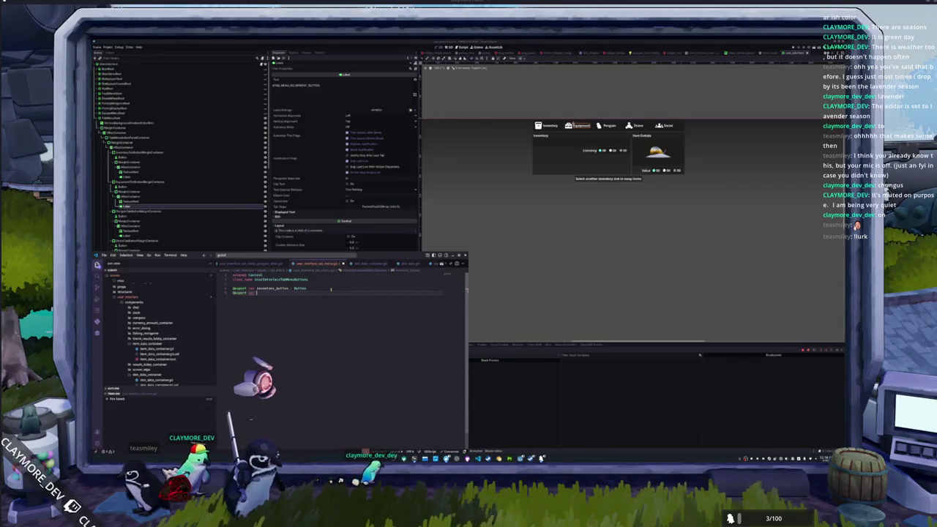
pyautogui.write('bu')
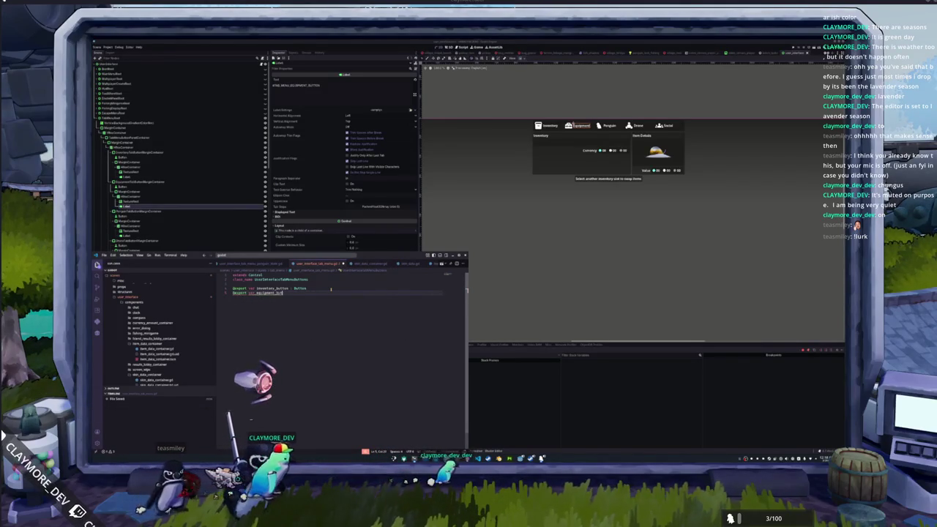
pyautogui.write('tton : Button')
pyautogui.press('Return')
pyautogui.write('@export var')
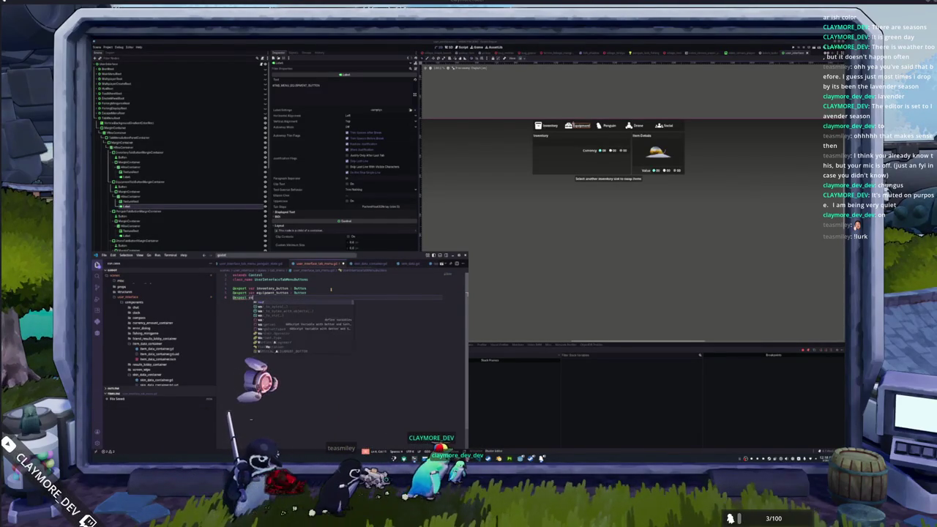
pyautogui.write(' penguin_button')
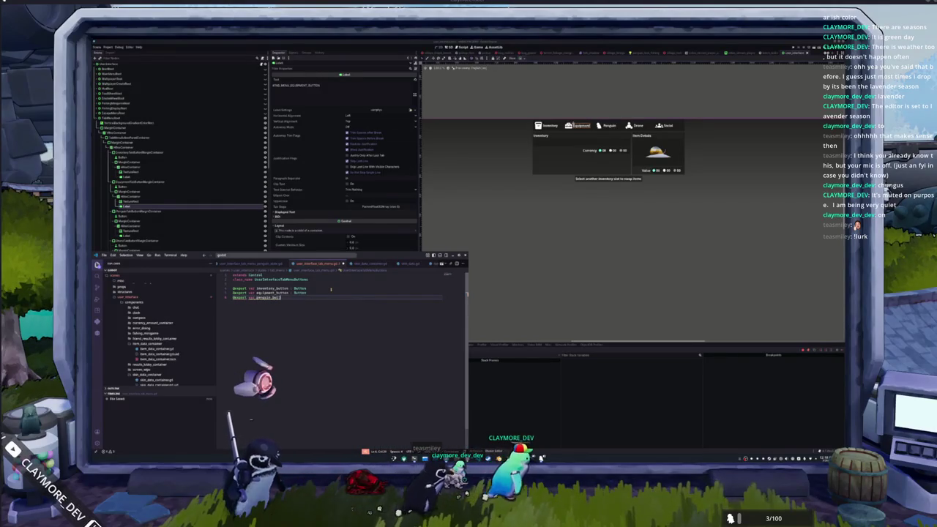
pyautogui.write(' : Button')
pyautogui.press('Return')
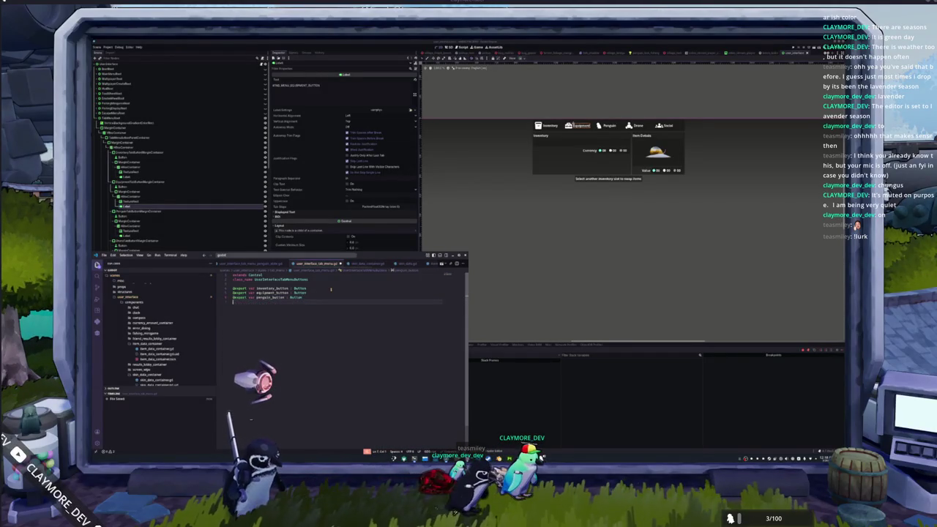
pyautogui.write('xport var store')
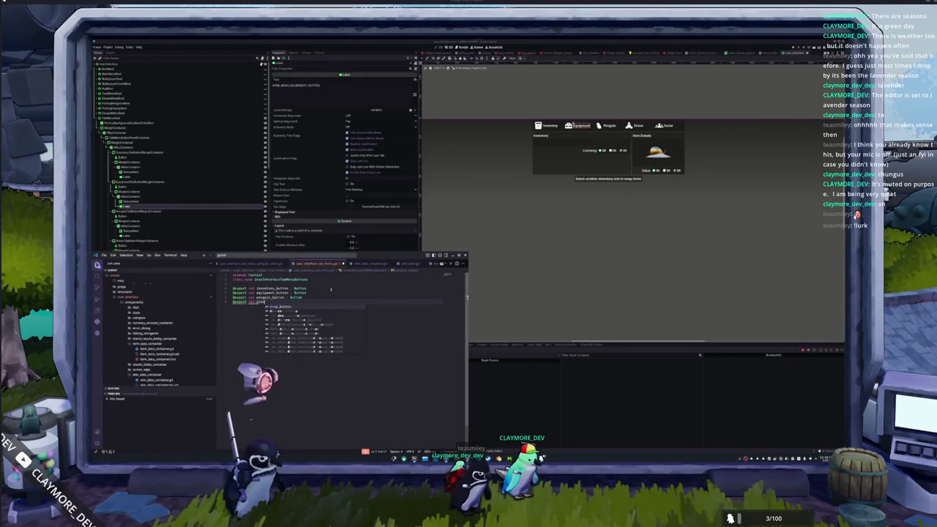
pyautogui.write('_button : Button')
pyautogui.press('Return')
pyautogui.write('@export var social_button')
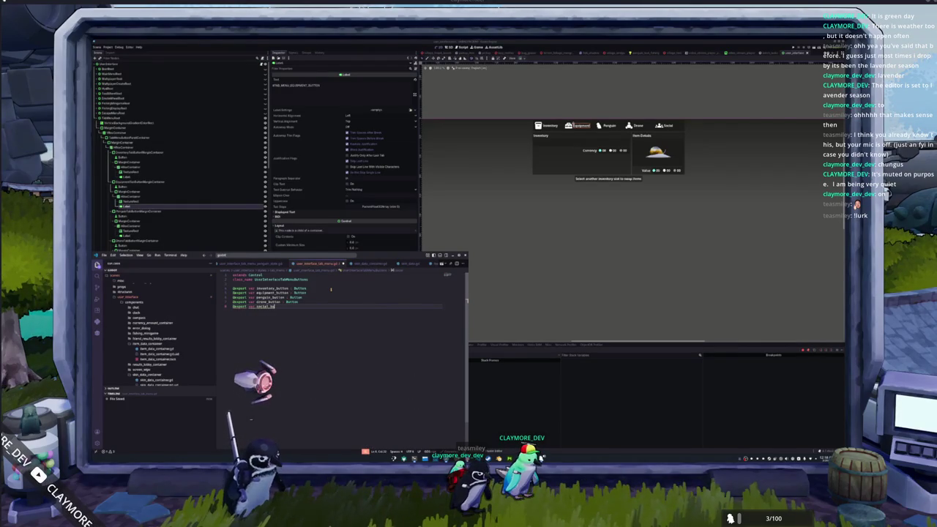
pyautogui.write(' : Button')
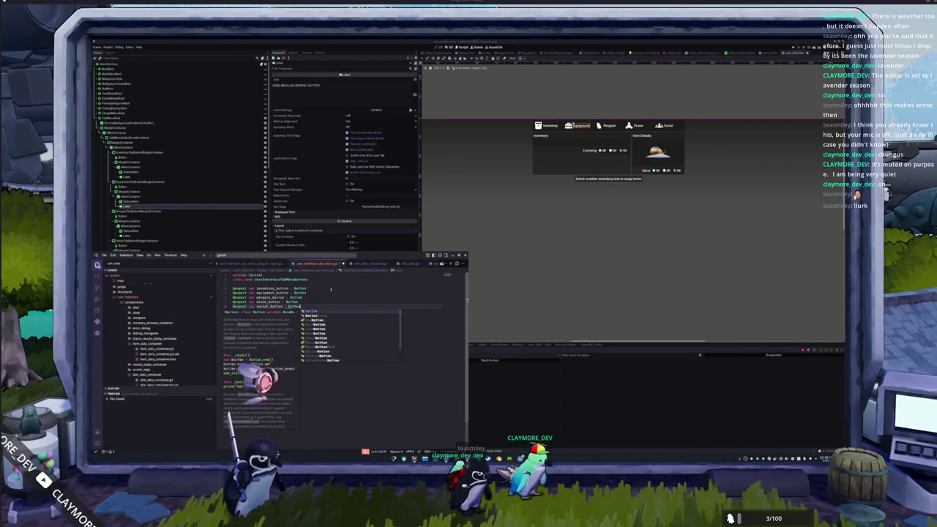
# Use multiple cursors to line up the ': Button' type hints on all five export lines
pyautogui.press('Escape')
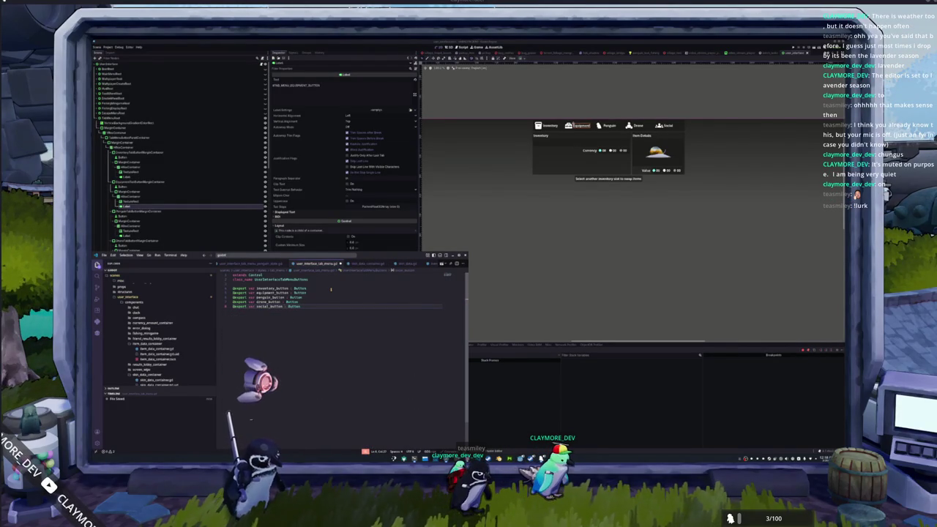
pyautogui.hotkey('ctrl', 'alt', 'Up')
pyautogui.hotkey('ctrl', 'alt', 'Up')
pyautogui.hotkey('ctrl', 'alt', 'Up')
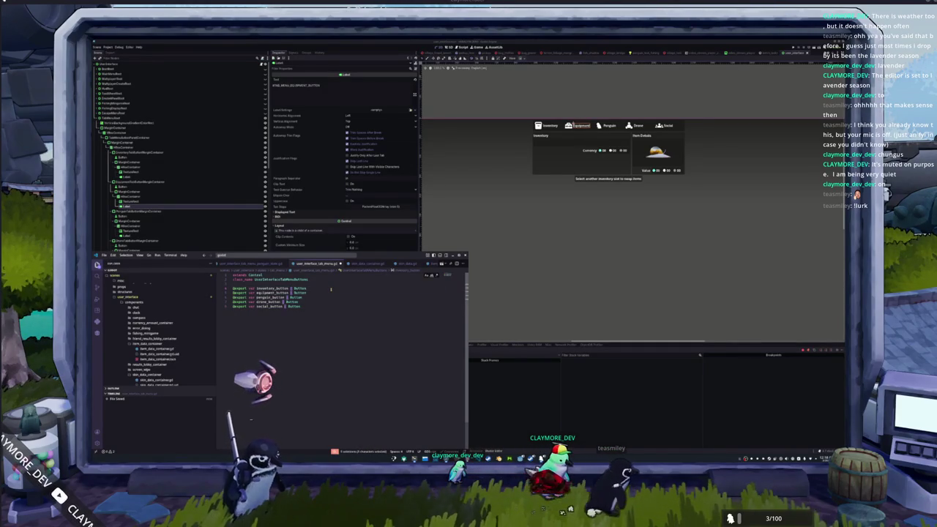
pyautogui.press('Right')
pyautogui.press('Escape')
pyautogui.press('Down')
pyautogui.press('Down')
pyautogui.press('Up')
pyautogui.press('Up')
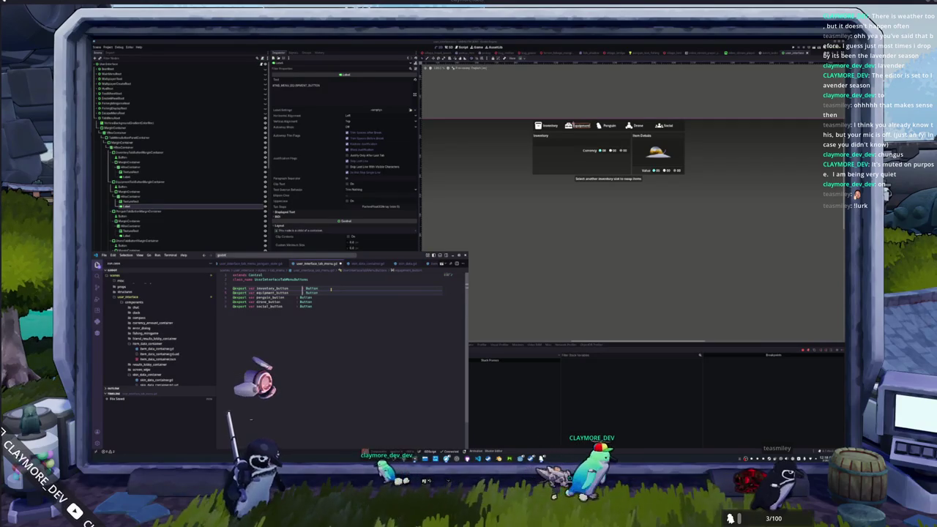
pyautogui.hotkey('ctrl', 'd')
pyautogui.hotkey('ctrl', 'd')
pyautogui.hotkey('ctrl', 'd')
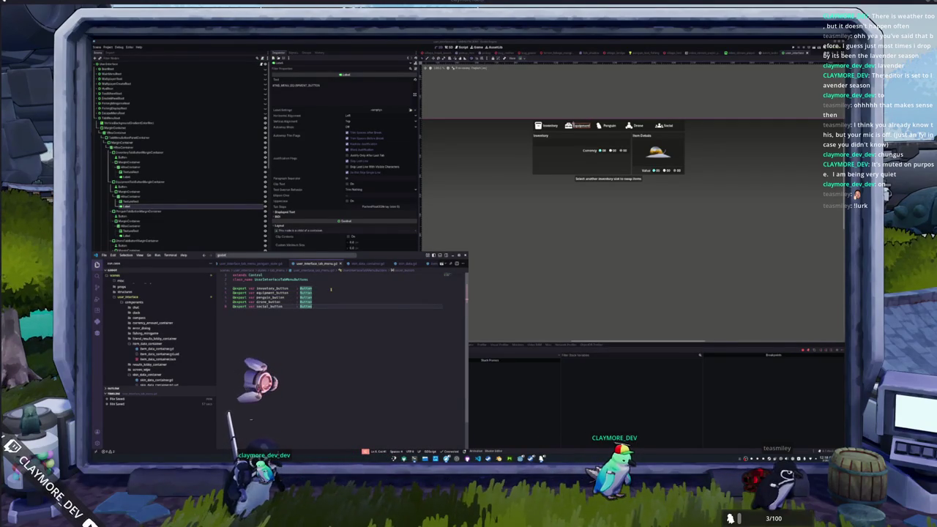
# Declare signals inventory_button_pressed, equipment_button_pressed, penguin_button_pressed, drone_button_pressed and social_button_pressed
pyautogui.click(232, 315)
pyautogui.write('signal')
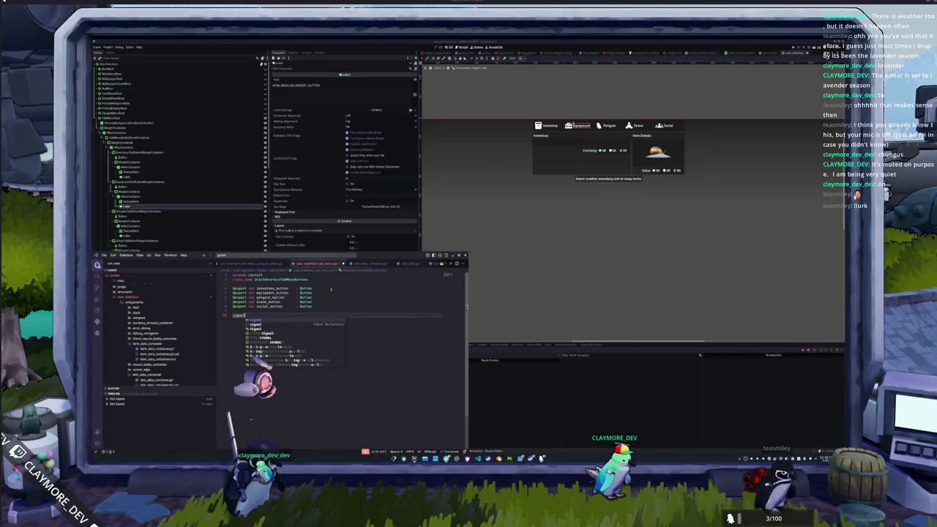
pyautogui.write(' inventory')
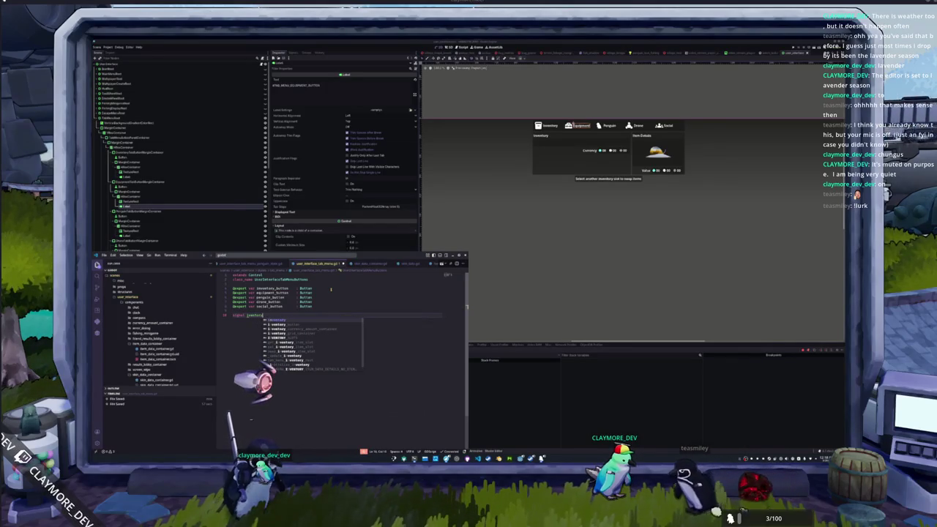
pyautogui.write('_button_pressed')
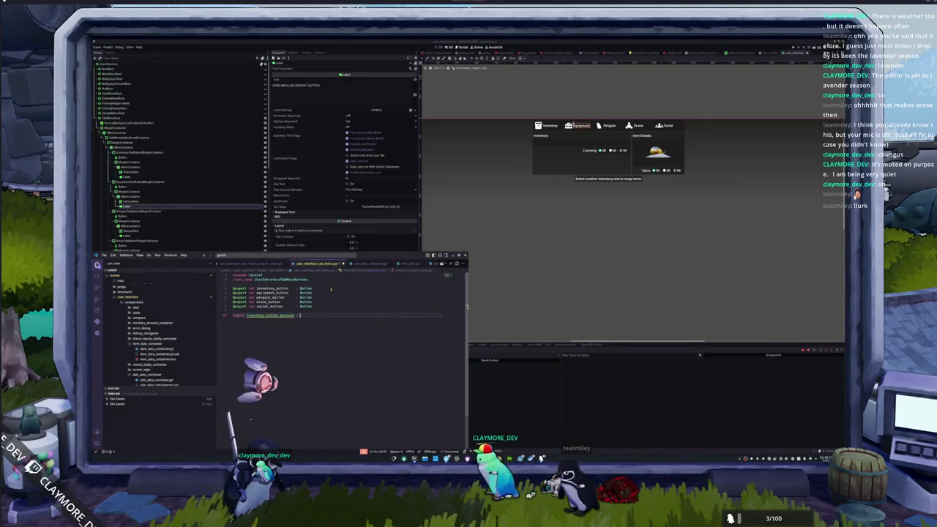
pyautogui.press('Return')
pyautogui.write('signal equipment_butt')
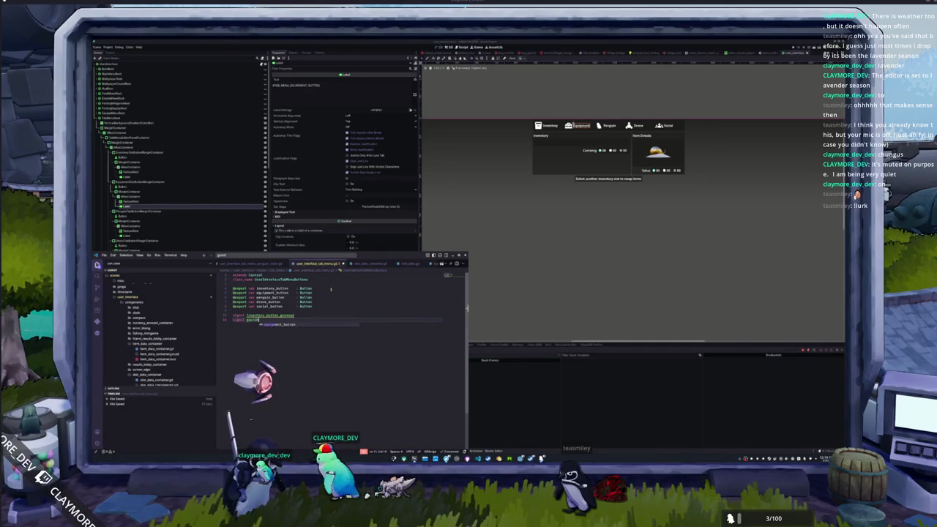
pyautogui.write('on_pressed')
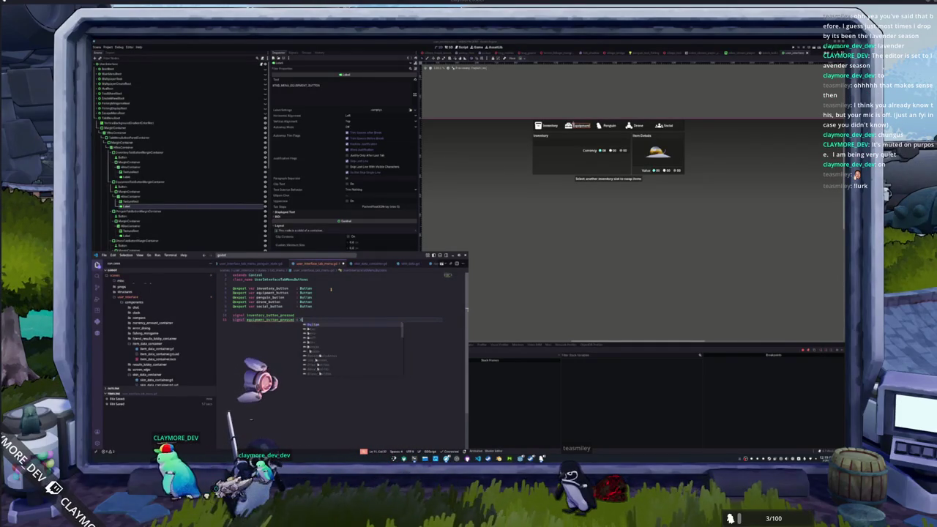
pyautogui.press('Return')
pyautogui.write('signal ')
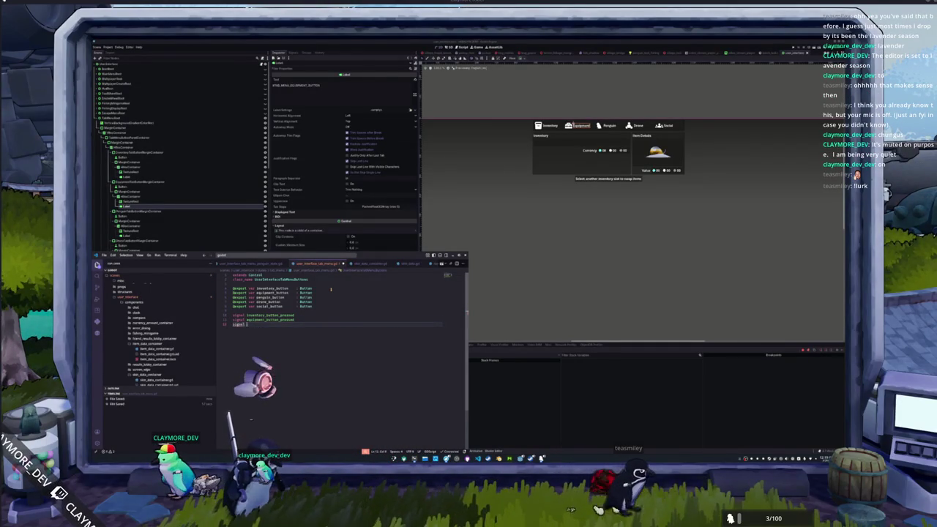
pyautogui.write('penguin_button_pr')
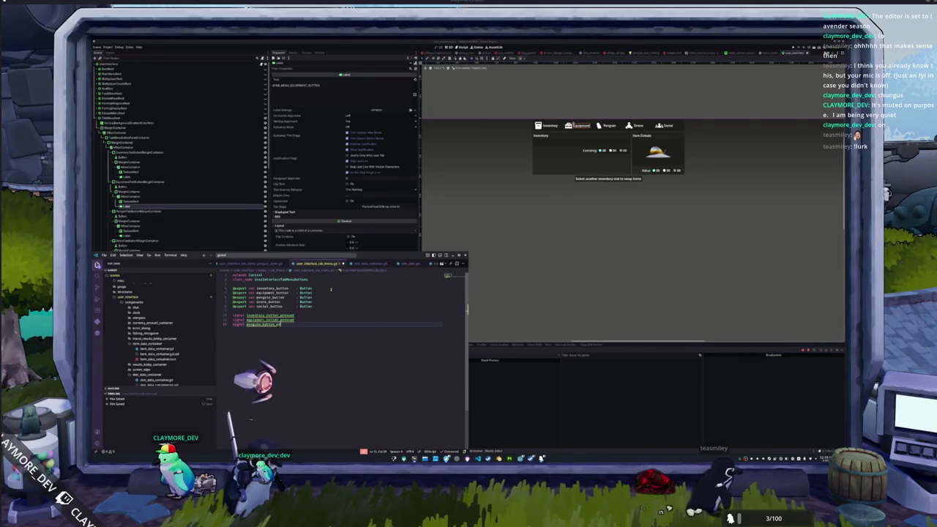
pyautogui.write('essed')
pyautogui.press('Return')
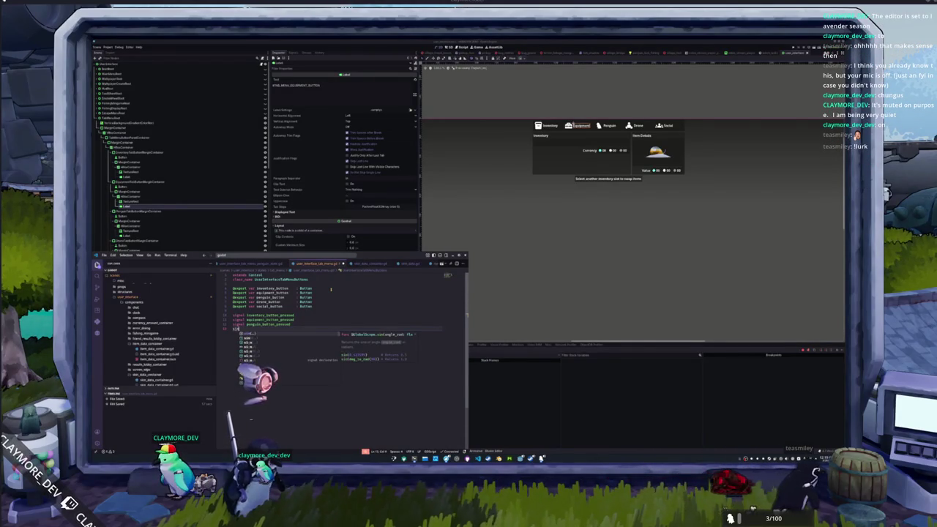
pyautogui.write('signal ')
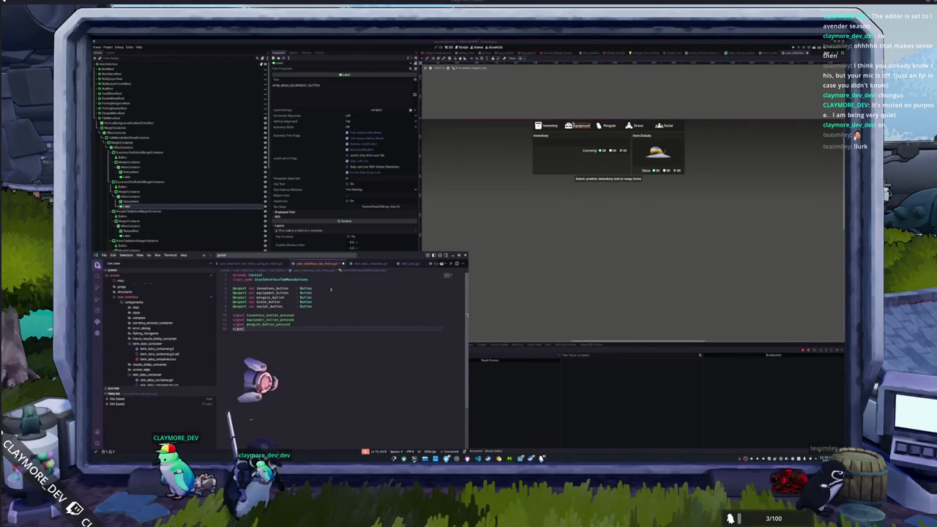
pyautogui.write('drone_button_pressed')
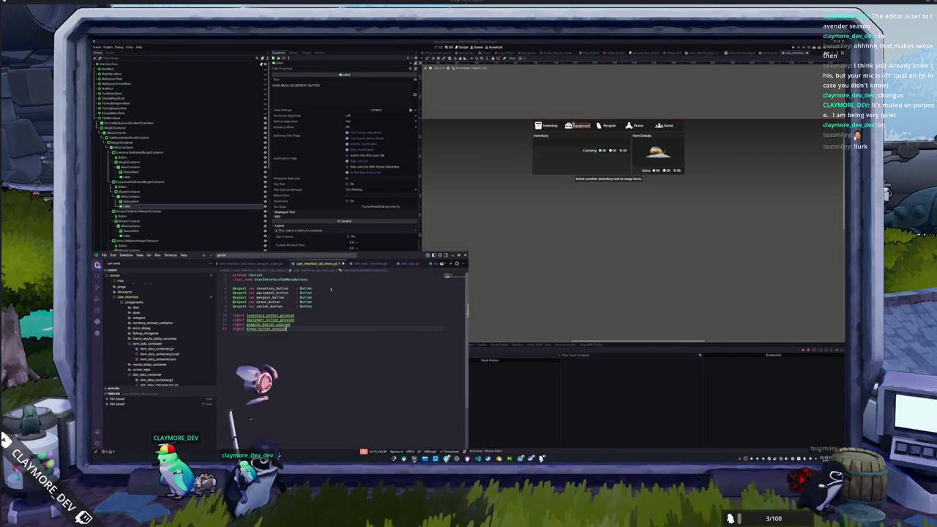
pyautogui.press('Return')
pyautogui.write('signal social_button_pressed')
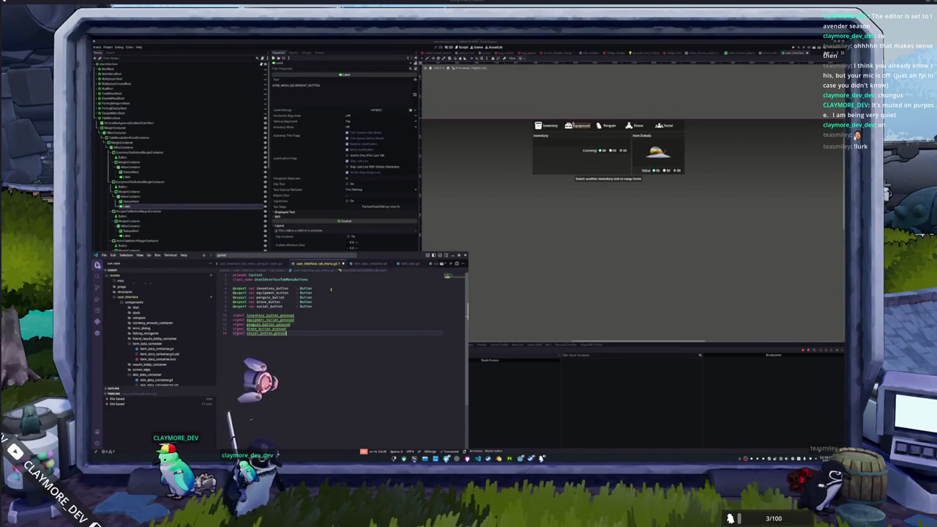
pyautogui.press('Up')
pyautogui.press('Up')
pyautogui.press('Up')
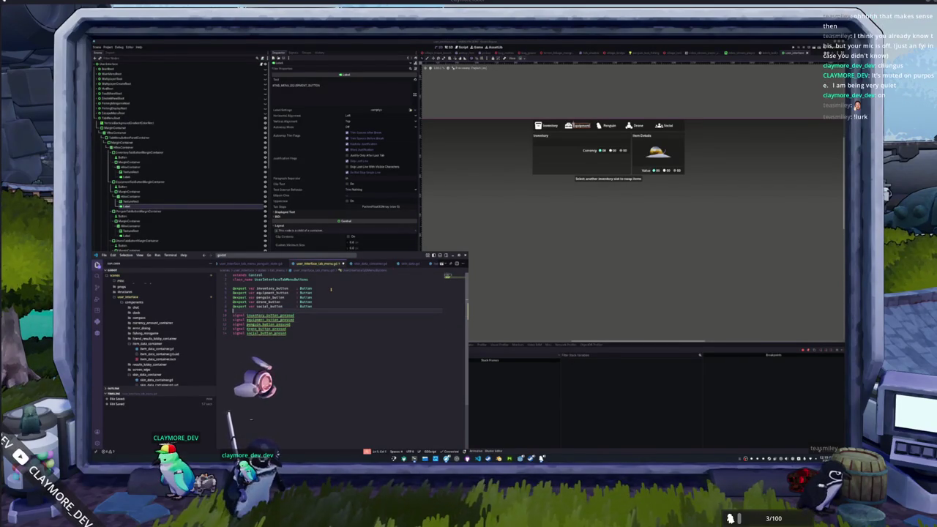
pyautogui.press('Down')
pyautogui.press('Down')
pyautogui.press('Down')
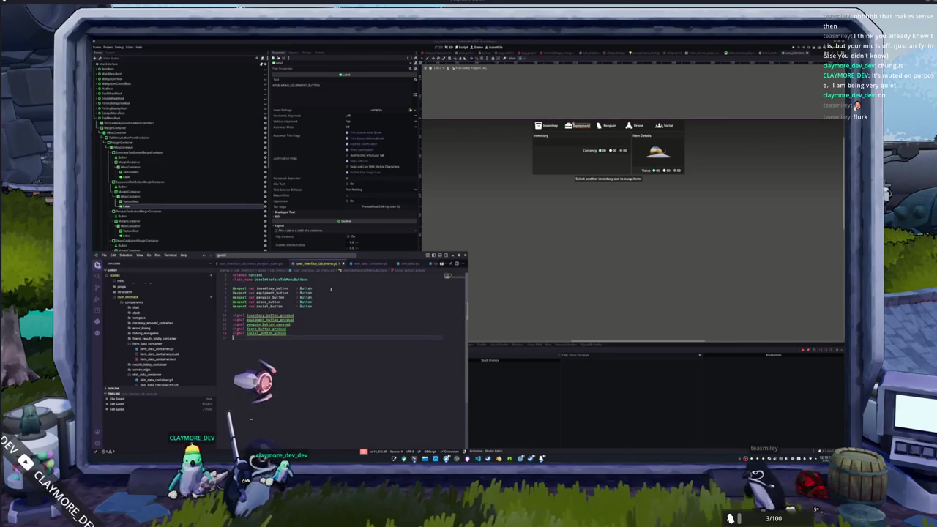
# Add _ready() with an inventory_button pressed connect line, duplicated into five lines
pyautogui.write('_ready')
pyautogui.press('Return')
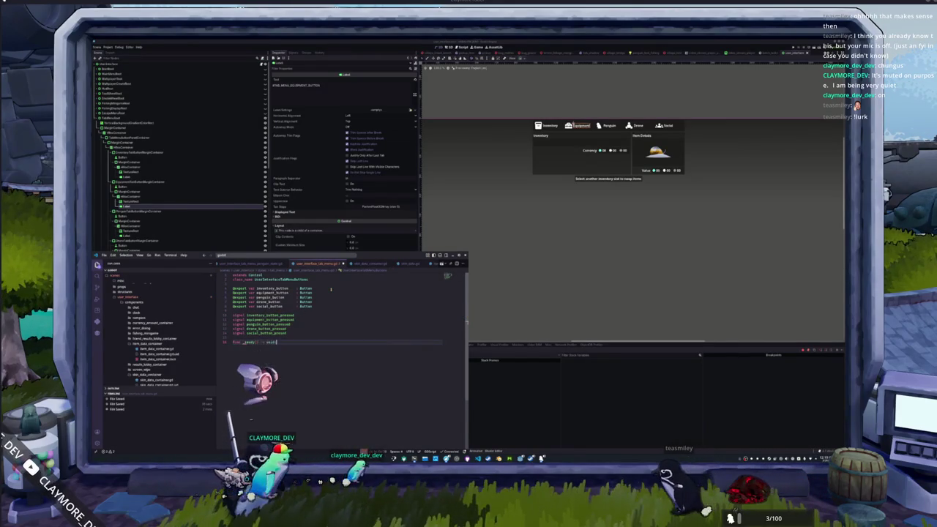
pyautogui.write('inventory_button.pr')
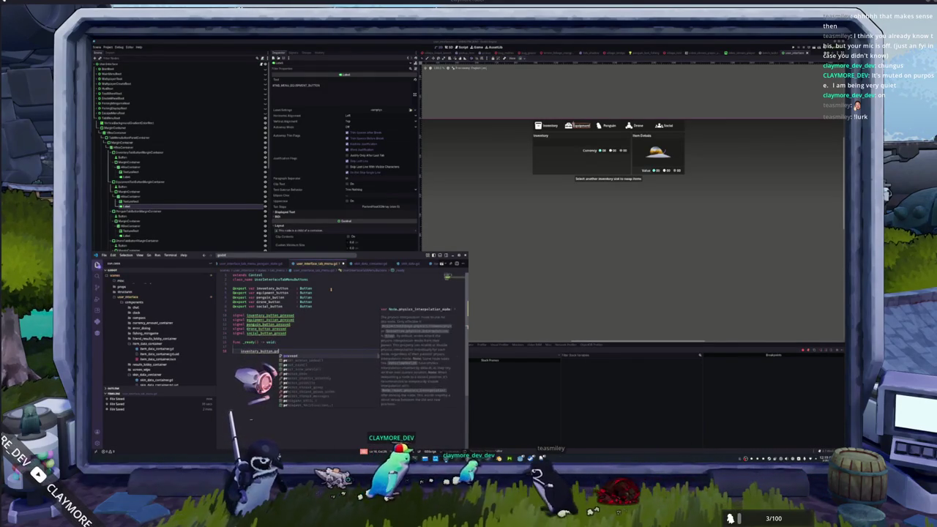
pyautogui.hotkey('ctrl', 'v')
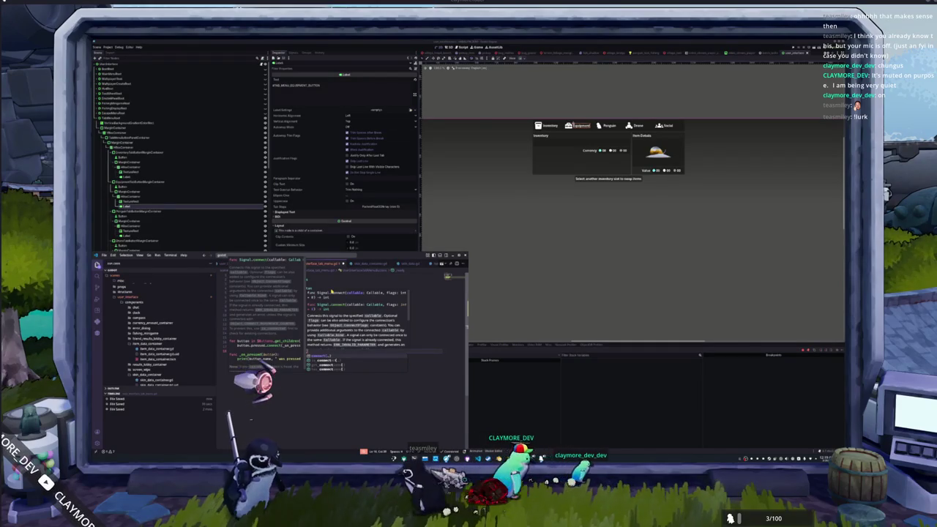
pyautogui.write('penguin')
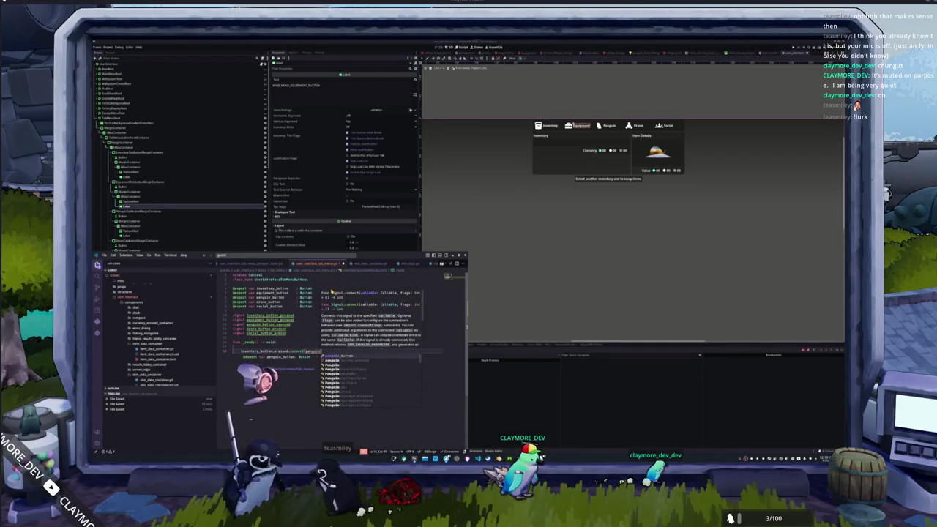
pyautogui.write('_button_pressed.emit')
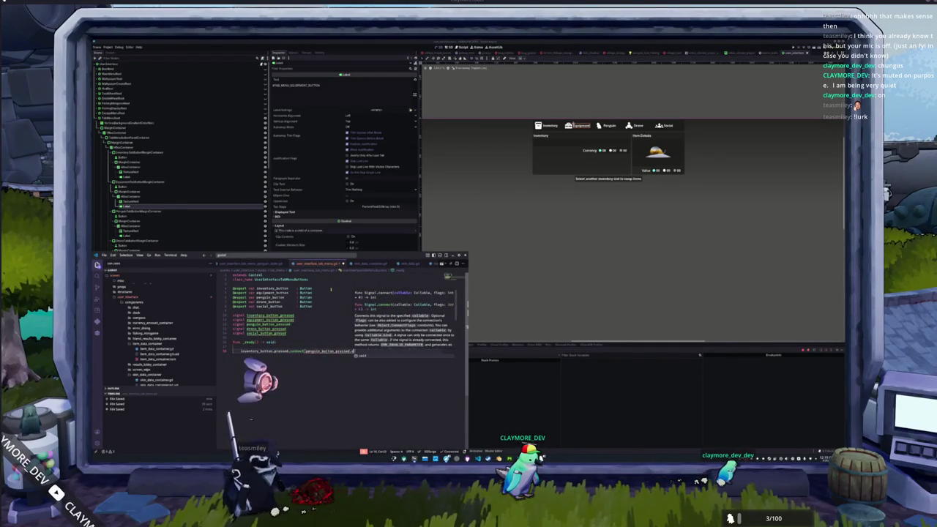
pyautogui.hotkey('shift', 'alt', 'Down')
pyautogui.hotkey('shift', 'alt', 'Down')
pyautogui.hotkey('shift', 'alt', 'Down')
# Emit inventory, equipment, penguin, drone and social _button_pressed signals across the five connect lines
pyautogui.doubleClick(322, 351)
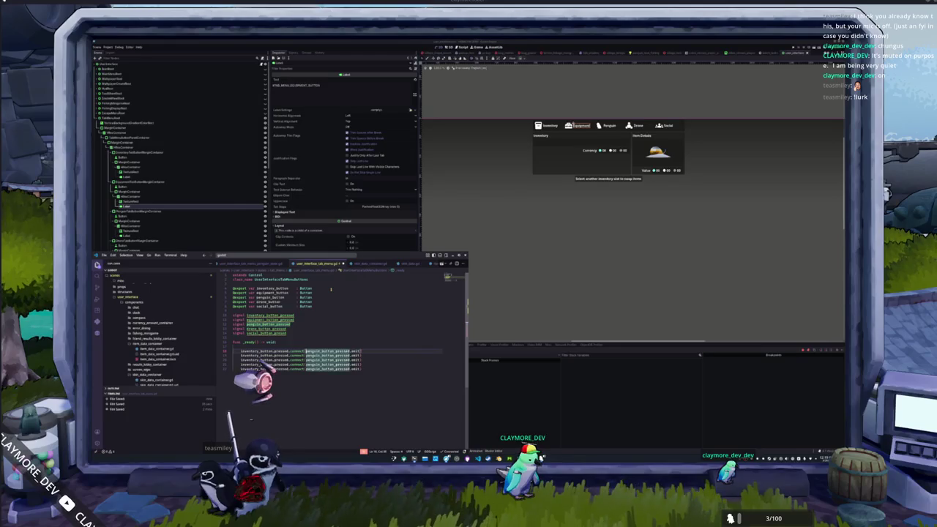
pyautogui.write('invent')
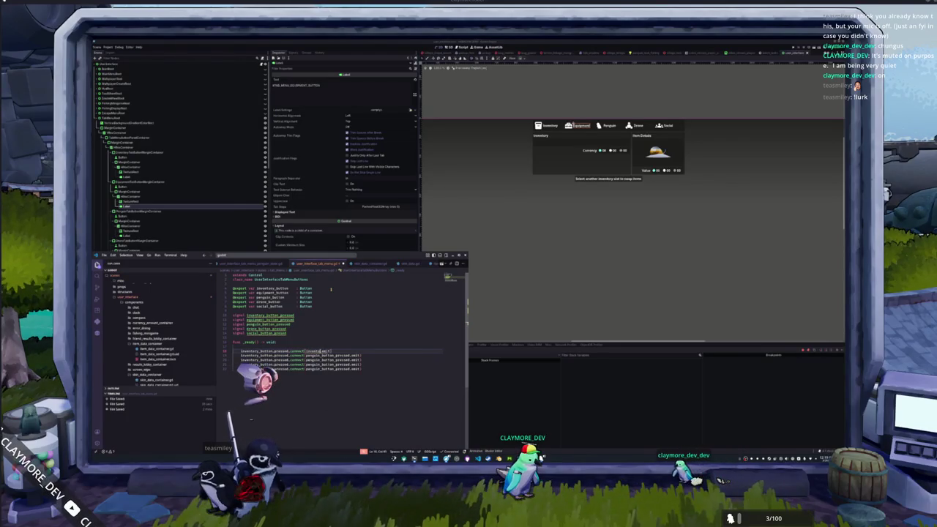
pyautogui.write('ory')
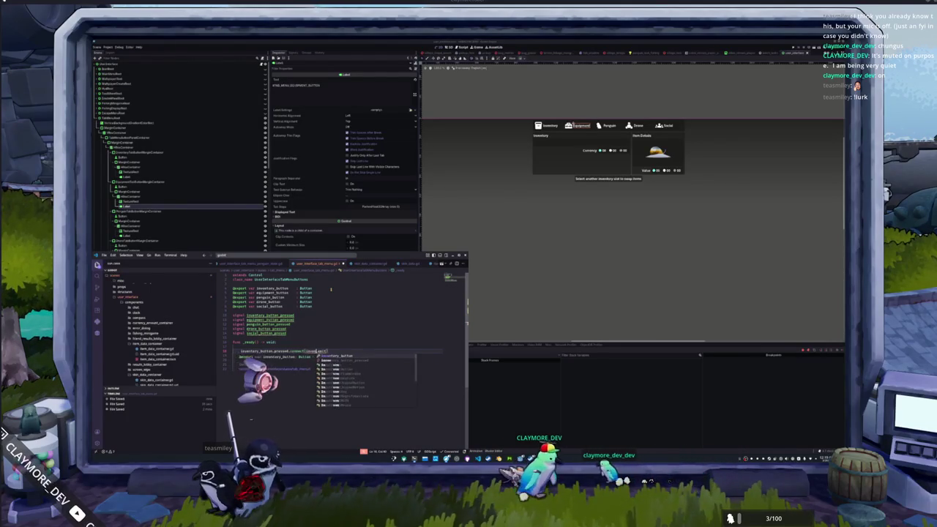
pyautogui.press('Return')
pyautogui.hotkey('ctrl', 'shift', 'Left')
pyautogui.write('equi')
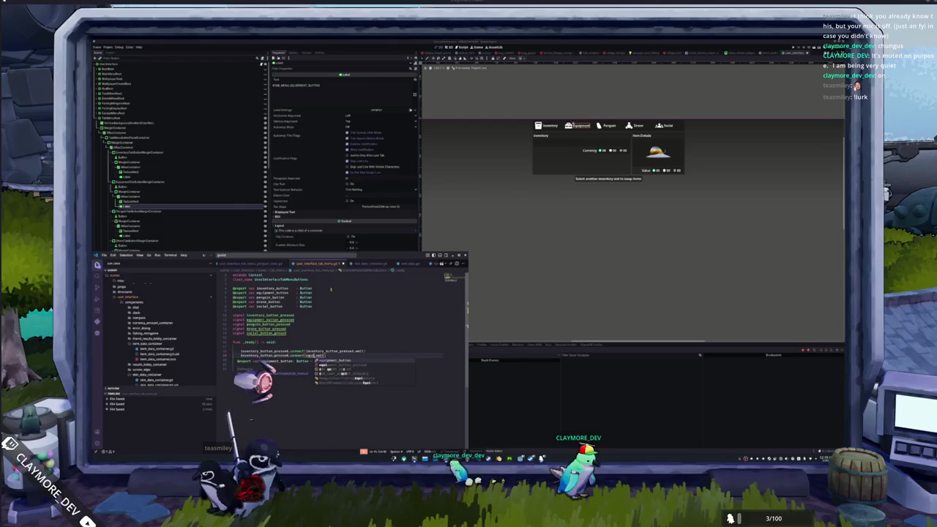
pyautogui.press('Return')
pyautogui.press('Down')
pyautogui.hotkey('ctrl', 'shift', 'Left')
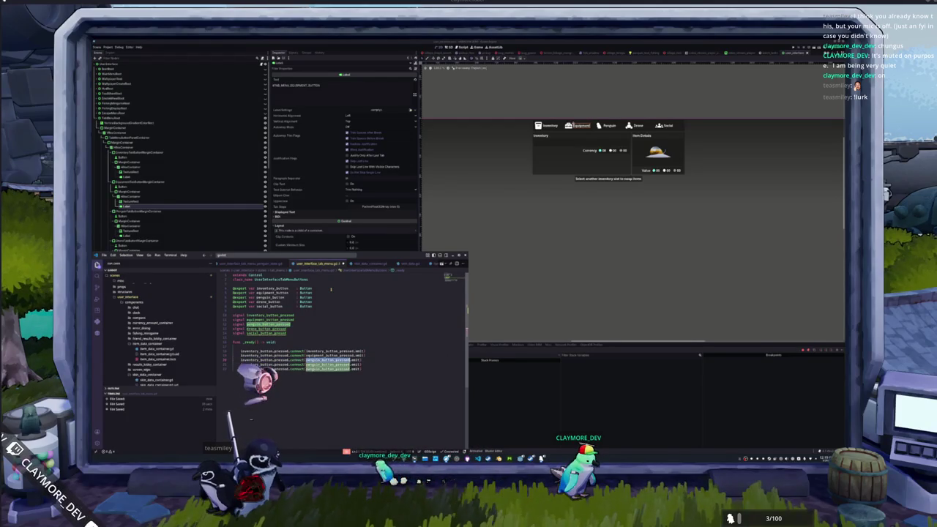
pyautogui.write('pen')
pyautogui.press('Return')
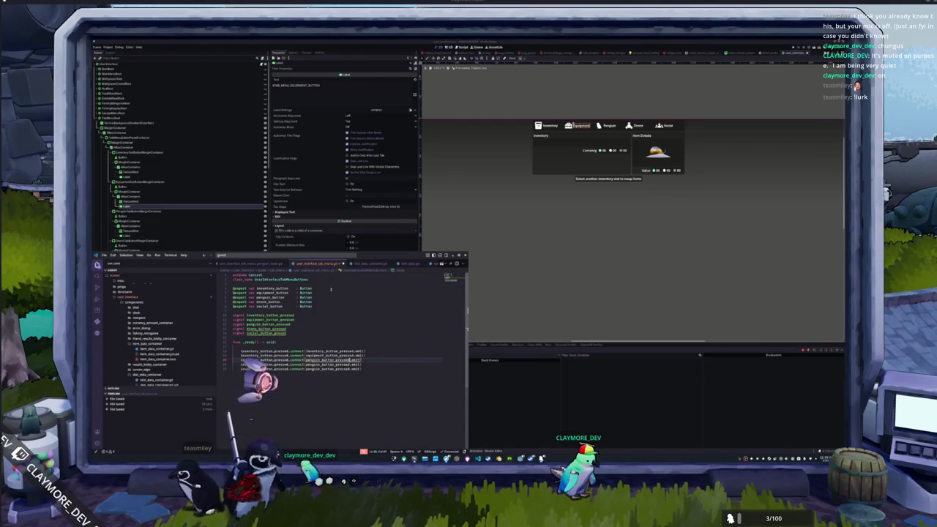
pyautogui.write('dro')
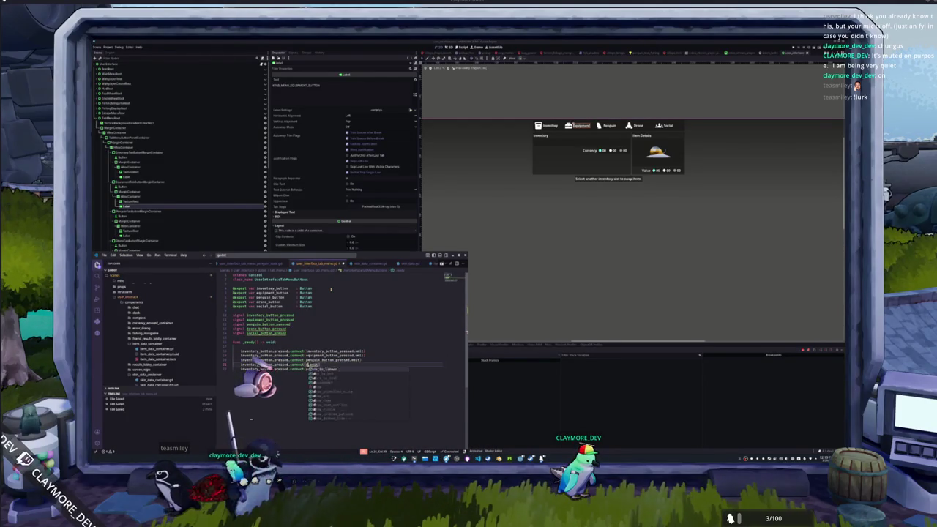
pyautogui.press('Return')
pyautogui.press('Down')
pyautogui.write('soc')
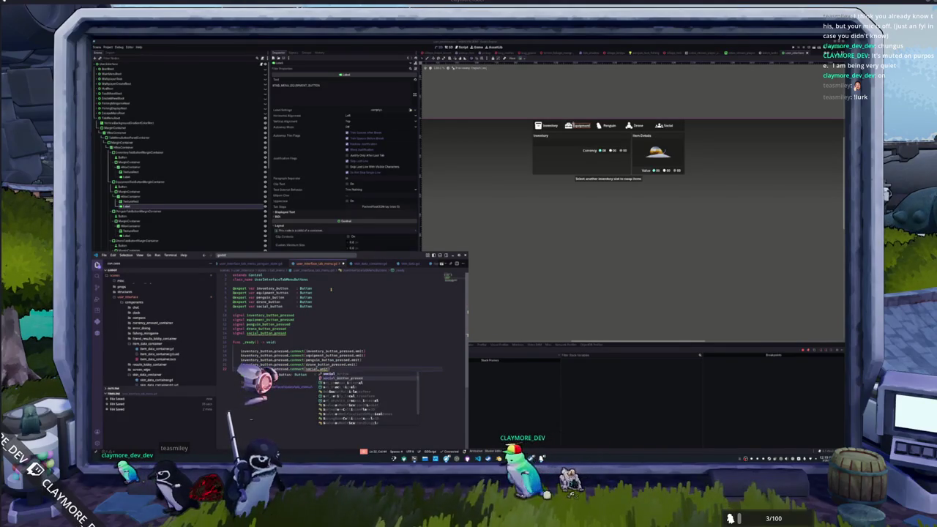
pyautogui.press('Return')
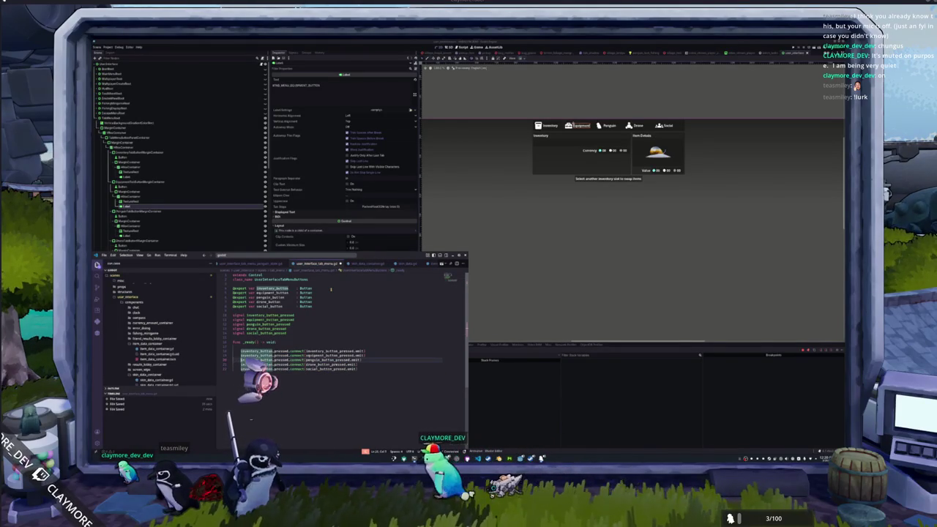
# Rename the buttons on lines 17–20 to equipment, penguin, drone and social, then save
pyautogui.write('equi')
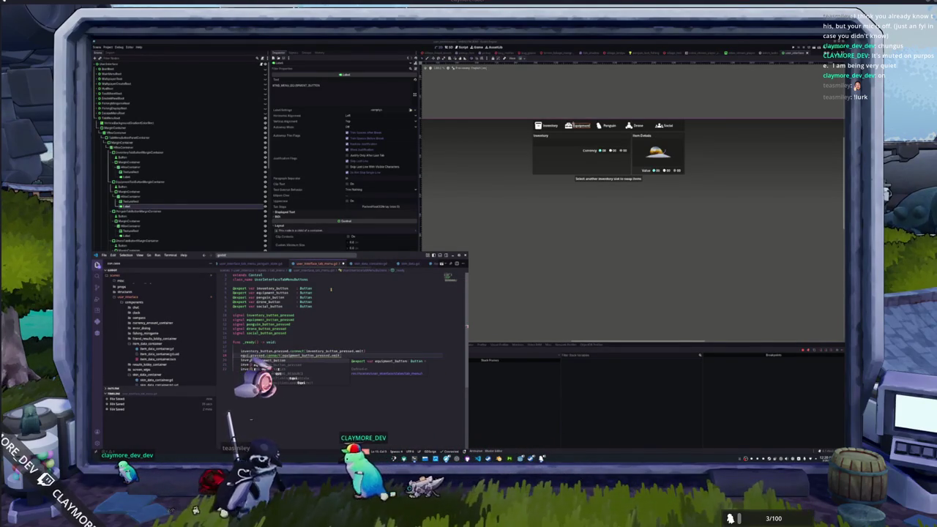
pyautogui.press('Return')
pyautogui.doubleClick(249, 360)
pyautogui.write('pe')
pyautogui.press('Return')
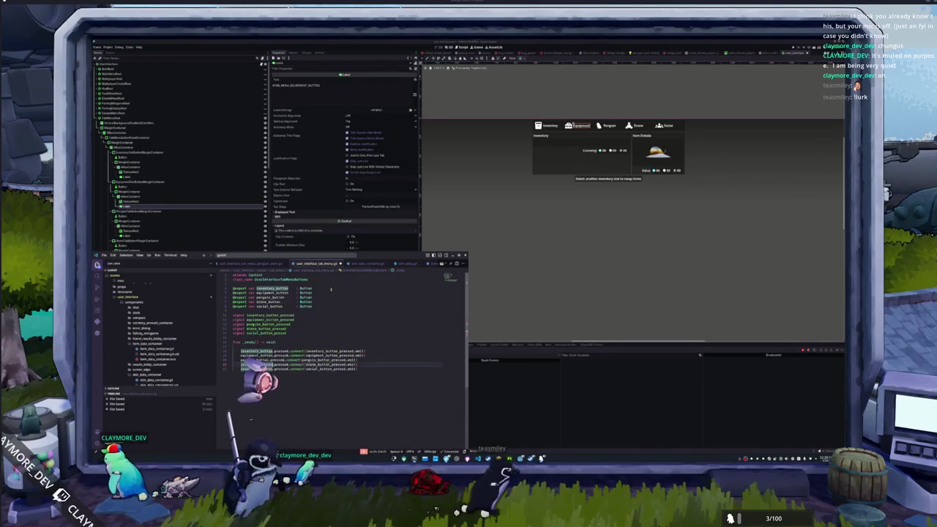
pyautogui.write('drone')
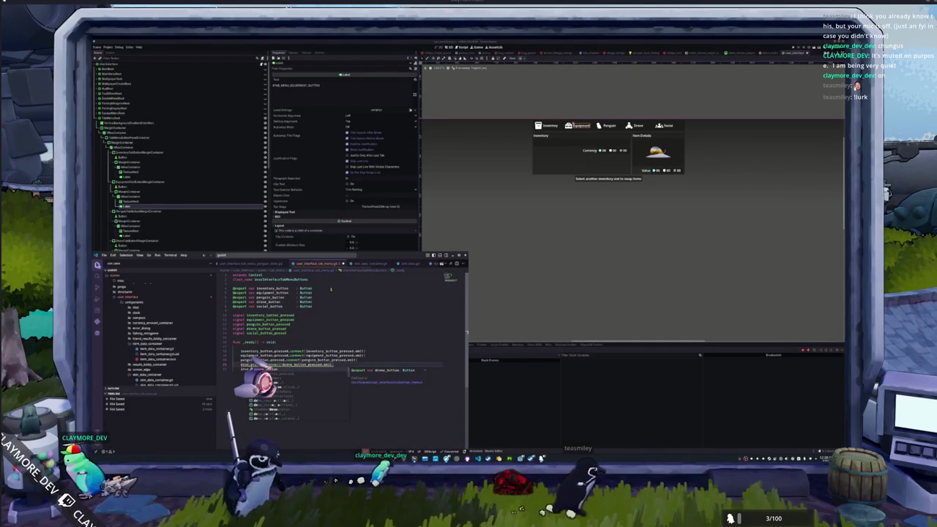
pyautogui.press('Return')
pyautogui.write('so')
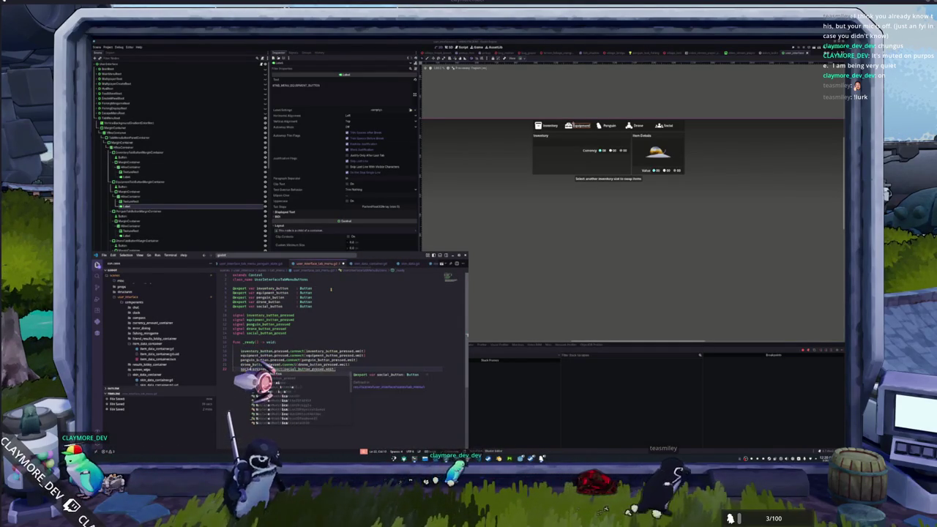
pyautogui.press('Return')
pyautogui.hotkey('ctrl', 's')
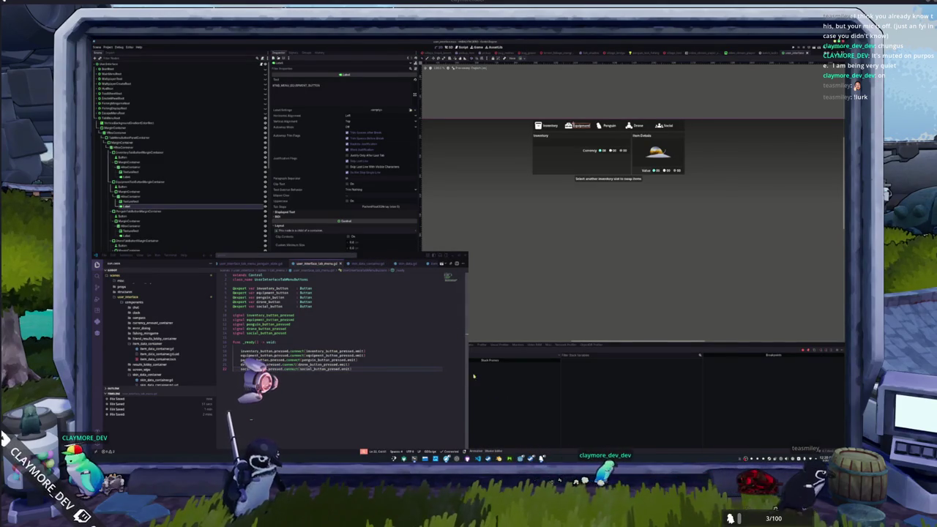
pyautogui.click(413, 333)
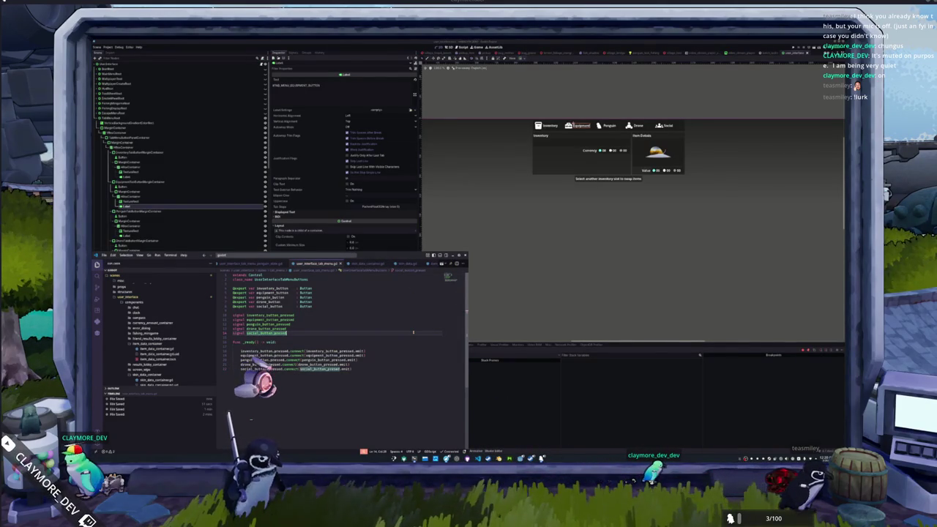
# Expand TabMenuButtonsContainer and its HBoxContainer in Godot's scene tree, undoing an accidental duplicate
pyautogui.click(493, 399)
pyautogui.click(128, 138)
pyautogui.click(121, 138)
pyautogui.click(128, 146)
pyautogui.click(129, 144)
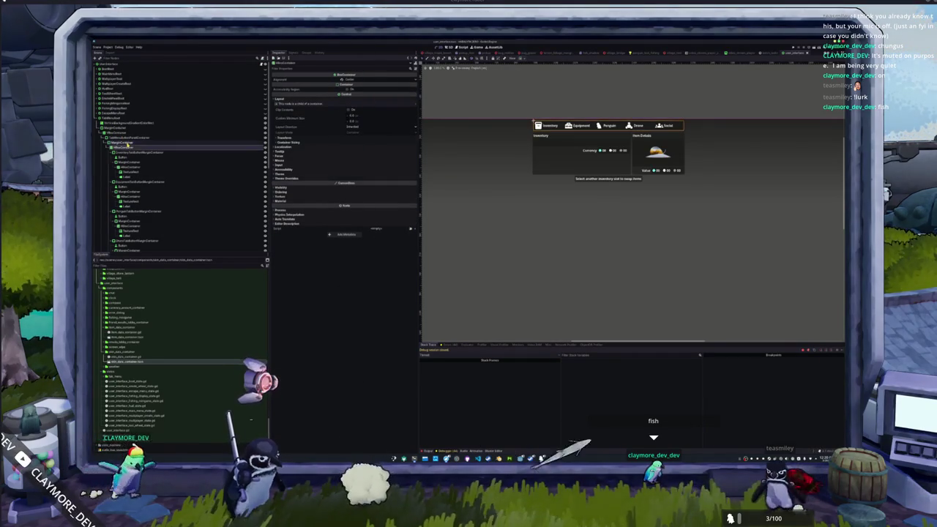
pyautogui.press('Down')
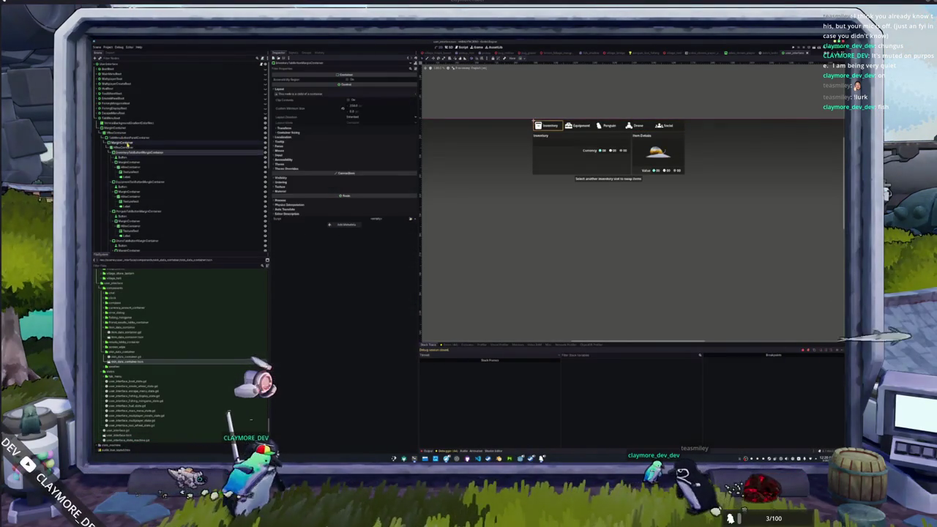
pyautogui.press('Left')
pyautogui.press('Left')
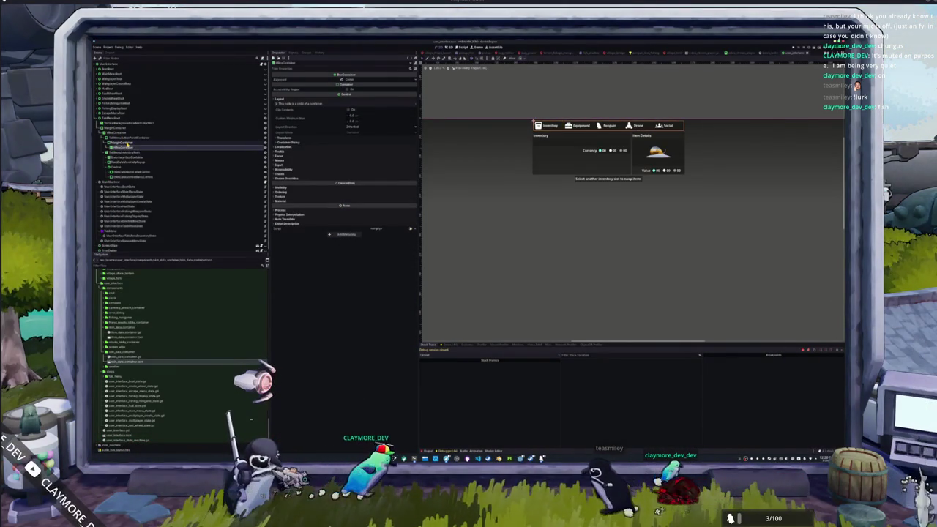
pyautogui.press('Down')
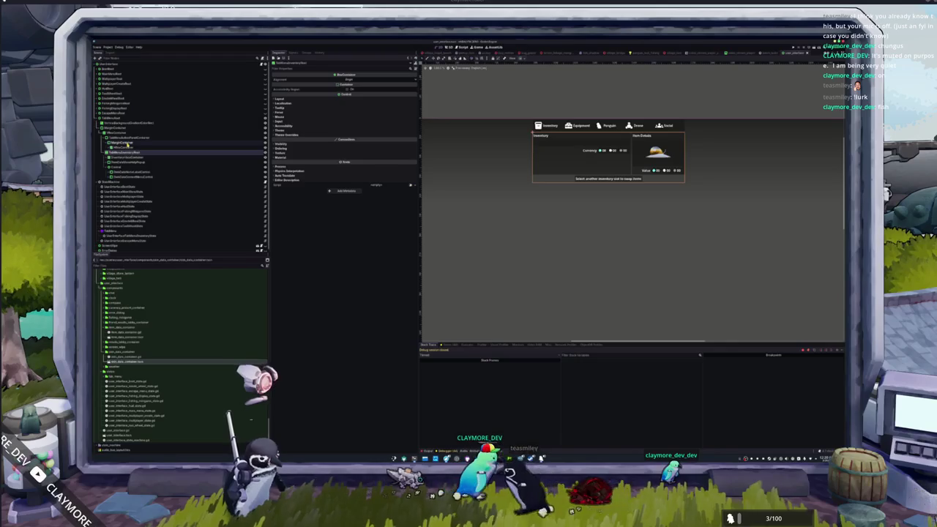
pyautogui.hotkey('ctrl', 'd')
pyautogui.press('Up')
pyautogui.press('Up')
pyautogui.press('Up')
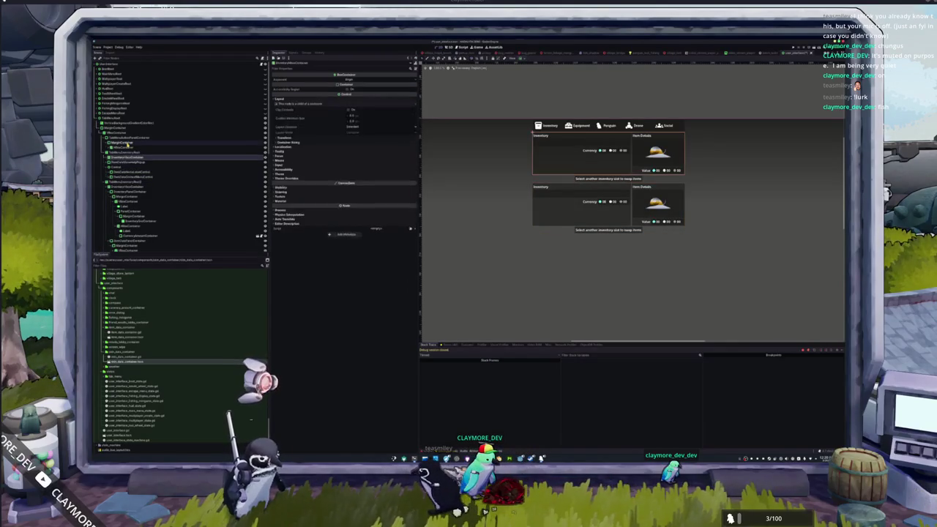
pyautogui.hotkey('ctrl', 'z')
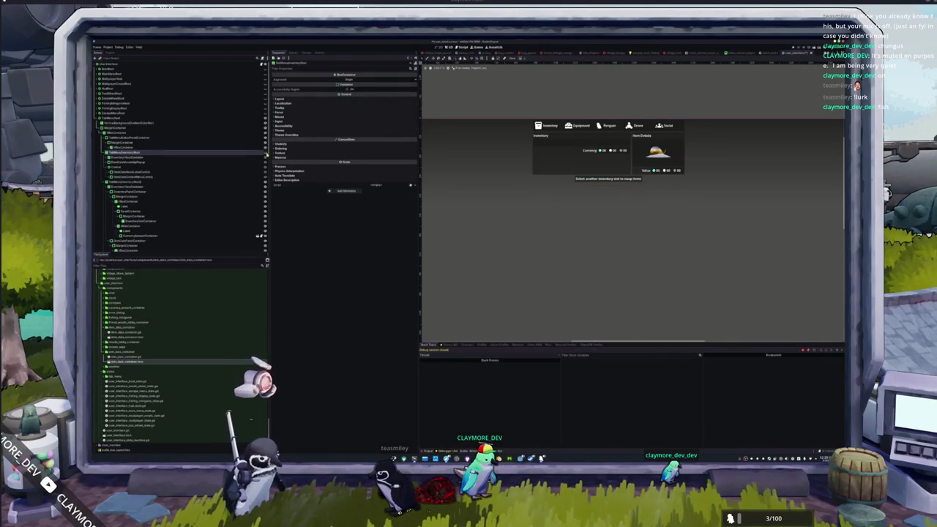
pyautogui.click(177, 183)
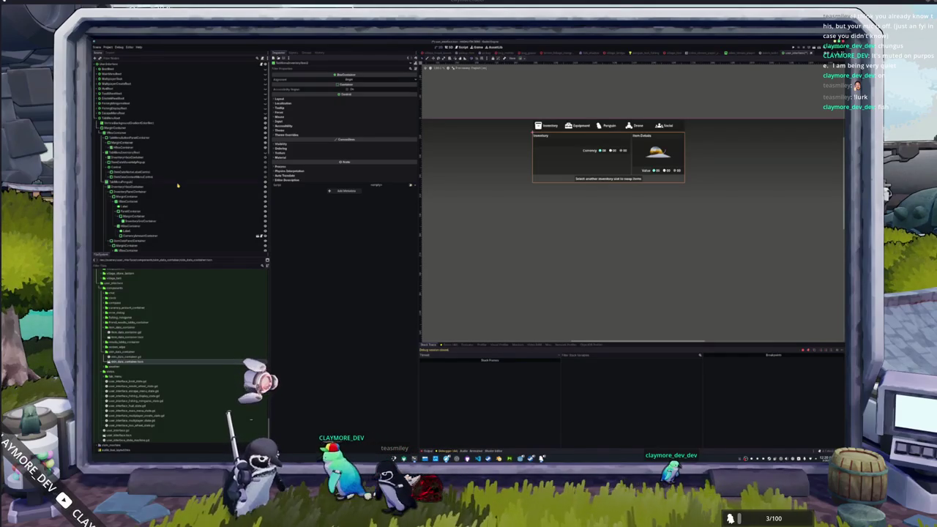
# Step through the penguin tab's panel nodes, including InventoryPanelContainer and CurrencyPanelContainer
pyautogui.click(177, 183)
pyautogui.click(177, 187)
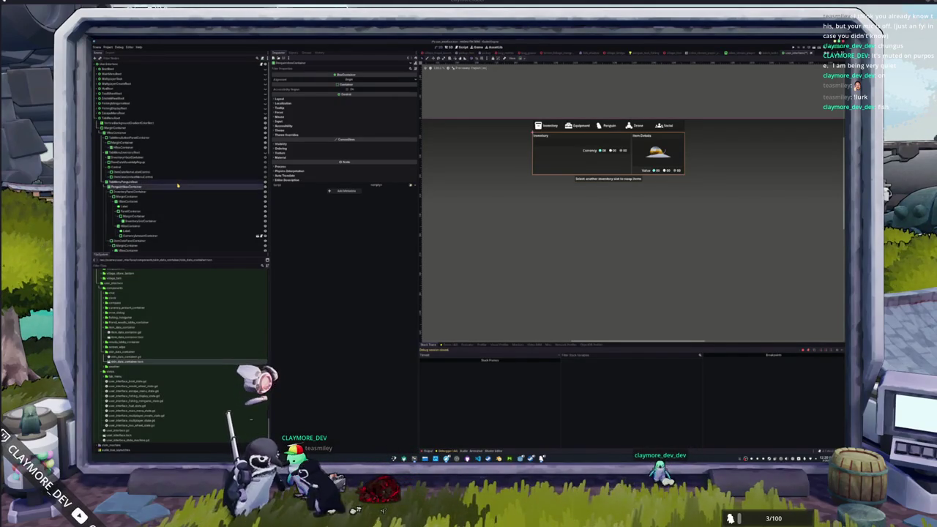
pyautogui.press('Down')
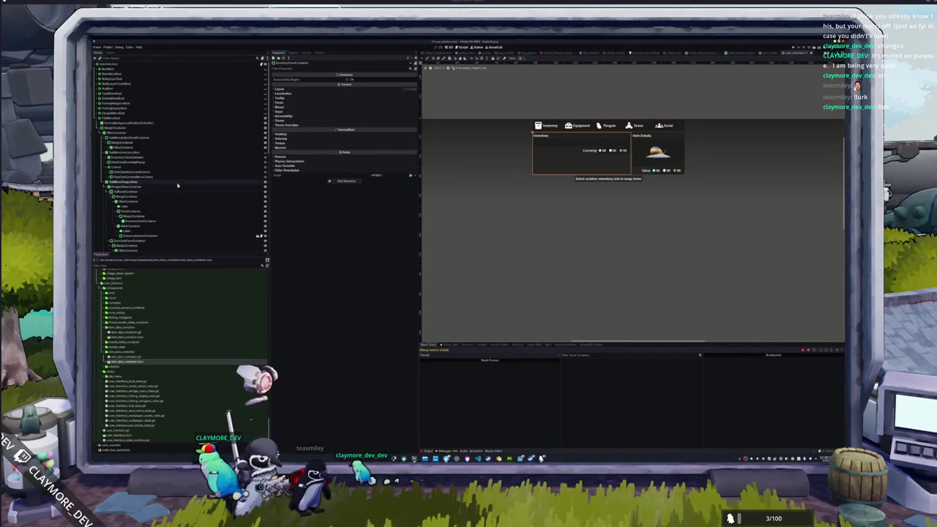
pyautogui.press('Down')
pyautogui.press('Down')
pyautogui.press('Down')
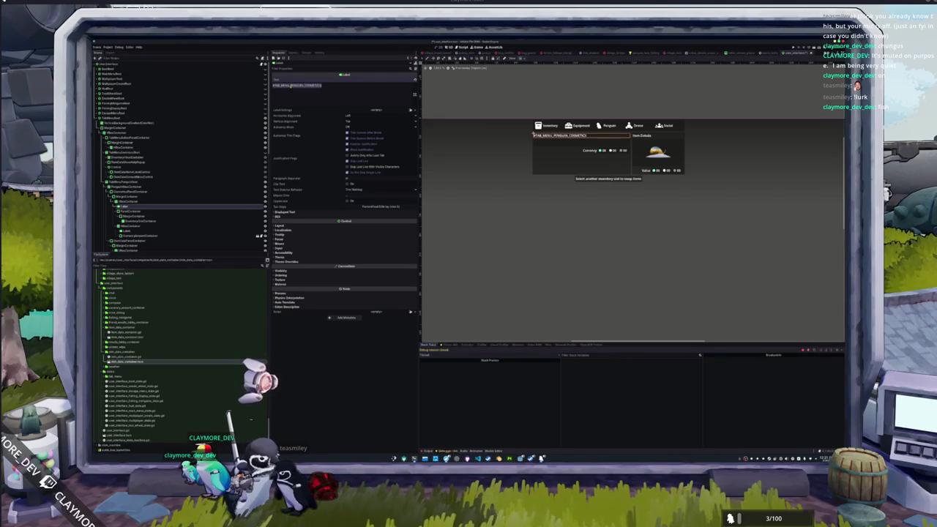
# Launch LibreOffice Calc from the application launcher
pyautogui.press('super')
pyautogui.write('text')
pyautogui.press('Return')
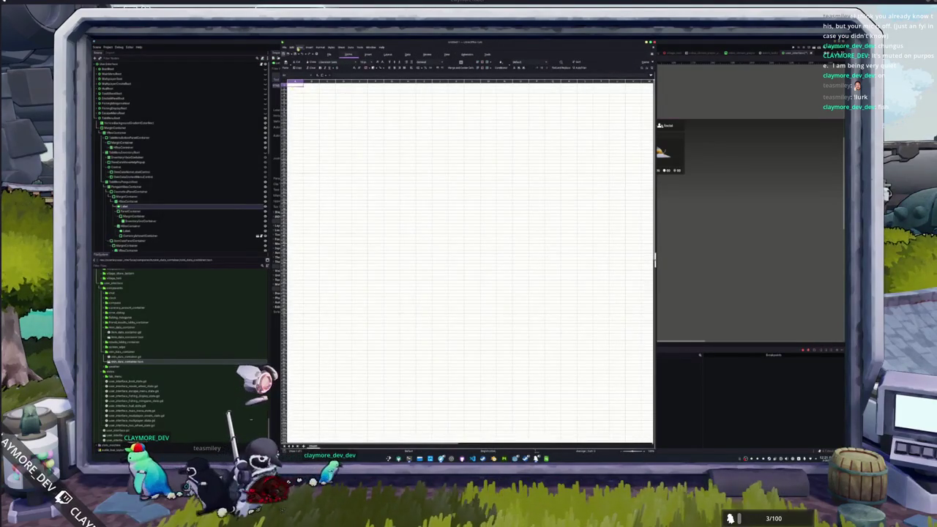
# Open the recent localization CSV and accept the default Text Import settings
pyautogui.click(286, 47)
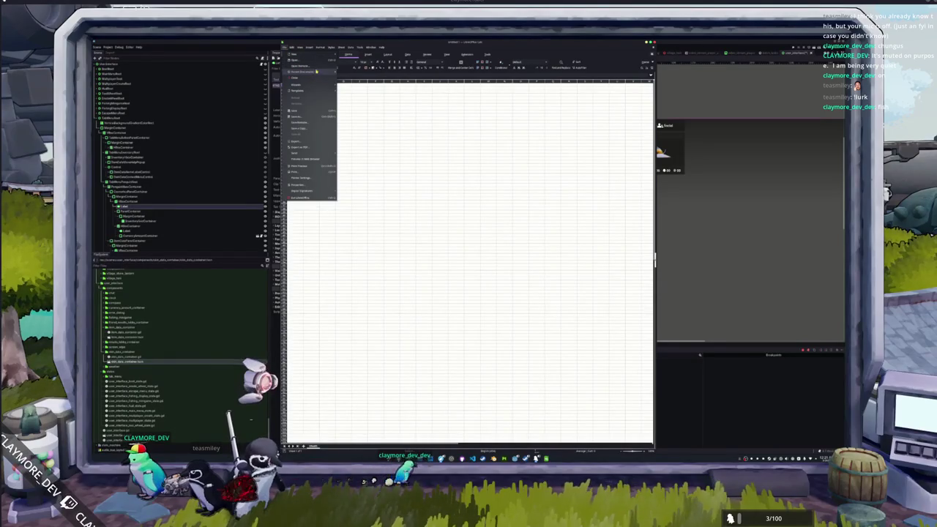
pyautogui.moveTo(317, 71)
pyautogui.click(362, 74)
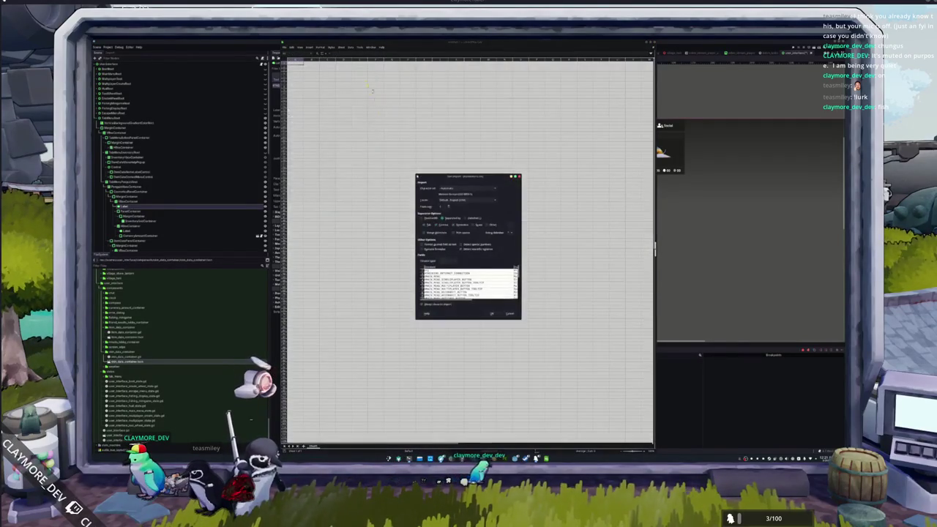
pyautogui.click(494, 315)
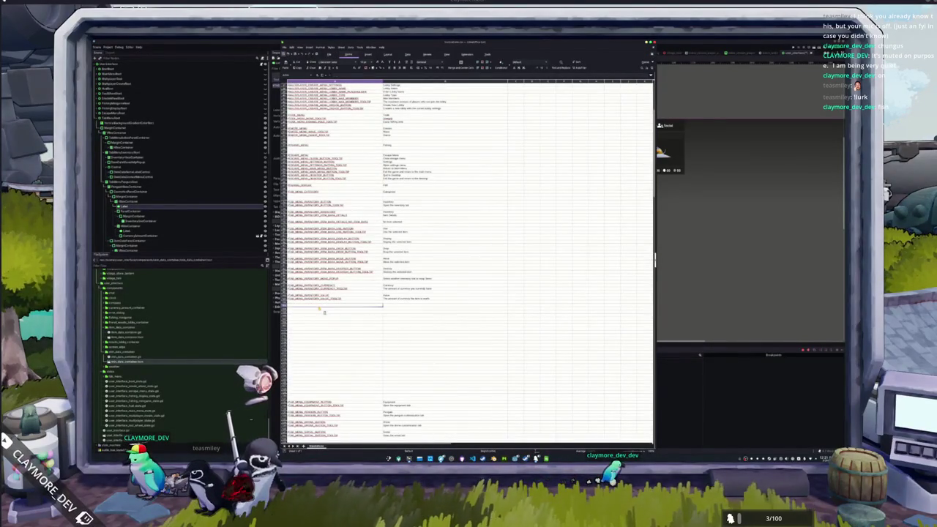
pyautogui.scroll(-3, 369, 323)
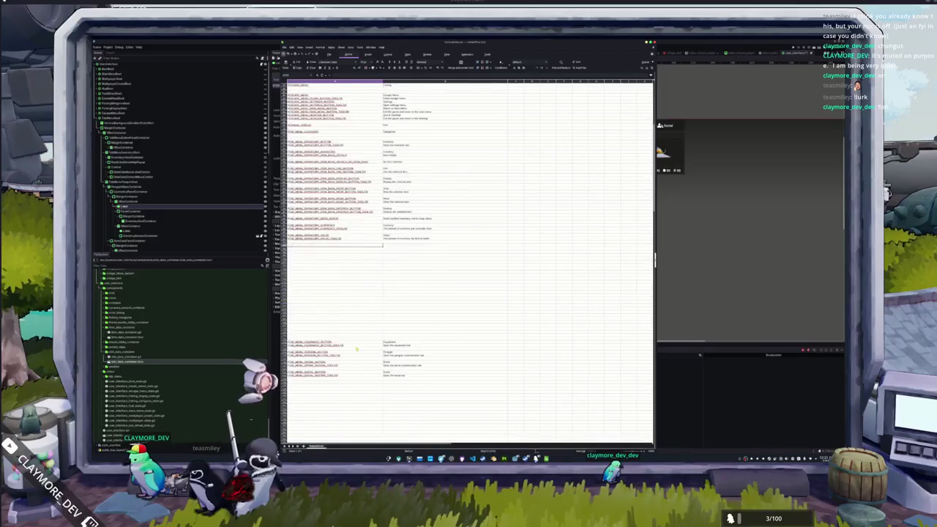
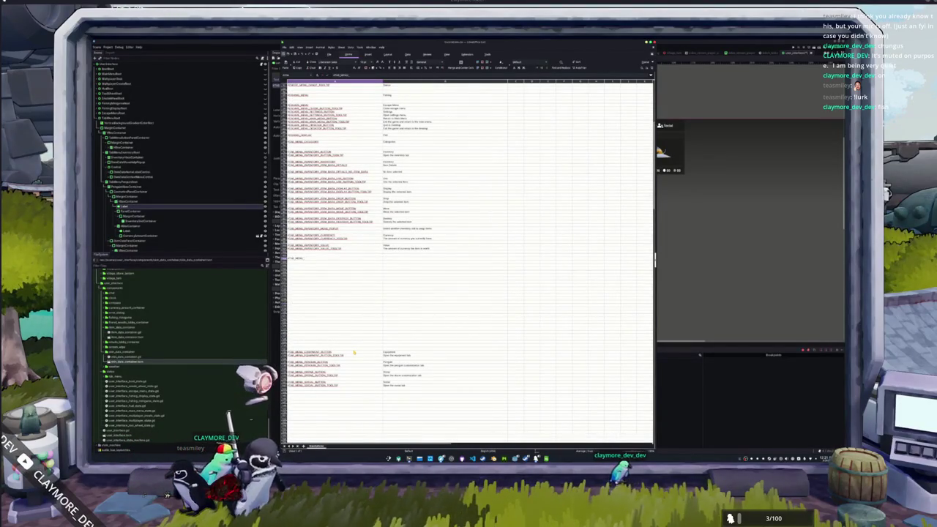
# Finish the STAT_MENU_ character key in Calc with the English text 'Character', then return to Godot
pyautogui.write('P')
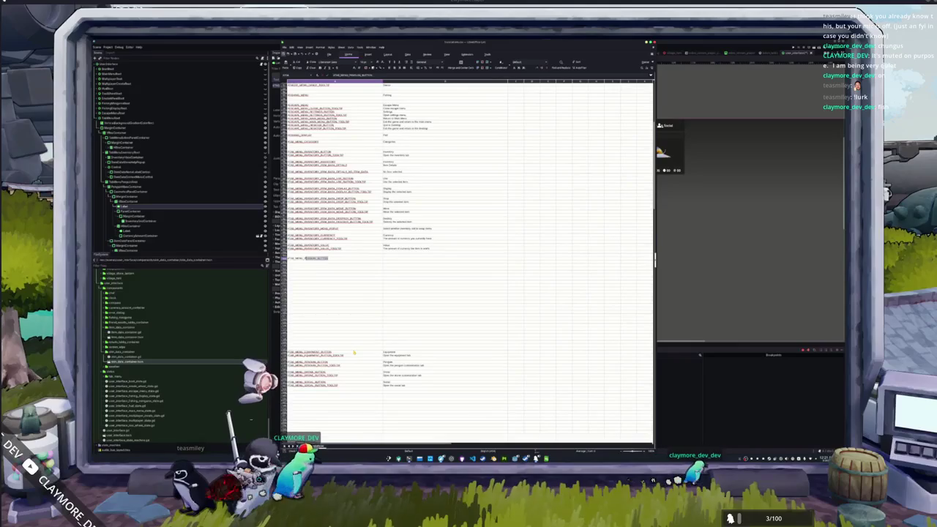
pyautogui.write('CRACTER')
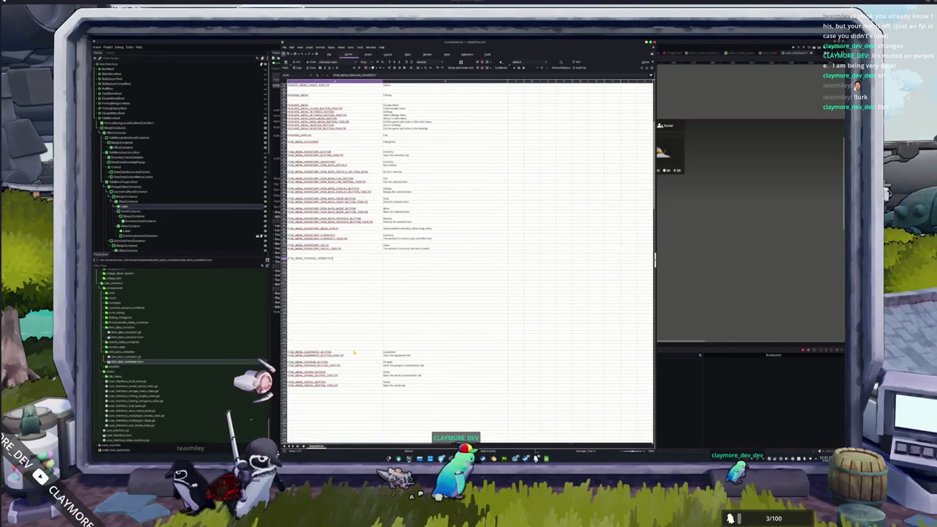
pyautogui.press('Tab')
pyautogui.write('Character')
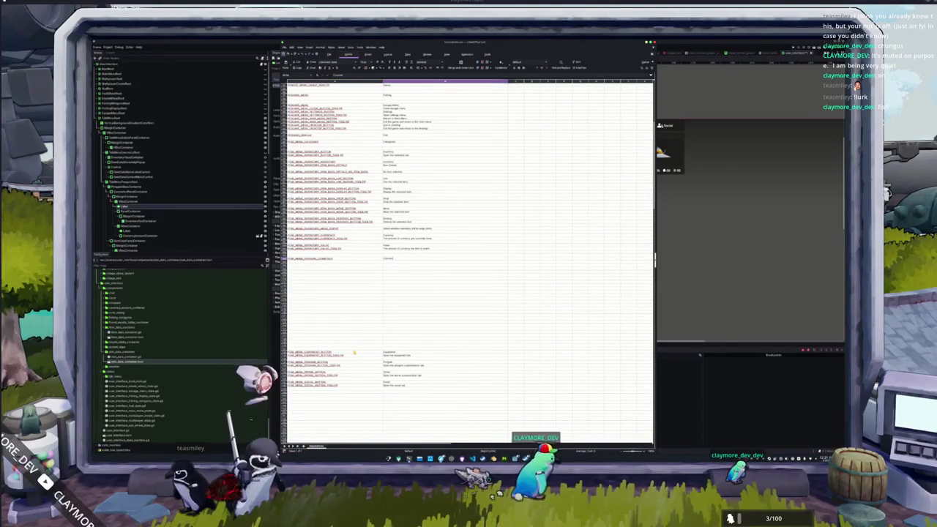
pyautogui.hotkey('alt', 'Tab')
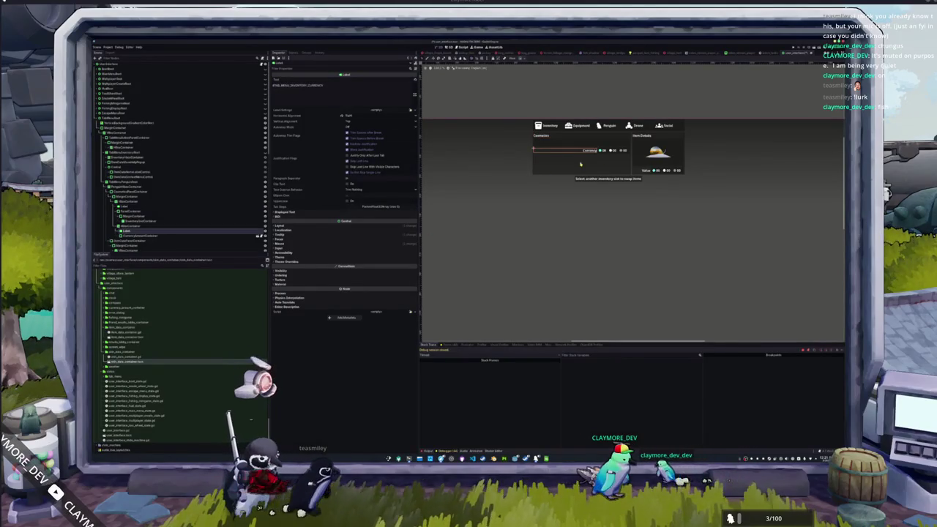
# Delete the currency row HBoxContainer from the Cosmetics panel
pyautogui.click(130, 226)
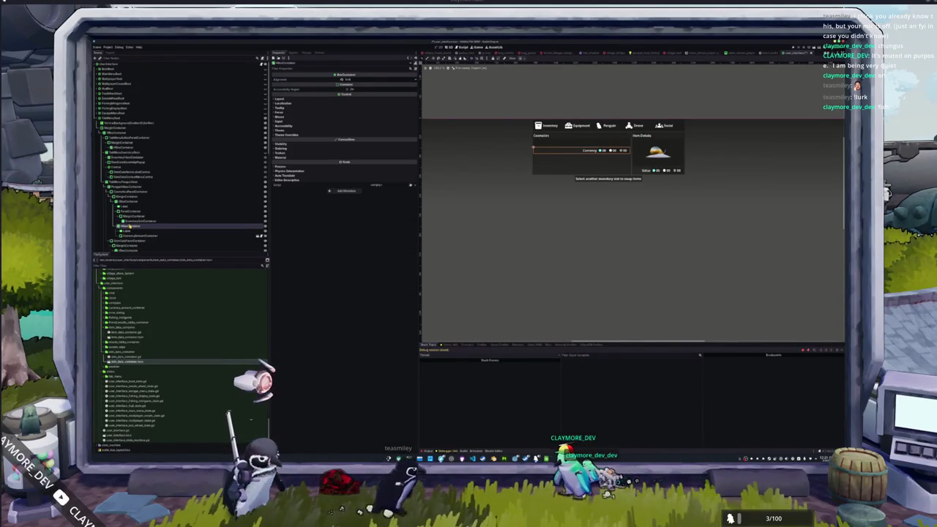
pyautogui.press('Delete')
pyautogui.press('Return')
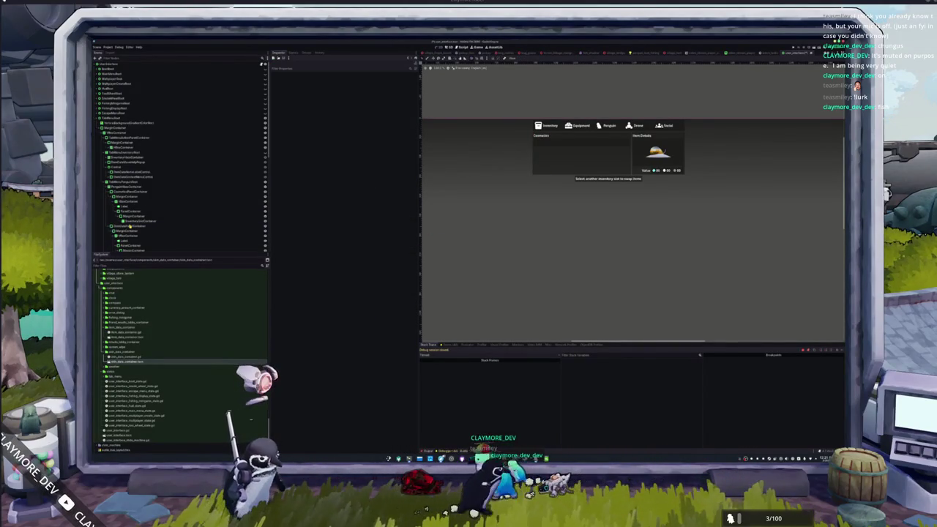
# Add a VBoxContainer child to the PanelContainer and reposition it in the scene tree
pyautogui.click(137, 220)
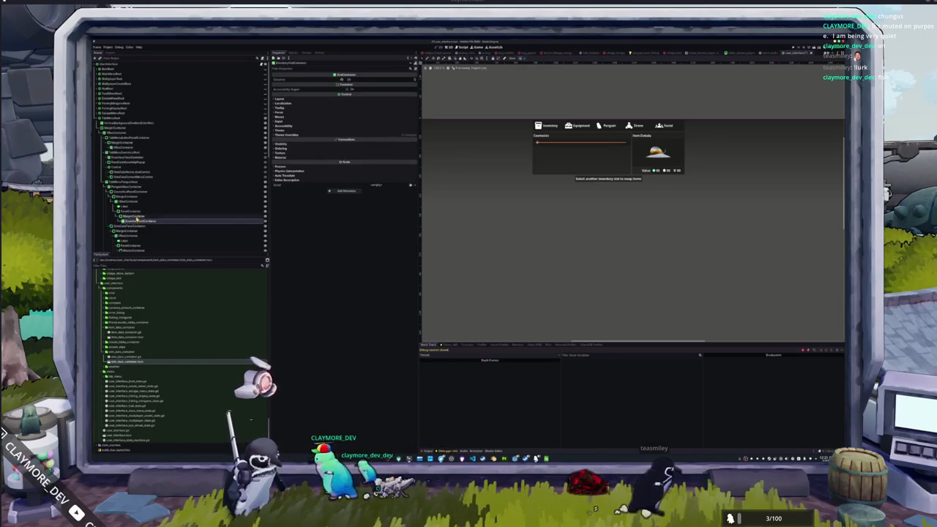
pyautogui.click(137, 212)
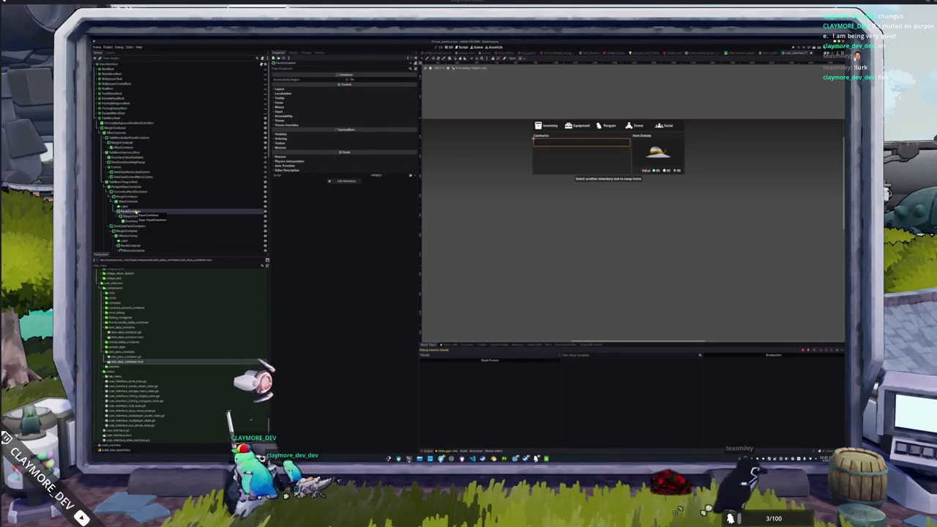
pyautogui.rightClick(136, 211)
pyautogui.click(152, 217)
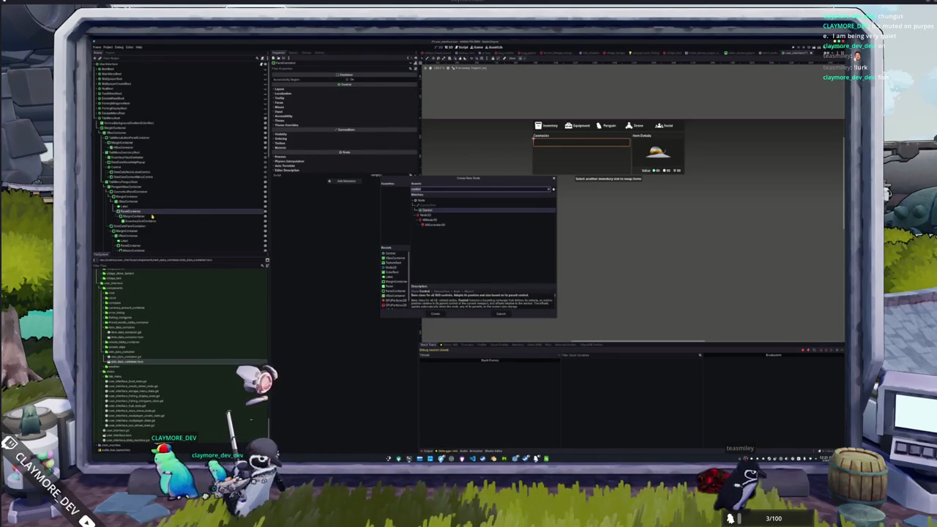
pyautogui.write('vbox')
pyautogui.press('Return')
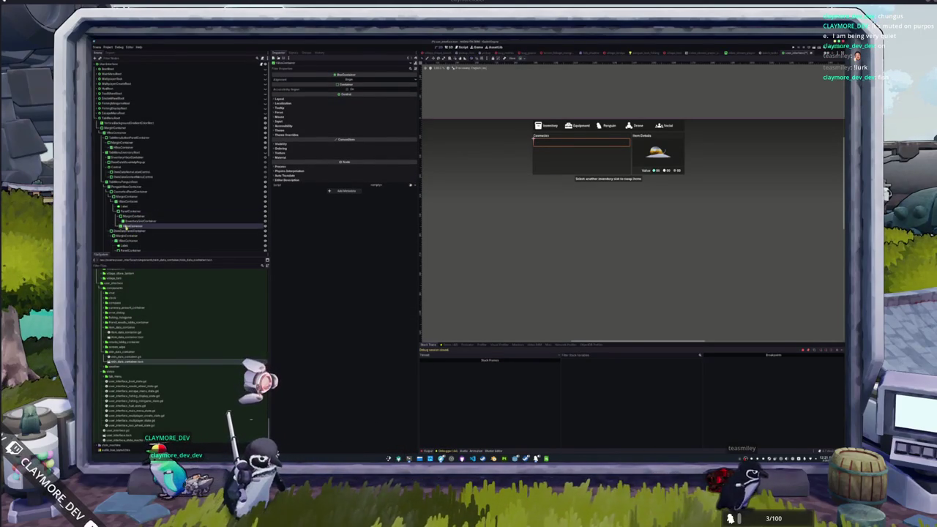
pyautogui.moveTo(138, 213); pyautogui.dragTo(135, 219)
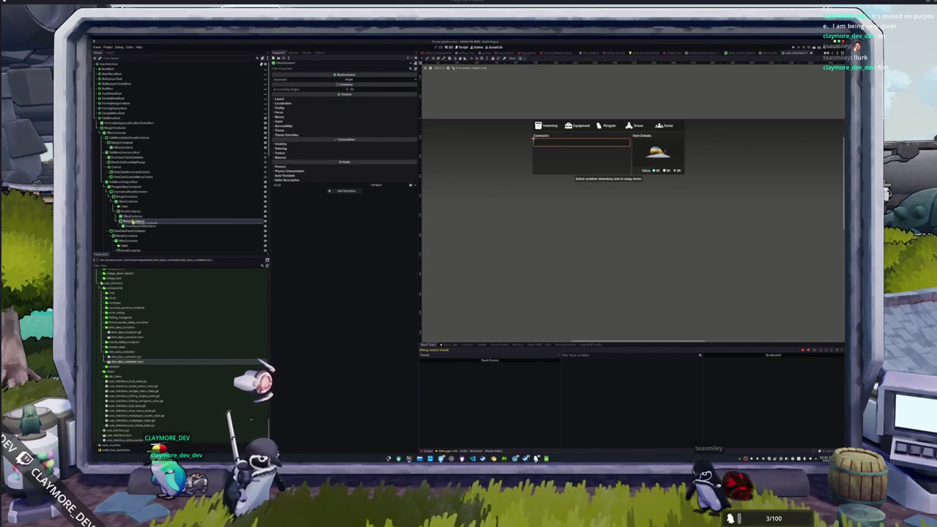
pyautogui.click(131, 217)
pyautogui.click(134, 225)
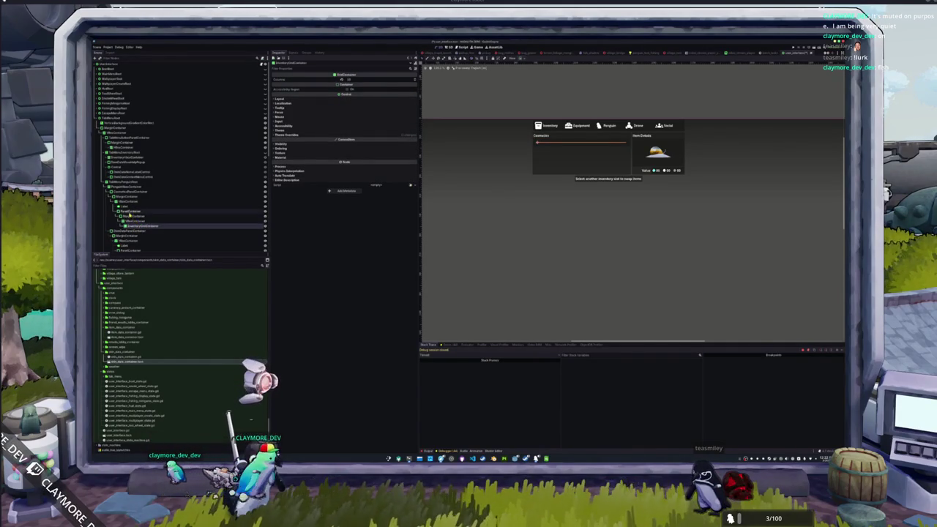
pyautogui.rightClick(137, 212)
pyautogui.press('Escape')
# Add a VBoxContainer under MarginContainer with a ScrollContainer inside it
pyautogui.click(128, 205)
pyautogui.click(131, 199)
pyautogui.rightClick(131, 199)
pyautogui.click(140, 200)
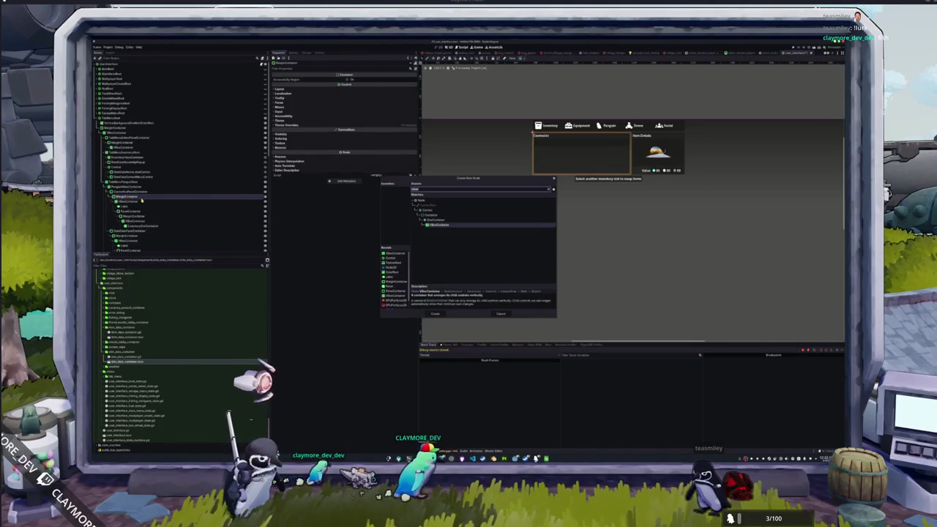
pyautogui.press('Return')
pyautogui.rightClick(139, 203)
pyautogui.click(146, 205)
pyautogui.write('scrollbar')
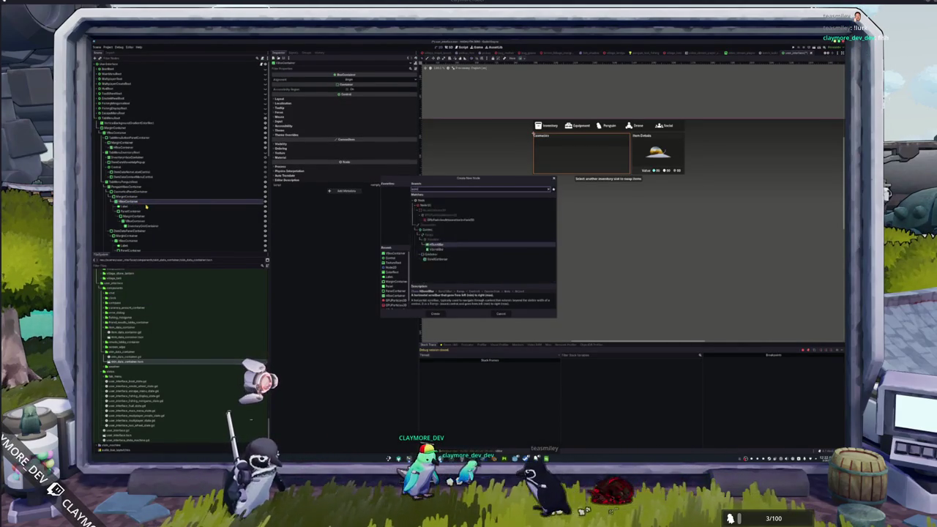
pyautogui.write('ox')
pyautogui.press('BackSpace')
pyautogui.press('BackSpace')
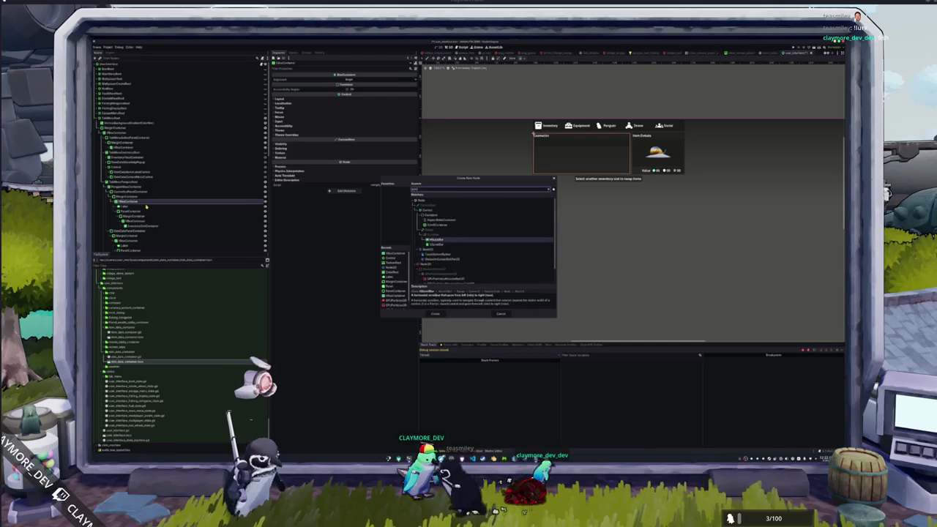
pyautogui.press('Return')
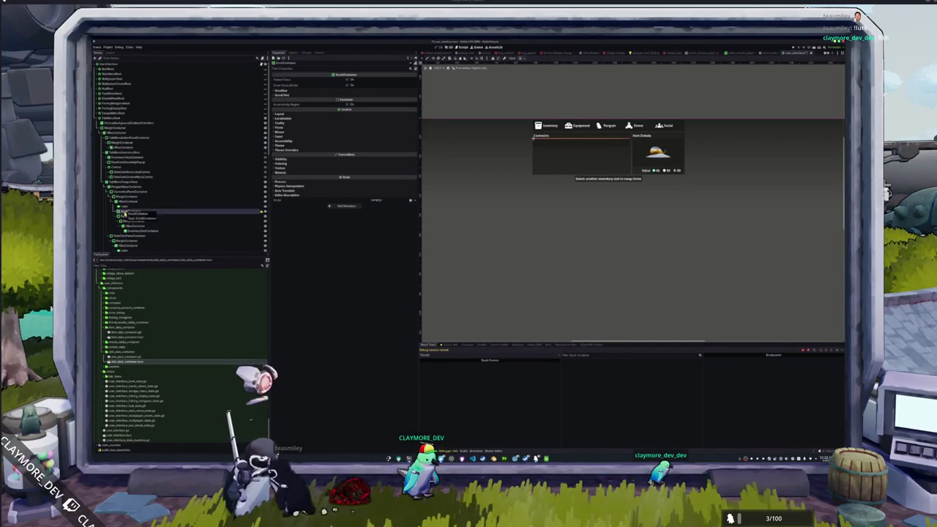
# Move the PanelContainer into the ScrollContainer
pyautogui.click(124, 206)
pyautogui.click(126, 212)
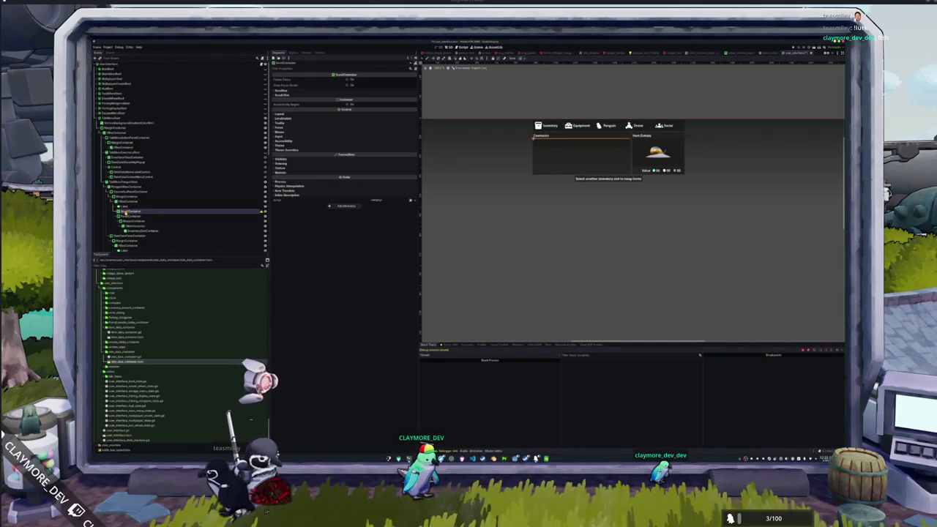
pyautogui.click(126, 217)
pyautogui.moveTo(126, 216); pyautogui.dragTo(129, 212)
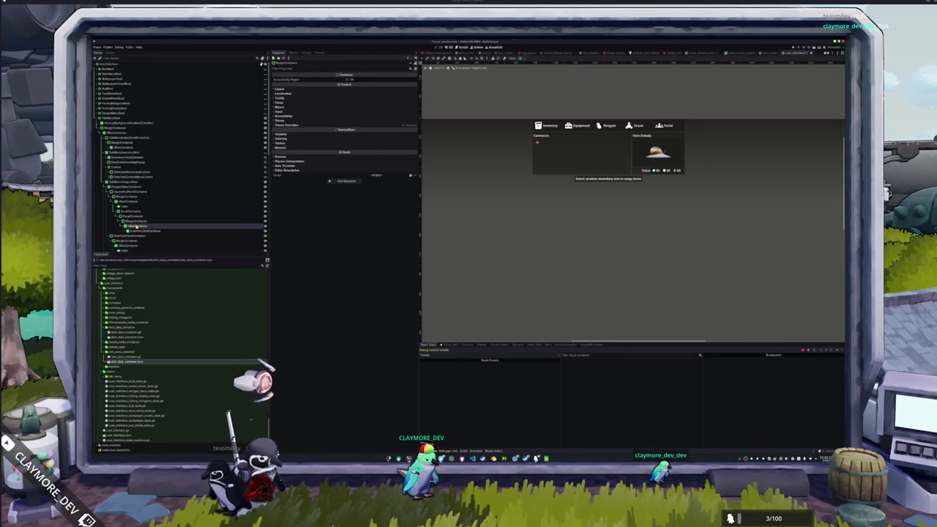
# Add a VBoxContainer under the ScrollContainer and nest the PanelContainer inside it
pyautogui.click(136, 226)
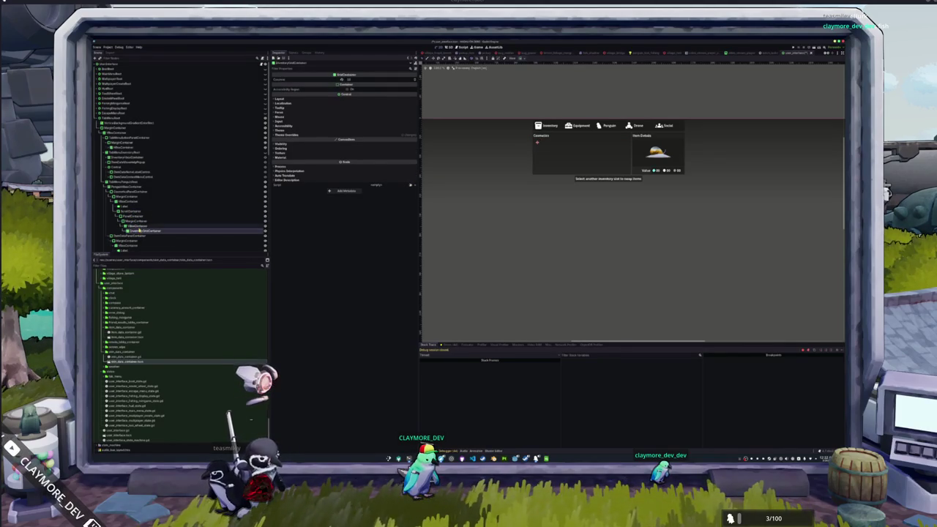
pyautogui.click(136, 217)
pyautogui.click(132, 212)
pyautogui.rightClick(137, 212)
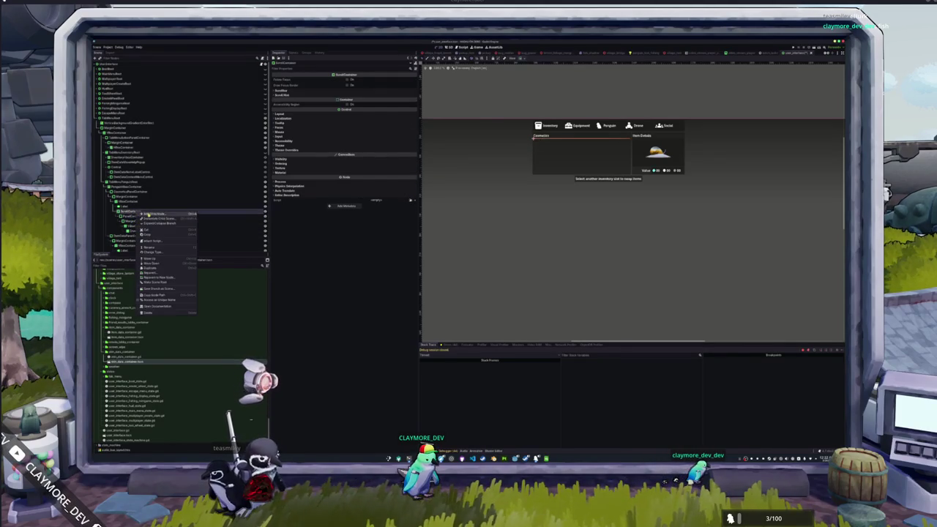
pyautogui.click(150, 216)
pyautogui.write('vbox')
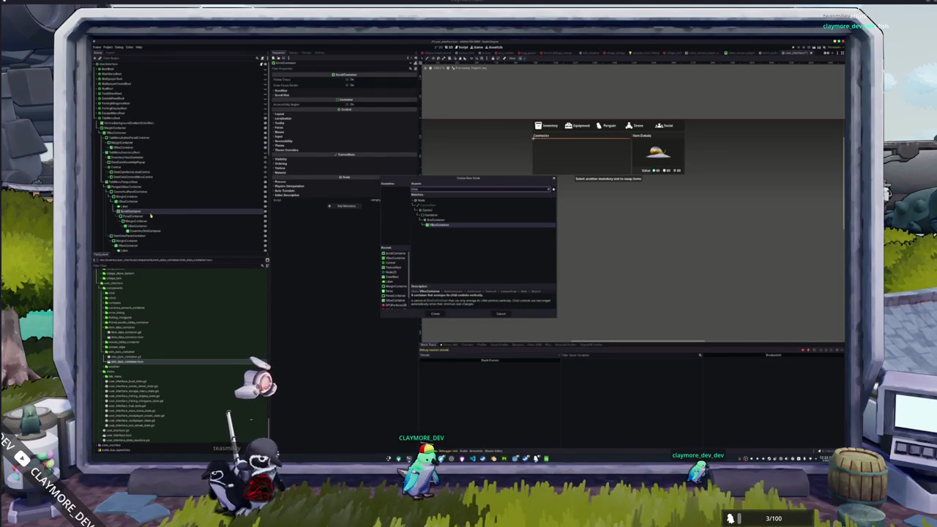
pyautogui.press('Return')
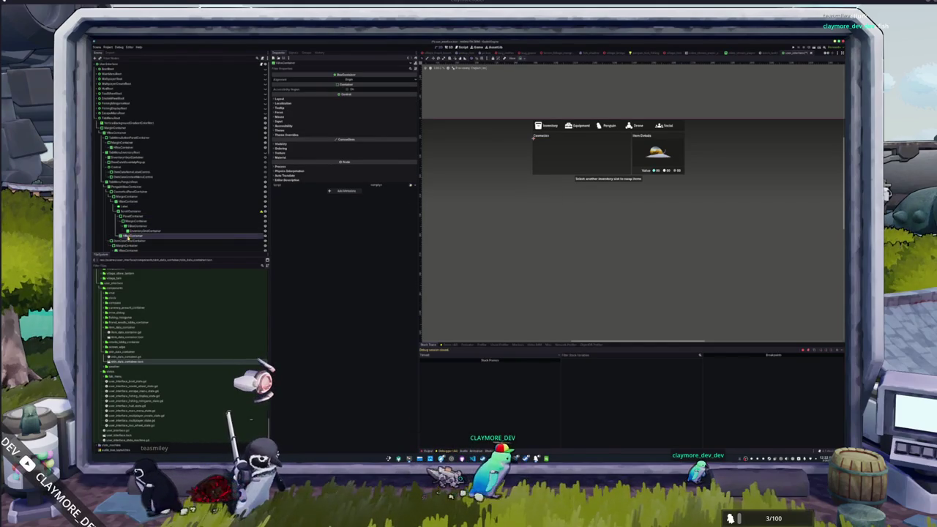
pyautogui.moveTo(129, 216); pyautogui.dragTo(130, 216)
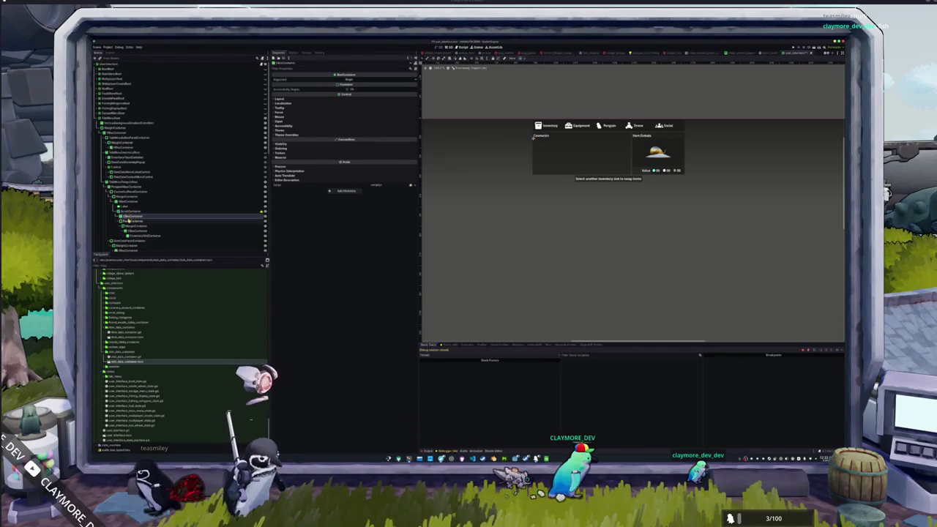
pyautogui.click(134, 221)
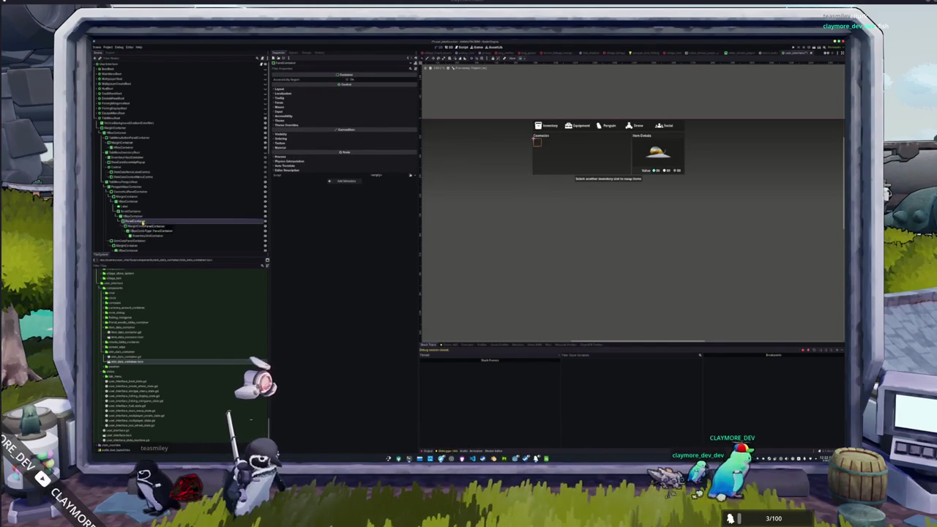
pyautogui.click(139, 231)
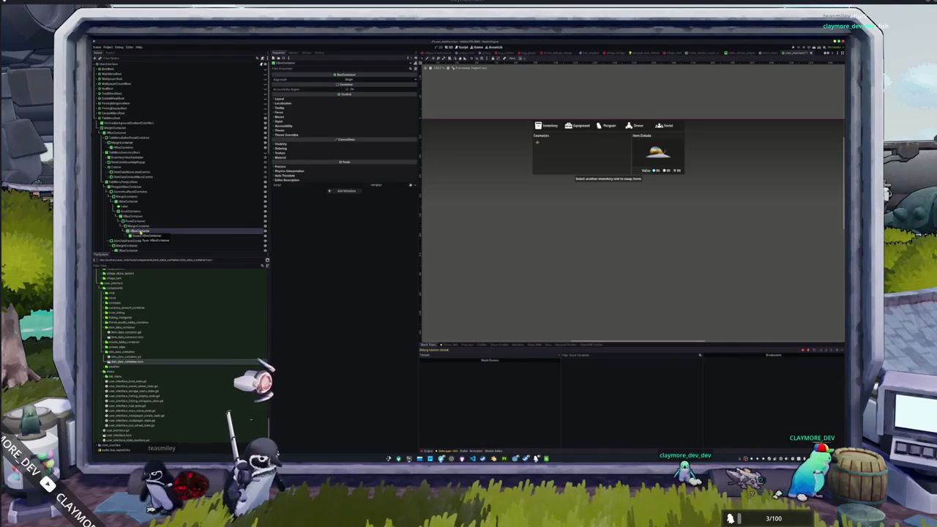
pyautogui.rightClick(141, 233)
# Add a Label above InventoryGridContainer with a COSMETICS_DESC translation key, then switch to Calc
pyautogui.click(153, 235)
pyautogui.write('label')
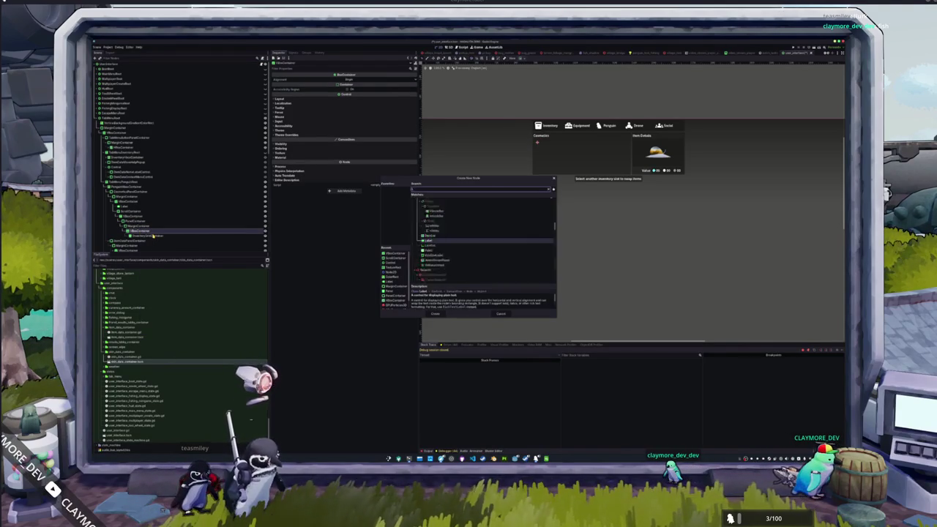
pyautogui.press('Return')
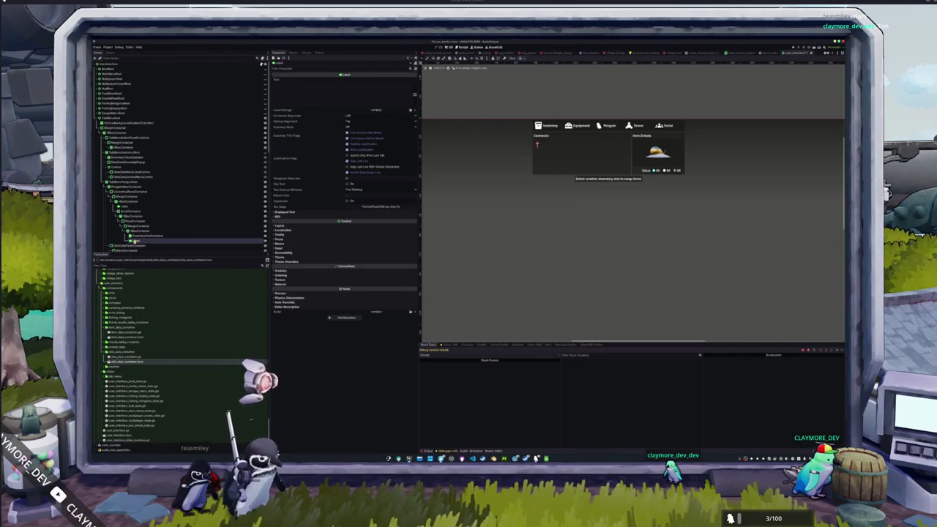
pyautogui.moveTo(138, 235); pyautogui.dragTo(139, 236)
pyautogui.write('ITEM_MENU_COS')
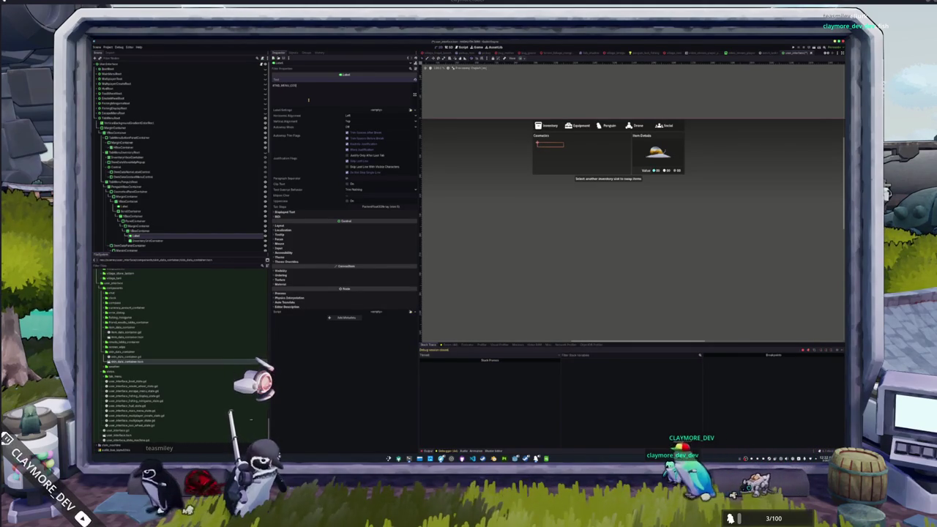
pyautogui.write('METICS')
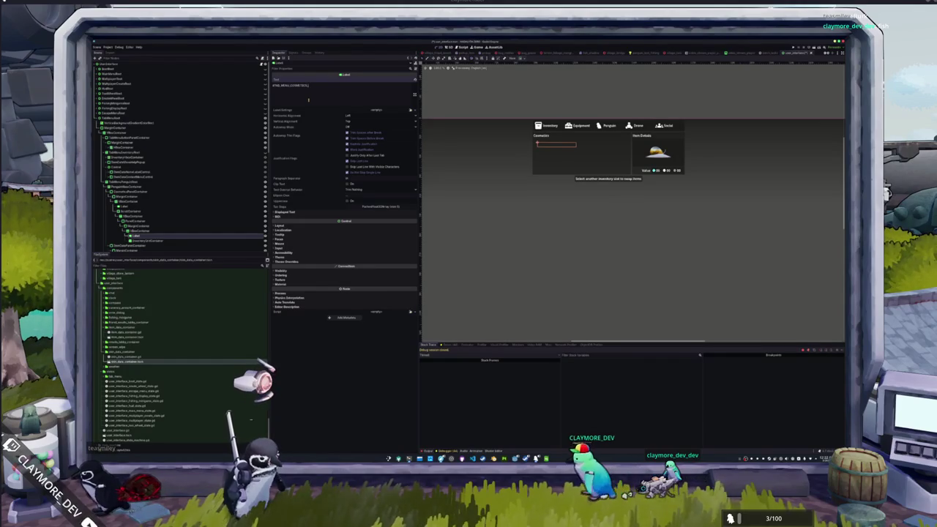
pyautogui.write('_DESC')
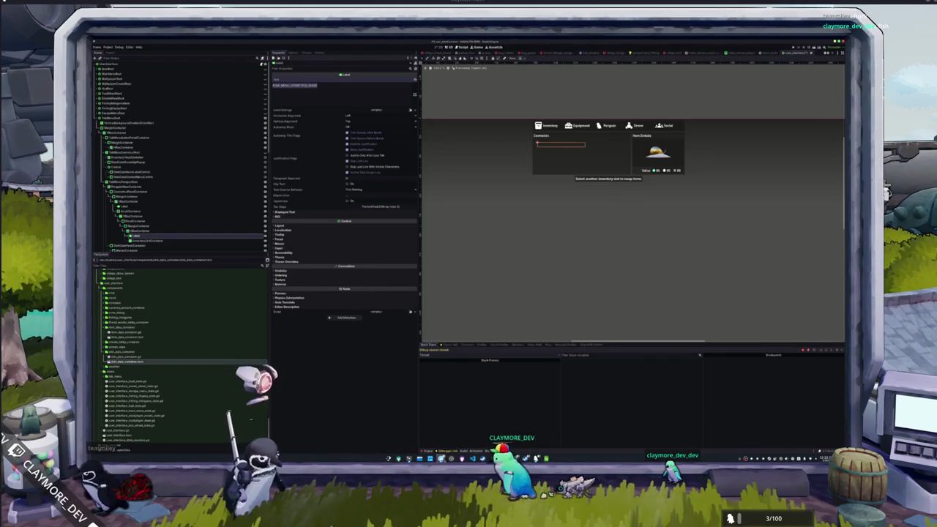
pyautogui.hotkey('alt', 'Tab')
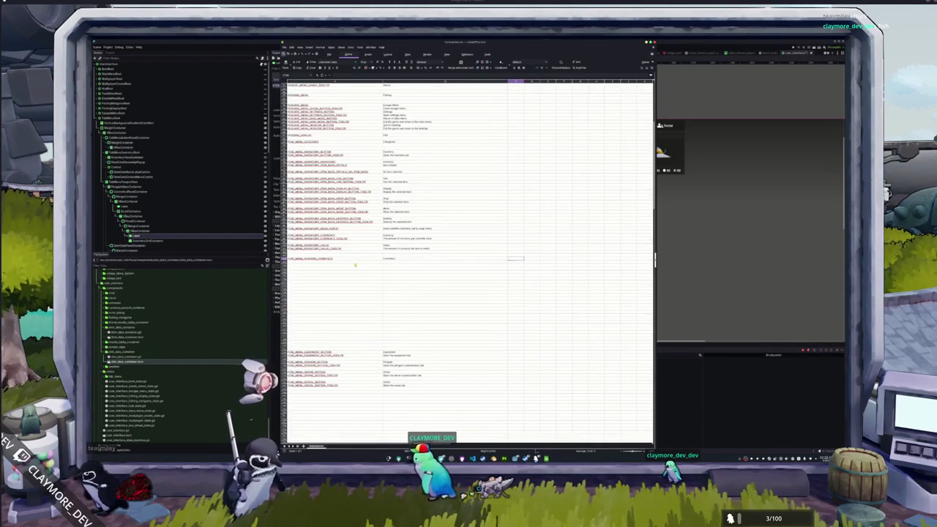
# Add a cosmetics SKINS_BUTTON key row with text 'Skins' in Calc and paste it into the Godot Label
pyautogui.click(333, 261)
pyautogui.hotkey('ctrl', 'v')
pyautogui.click(393, 265)
pyautogui.write('Skins')
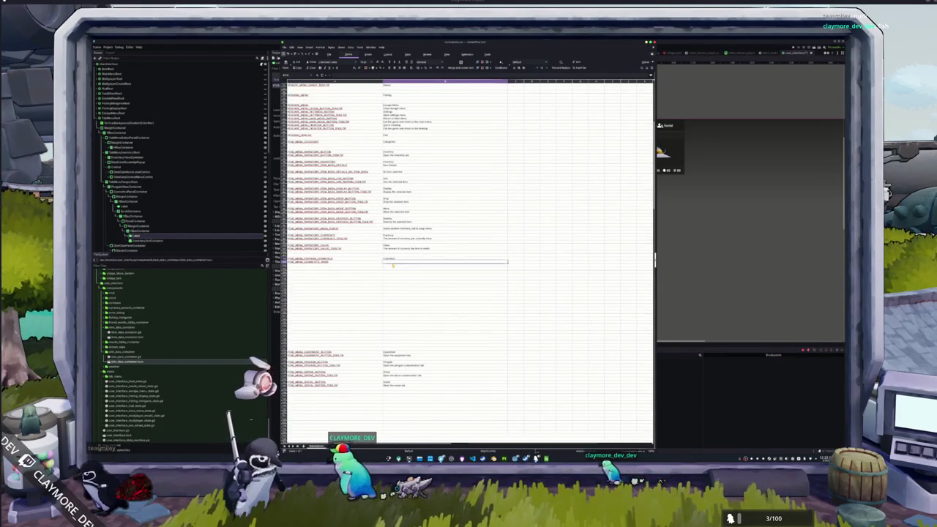
pyautogui.press('Tab')
pyautogui.press('Home')
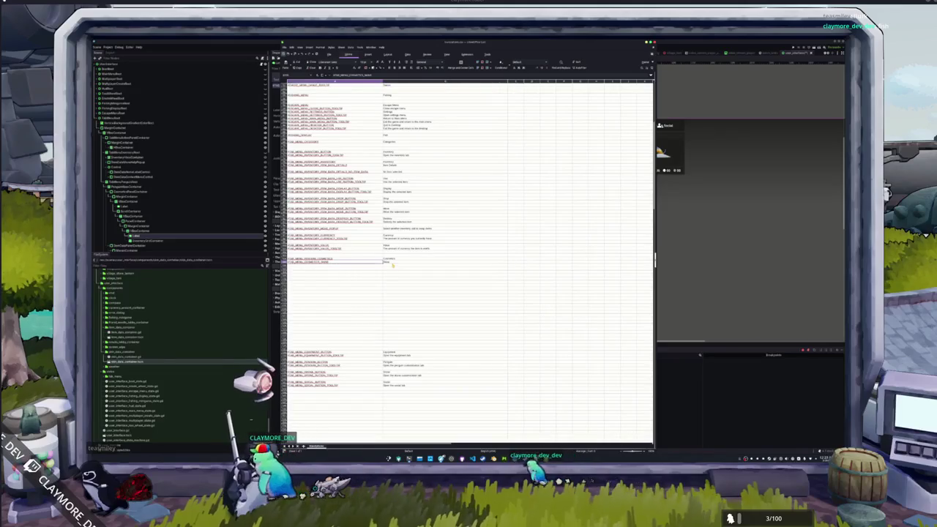
pyautogui.press('Delete')
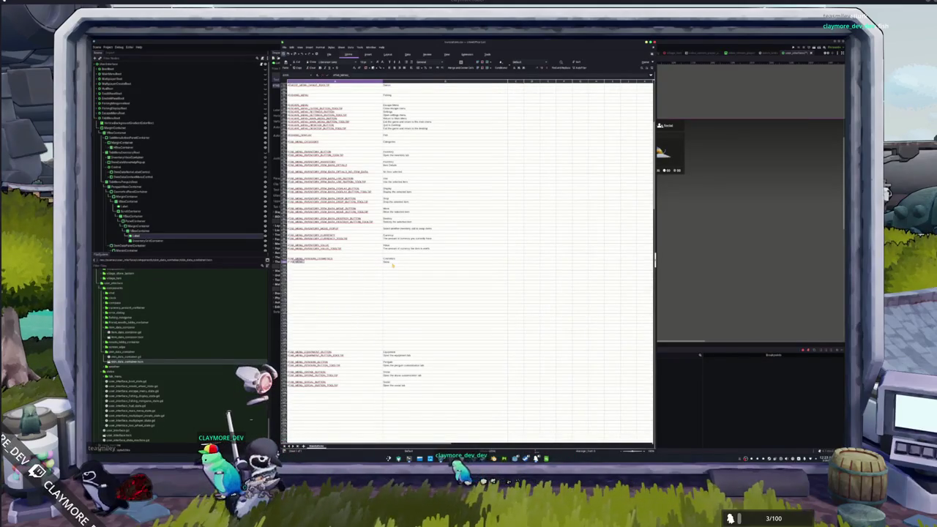
pyautogui.write('SKINS_BUTTON')
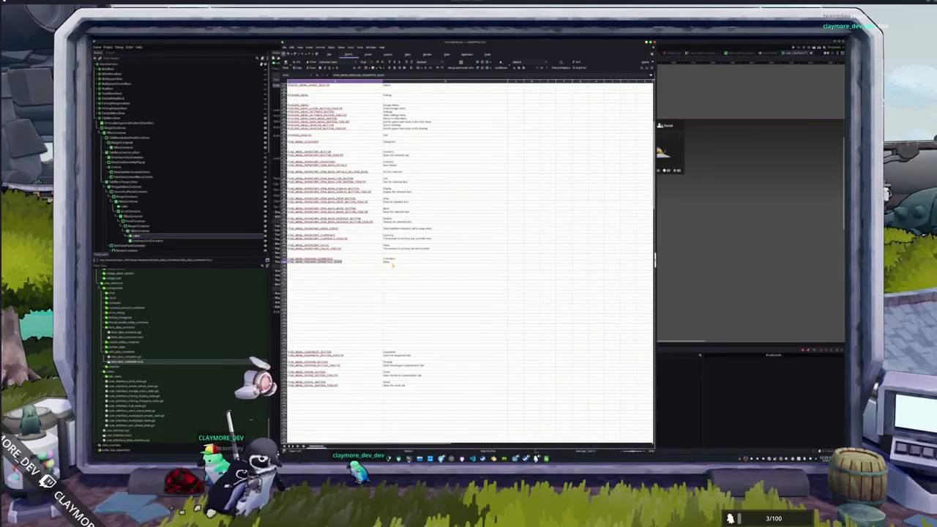
pyautogui.hotkey('alt', 'Tab')
pyautogui.hotkey('ctrl', 'v')
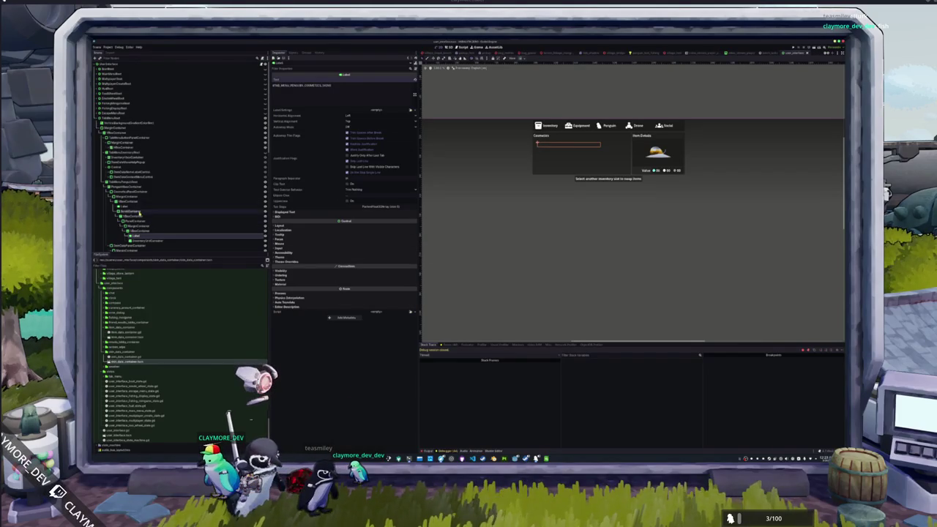
# Apply the Full Rect anchor preset to the ScrollContainer so it fills the Cosmetics panel
pyautogui.click(136, 211)
pyautogui.click(527, 62)
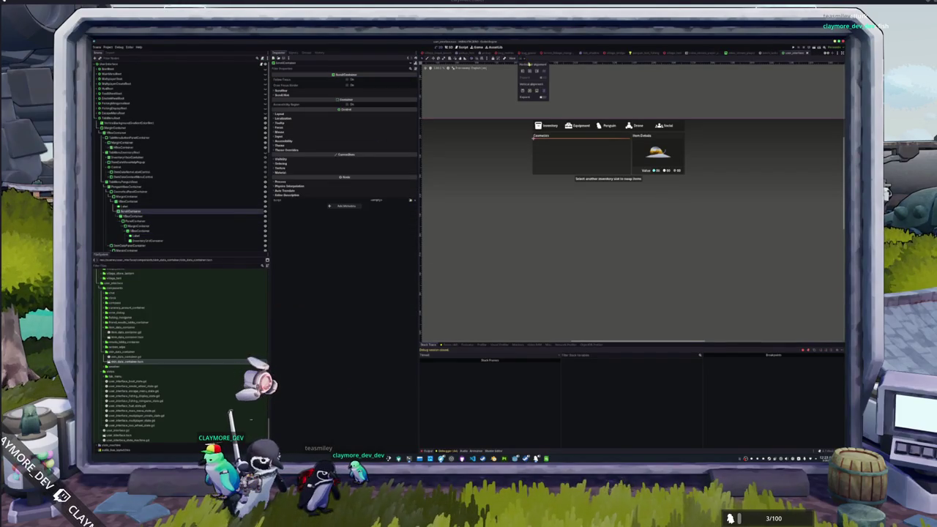
pyautogui.click(542, 97)
pyautogui.click(354, 256)
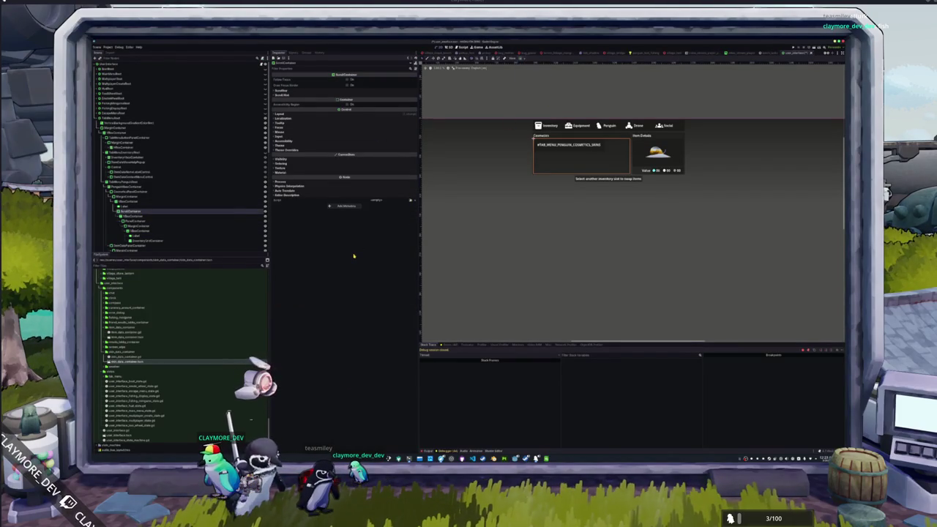
pyautogui.hotkey('alt', 'Tab')
pyautogui.click(353, 269)
pyautogui.hotkey('alt', 'Tab')
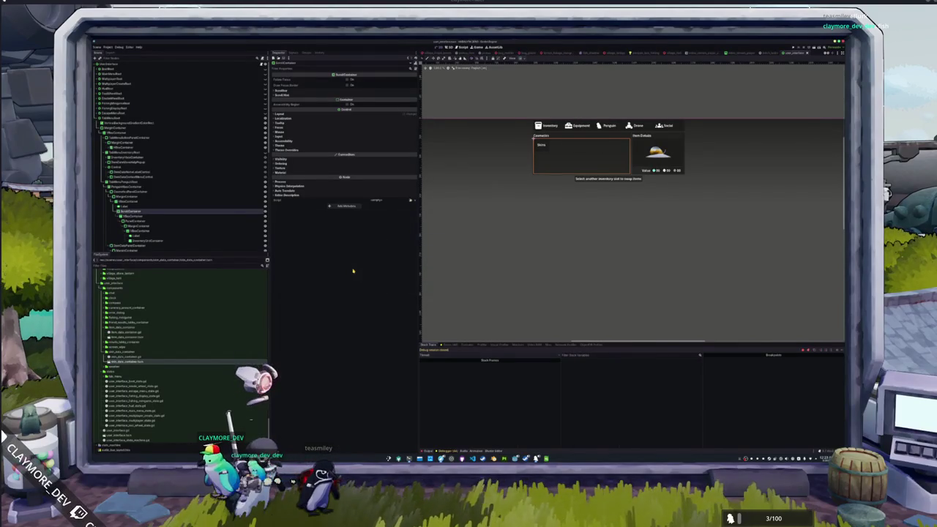
# Enable horizontal Expand on the inner VBoxContainer and review its child nodes
pyautogui.click(135, 216)
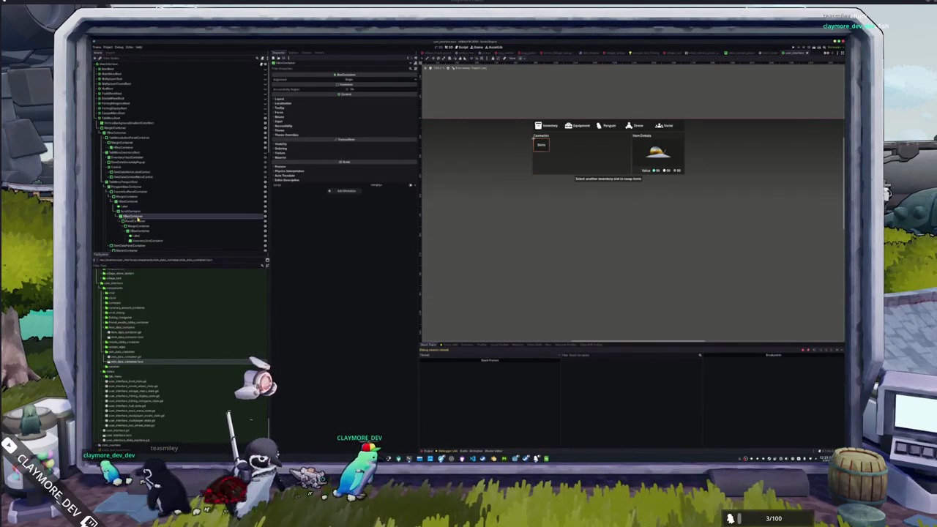
pyautogui.click(523, 67)
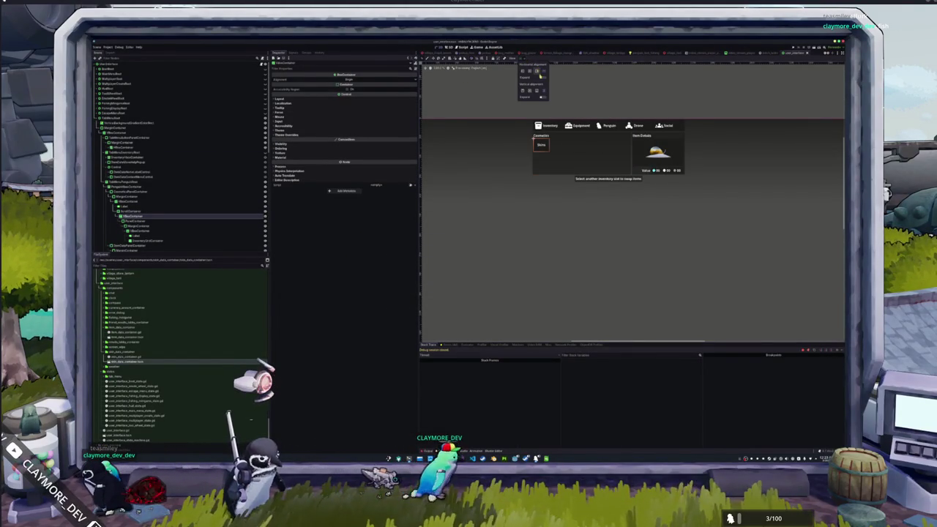
pyautogui.click(542, 78)
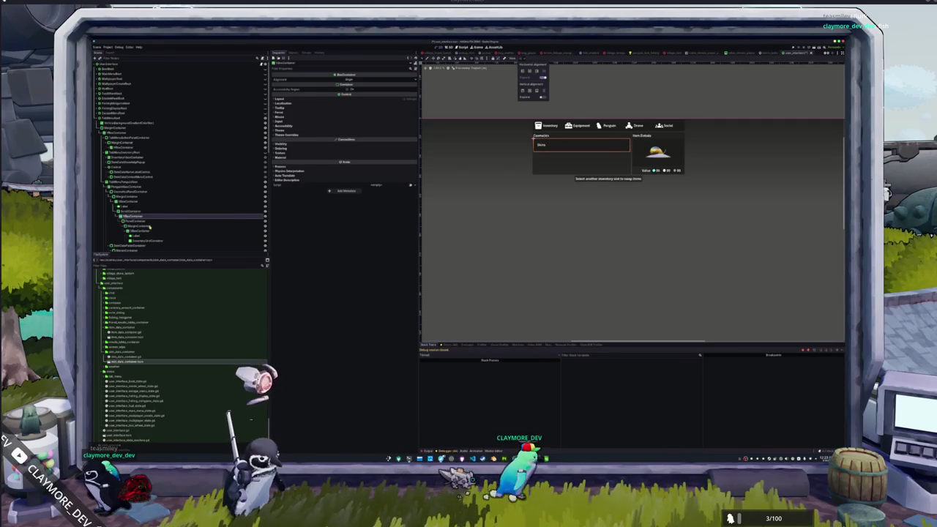
pyautogui.click(141, 220)
pyautogui.click(143, 231)
pyautogui.click(143, 235)
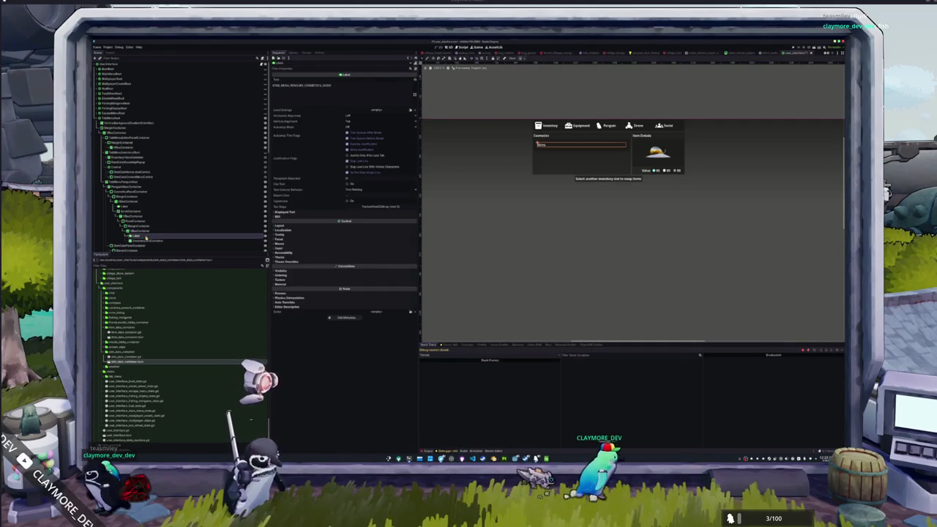
pyautogui.click(147, 240)
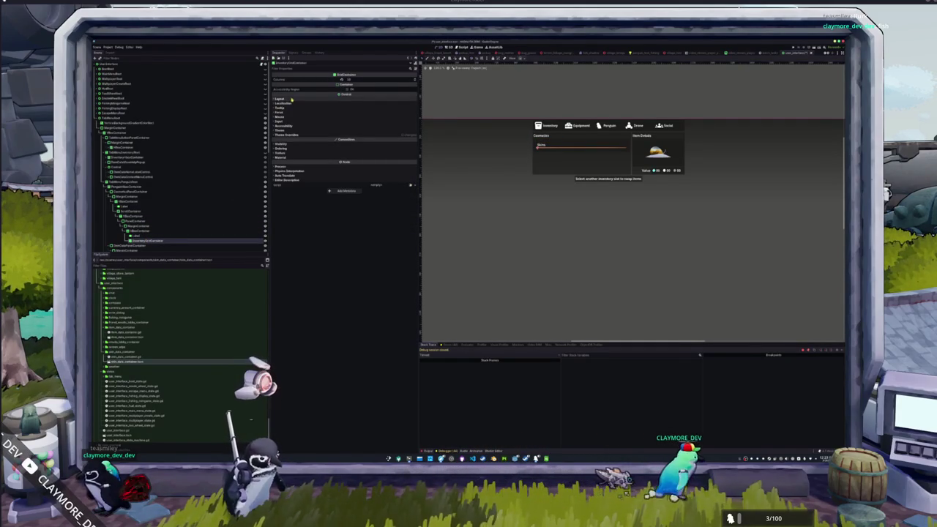
pyautogui.scroll(-3, 191, 223)
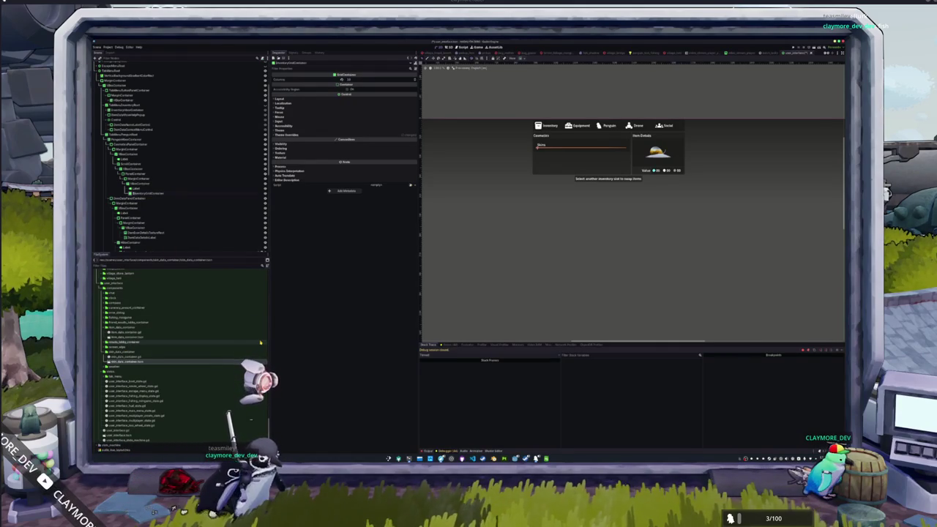
pyautogui.press('Up')
pyautogui.press('Up')
pyautogui.press('Up')
pyautogui.press('Up')
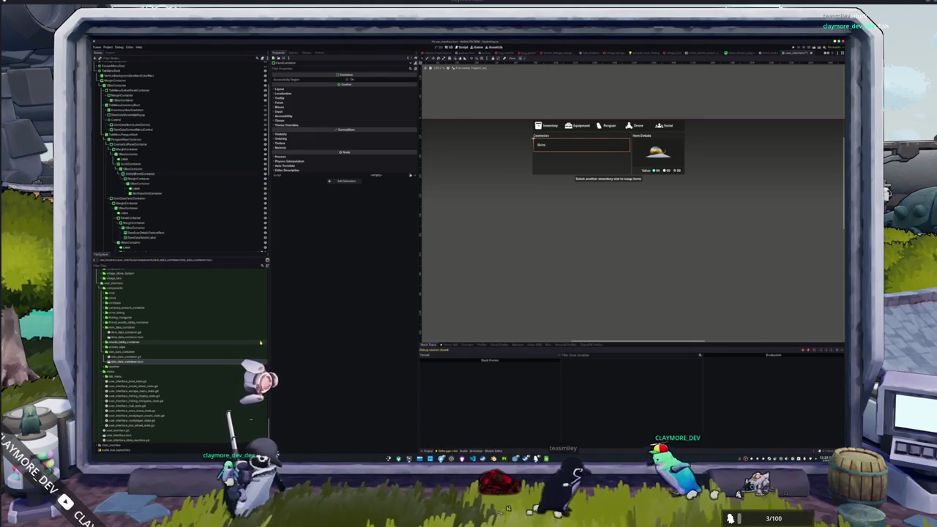
pyautogui.press('Down')
pyautogui.press('Down')
pyautogui.press('Down')
pyautogui.press('Down')
pyautogui.press('Down')
pyautogui.press('Up')
pyautogui.press('Up')
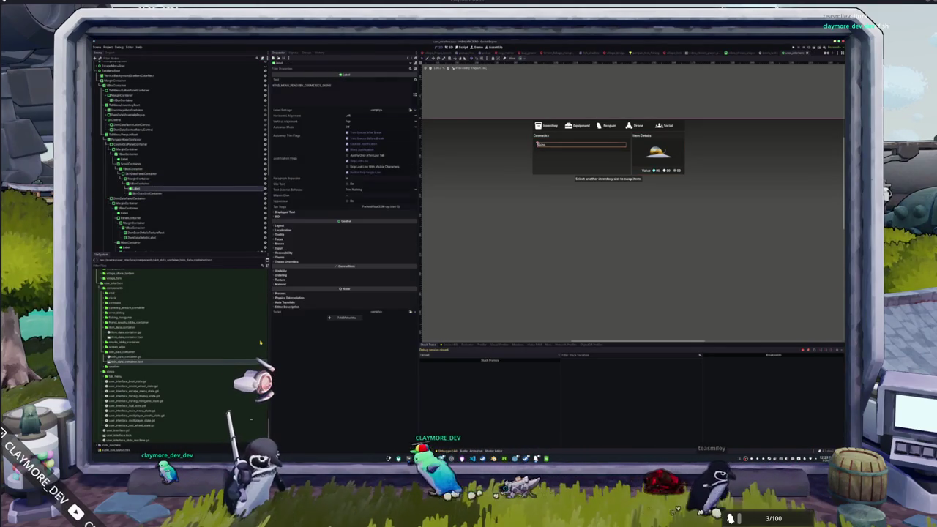
pyautogui.press('Up')
pyautogui.press('Up')
pyautogui.press('Up')
pyautogui.press('Up')
pyautogui.press('Up')
pyautogui.press('Up')
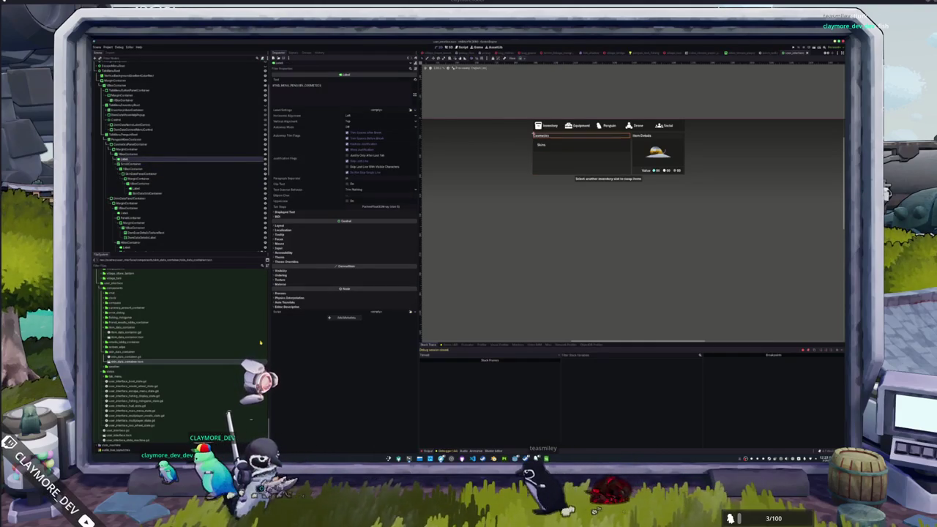
pyautogui.press('Up')
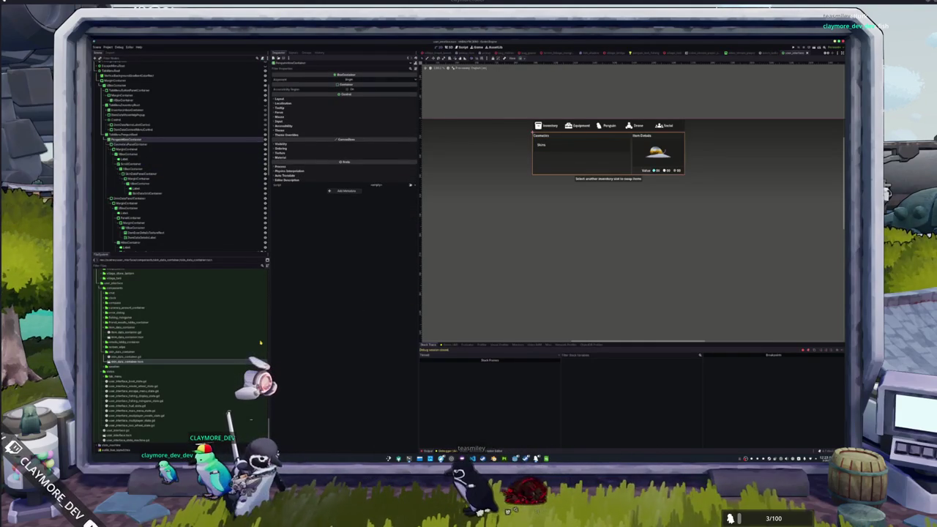
pyautogui.press('Down')
pyautogui.press('Down')
pyautogui.press('Down')
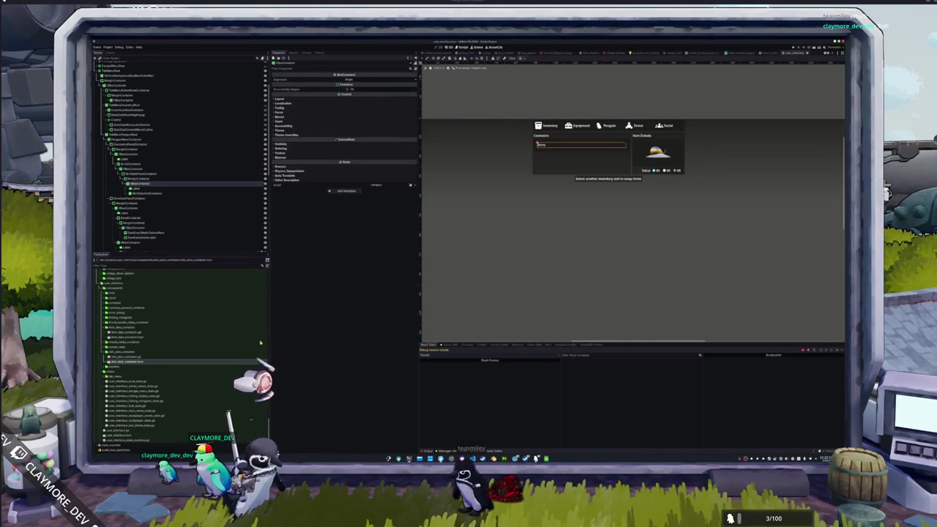
pyautogui.press('Down')
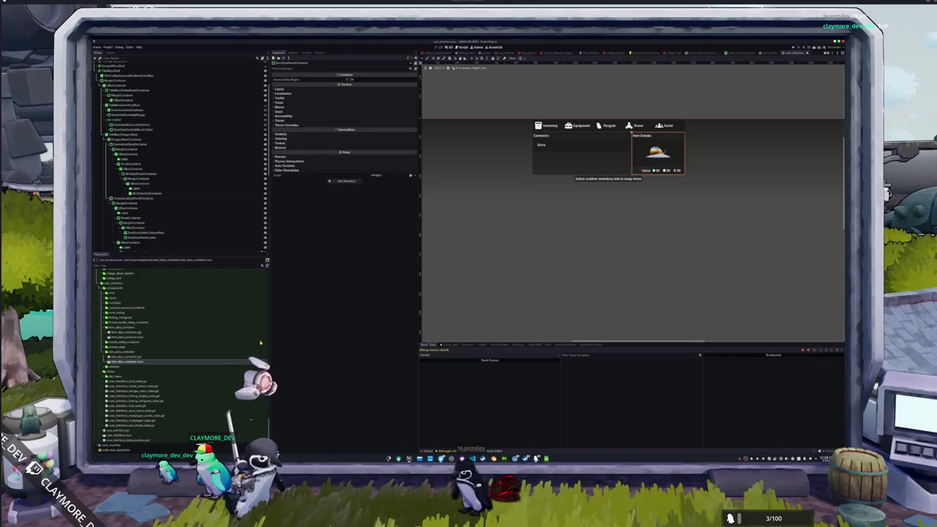
# Give the Item Details label the penguin cosmetics details key, showing 'Details', and save the scene
pyautogui.press('Up')
pyautogui.press('Up')
pyautogui.press('Up')
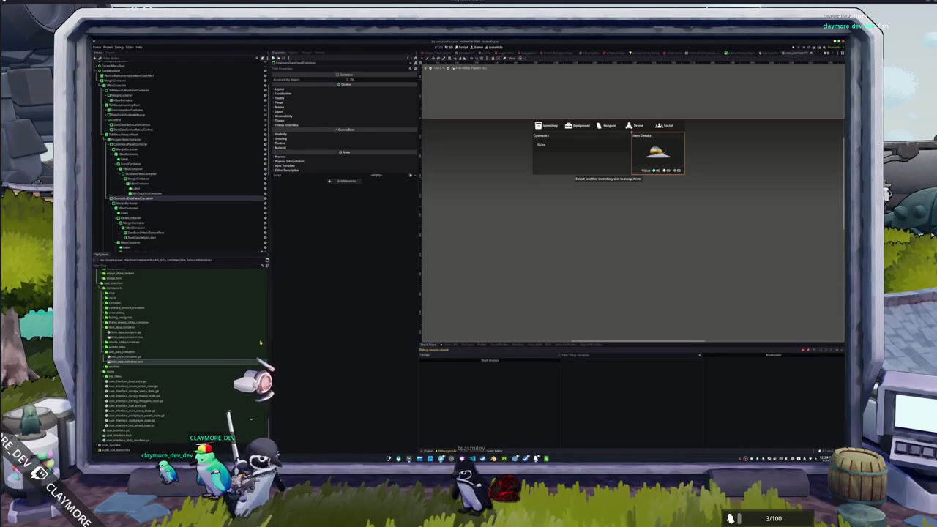
pyautogui.press('Down')
pyautogui.press('Down')
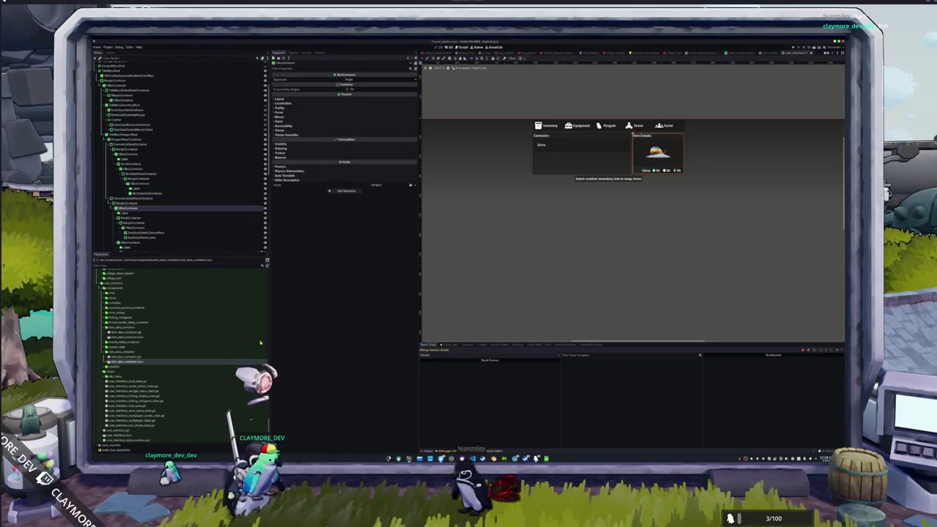
pyautogui.press('Down')
pyautogui.moveTo(344, 85)
pyautogui.mouseDown()
pyautogui.moveTo(277, 85)
pyautogui.moveTo(287, 84)
pyautogui.mouseUp()
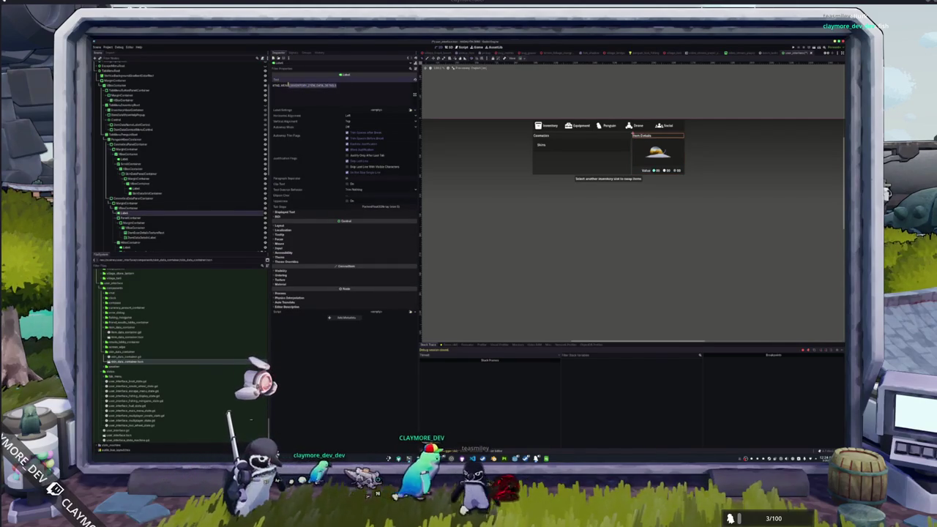
pyautogui.write('COSMETICS_DATA')
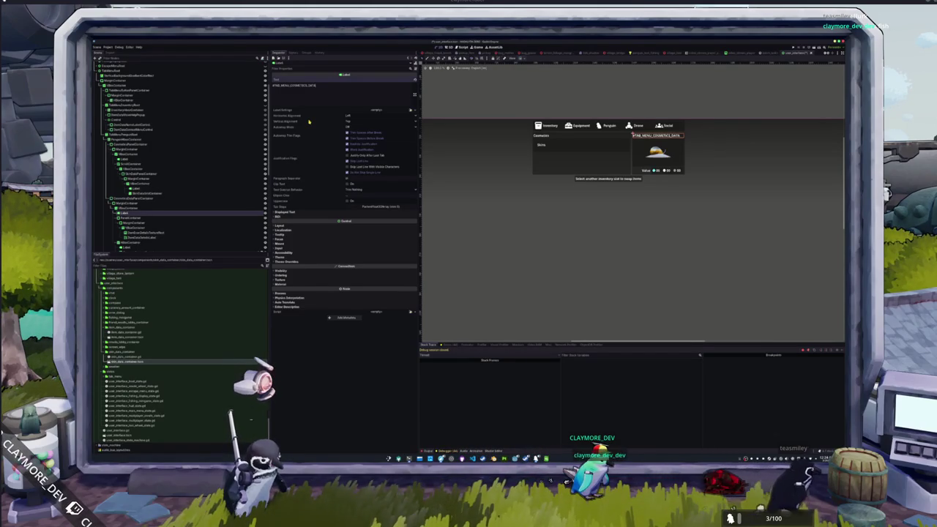
pyautogui.hotkey('ctrl', 'z')
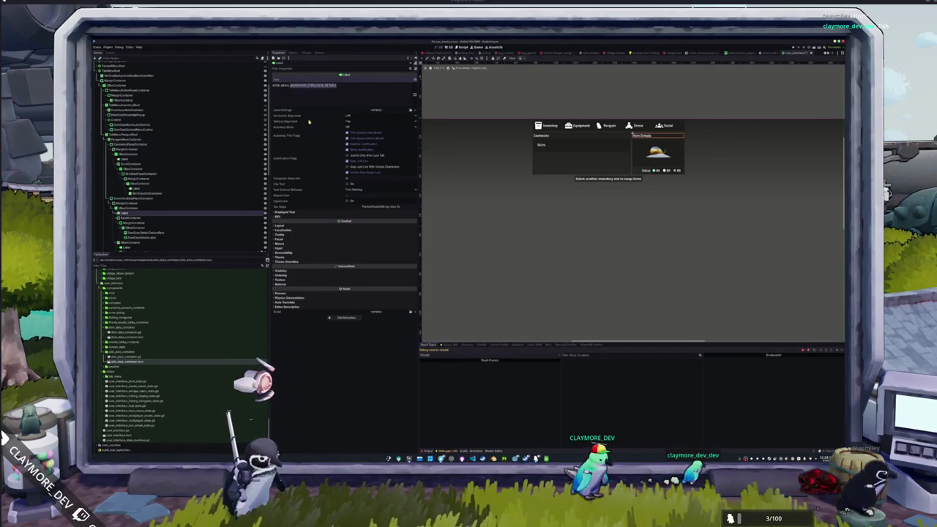
pyautogui.write('F')
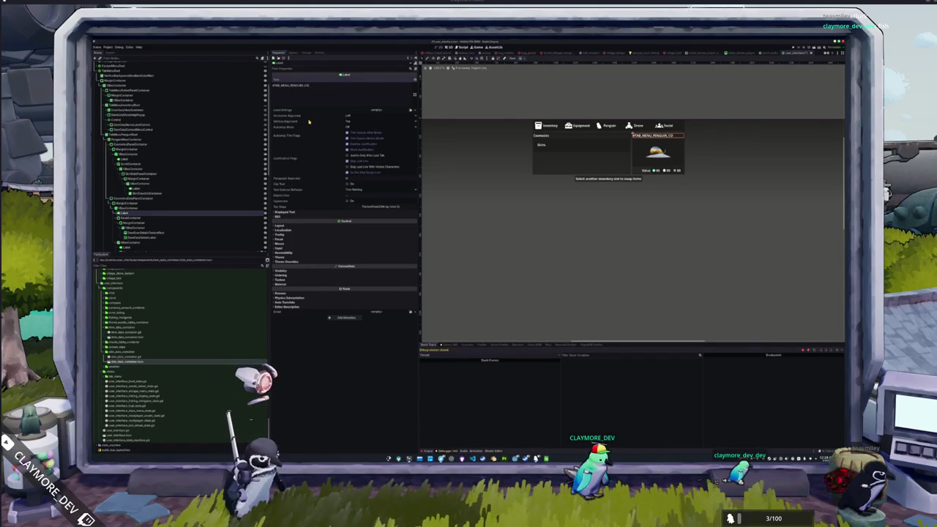
pyautogui.write('CS_L')
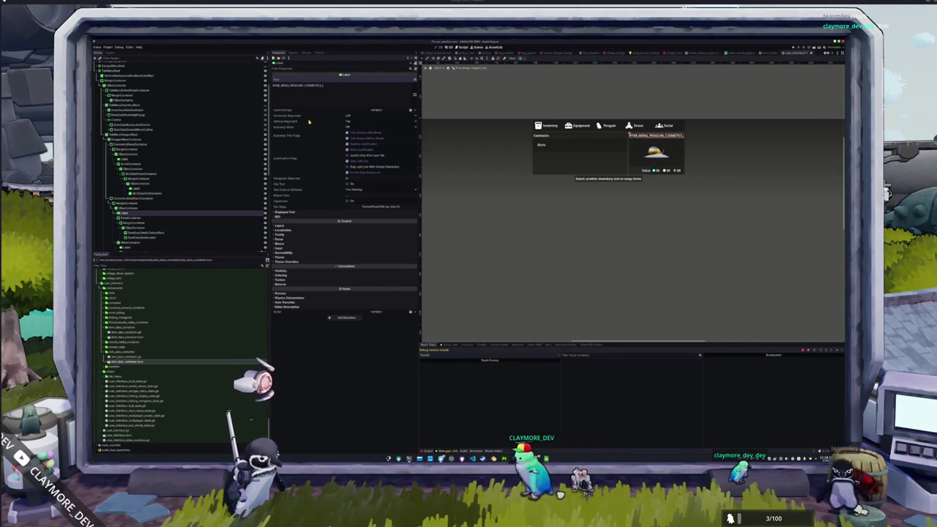
pyautogui.write('ATA')
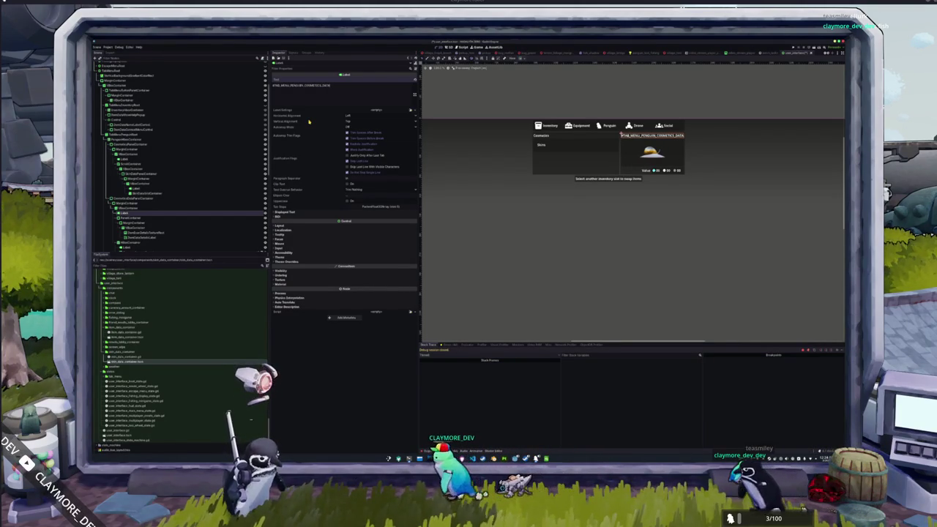
pyautogui.write('_DETAILS')
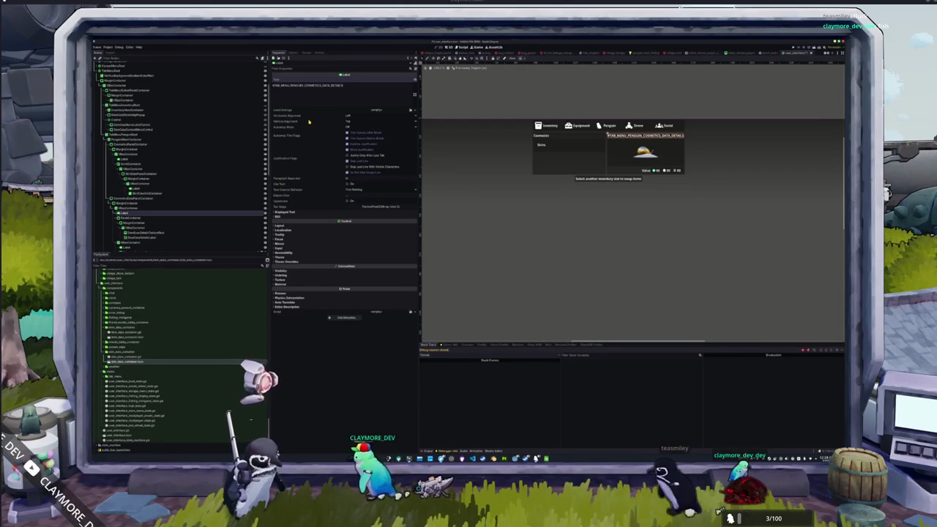
pyautogui.hotkey('ctrl', 'z')
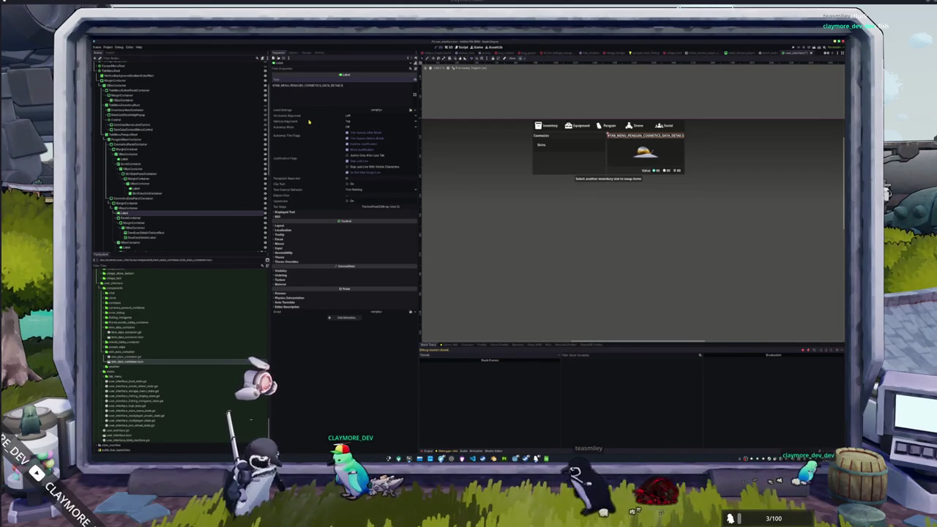
pyautogui.hotkey('ctrl', 's')
pyautogui.press('Escape')
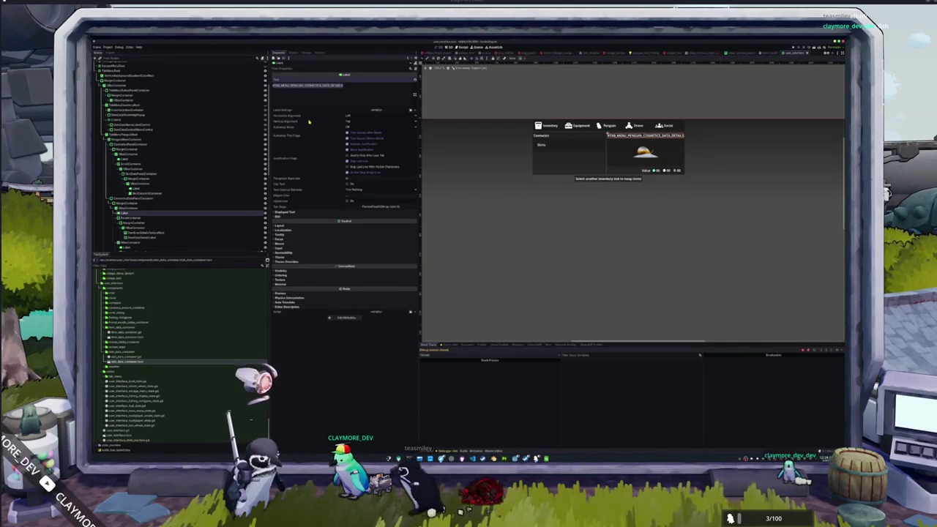
pyautogui.hotkey('alt', 'Tab')
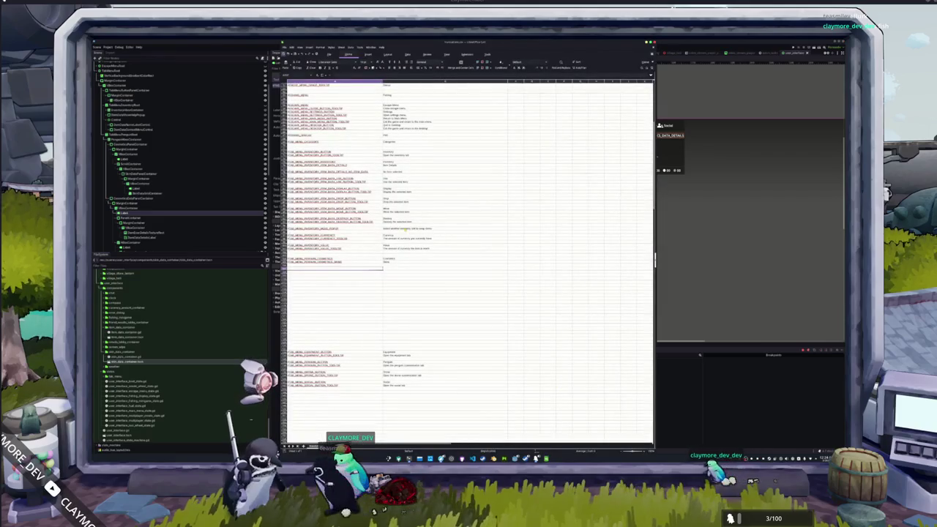
pyautogui.click(192, 241)
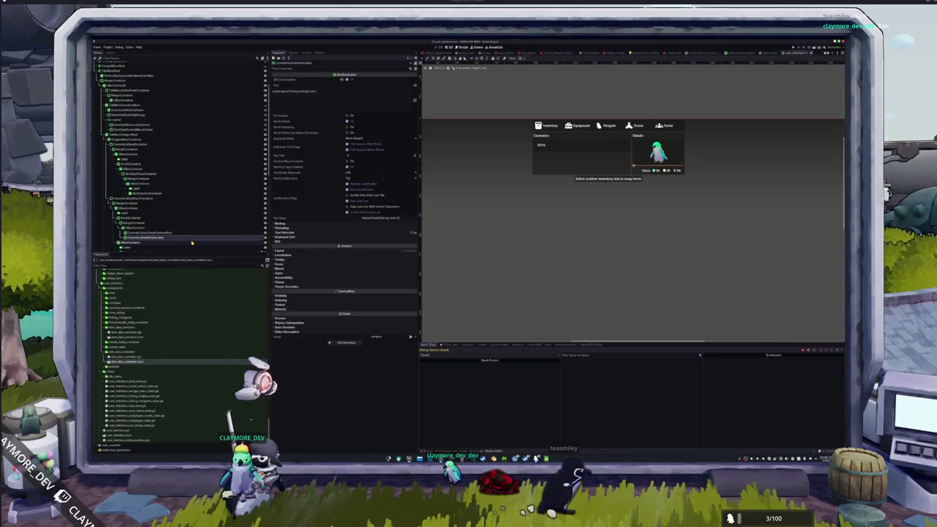
# Delete the container holding the value row, including its children
pyautogui.scroll(-2, 139, 229)
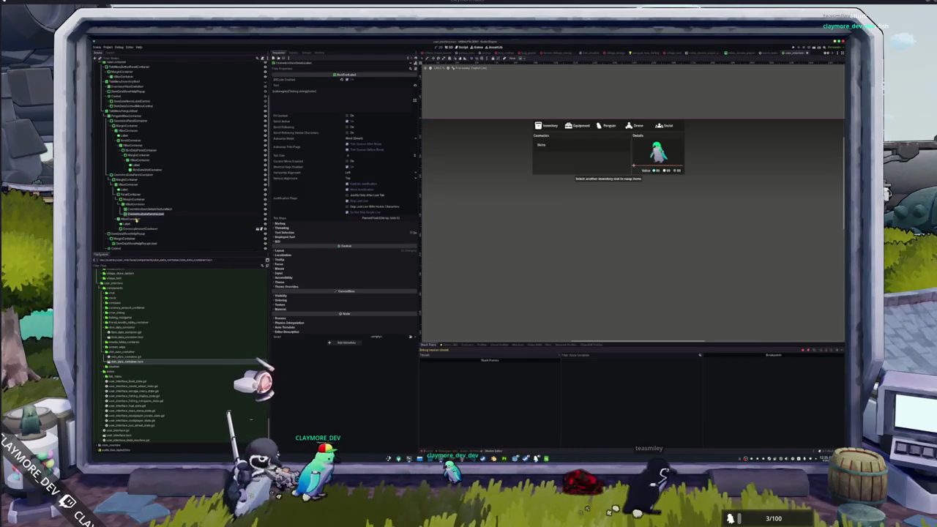
pyautogui.click(136, 220)
pyautogui.press('Delete')
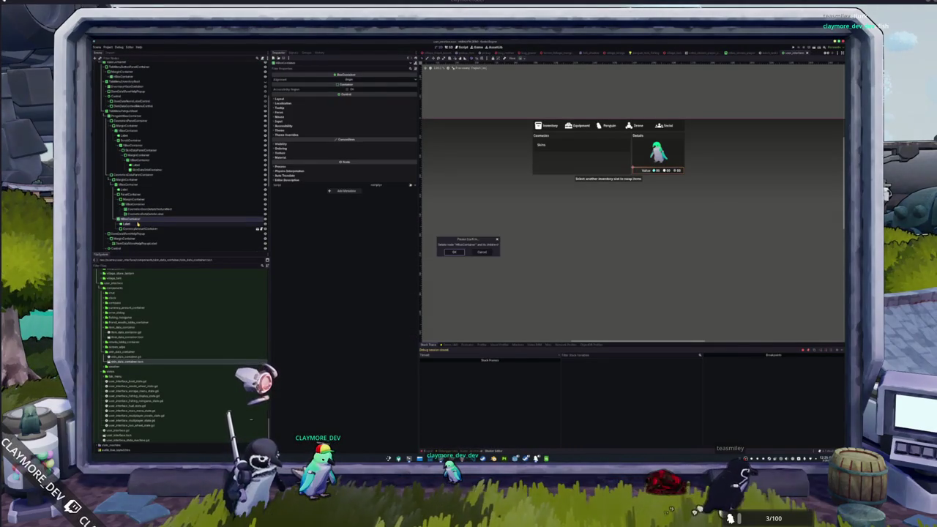
pyautogui.press('Return')
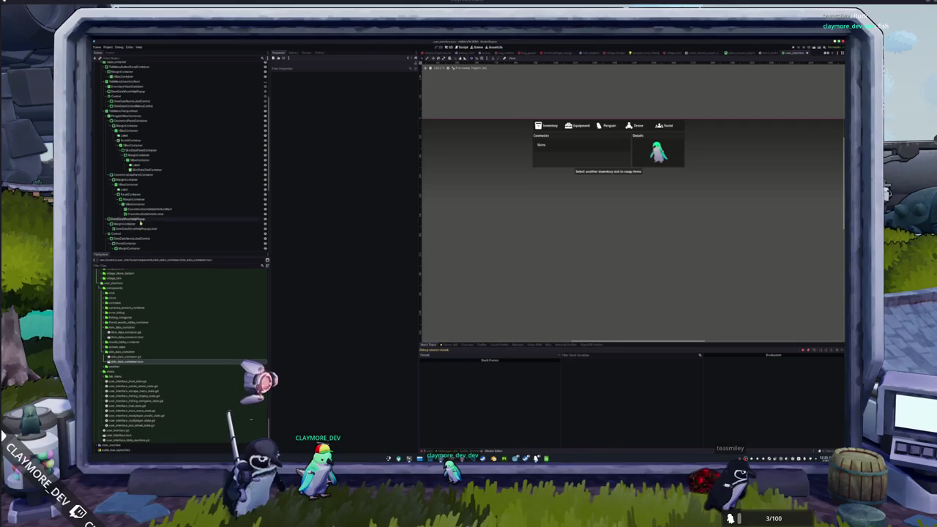
# Delete the swap-items hint node below the cosmetics panels
pyautogui.click(127, 223)
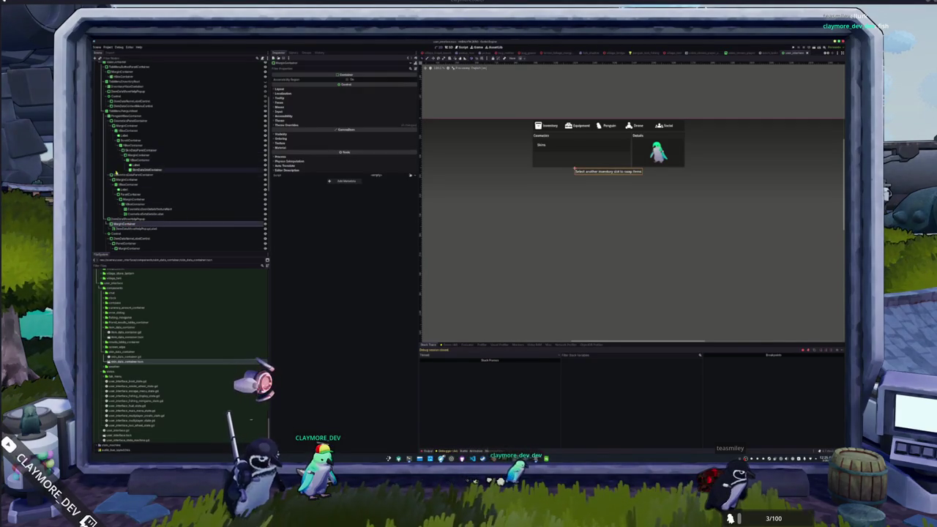
pyautogui.click(117, 219)
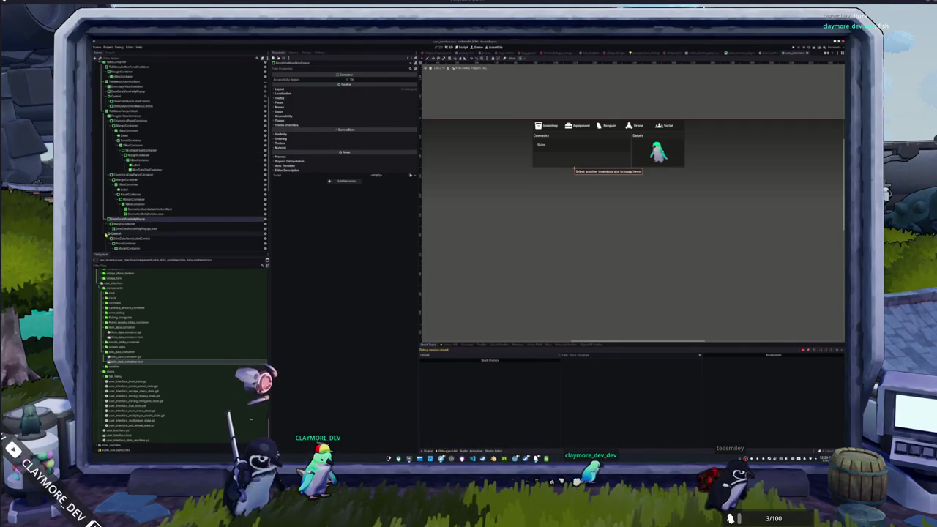
pyautogui.click(109, 234)
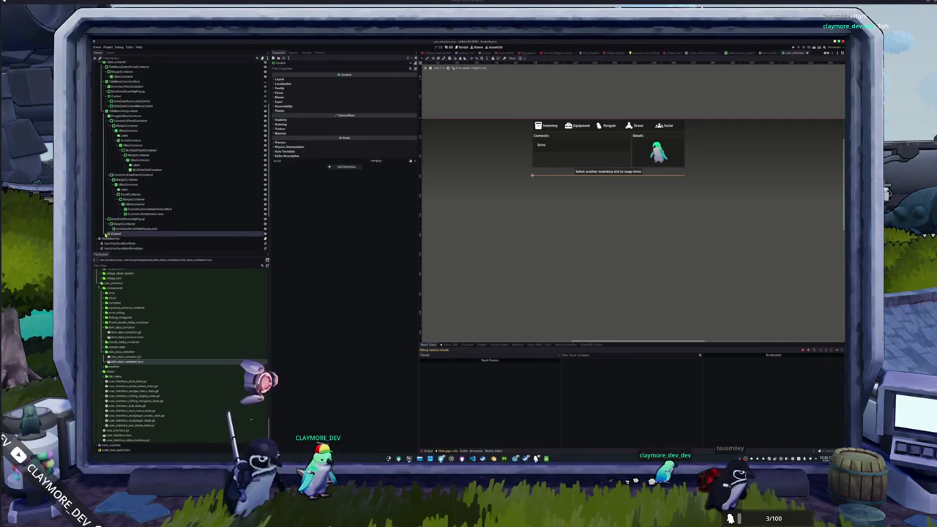
pyautogui.scroll(-2, 110, 232)
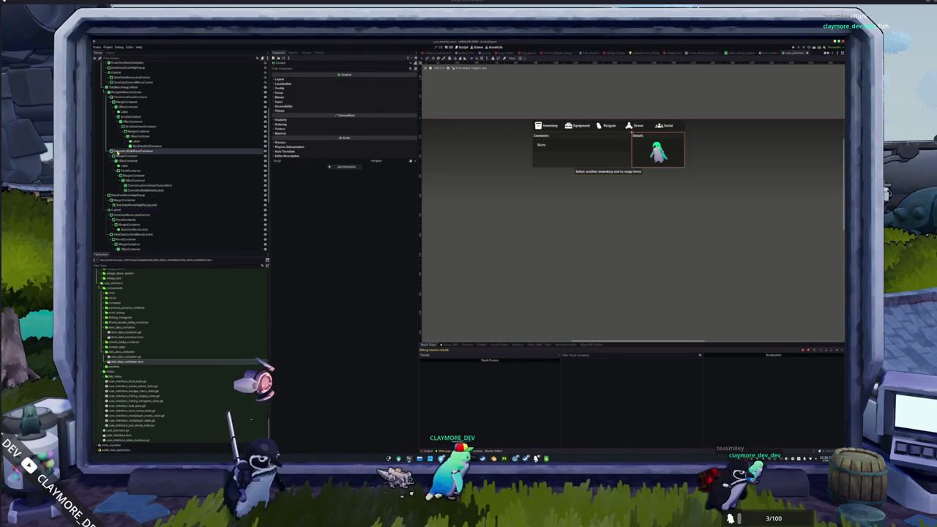
pyautogui.click(128, 152)
pyautogui.scroll(3, 121, 143)
pyautogui.click(117, 136)
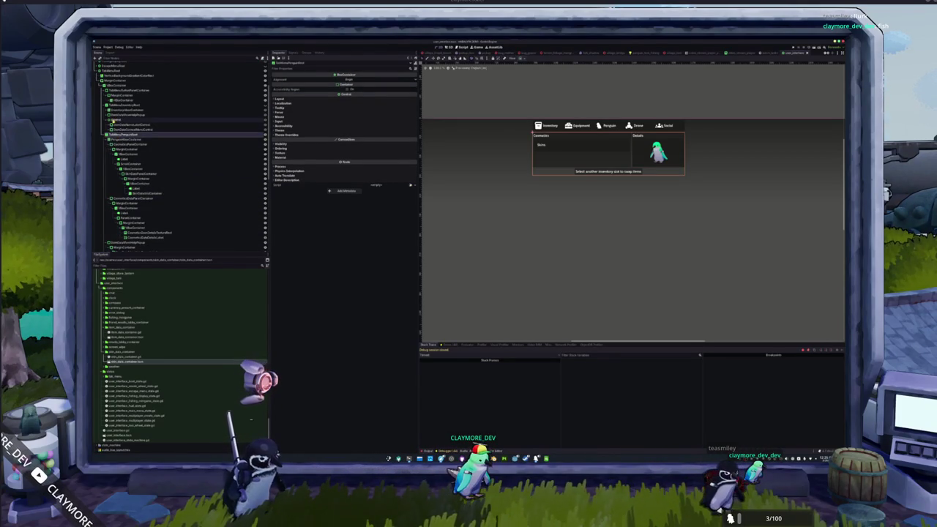
pyautogui.click(108, 198)
pyautogui.click(124, 203)
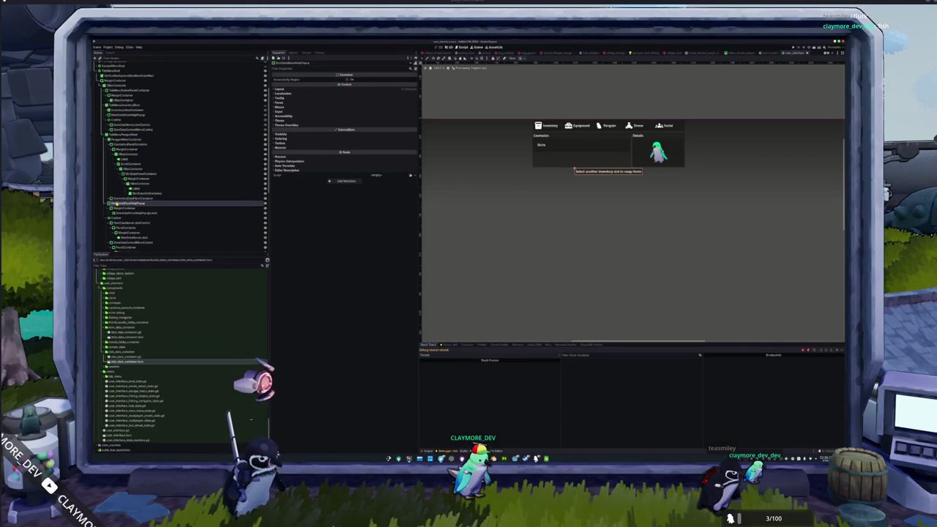
pyautogui.press('Delete')
pyautogui.press('Return')
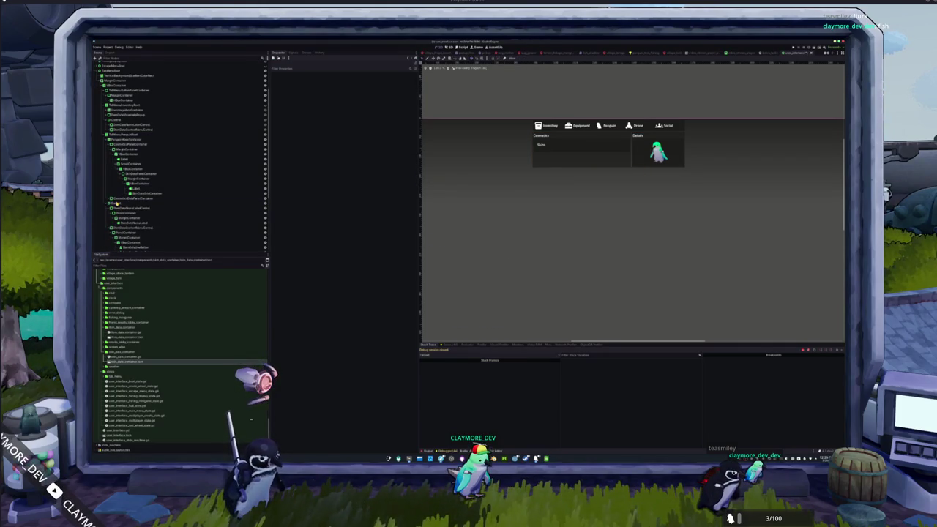
pyautogui.click(107, 203)
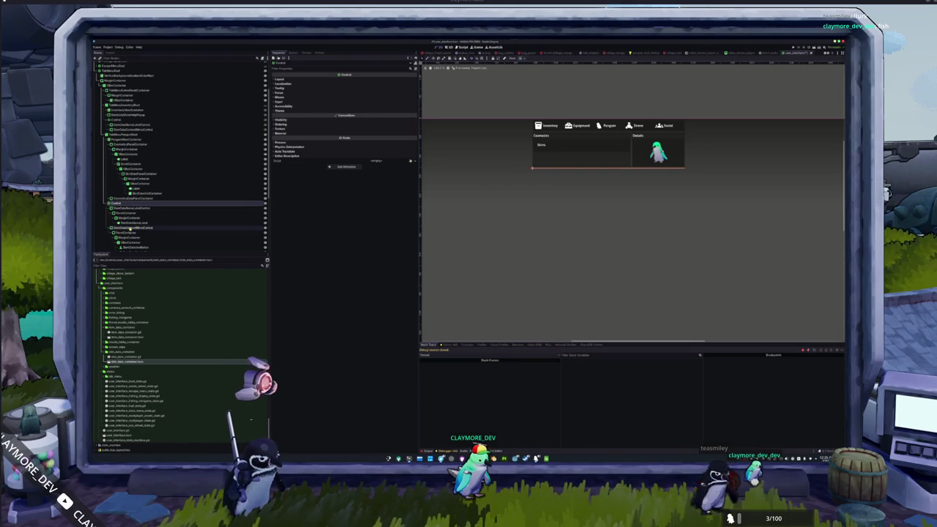
pyautogui.moveTo(527, 218)
pyautogui.mouseDown()
pyautogui.moveTo(695, 212)
pyautogui.moveTo(661, 261)
pyautogui.mouseUp()
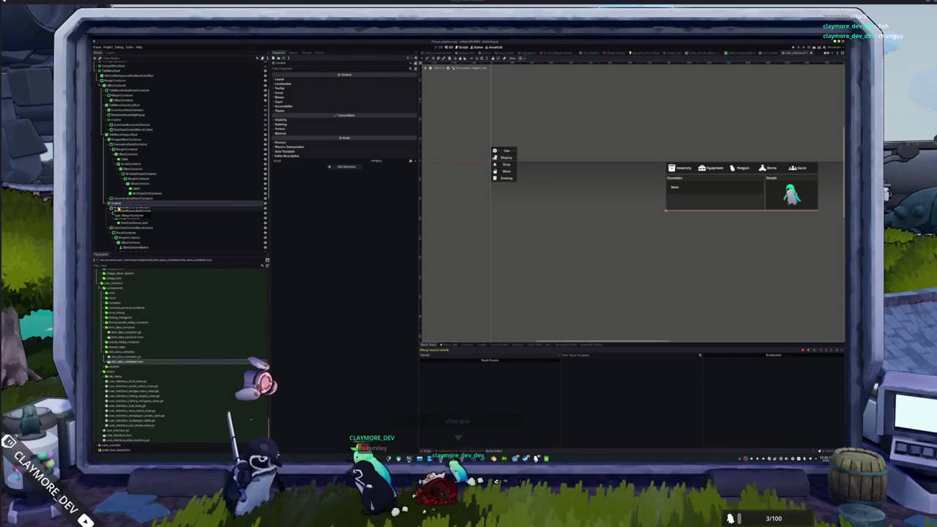
# Delete the item action menu with its Use, Drop, Share and Destroy entries
pyautogui.click(117, 209)
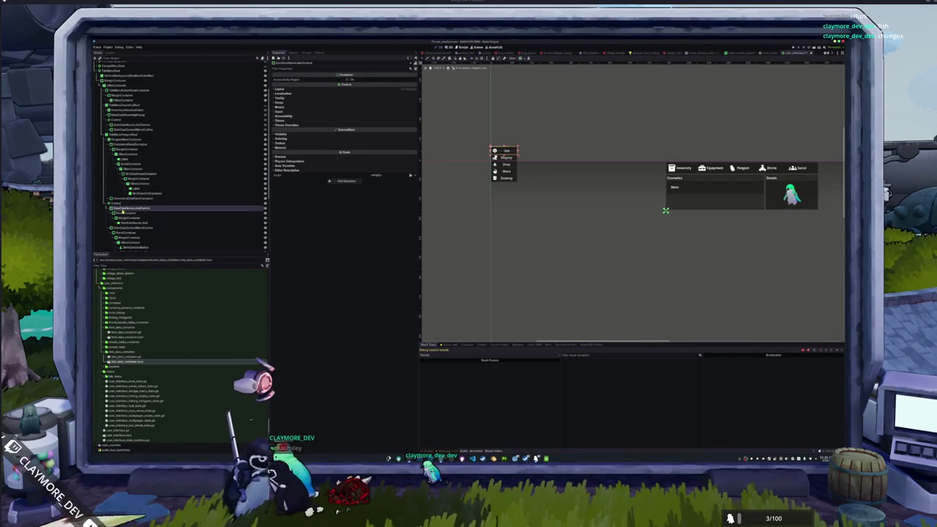
pyautogui.click(124, 222)
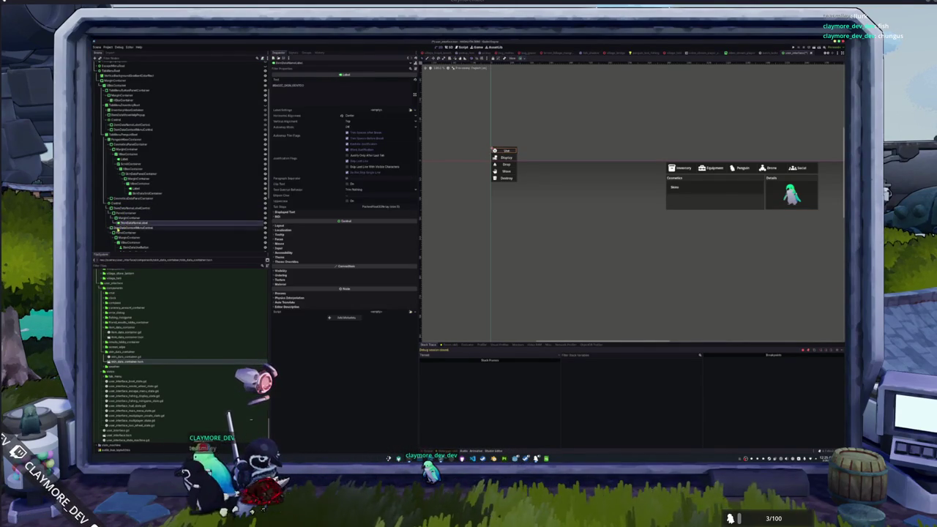
pyautogui.click(121, 228)
pyautogui.press('Delete')
pyautogui.press('Return')
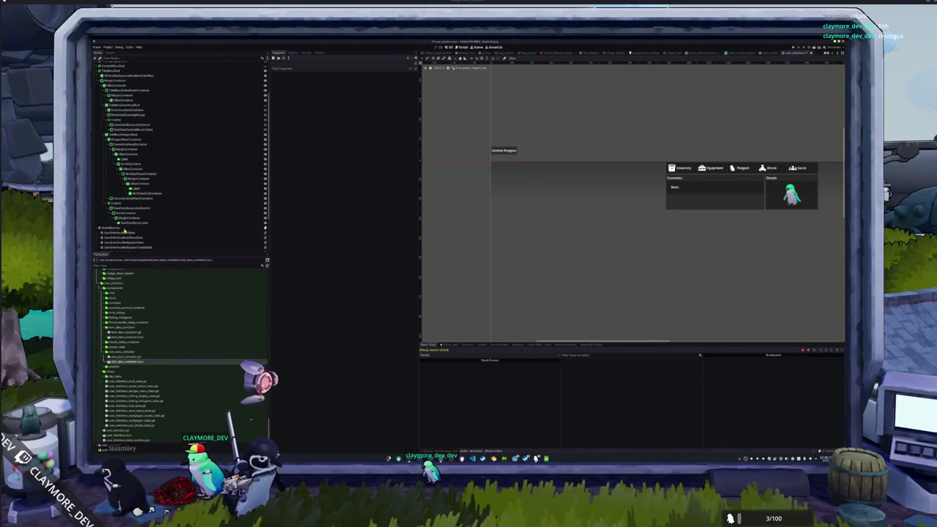
pyautogui.click(125, 223)
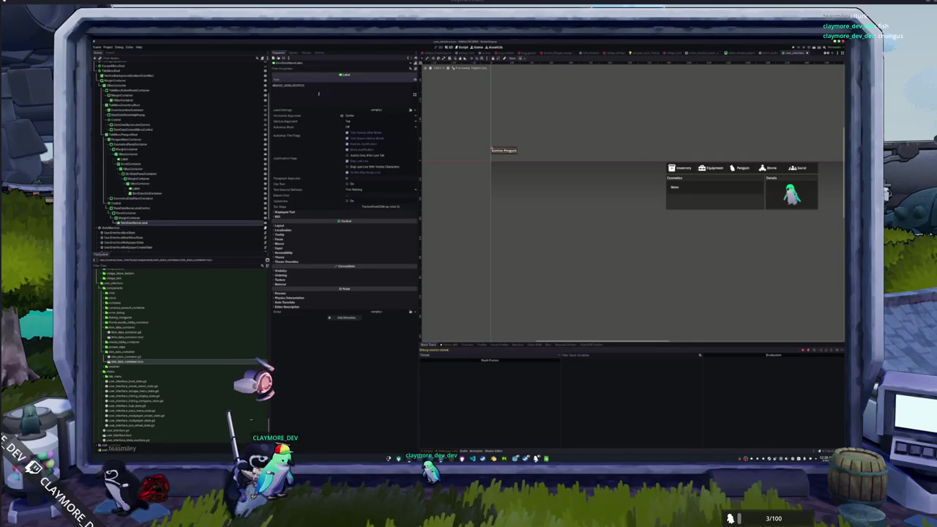
pyautogui.scroll(-2, 463, 184)
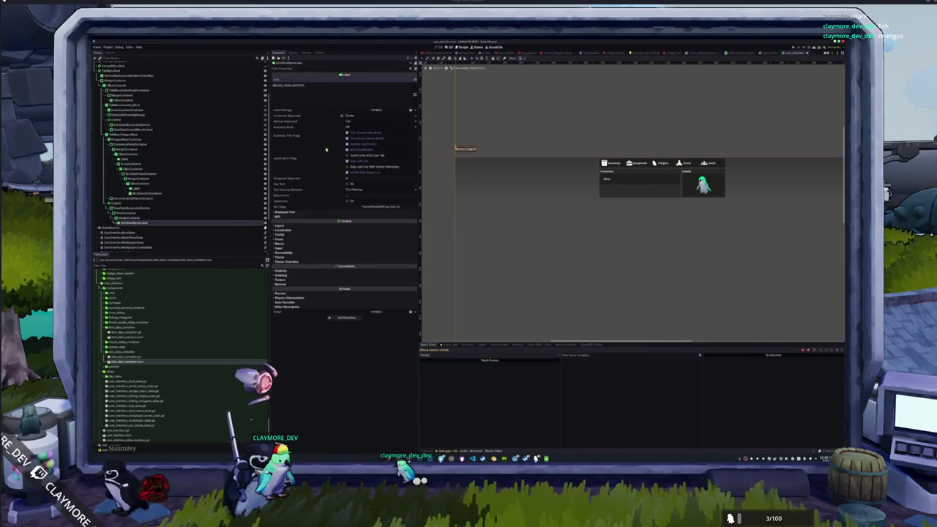
pyautogui.scroll(-3, 125, 109)
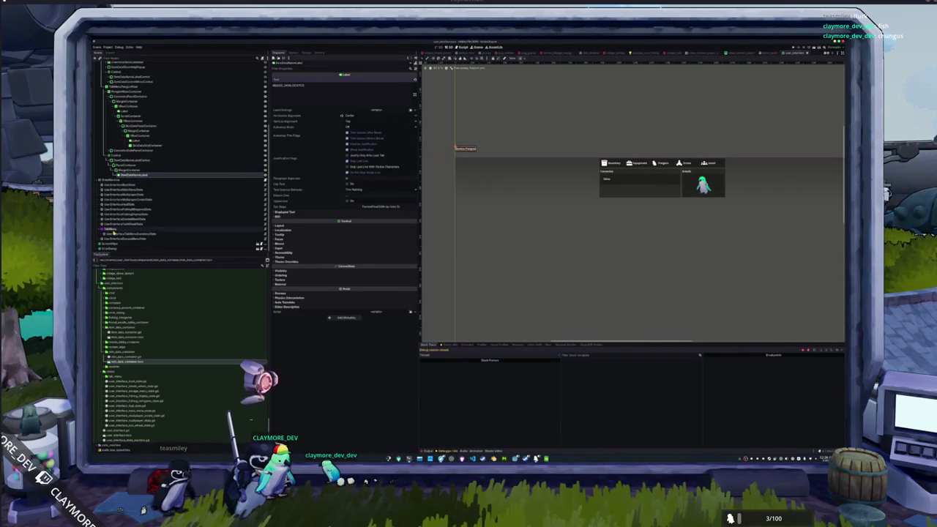
pyautogui.rightClick(115, 231)
# Add a UserInterfaceTabMenuPenguinState child node under TabMenu
pyautogui.click(136, 235)
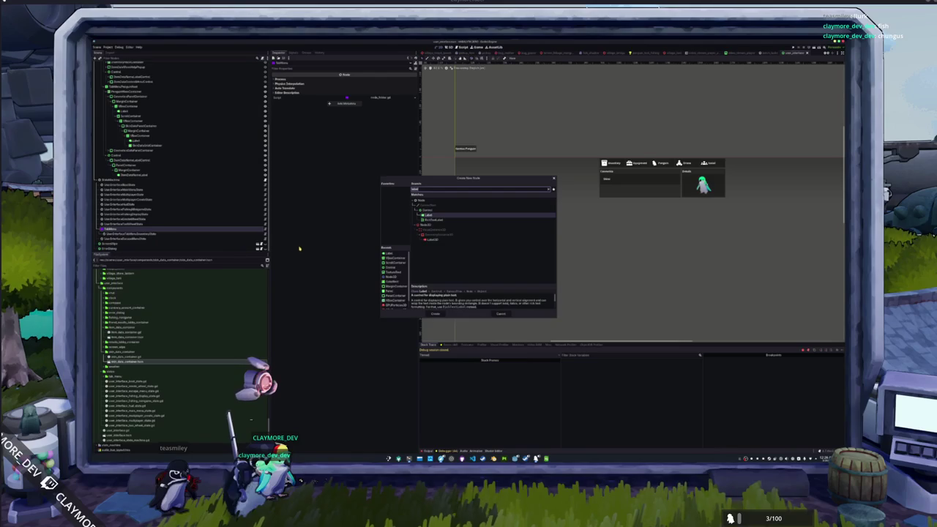
pyautogui.write('TabMenu')
pyautogui.press('Down')
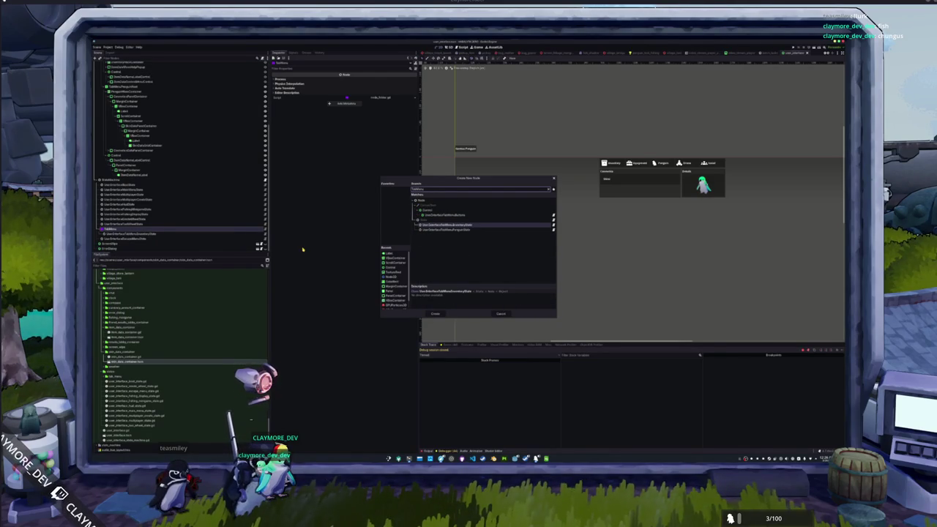
pyautogui.press('Up')
pyautogui.press('Up')
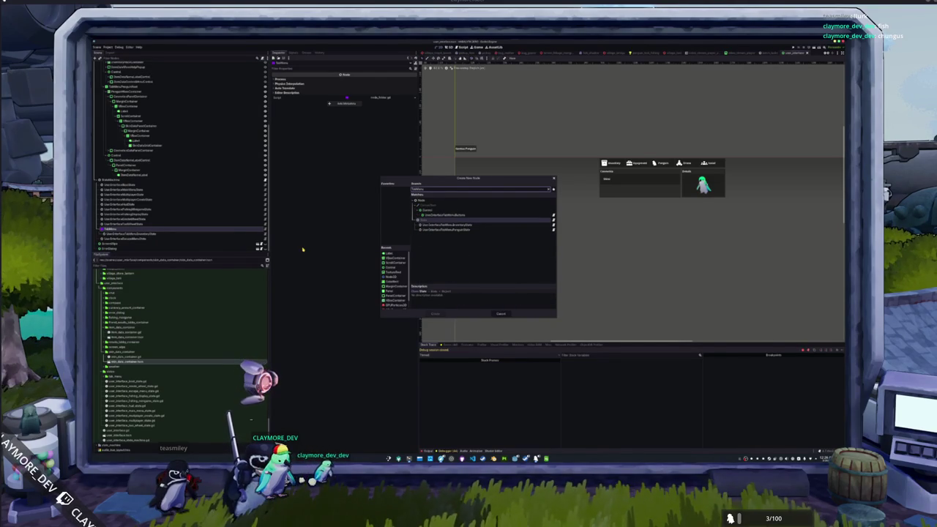
pyautogui.press('Down')
pyautogui.press('Down')
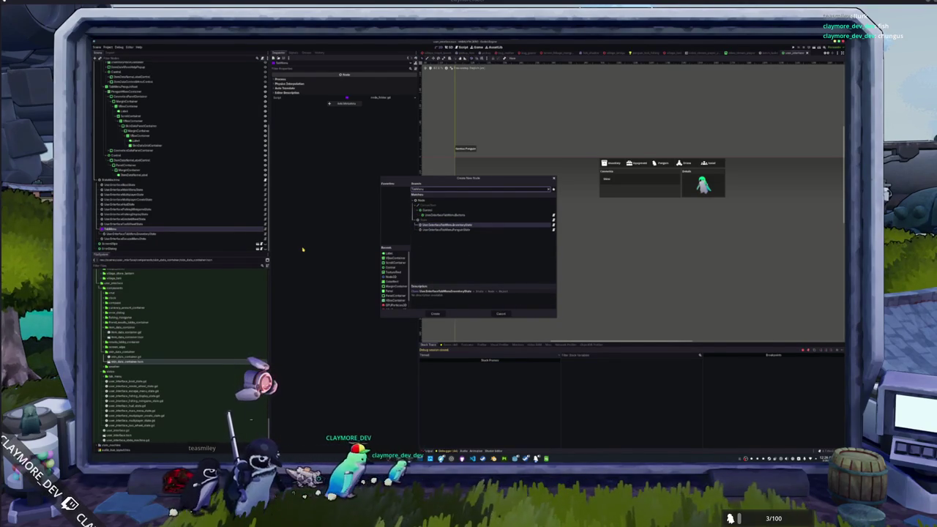
pyautogui.press('Down')
pyautogui.press('Return')
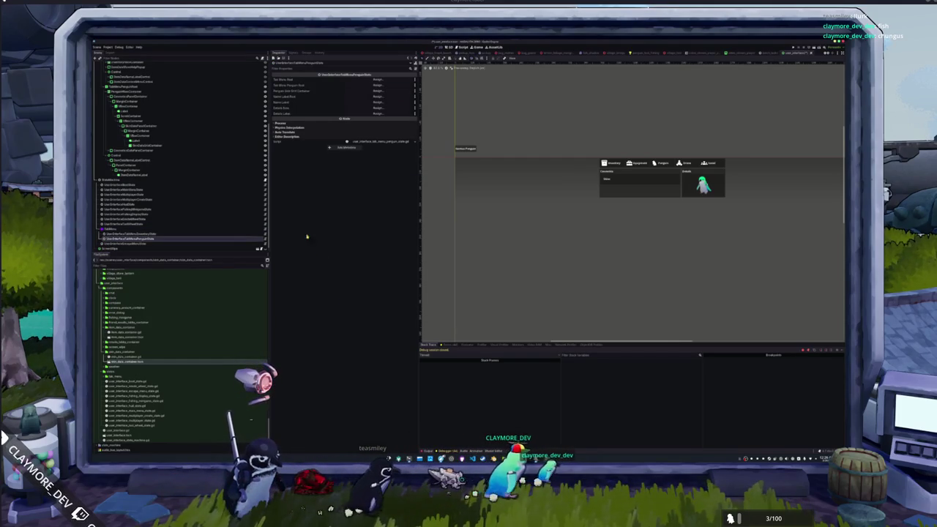
# Change the tab menu script from 'extends Control' to 'extends Node' in VS Code
pyautogui.hotkey('alt', 'Tab')
pyautogui.doubleClick(249, 276)
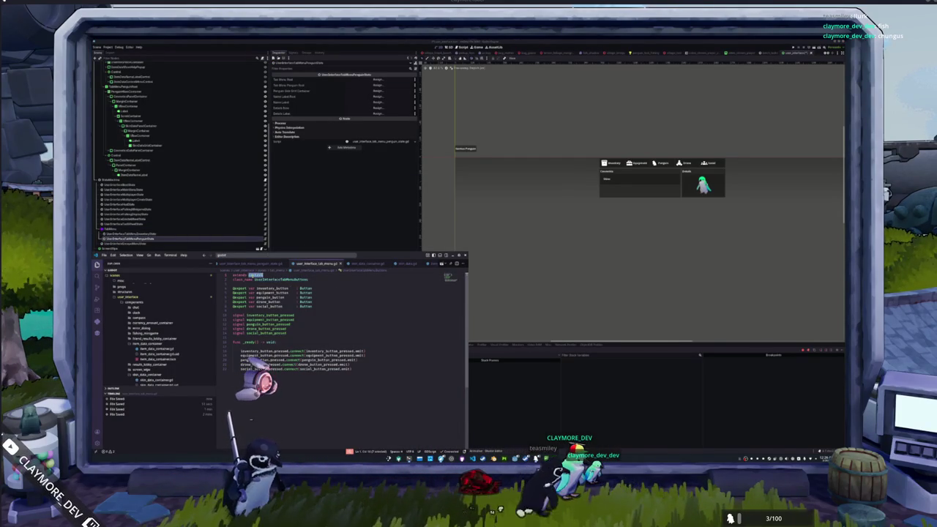
pyautogui.write('Node')
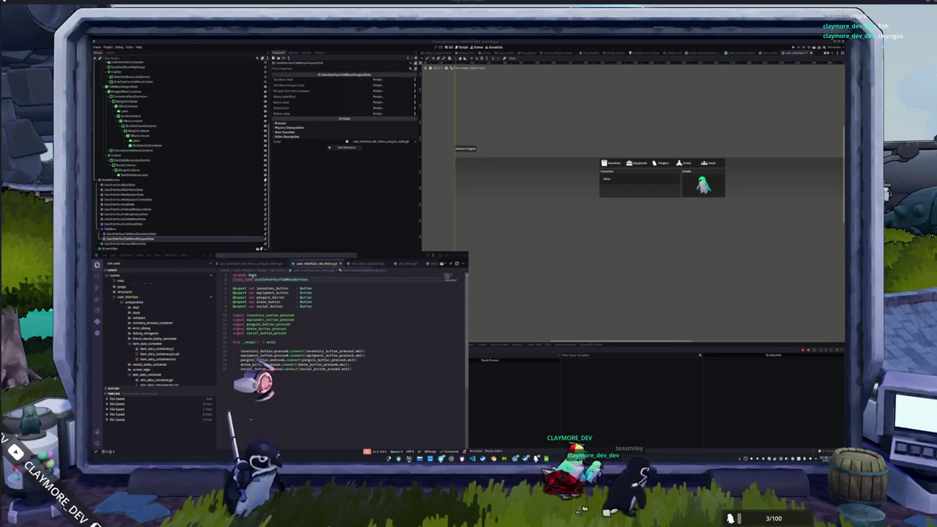
pyautogui.hotkey('alt', 'Tab')
pyautogui.rightClick(122, 229)
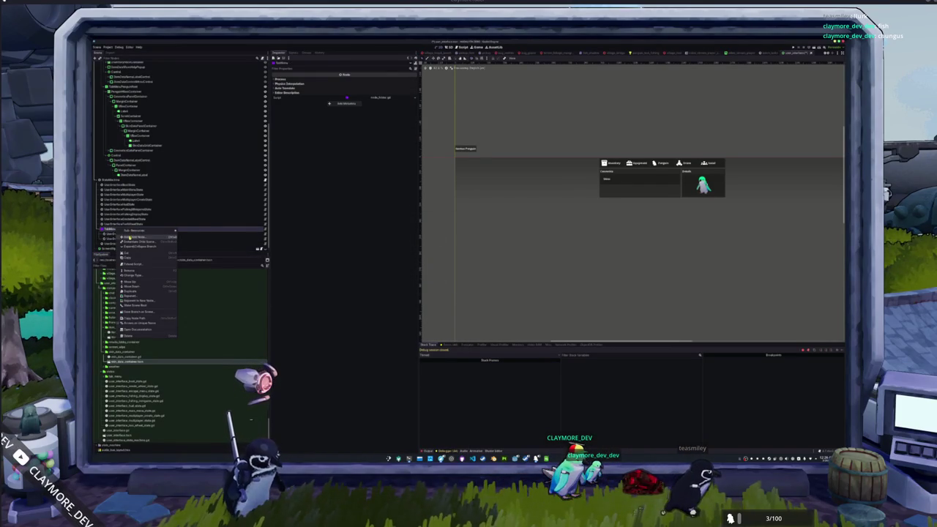
# Begin adding a child to TabMenu, then review the tab menu buttons script in the code editor
pyautogui.click(132, 236)
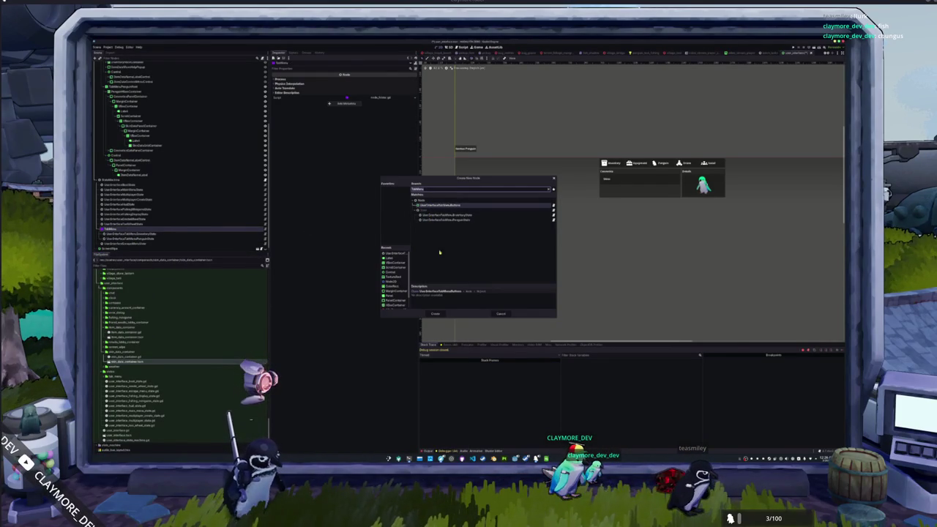
pyautogui.click(501, 314)
pyautogui.rightClick(121, 229)
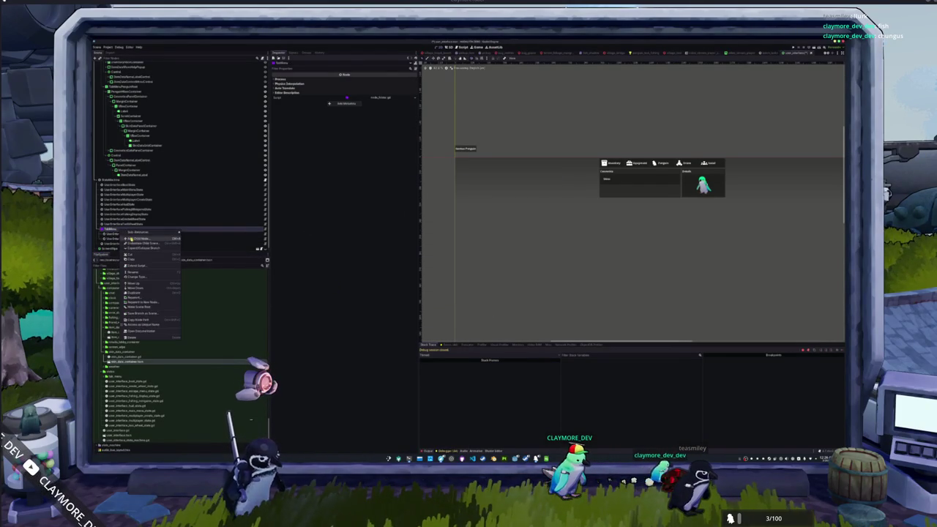
pyautogui.click(132, 236)
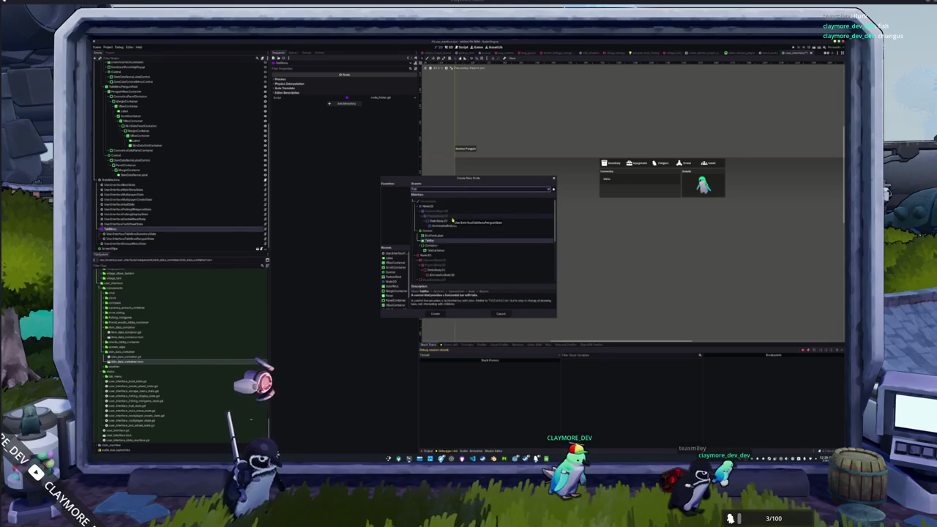
pyautogui.press('Escape')
pyautogui.hotkey('alt', 'Tab')
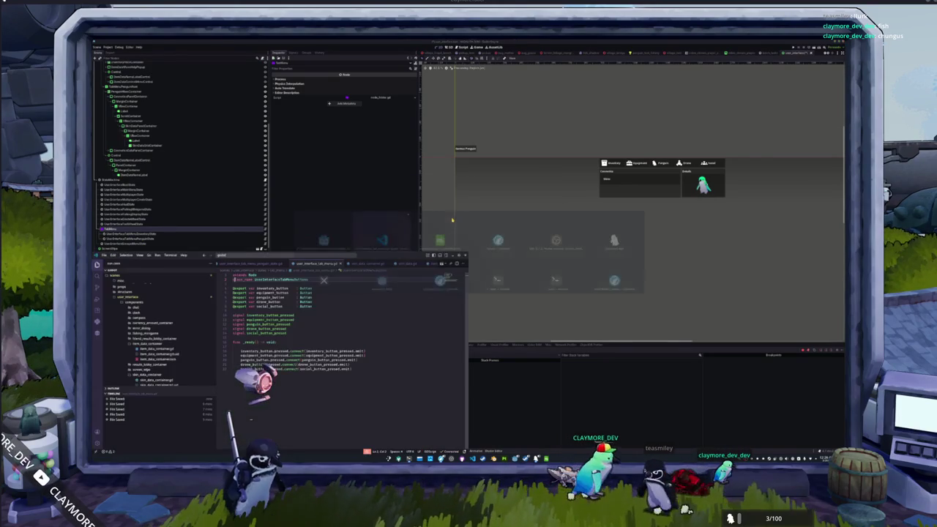
pyautogui.click(351, 306)
pyautogui.hotkey('alt', 'Tab')
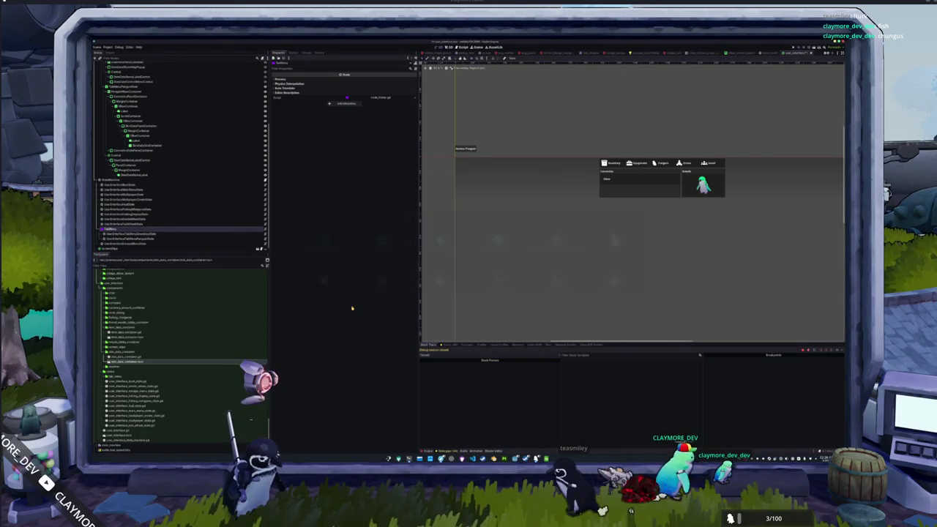
# Create a UserInterfaceTabMenuButtons child node and place it under TabMenu
pyautogui.rightClick(202, 230)
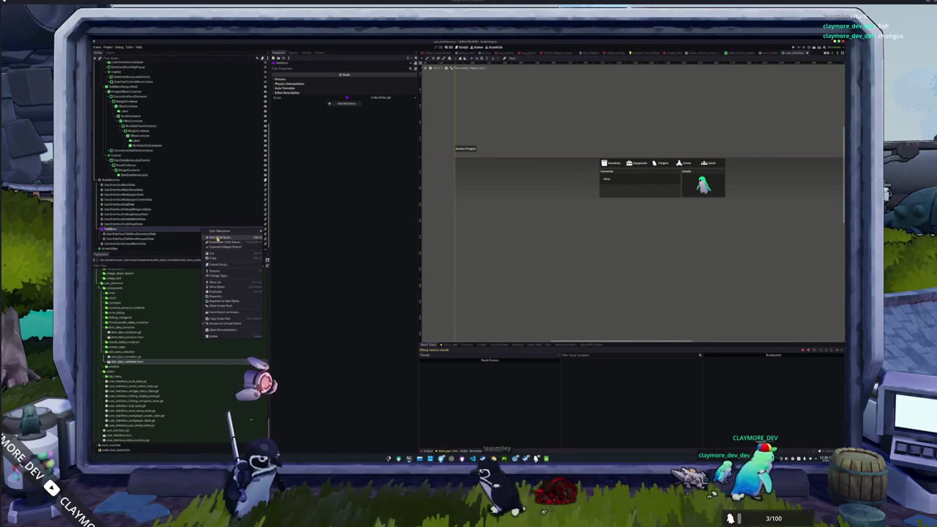
pyautogui.click(220, 232)
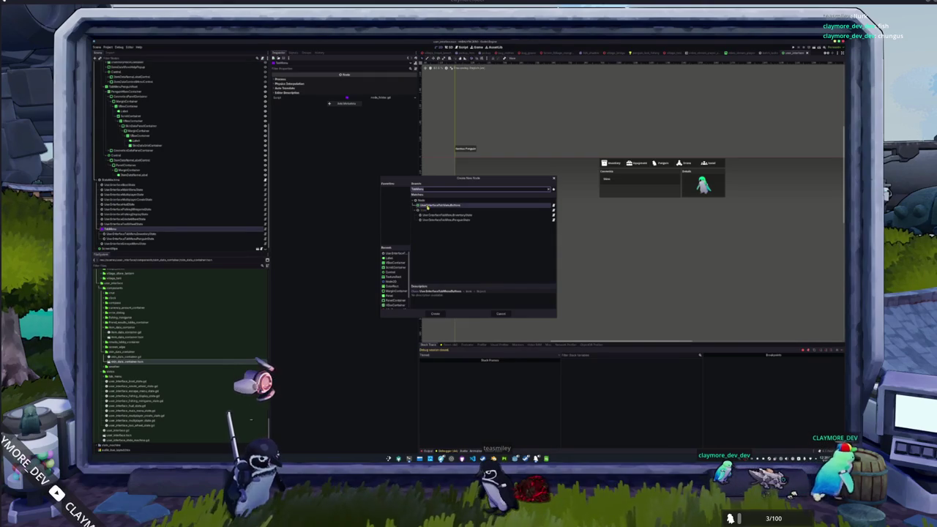
pyautogui.press('Return')
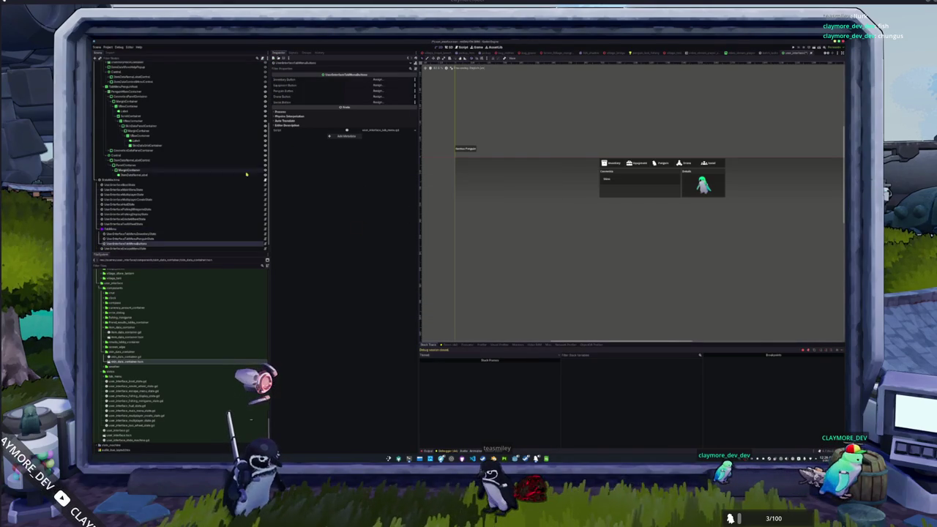
pyautogui.moveTo(130, 243); pyautogui.dragTo(113, 234)
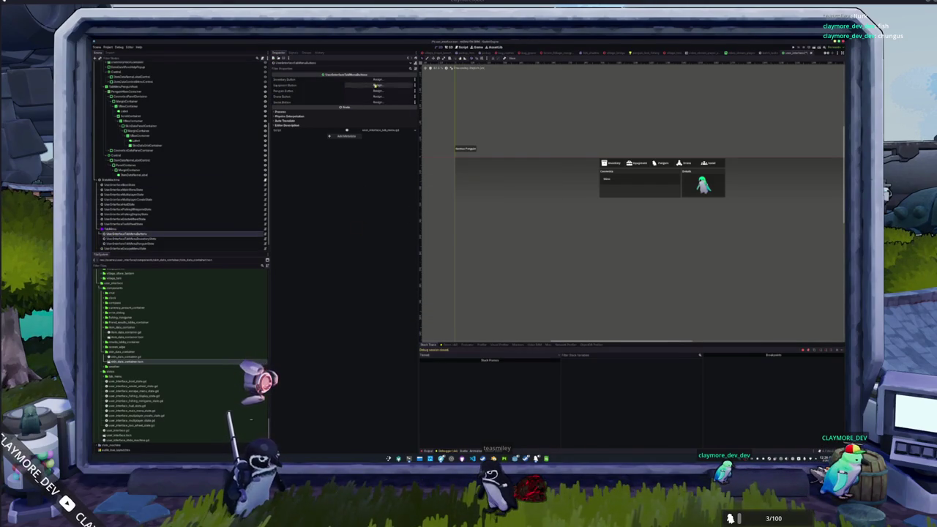
# Assign the Inventory, Equipment and Penguin button fields to their tab Button nodes
pyautogui.click(378, 91)
pyautogui.scroll(-5, 457, 254)
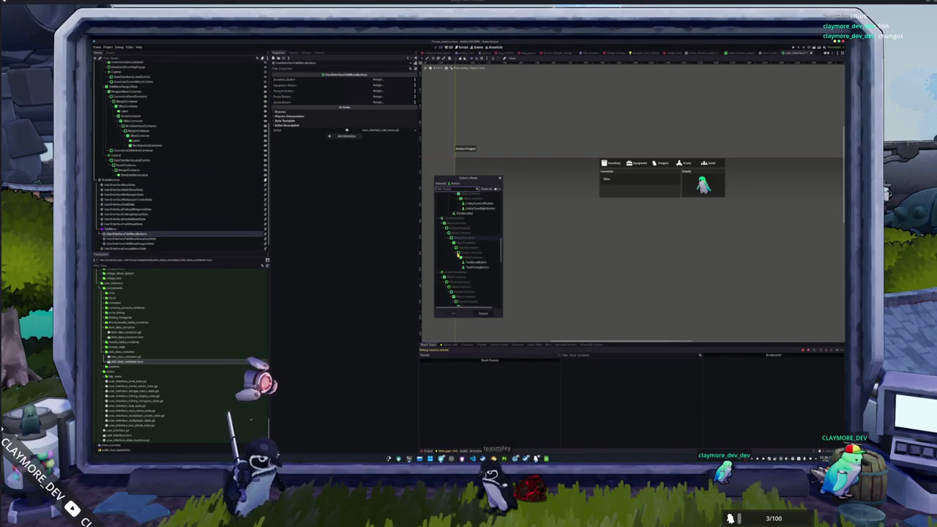
pyautogui.scroll(-3, 461, 249)
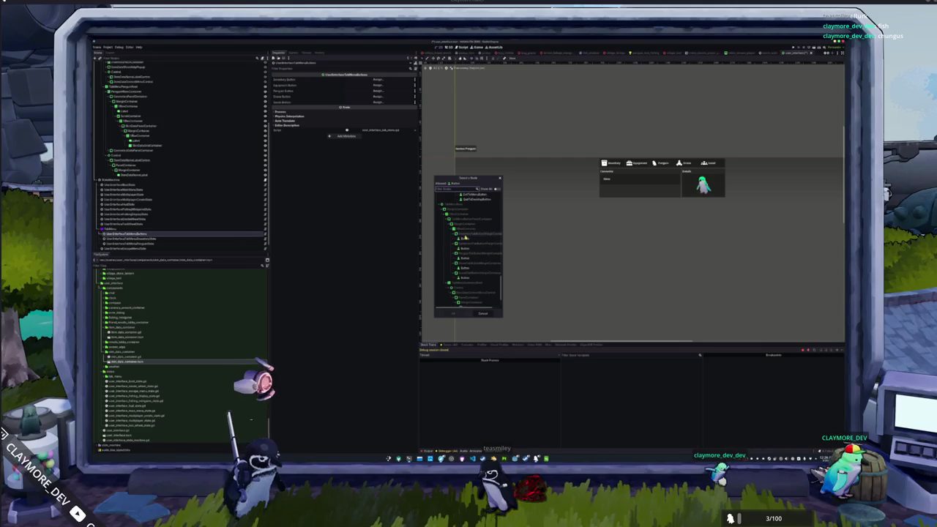
pyautogui.doubleClick(464, 239)
pyautogui.click(379, 85)
pyautogui.scroll(-5, 449, 267)
pyautogui.doubleClick(463, 219)
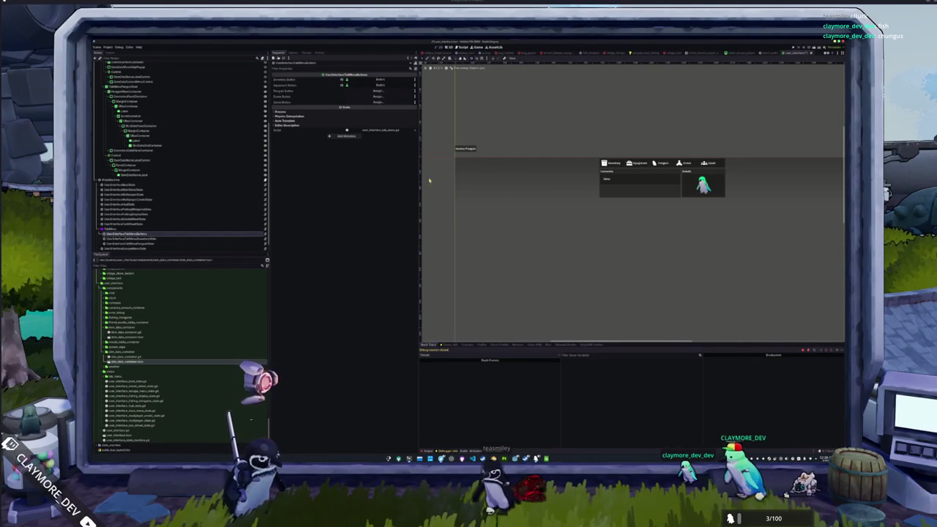
pyautogui.click(369, 91)
pyautogui.scroll(-10, 449, 243)
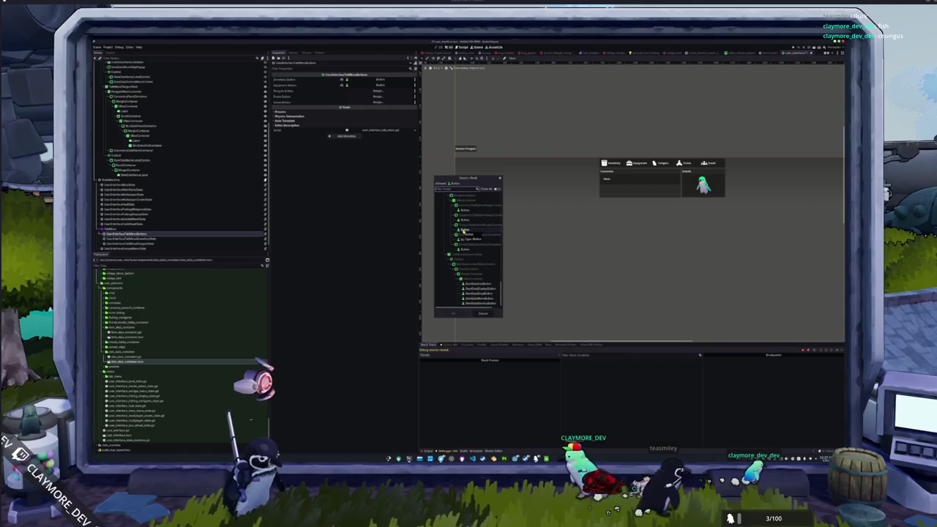
pyautogui.doubleClick(464, 230)
# Assign the Events and Social button fields to their tab Button nodes
pyautogui.click(380, 96)
pyautogui.scroll(-5, 464, 262)
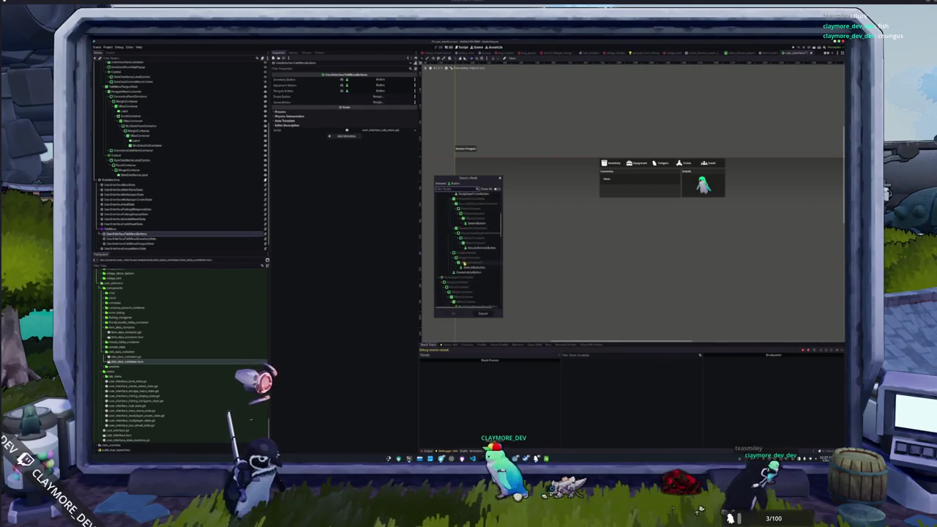
pyautogui.scroll(-8, 464, 262)
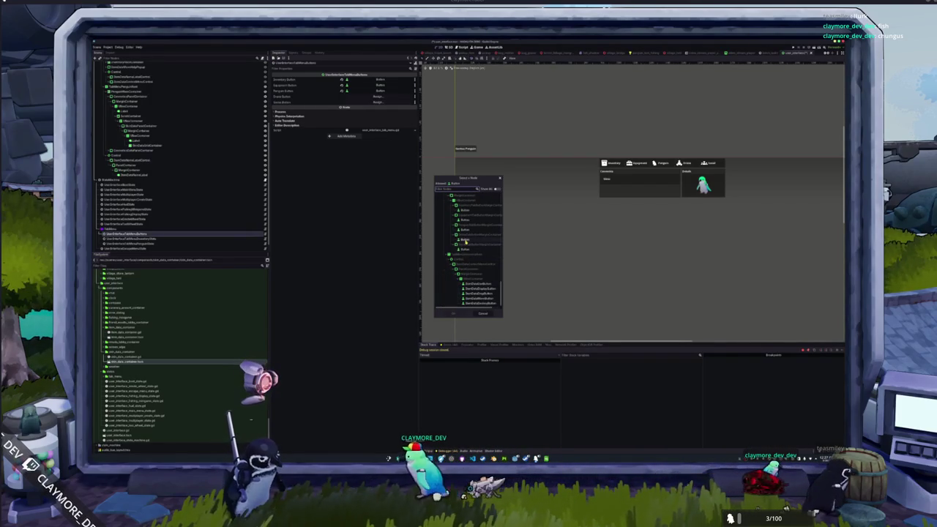
pyautogui.doubleClick(464, 239)
pyautogui.click(378, 102)
pyautogui.scroll(-5, 448, 253)
pyautogui.scroll(-5, 448, 254)
pyautogui.doubleClick(464, 249)
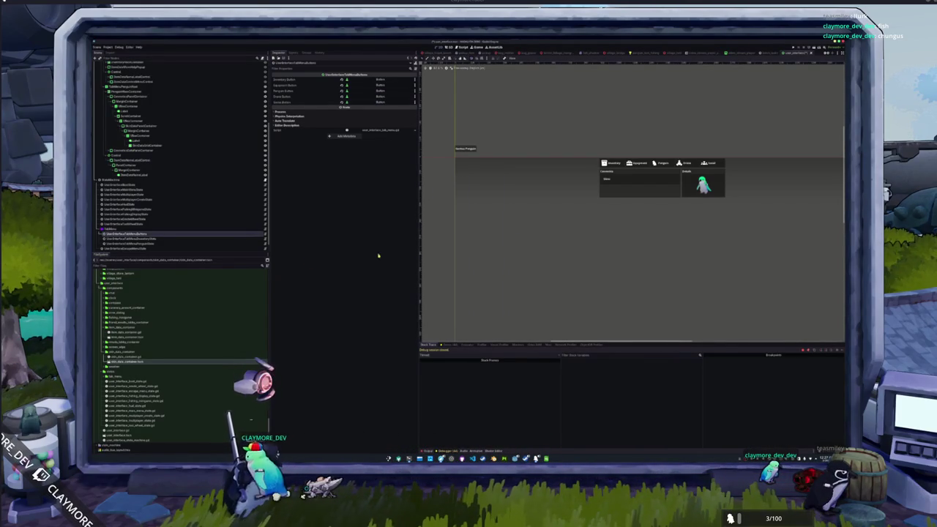
pyautogui.click(130, 239)
pyautogui.click(130, 243)
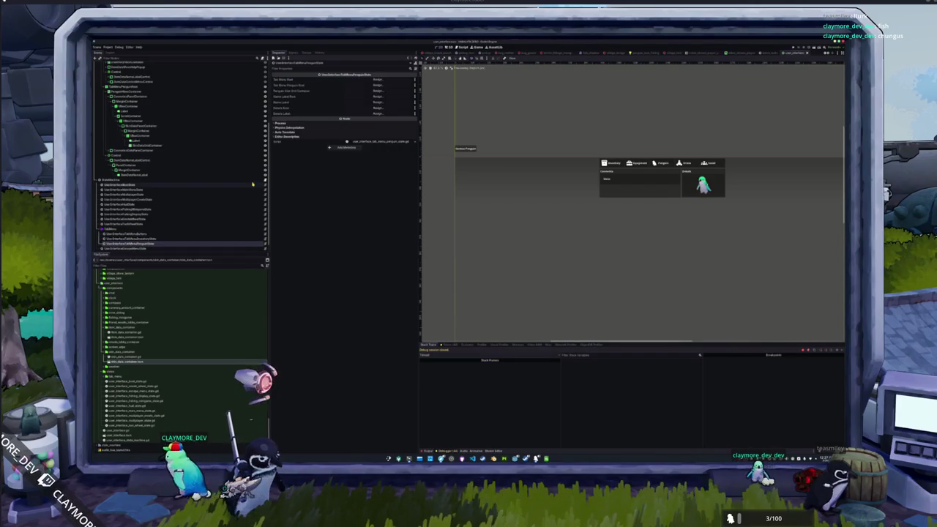
# Point the penguin state's Tab Menu Root field at the tab menu node
pyautogui.click(378, 79)
pyautogui.scroll(-10, 454, 273)
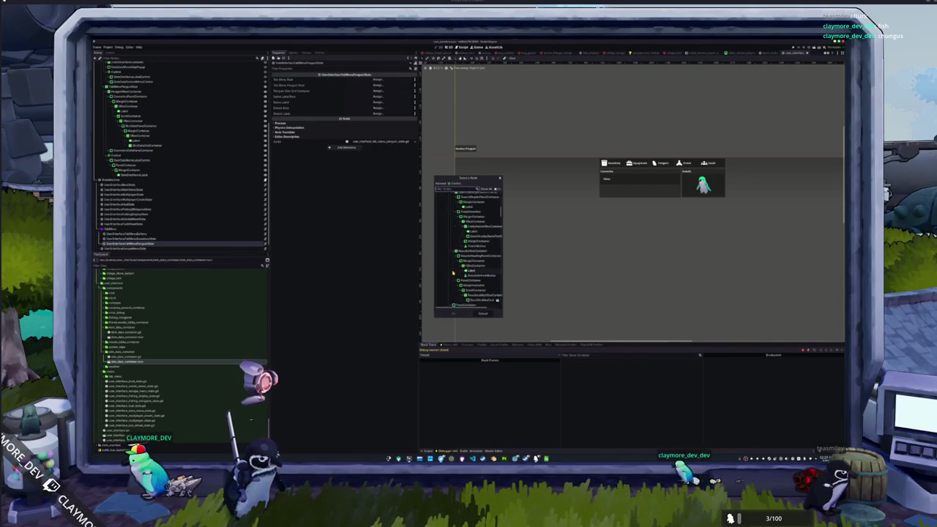
pyautogui.scroll(-5, 453, 274)
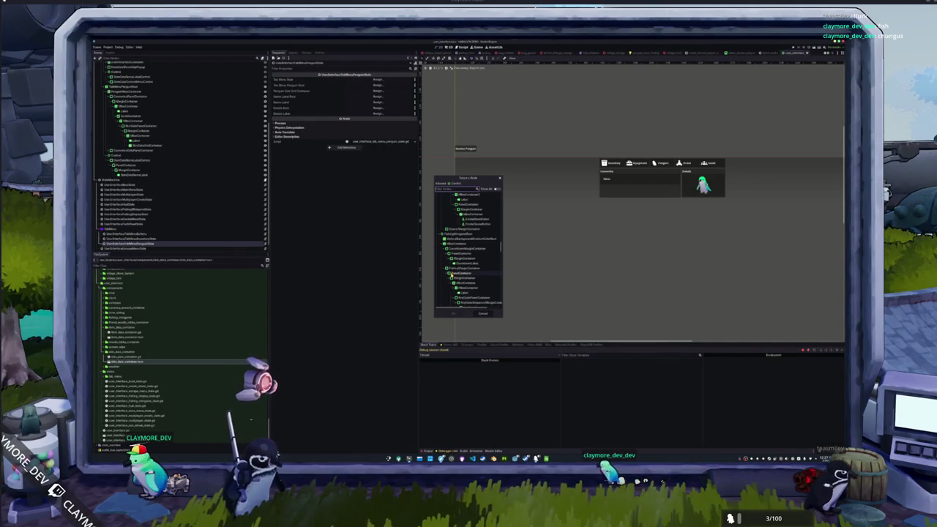
pyautogui.write('Tab')
pyautogui.click(452, 200)
pyautogui.click(454, 315)
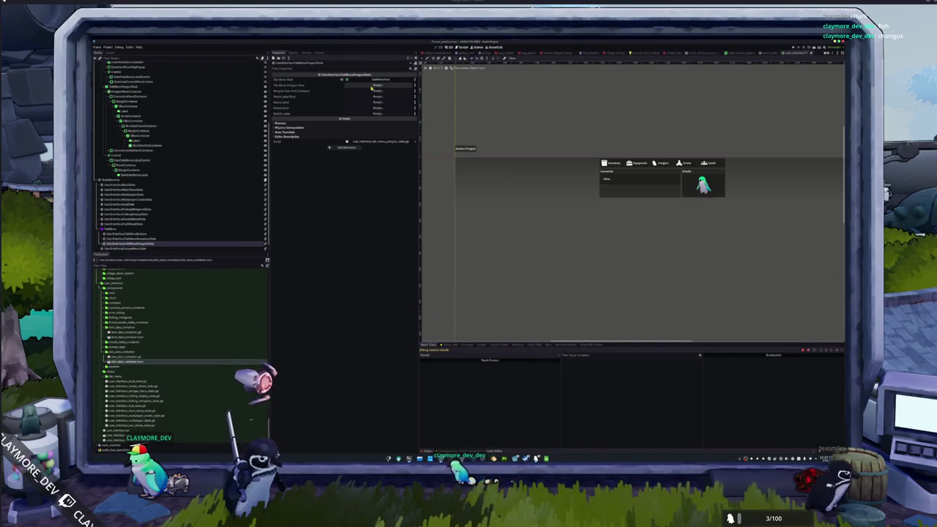
# Assign Tab Menu Penguin Root to the penguin tab root and set the Penguin Side Grid Container
pyautogui.click(378, 85)
pyautogui.write('Tab')
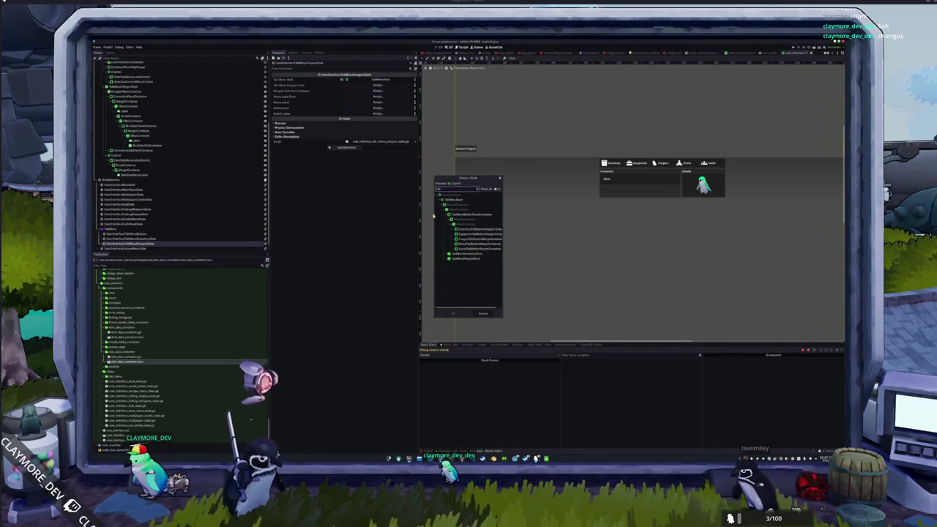
pyautogui.click(457, 259)
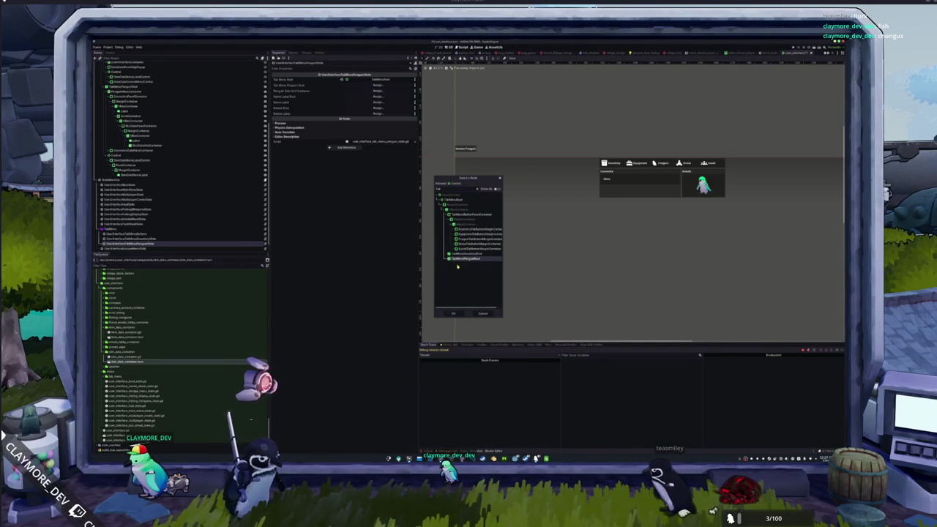
pyautogui.click(454, 315)
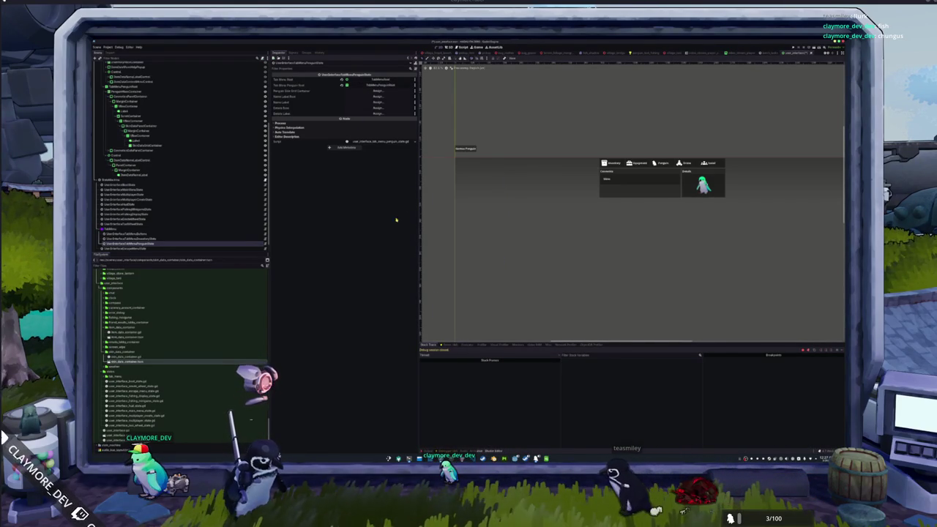
pyautogui.click(368, 92)
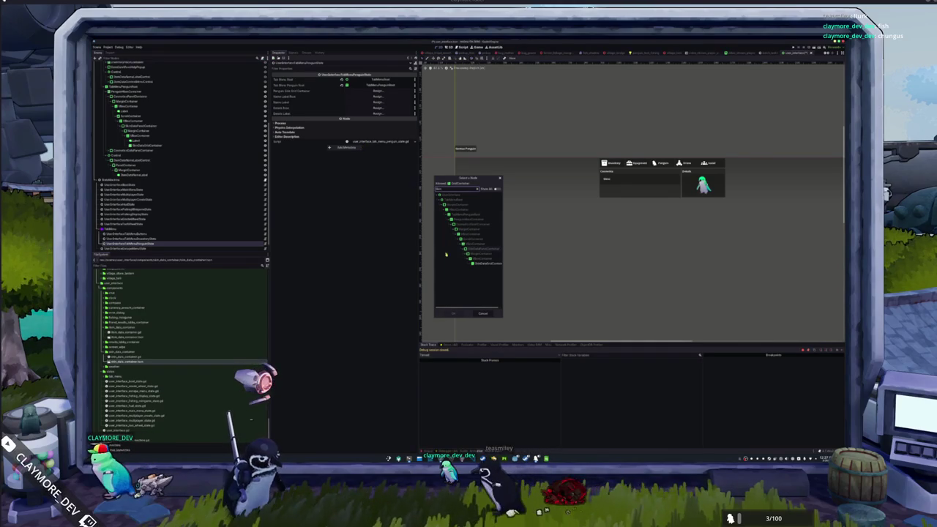
pyautogui.click(454, 315)
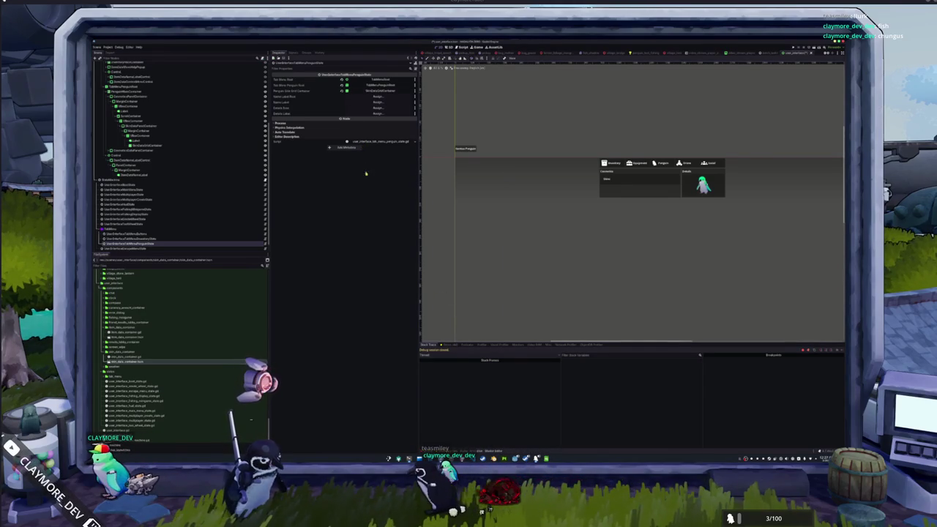
# Assign the next penguin field to the control node just above CosmeticsDataDetailsLabel
pyautogui.click(379, 96)
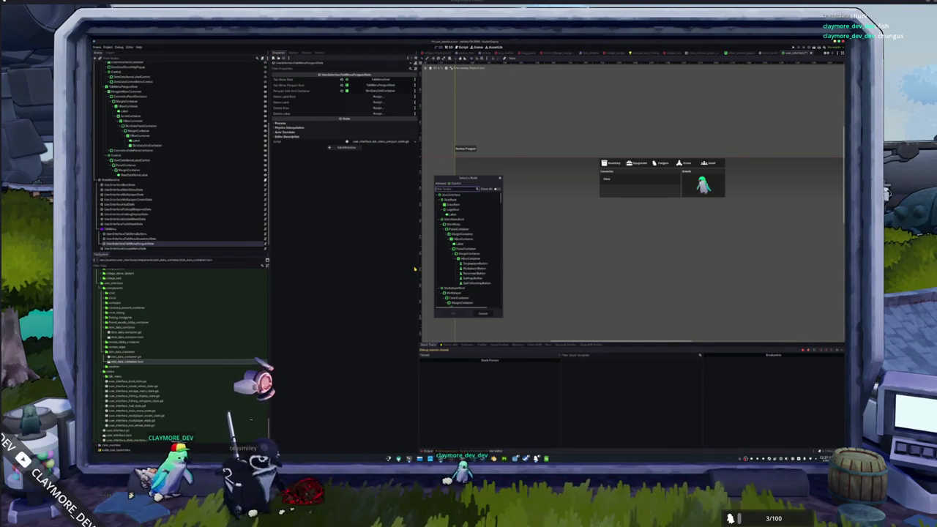
pyautogui.scroll(-10, 469, 269)
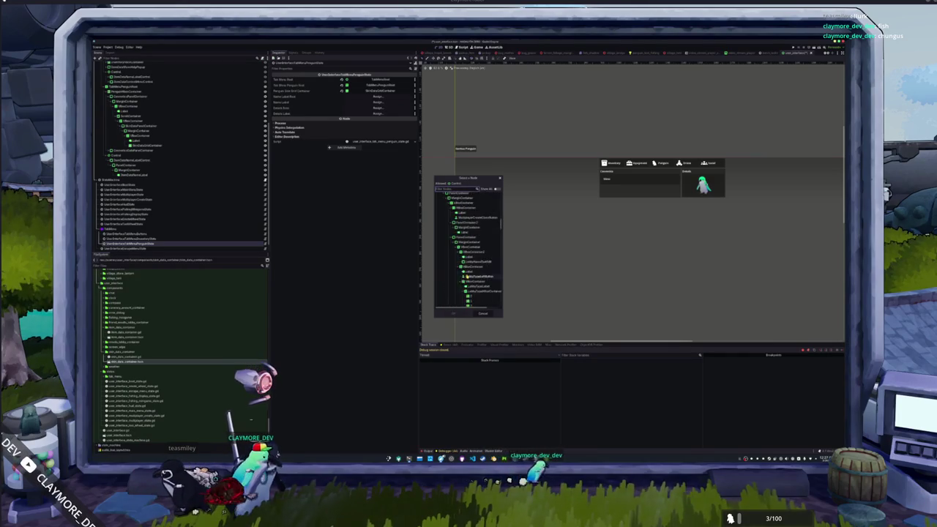
pyautogui.scroll(-6, 465, 276)
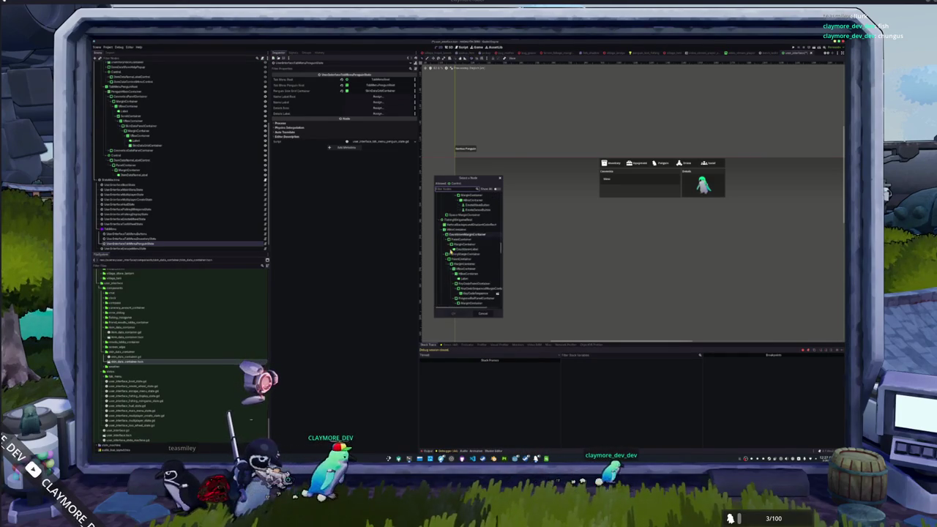
pyautogui.scroll(-8, 451, 256)
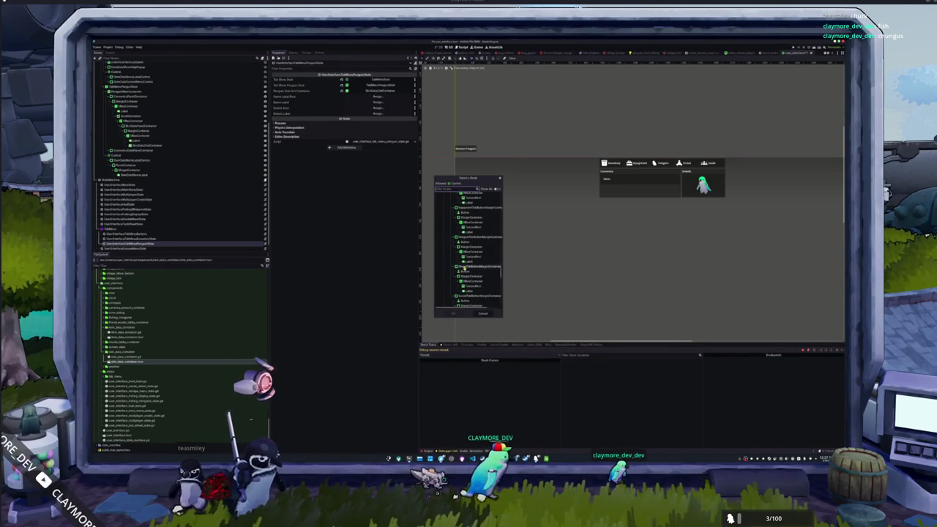
pyautogui.moveTo(502, 255); pyautogui.dragTo(621, 256)
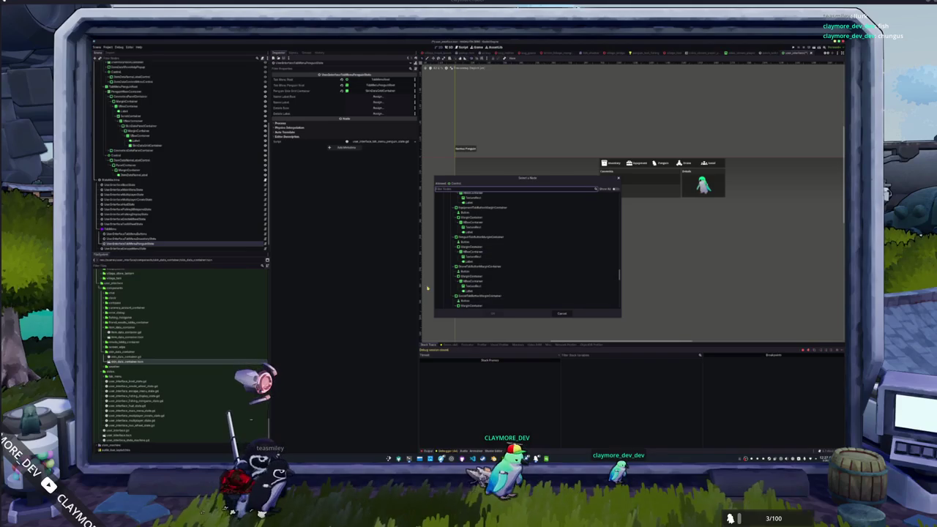
pyautogui.scroll(3, 463, 270)
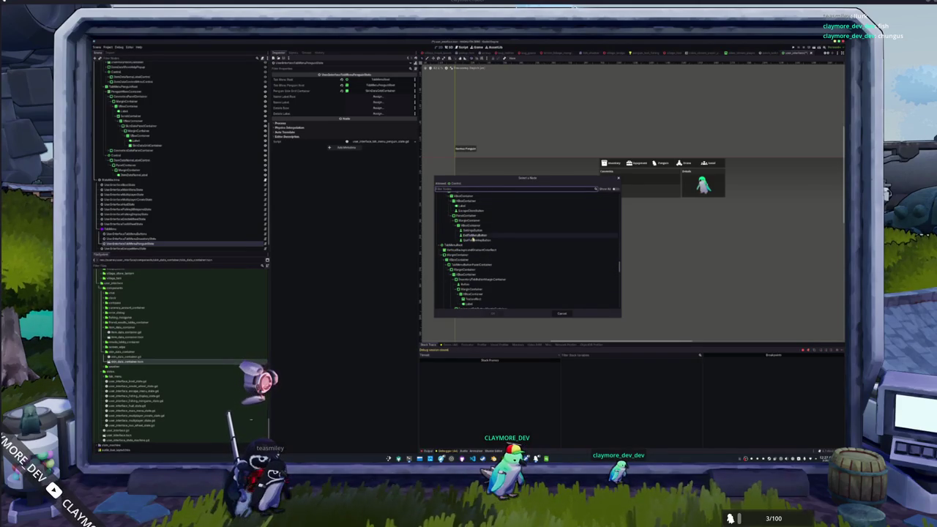
pyautogui.scroll(-4, 457, 249)
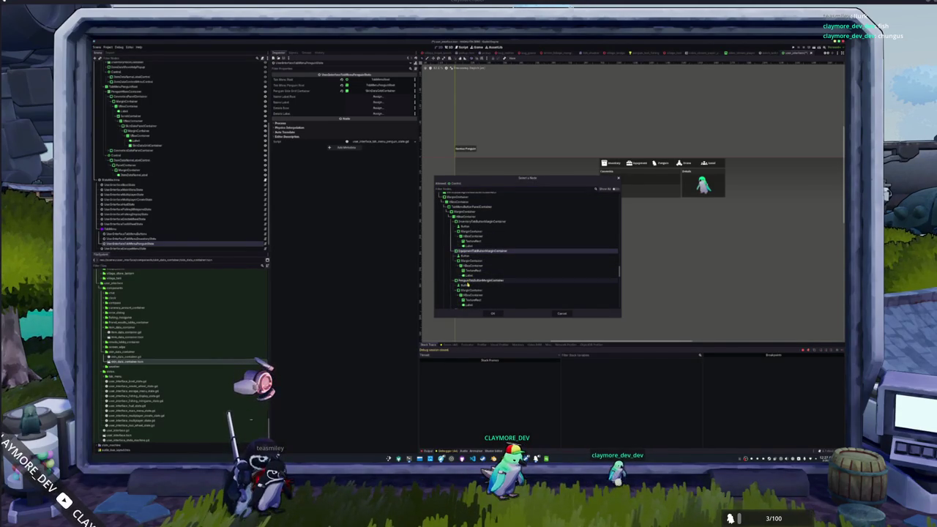
pyautogui.scroll(-4, 467, 274)
pyautogui.scroll(-4, 461, 267)
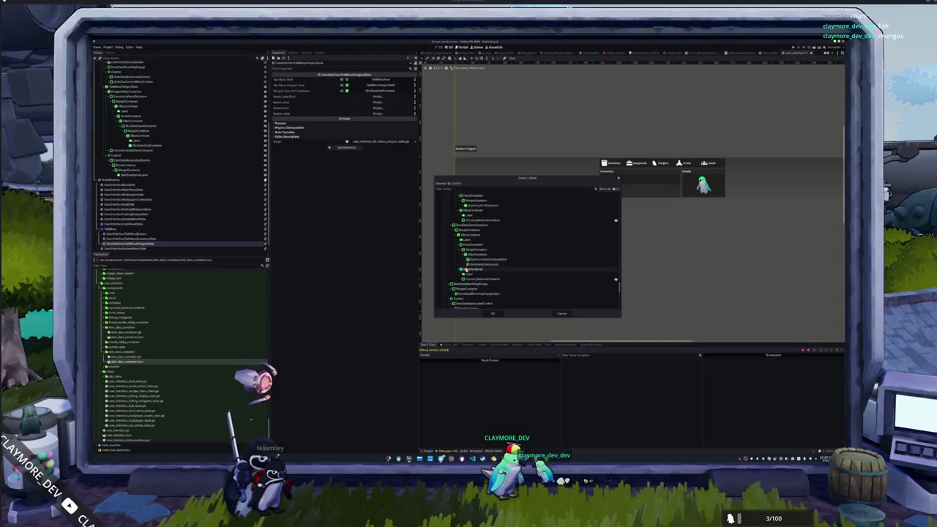
pyautogui.scroll(-4, 448, 270)
pyautogui.scroll(-5, 447, 271)
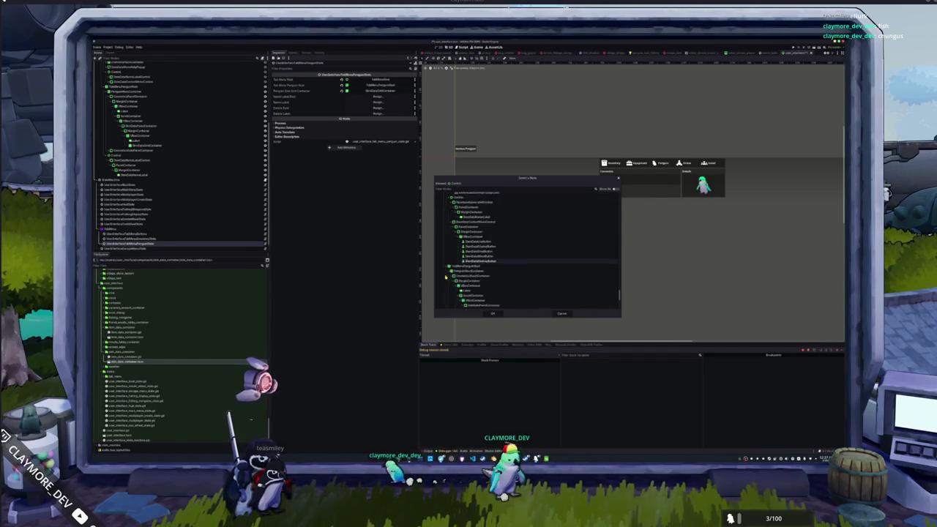
pyautogui.scroll(-5, 458, 257)
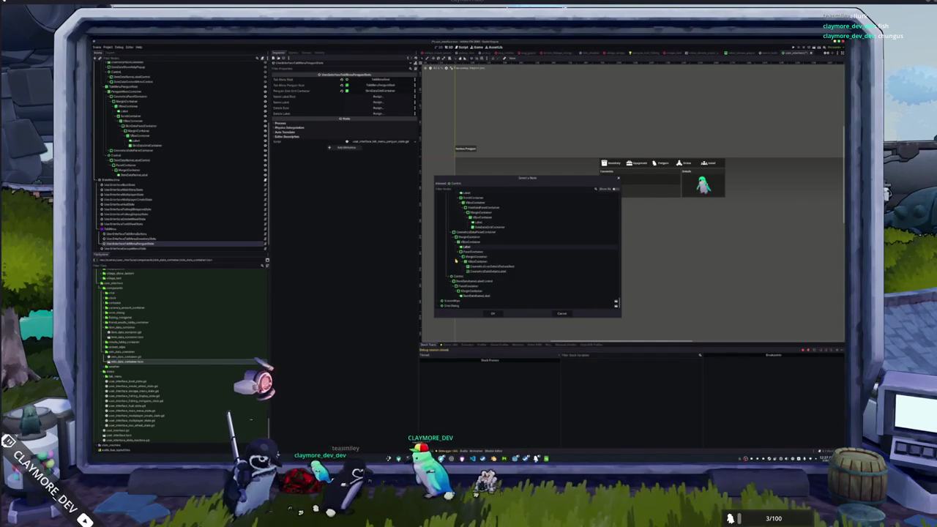
pyautogui.click(475, 272)
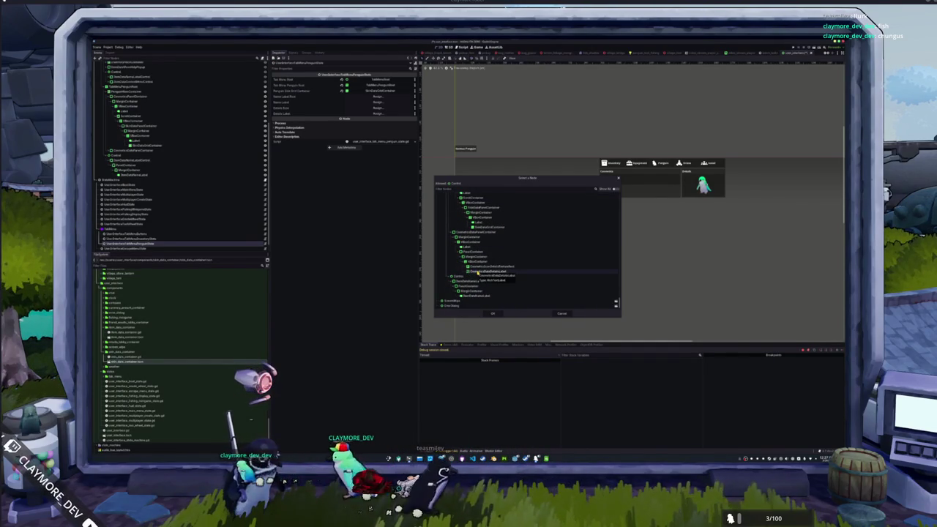
pyautogui.click(469, 296)
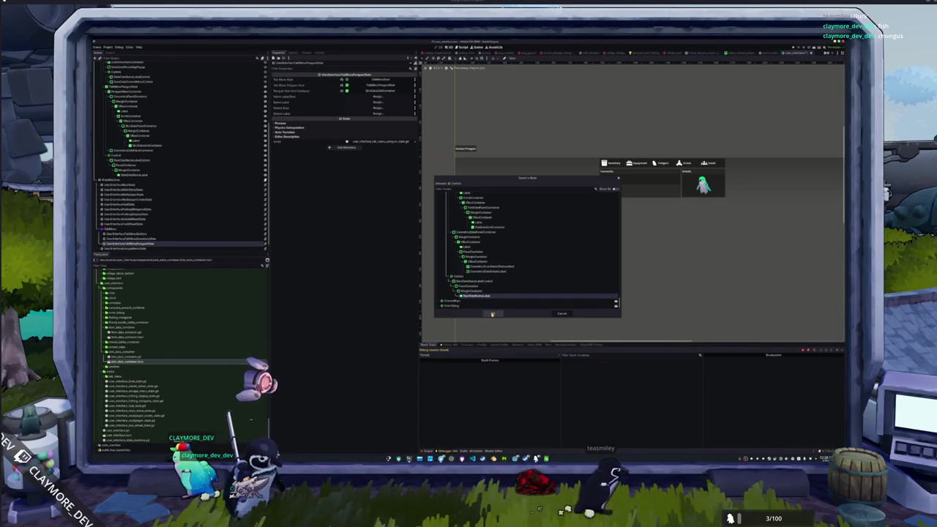
pyautogui.click(463, 281)
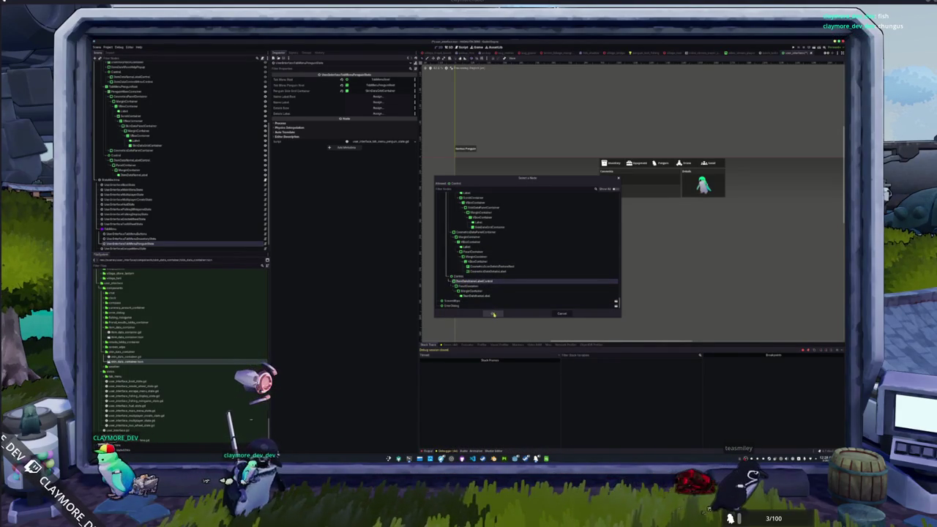
pyautogui.click(494, 314)
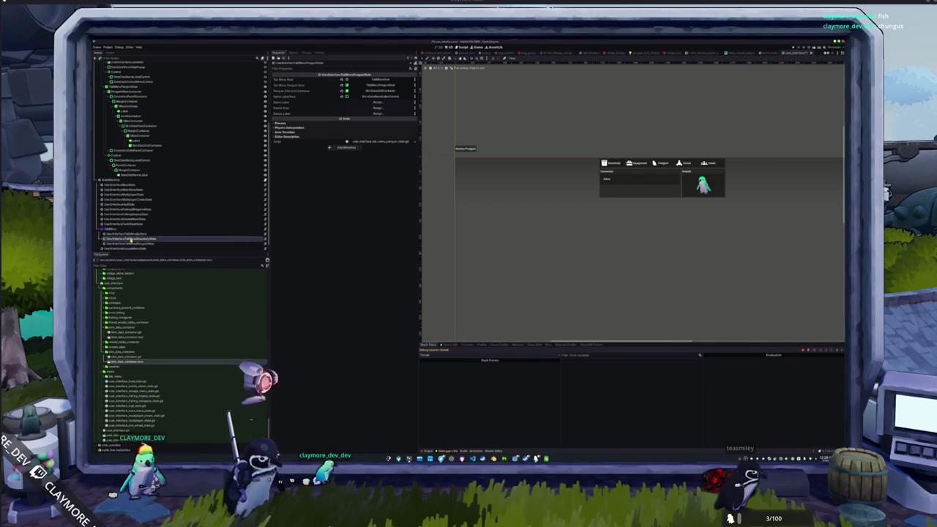
# Fill the penguin state's remaining three fields with their node, texture and label nodes
pyautogui.click(129, 238)
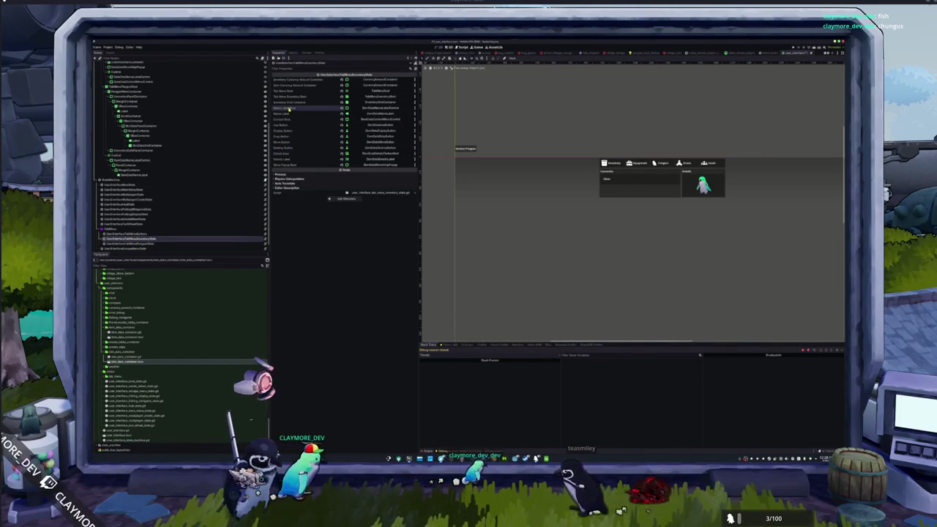
pyautogui.click(132, 244)
pyautogui.click(378, 103)
pyautogui.scroll(-5, 453, 275)
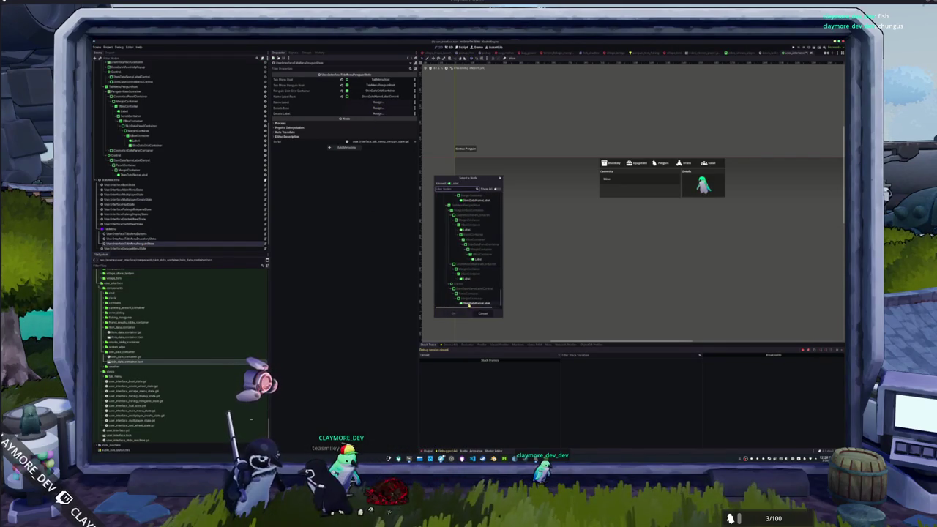
pyautogui.doubleClick(469, 305)
pyautogui.click(377, 108)
pyautogui.scroll(-3, 453, 266)
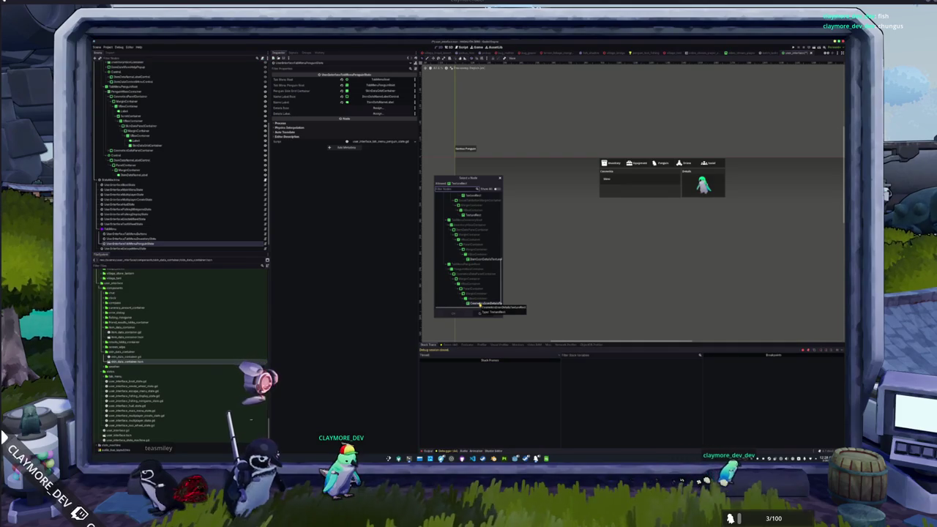
pyautogui.doubleClick(477, 304)
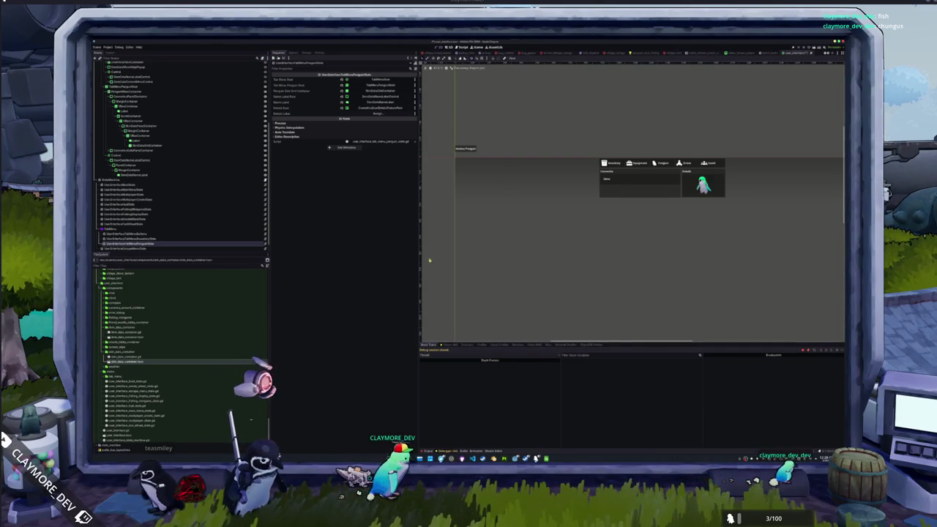
pyautogui.click(377, 113)
pyautogui.scroll(-2, 468, 260)
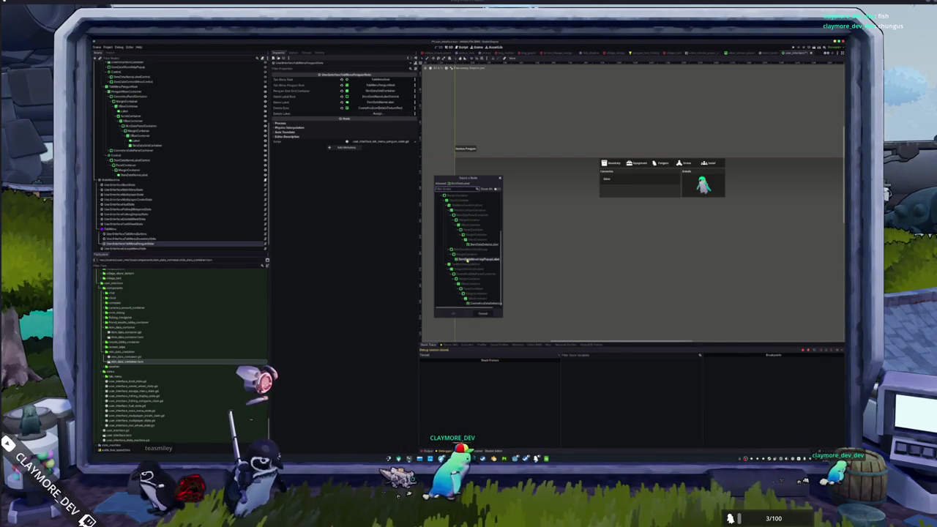
pyautogui.doubleClick(478, 304)
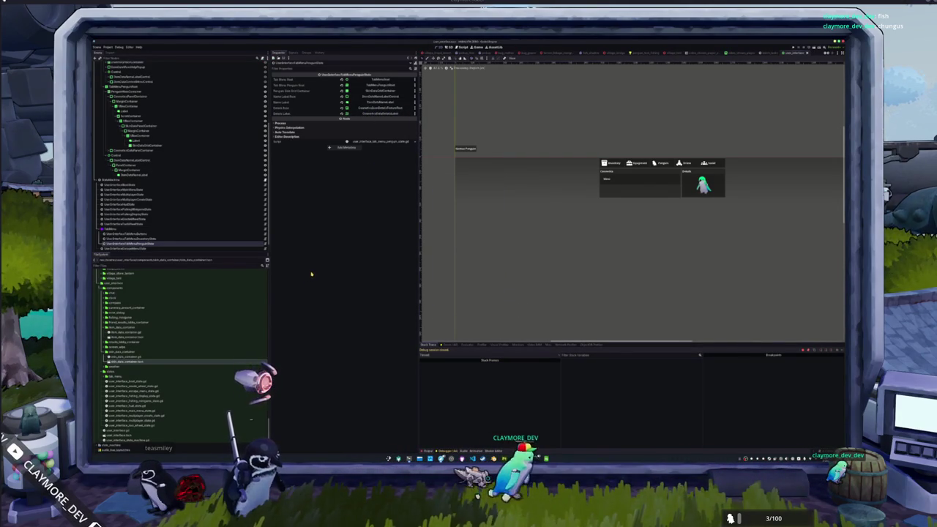
# Select the user interface state machine node and bring its script up in the code editor
pyautogui.click(164, 181)
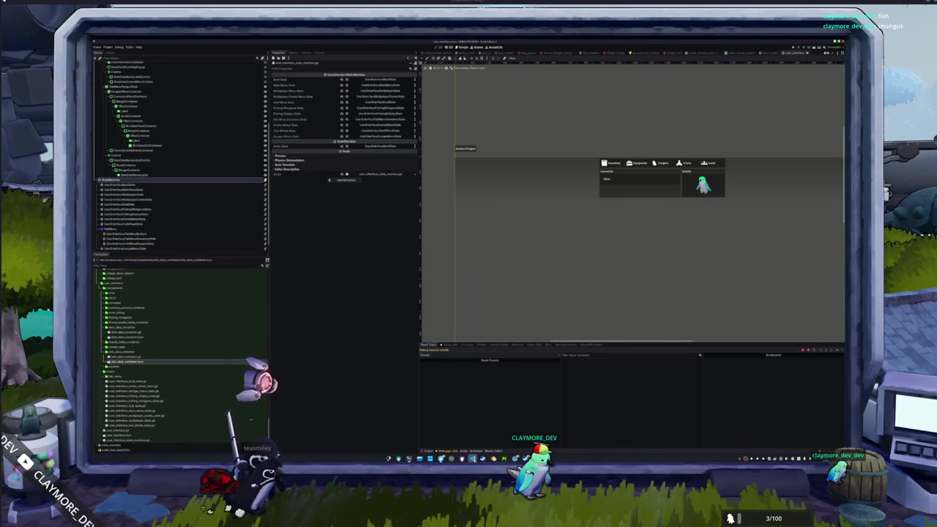
pyautogui.moveTo(381, 254)
pyautogui.mouseDown()
pyautogui.moveTo(570, 180)
pyautogui.moveTo(565, 152)
pyautogui.mouseUp()
pyautogui.click(454, 128)
# Export a UserInterfaceTabMenuButtons variable and tab_menu_penguin_state : UserInterfaceTabMenuPenguinState, followed by two blank lines
pyautogui.press('Return')
pyautogui.write('@export var ta')
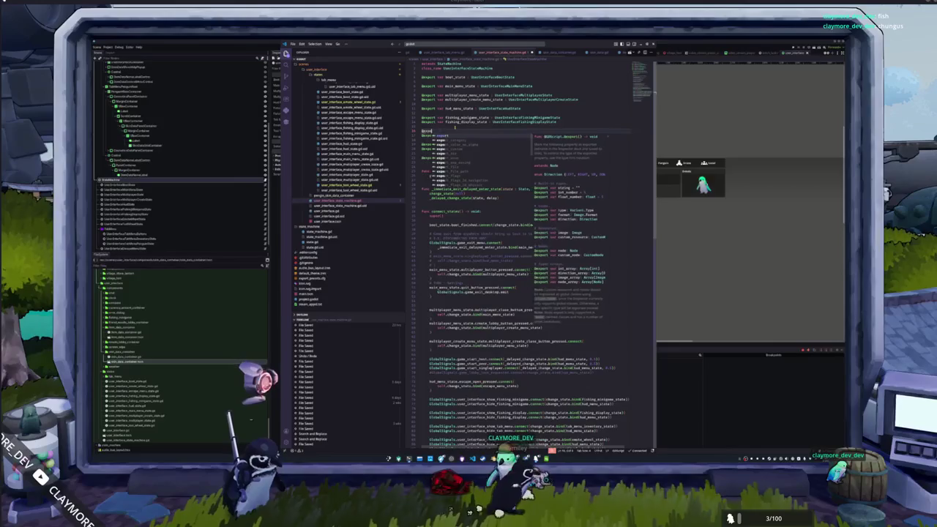
pyautogui.write('b_menu')
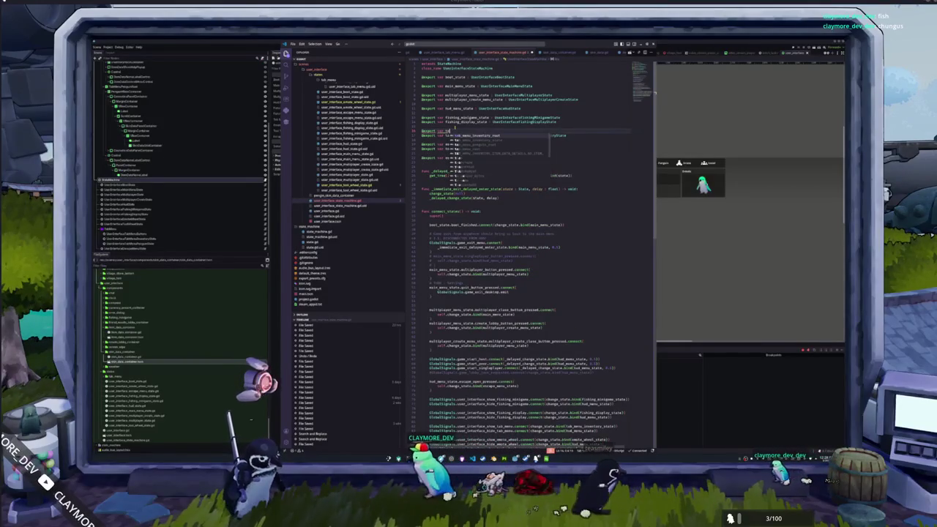
pyautogui.write('_state : ')
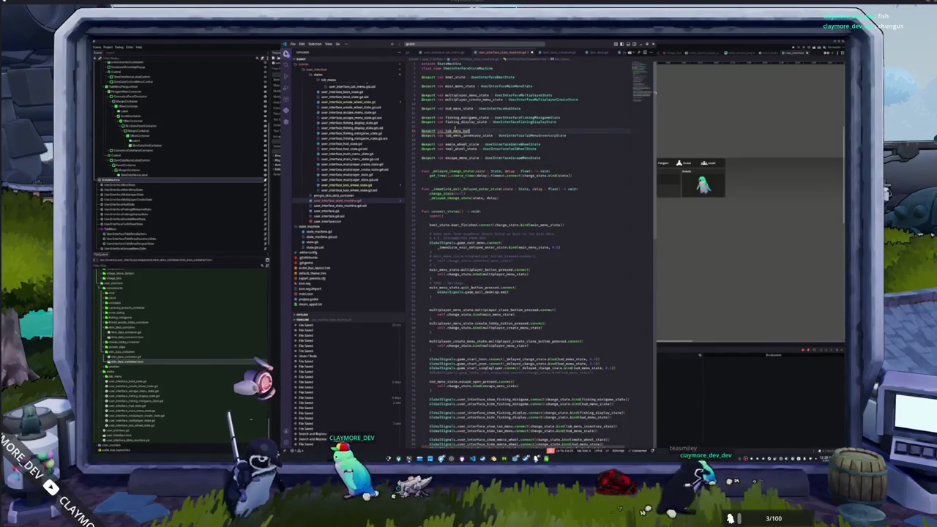
pyautogui.write('UserInterfa')
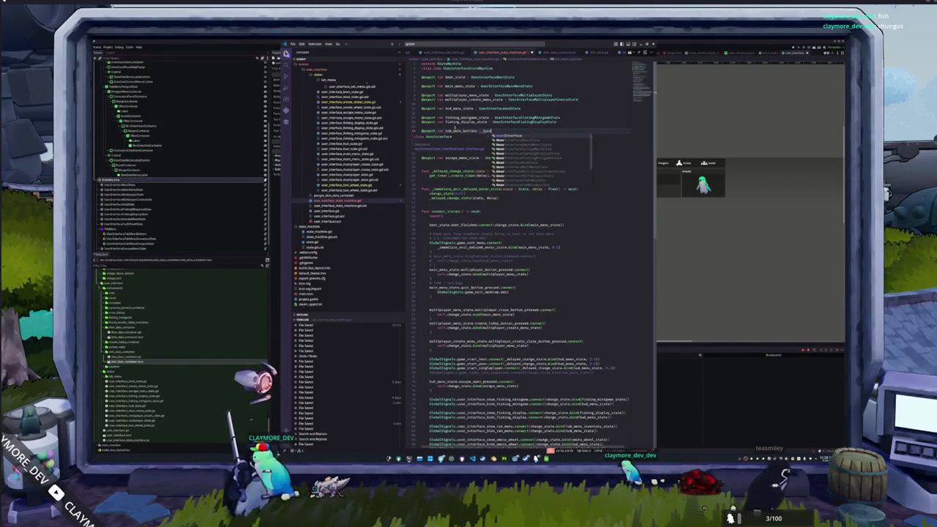
pyautogui.write('ceTabMenuB')
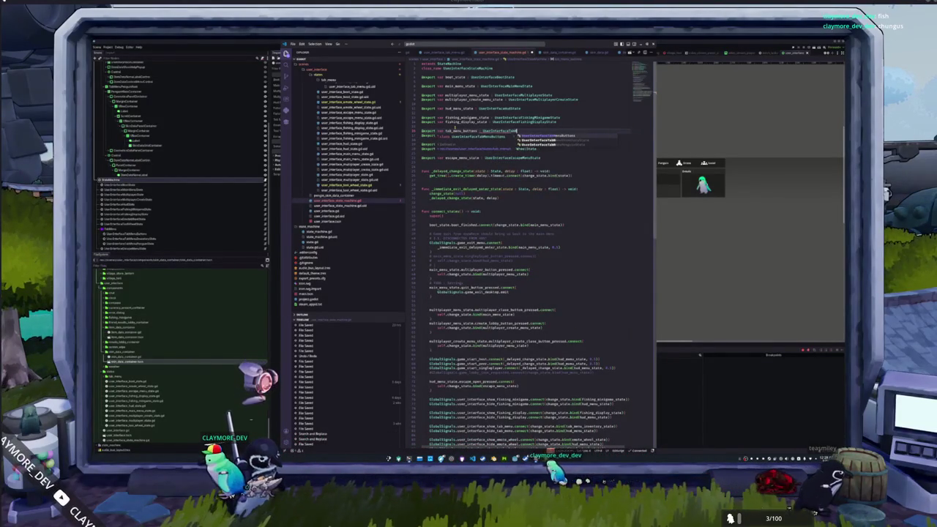
pyautogui.press('Return')
pyautogui.press('Return')
pyautogui.write('@export var tab')
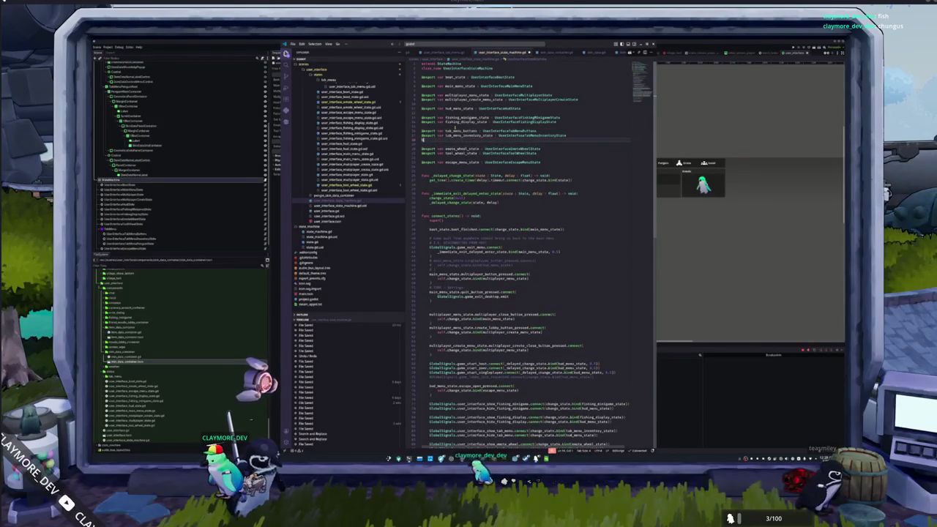
pyautogui.write('_menu_penguin_state')
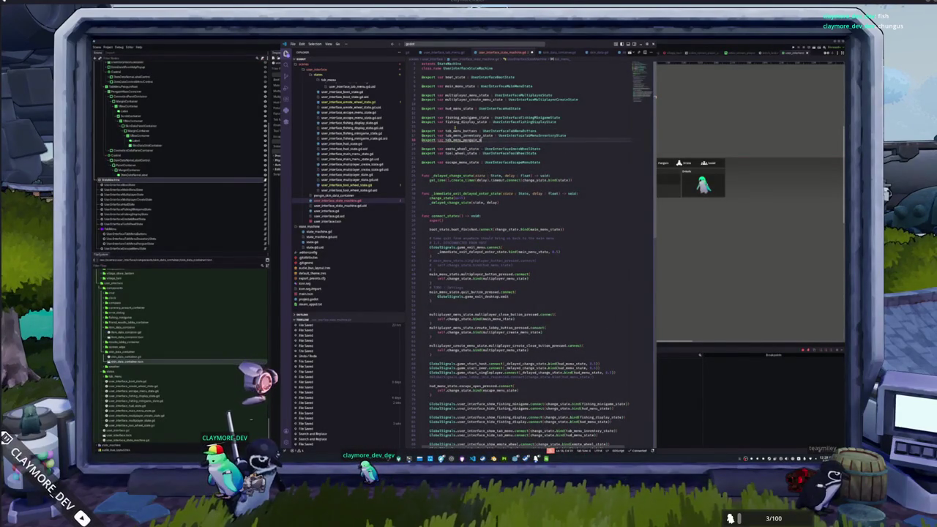
pyautogui.write(' : UserInterfa')
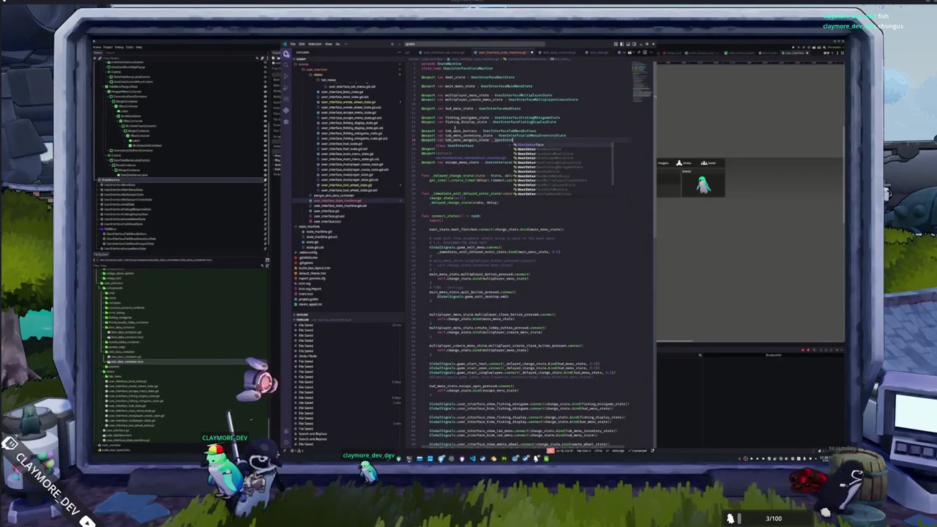
pyautogui.write('ceTabMenuPen')
pyautogui.press('Return')
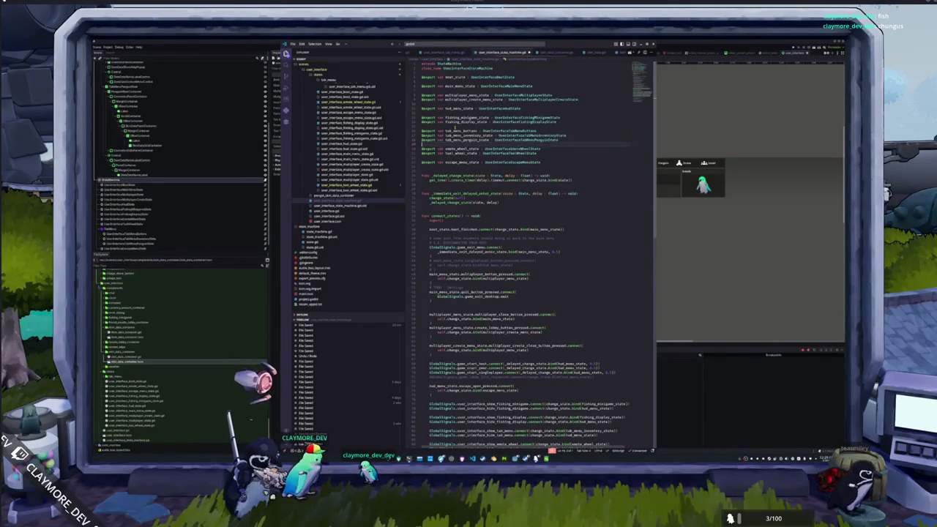
pyautogui.press('Return')
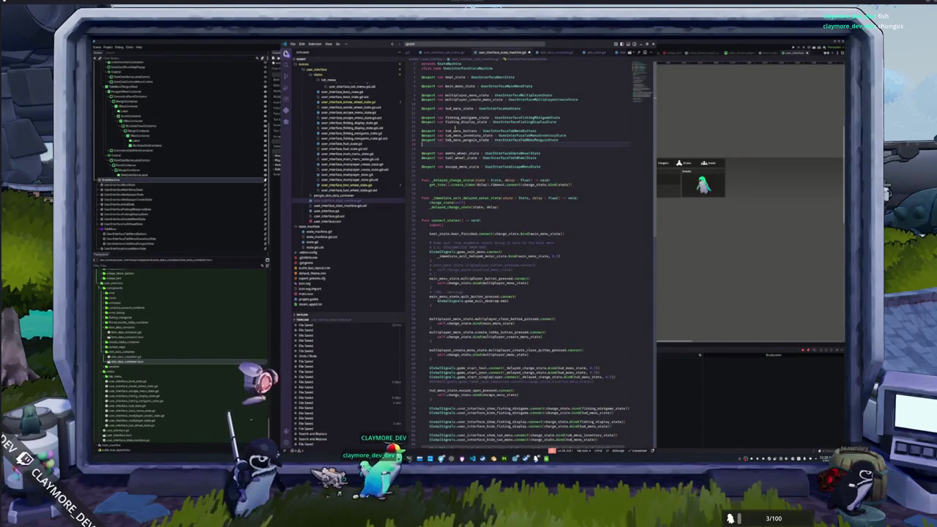
pyautogui.press('Return')
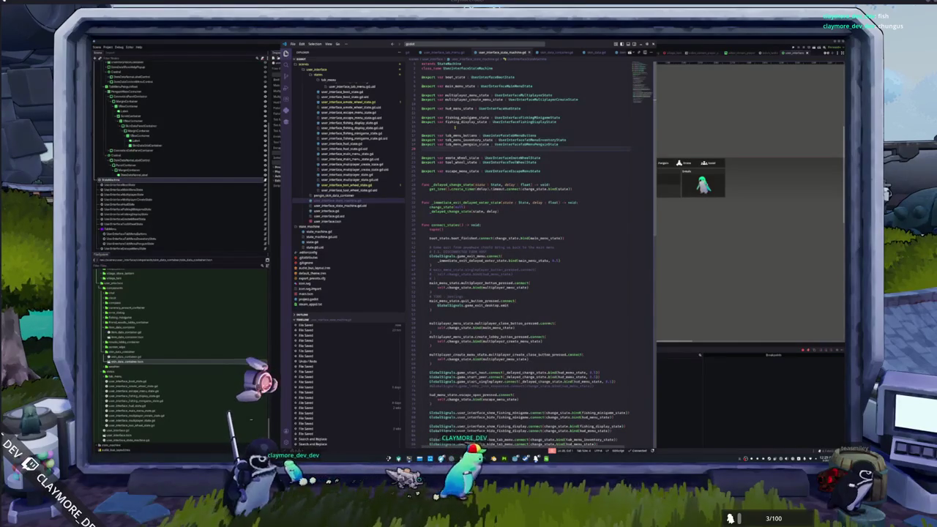
pyautogui.click(432, 242)
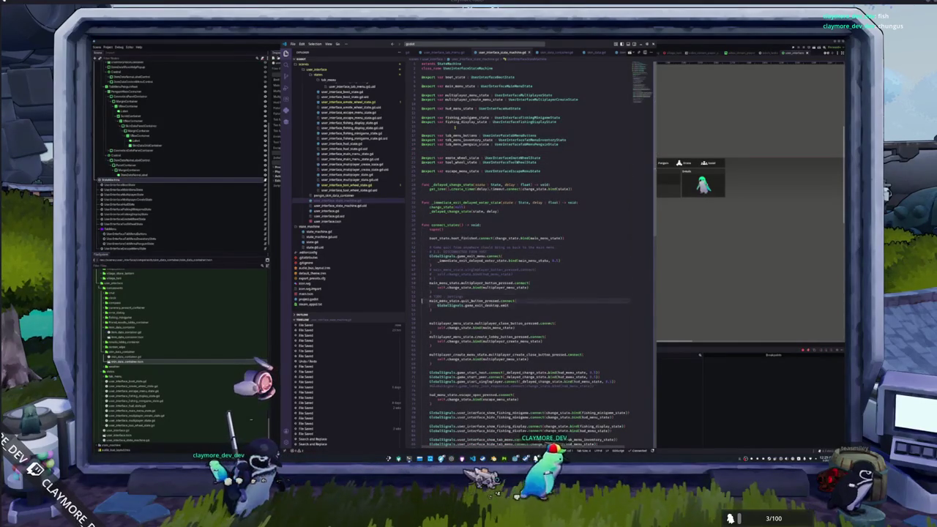
# Connect tab_menu_buttons.inventory_button_pressed to change_state bound to tab_menu_inventory_state
pyautogui.scroll(-3, 527, 366)
pyautogui.scroll(-5, 455, 125)
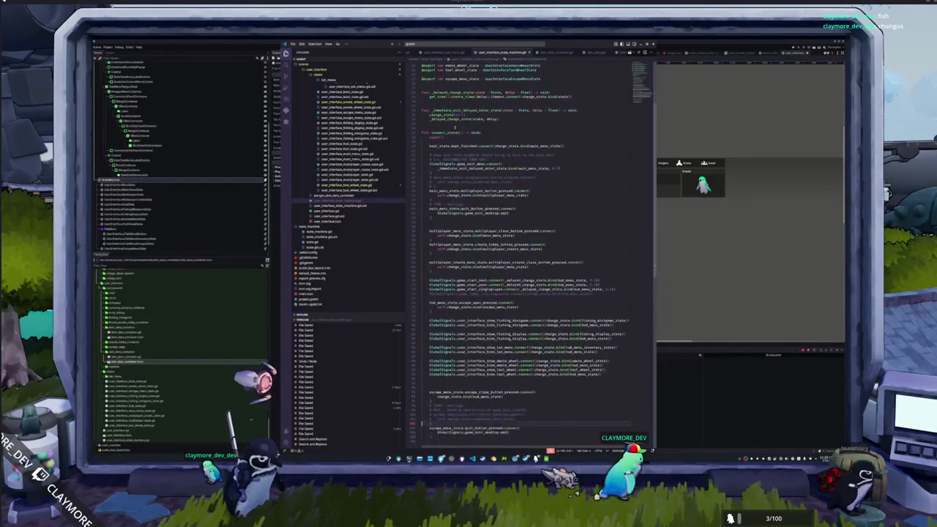
pyautogui.press('Up')
pyautogui.press('Up')
pyautogui.press('Up')
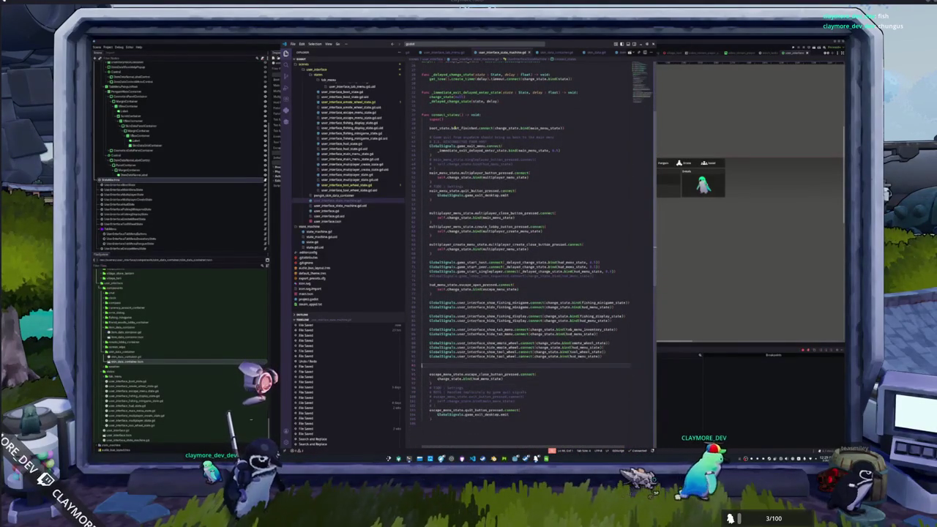
pyautogui.press('Return')
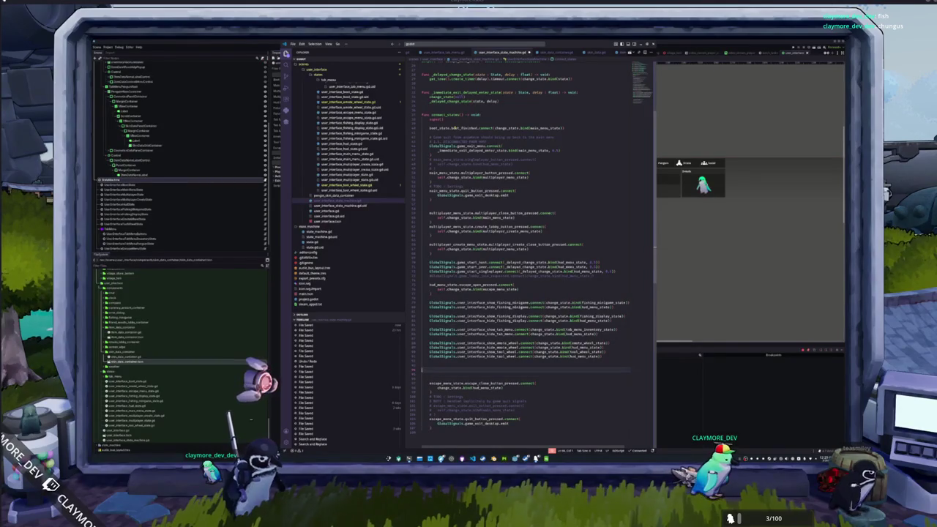
pyautogui.write('Glo')
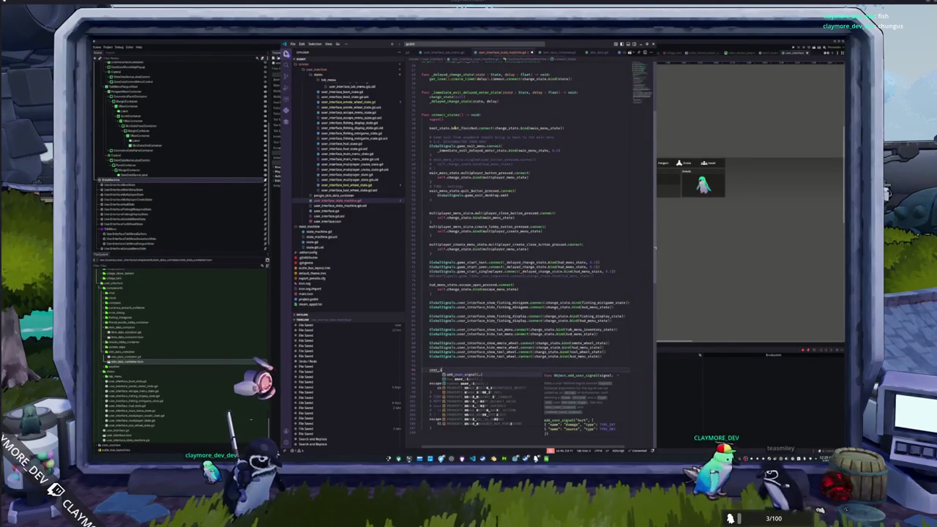
pyautogui.press('BackSpace')
pyautogui.press('BackSpace')
pyautogui.press('BackSpace')
pyautogui.write('user_interface_')
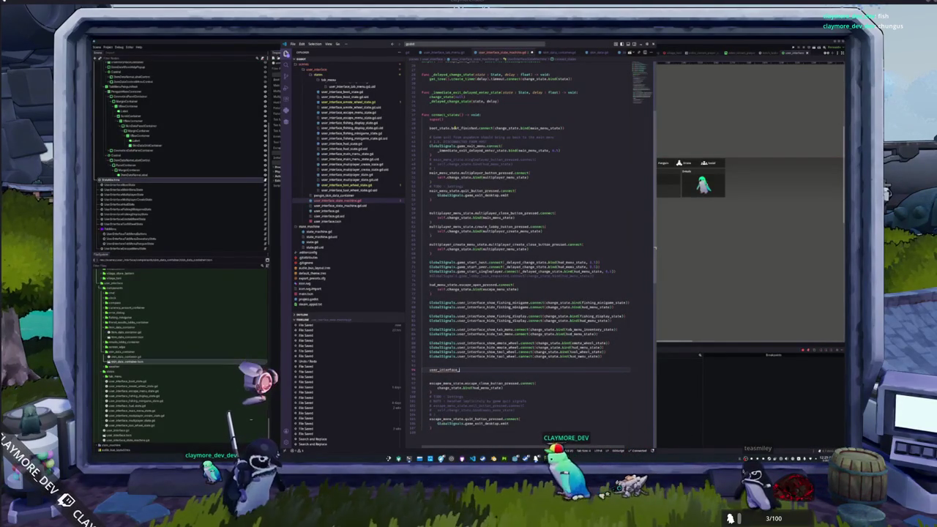
pyautogui.write('tab')
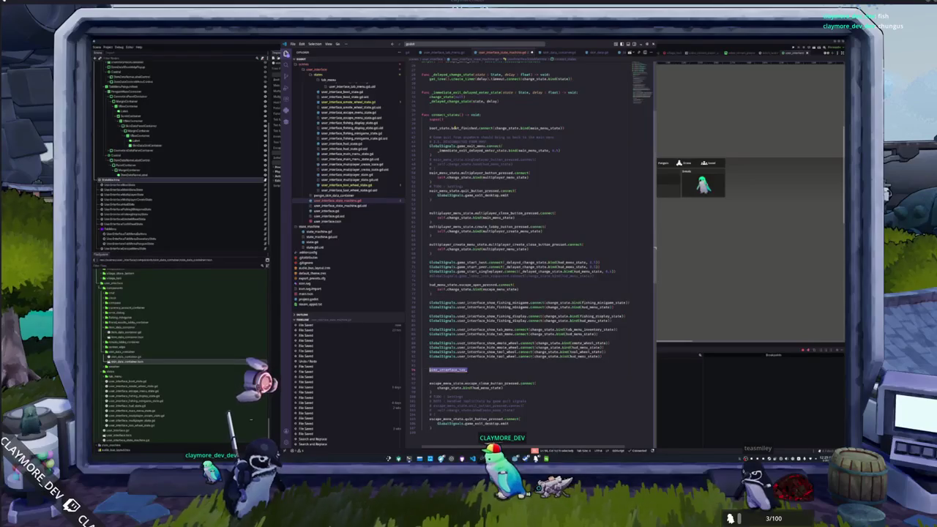
pyautogui.write('tab')
pyautogui.press('Return')
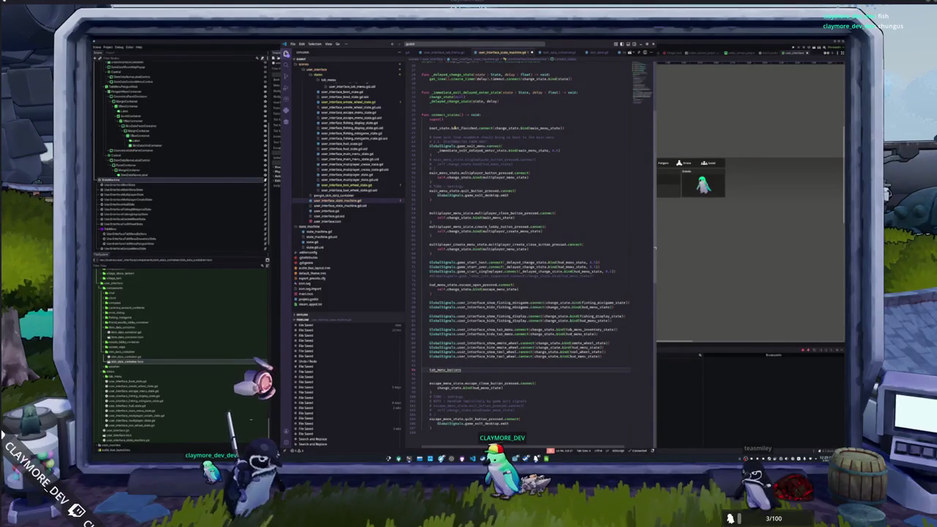
pyautogui.scroll(5, 471, 270)
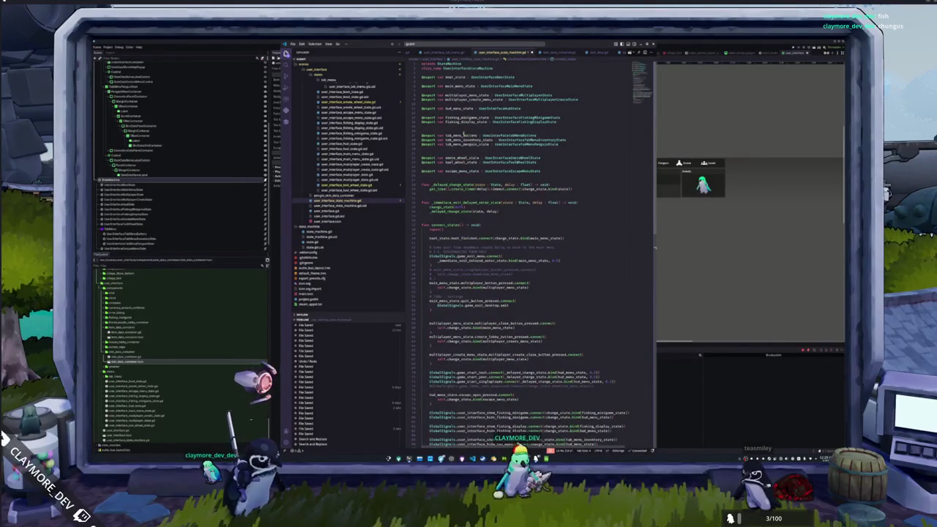
pyautogui.scroll(-5, 578, 166)
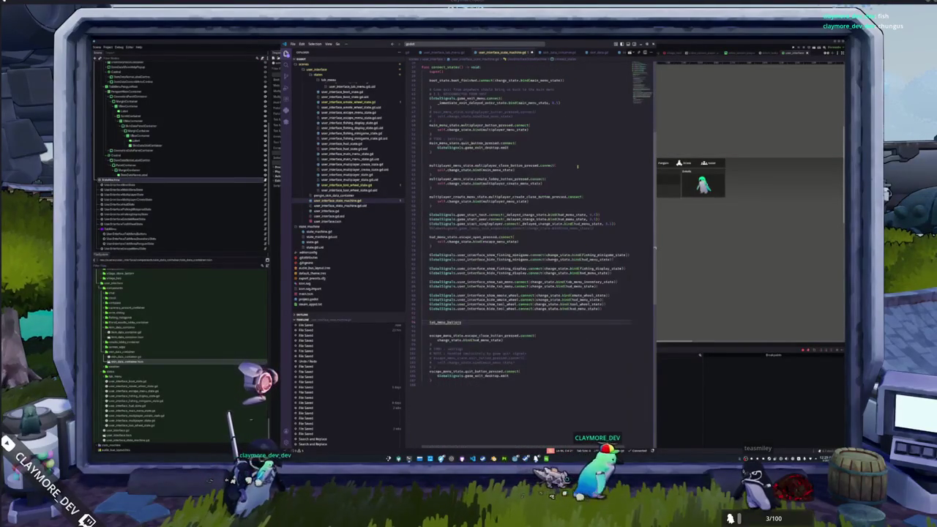
pyautogui.write('.')
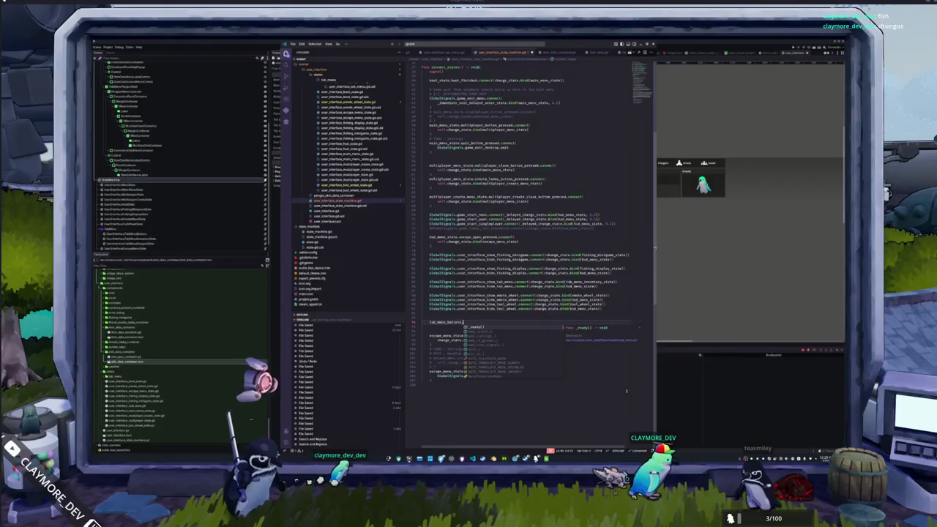
pyautogui.write('inven')
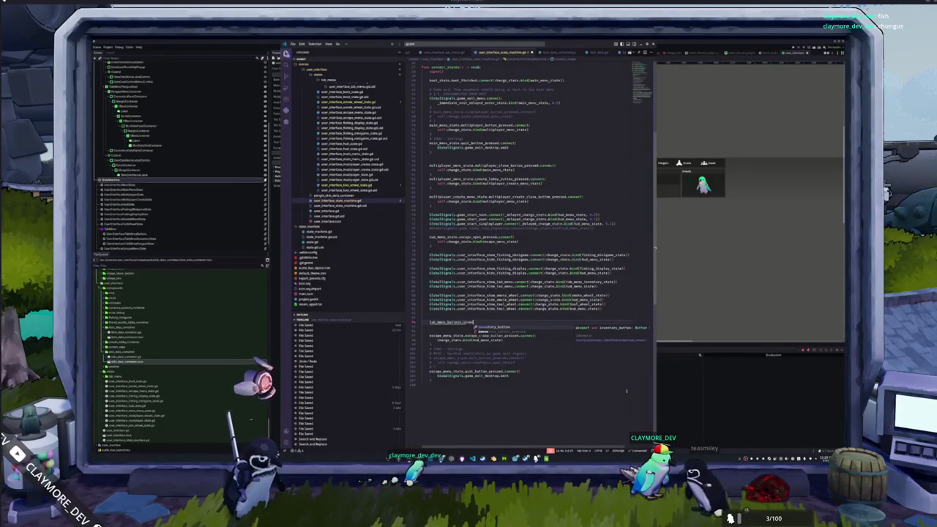
pyautogui.press('Return')
pyautogui.write('_pressed.conne')
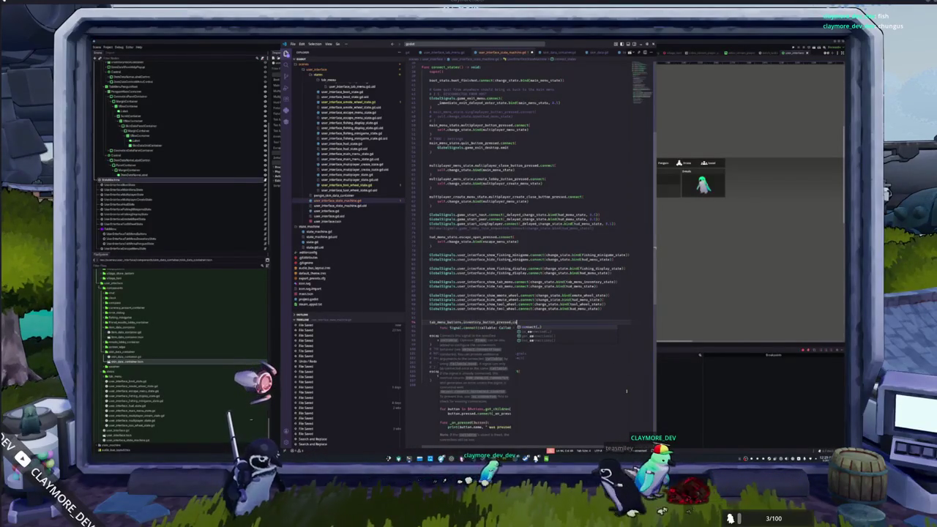
pyautogui.press('Return')
pyautogui.write('change_sta')
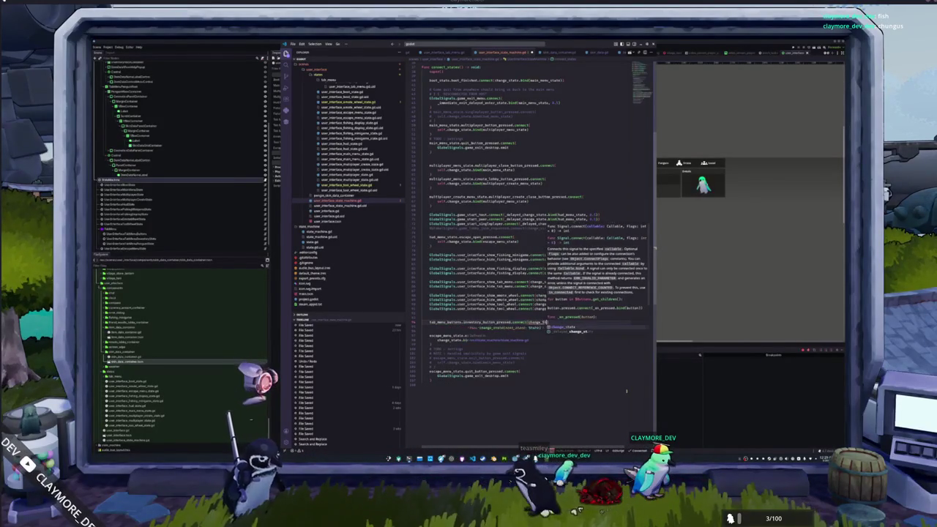
pyautogui.write('te')
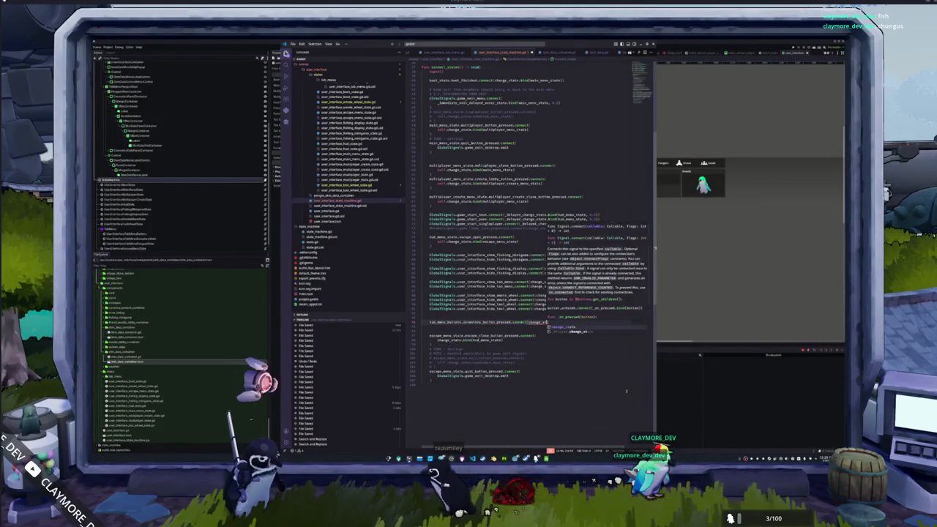
pyautogui.write('.bind(tab_menu_inv')
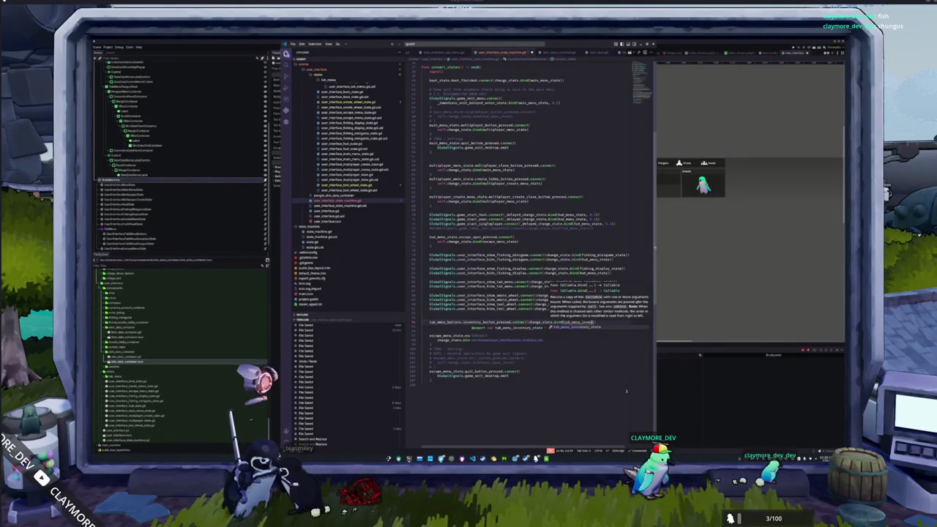
pyautogui.press('Return')
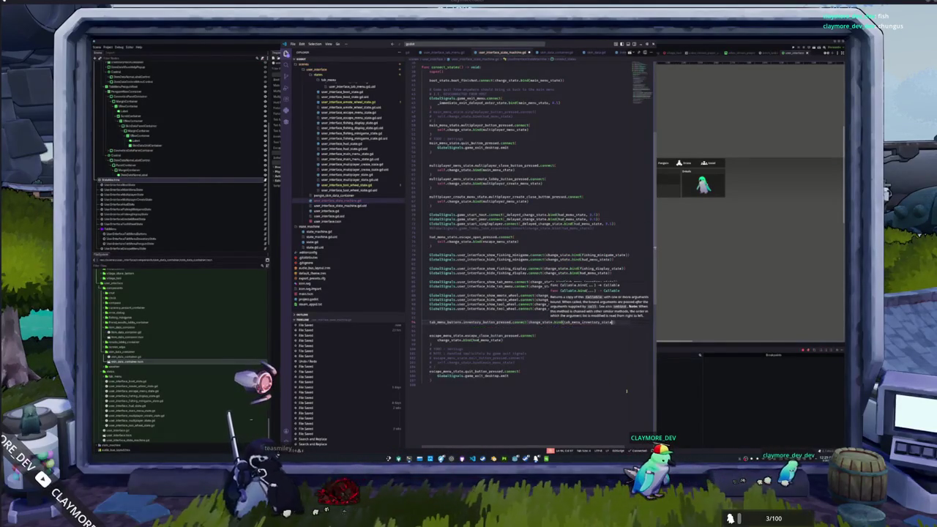
pyautogui.write('))')
# Connect the penguin button press to change_state bound to tab_menu_penguin_state, then launch a test run
pyautogui.press('Return')
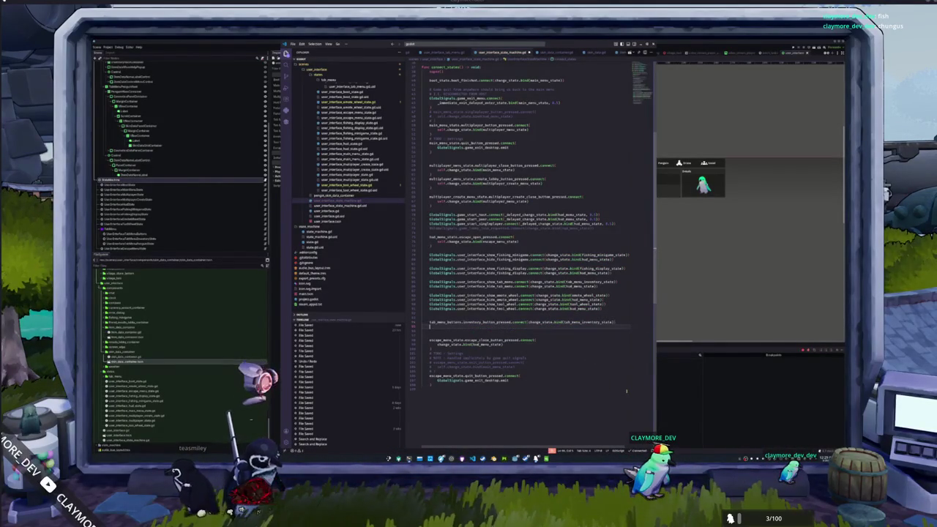
pyautogui.write('tab_menu_button')
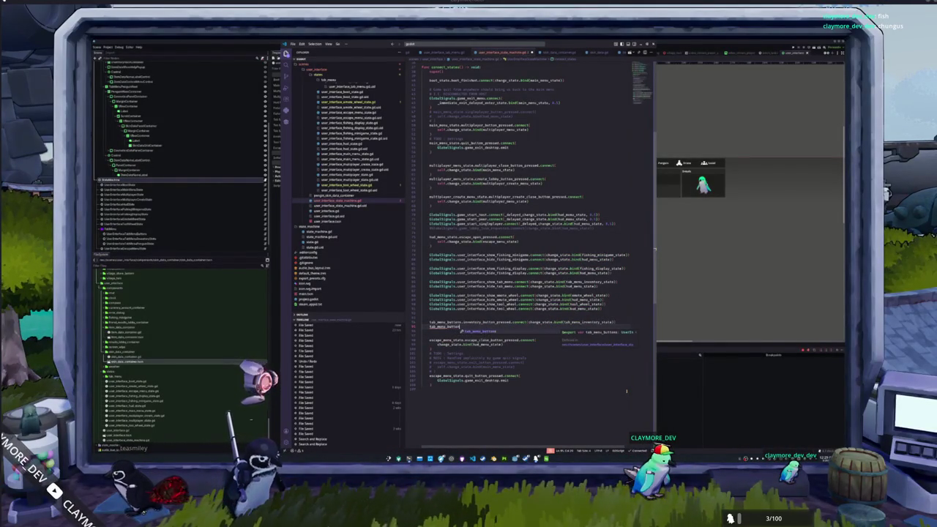
pyautogui.press('Return')
pyautogui.write('.')
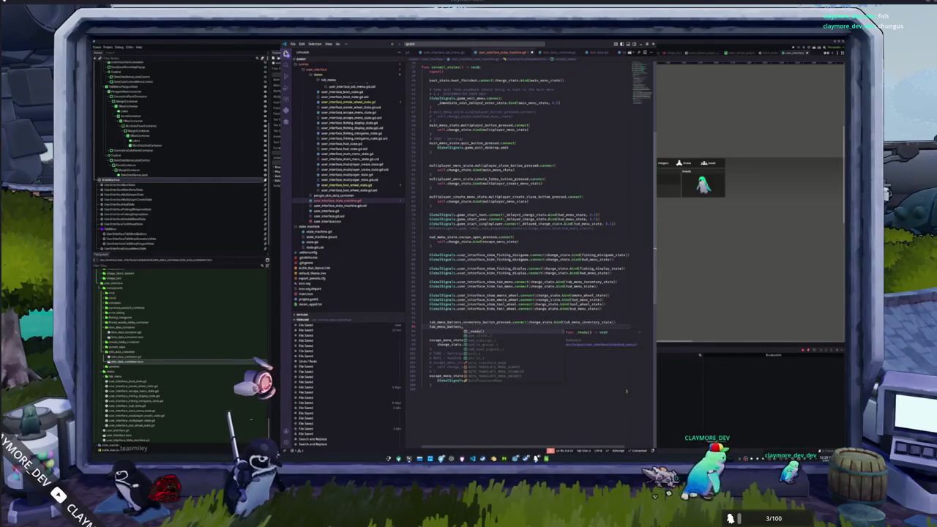
pyautogui.write('is_pro')
pyautogui.press('Return')
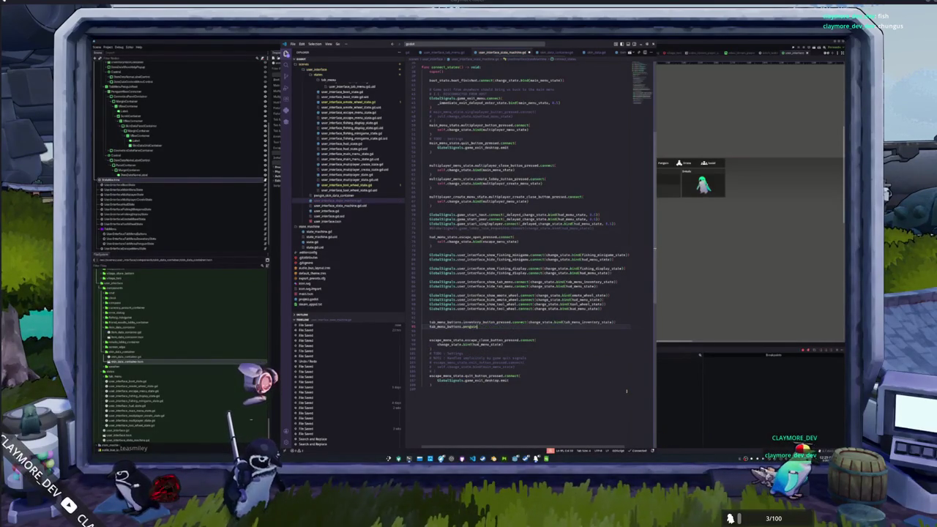
pyautogui.write('_button_pressed')
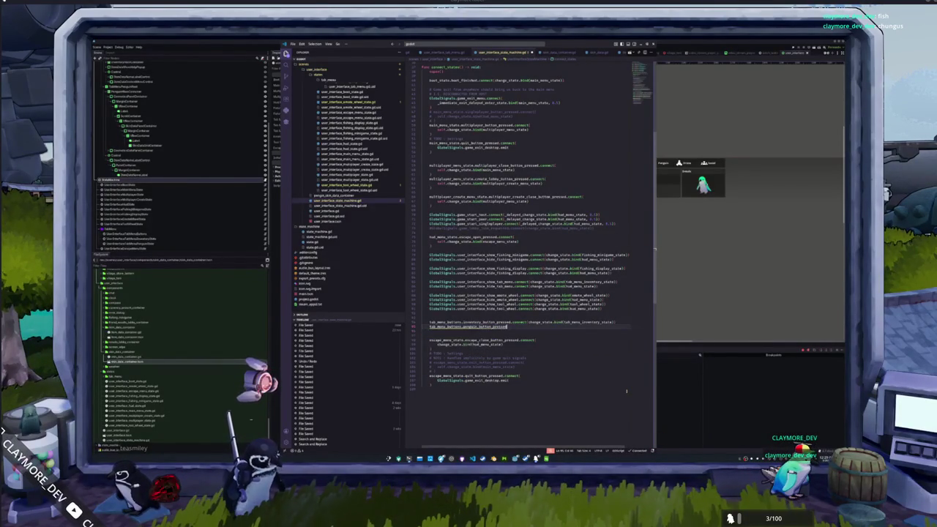
pyautogui.write('.connect(change_st')
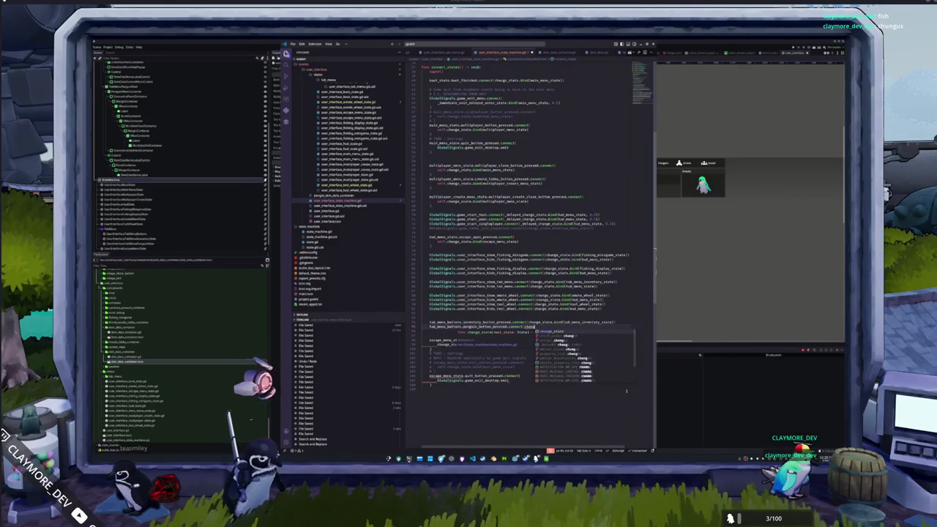
pyautogui.press('Escape')
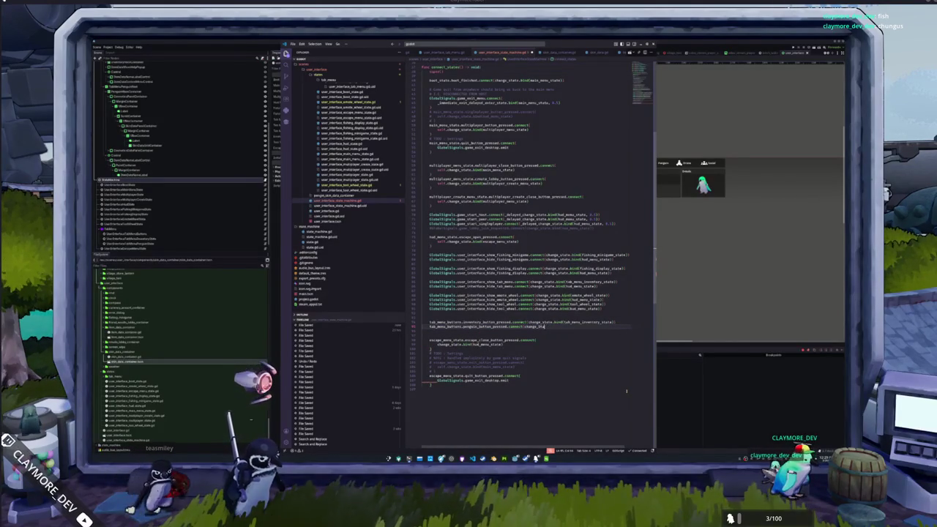
pyautogui.write('ate.')
pyautogui.press('BackSpace')
pyautogui.press('BackSpace')
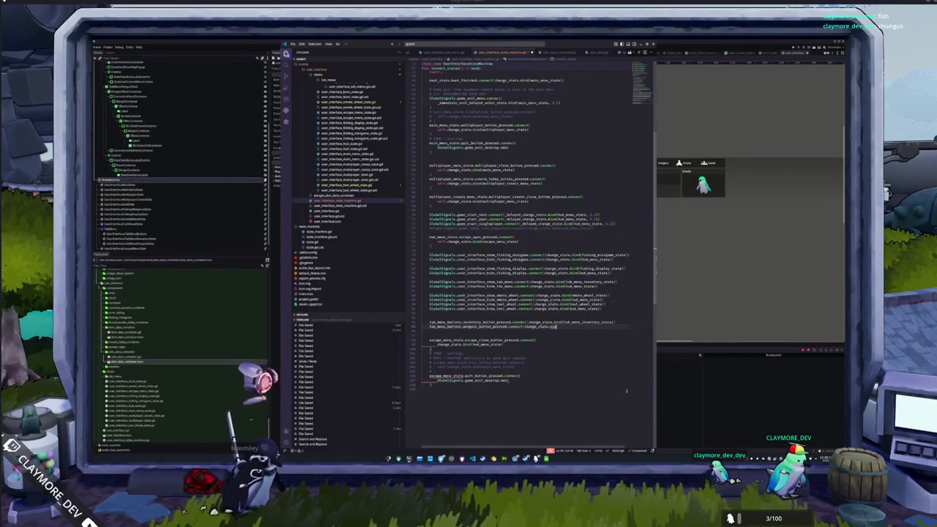
pyautogui.write('(tab_me')
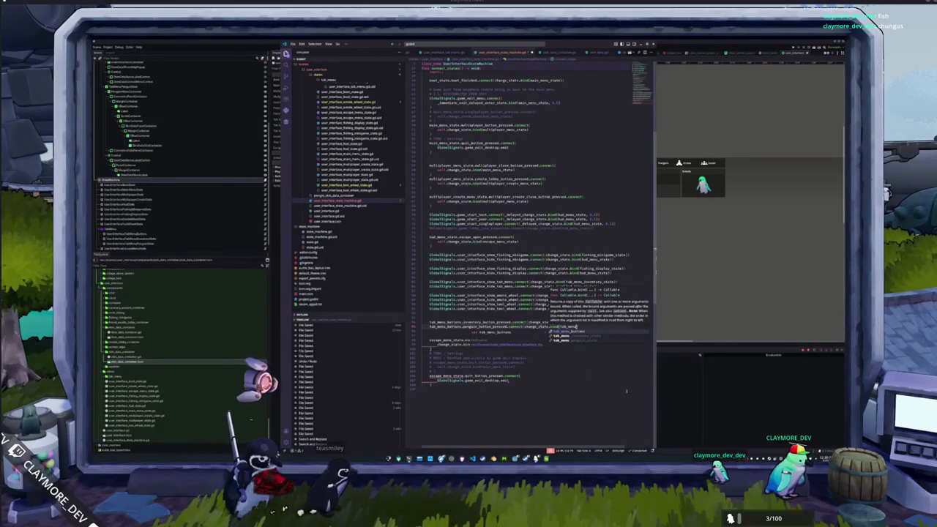
pyautogui.write('nu_penguin_state)')
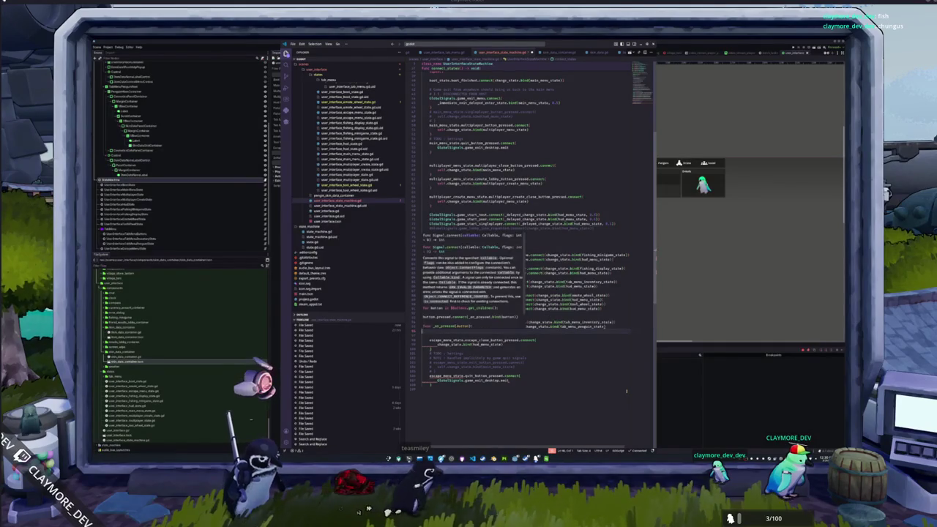
pyautogui.press('Down')
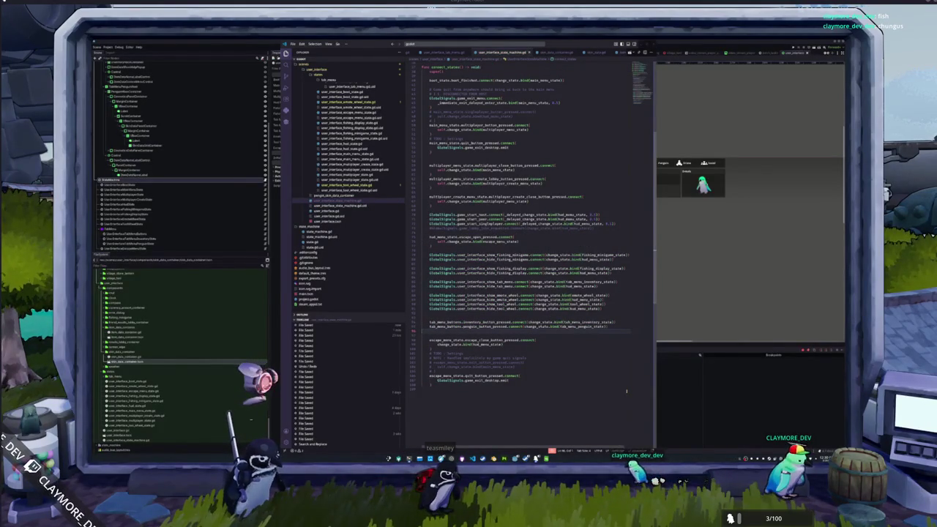
pyautogui.hotkey('ctrl', 'F1')
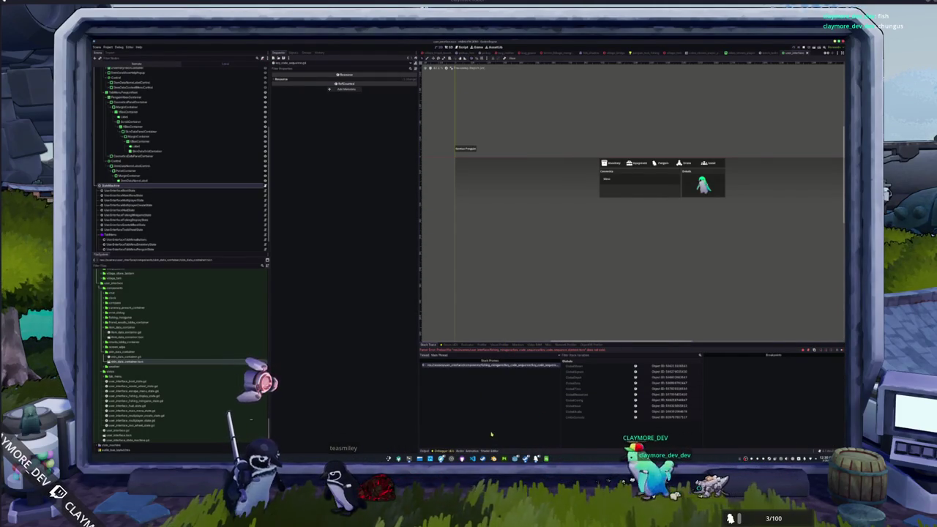
# Look over user_interface_fishing_minigame_state.gd in VS Code, then switch back to Godot
pyautogui.hotkey('alt', 'Tab')
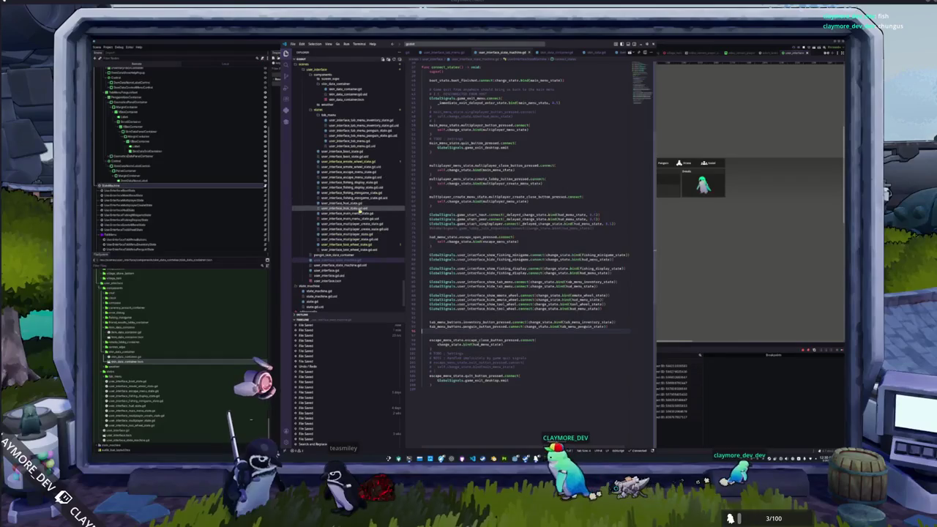
pyautogui.click(351, 198)
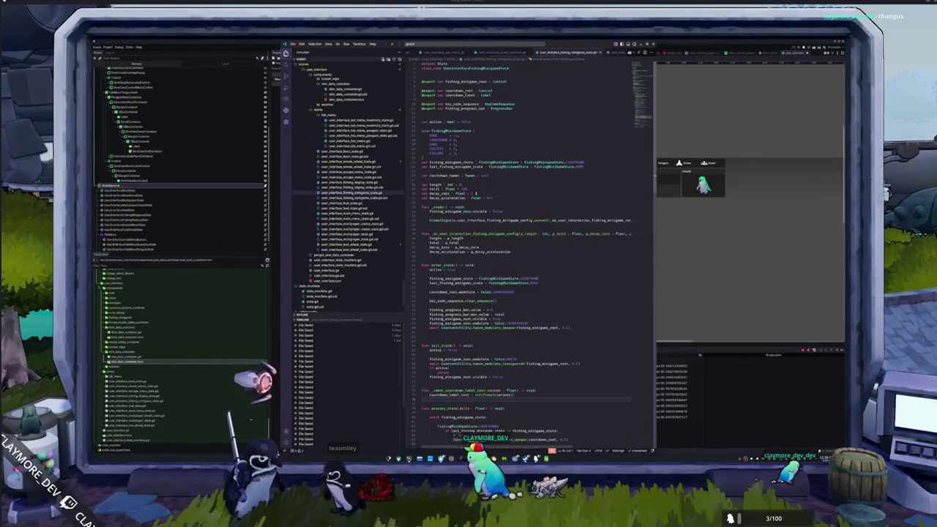
pyautogui.scroll(-20, 493, 192)
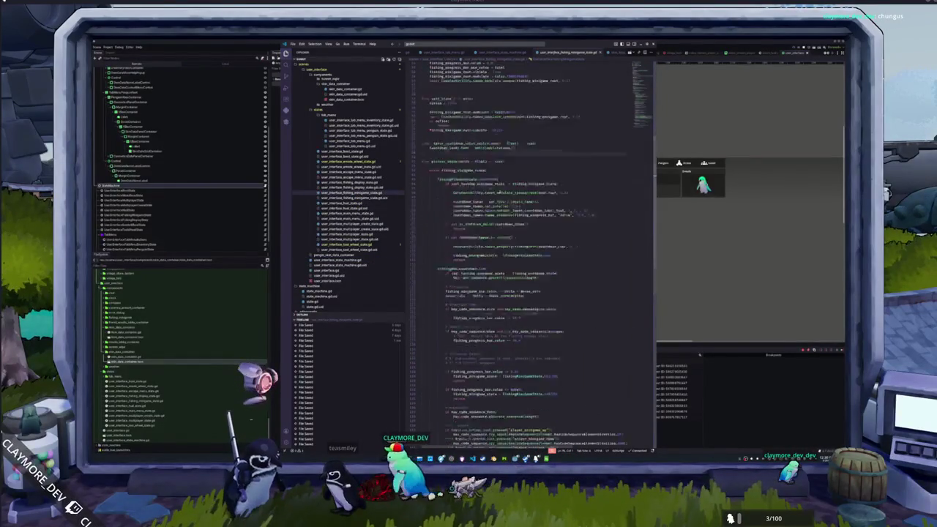
pyautogui.scroll(20, 501, 194)
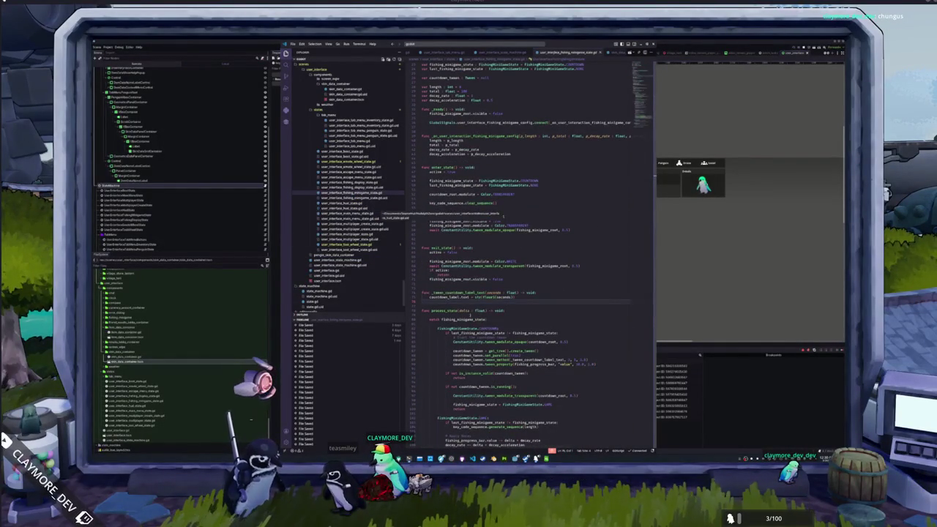
pyautogui.click(742, 419)
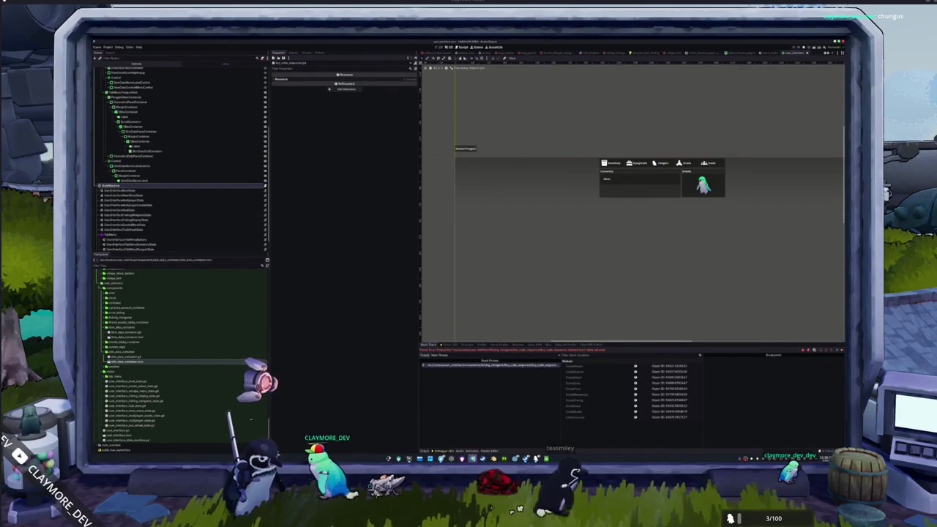
# Fix the scene preload path in fishing_minigame/key_code_sequence.gd and save it
pyautogui.hotkey('alt', 'Tab')
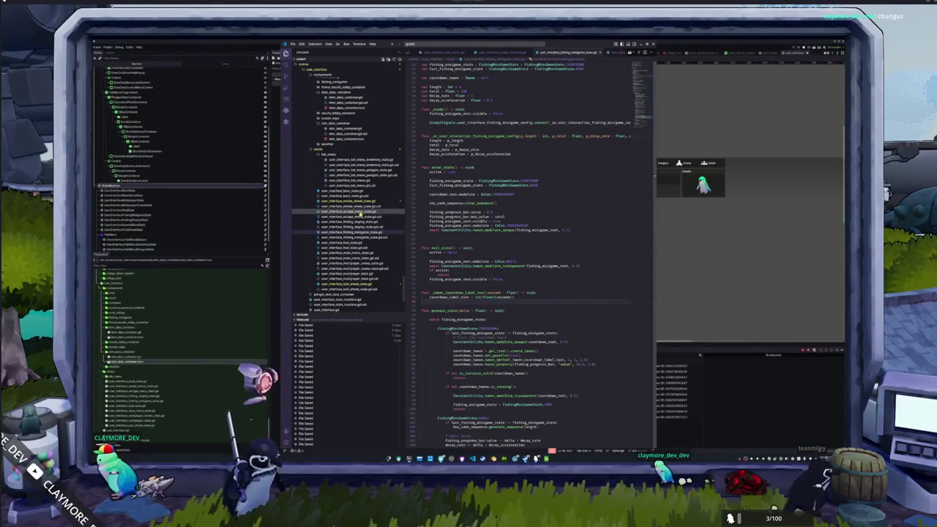
pyautogui.scroll(5, 360, 213)
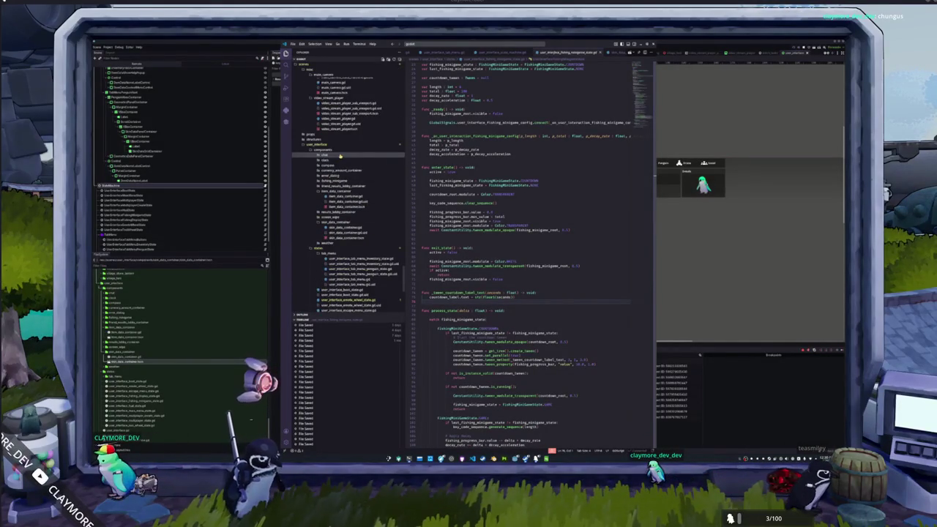
pyautogui.click(333, 181)
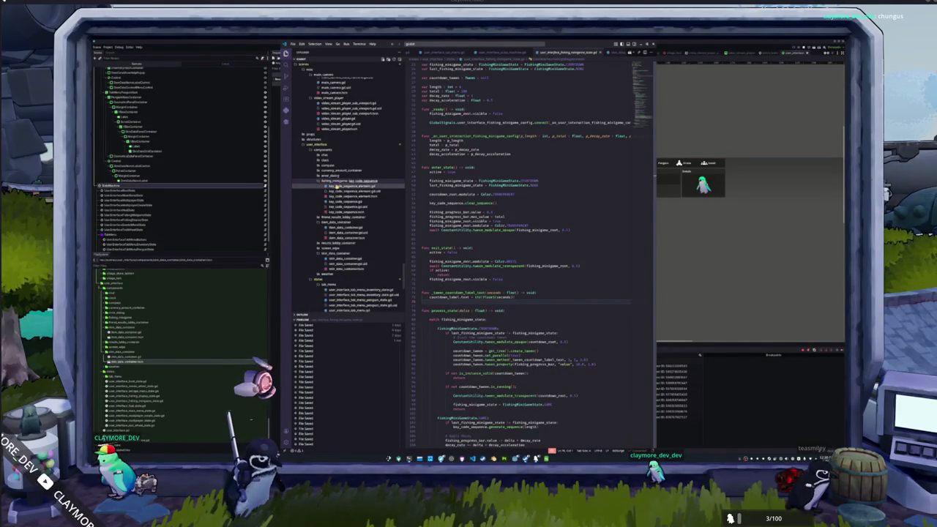
pyautogui.click(349, 202)
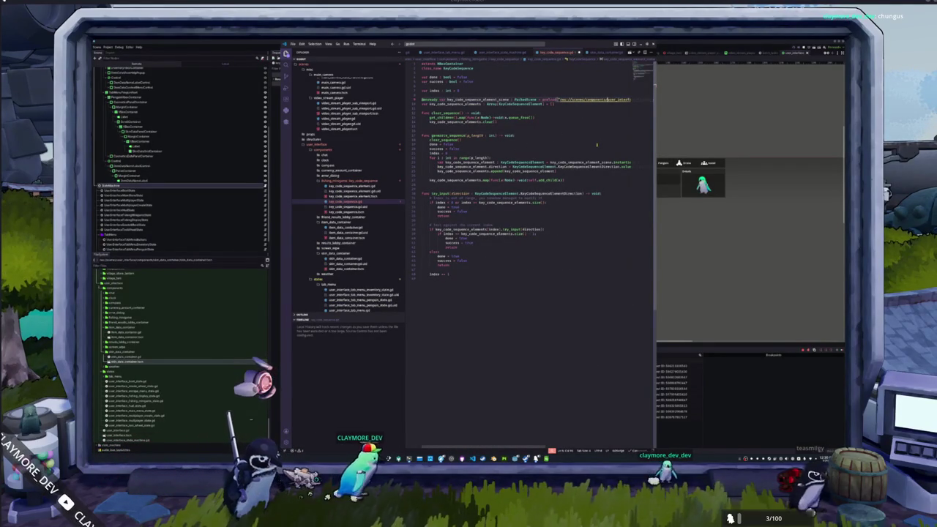
pyautogui.doubleClick(601, 99)
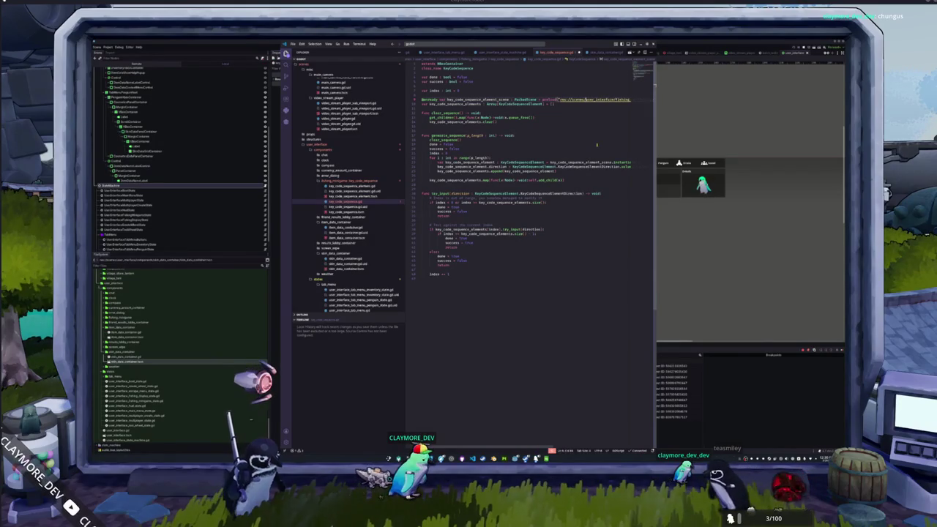
pyautogui.hotkey('ctrl', 'v')
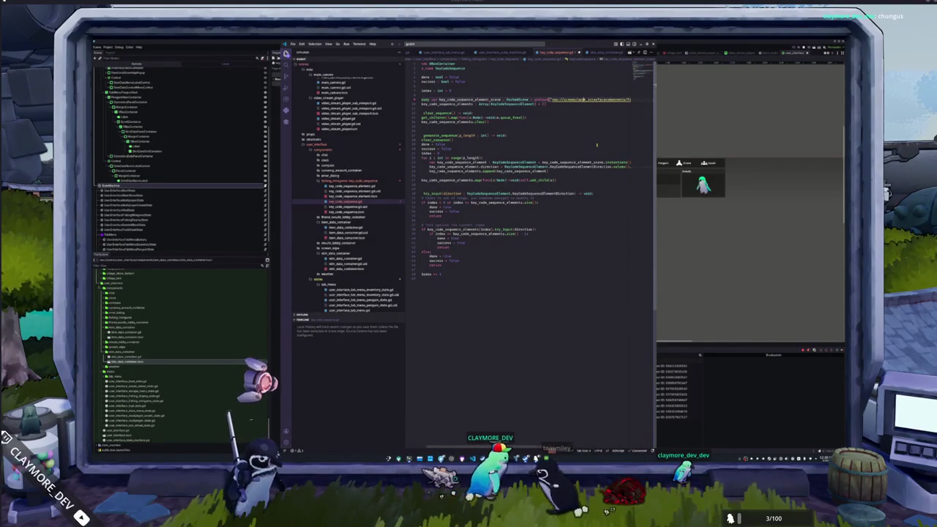
pyautogui.hotkey('ctrl', 's')
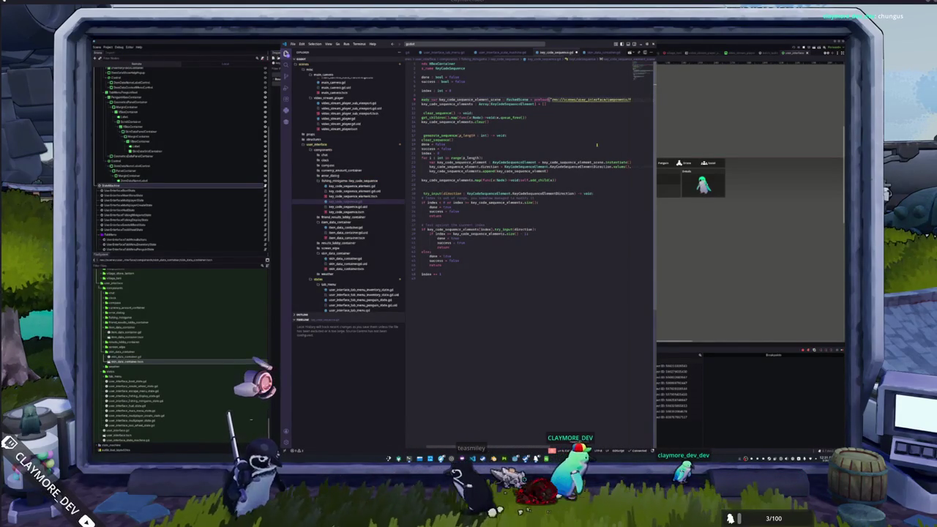
# Save key_code_sequence_element.gd and return to the Godot editor
pyautogui.click(350, 186)
pyautogui.click(574, 213)
pyautogui.hotkey('ctrl', 's')
pyautogui.click(744, 396)
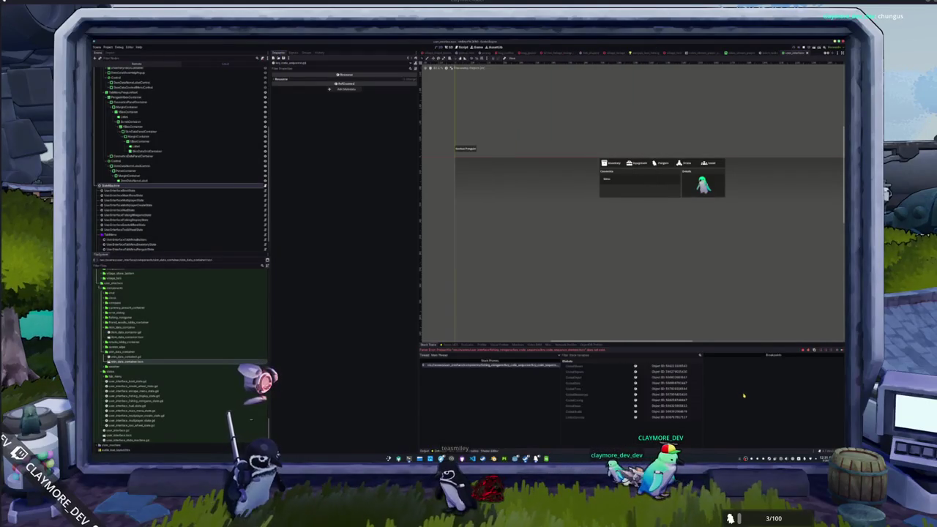
# Assign the StateMachine's Tab Menu Inventory State and Penguin State slots, then rerun the project
pyautogui.press('F8')
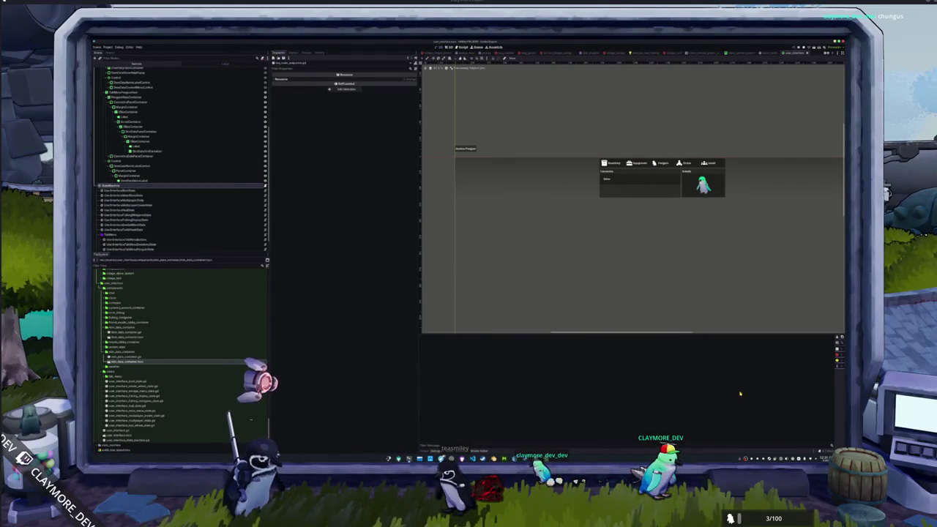
pyautogui.press('F5')
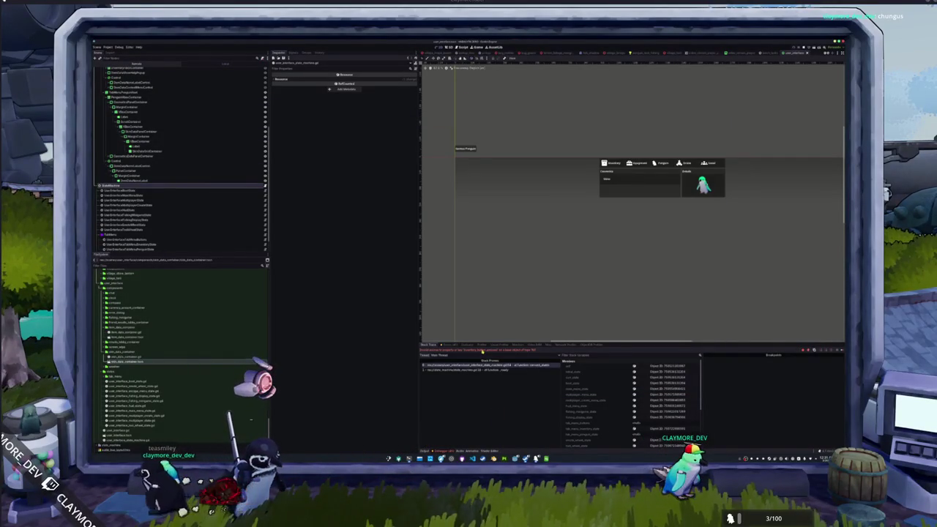
pyautogui.click(139, 240)
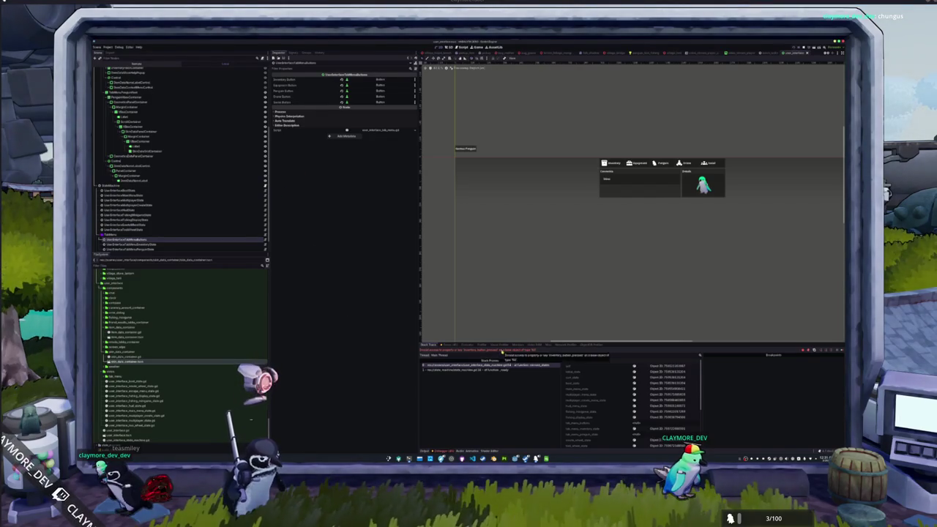
pyautogui.click(160, 190)
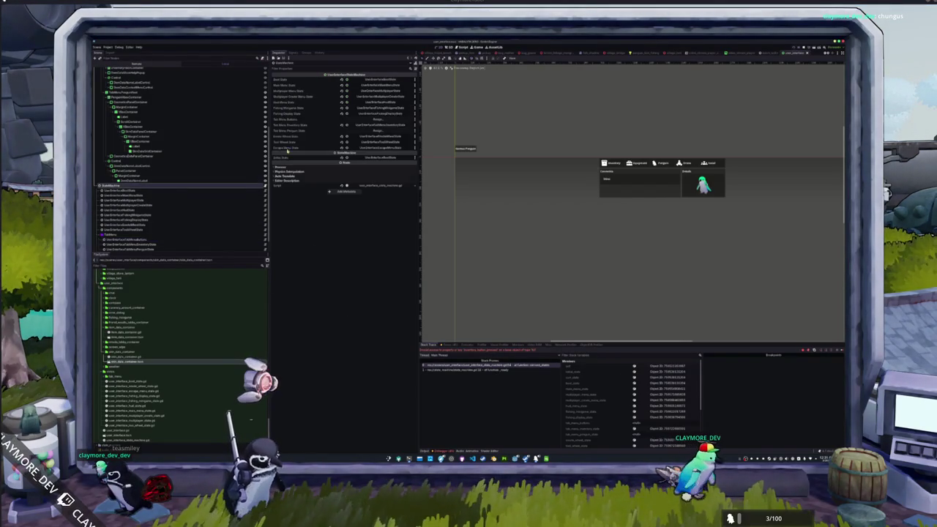
pyautogui.click(377, 121)
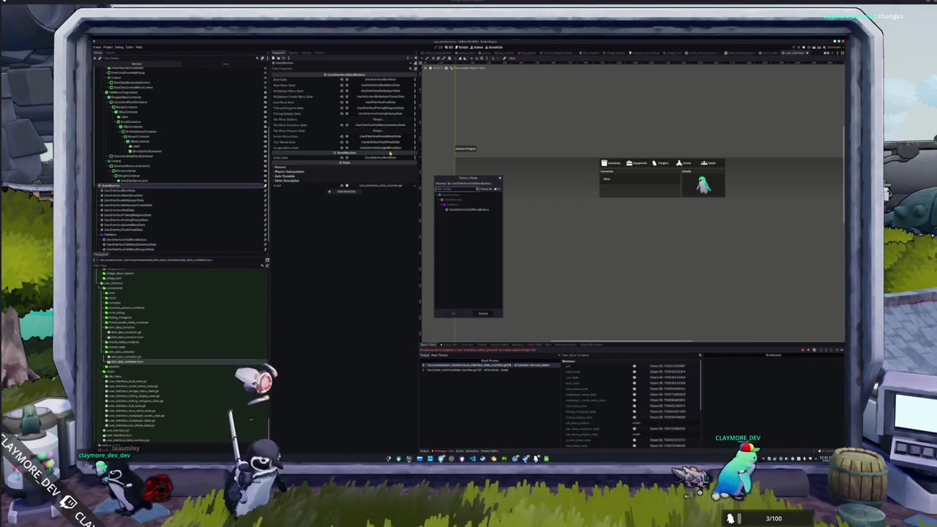
pyautogui.doubleClick(468, 210)
pyautogui.click(373, 130)
pyautogui.doubleClick(454, 211)
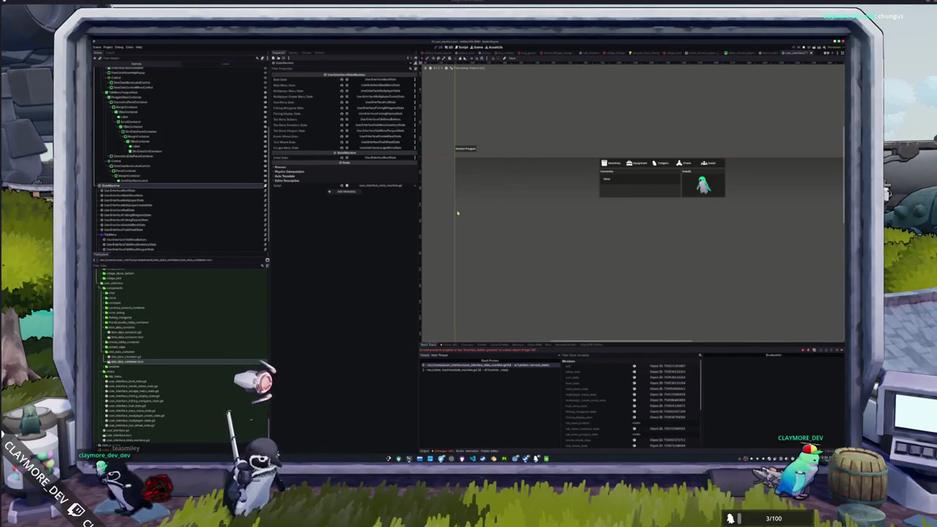
pyautogui.click(796, 52)
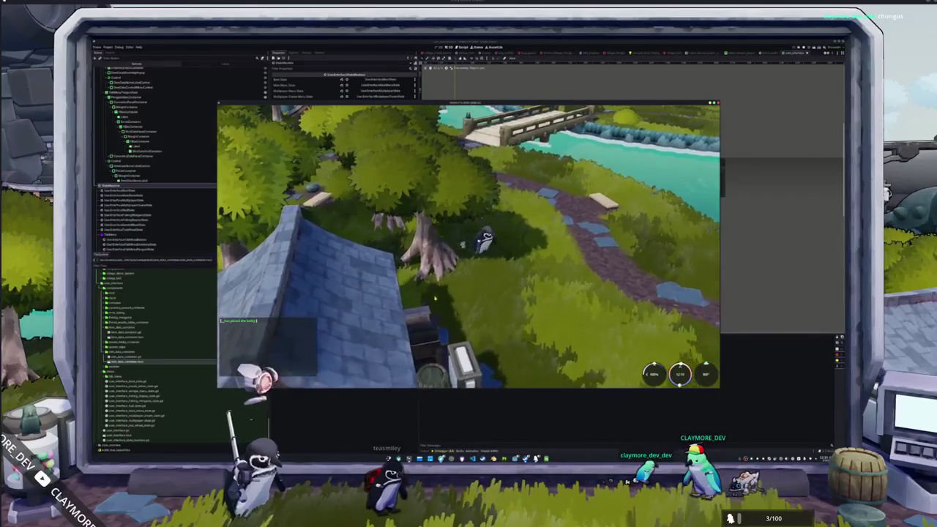
# Open the in-game inventory with I, close it with Escape, and return to the KeyCodeSequenceElement script
pyautogui.press('i')
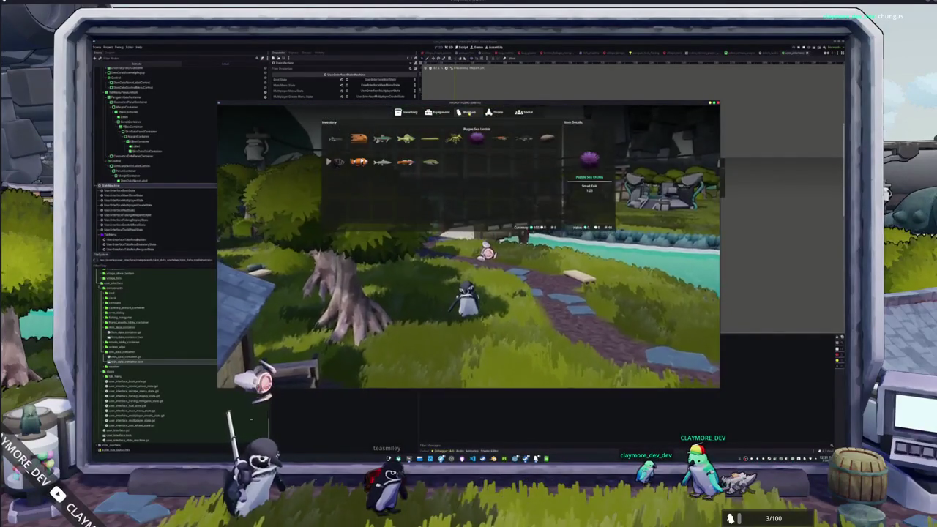
pyautogui.press('Escape')
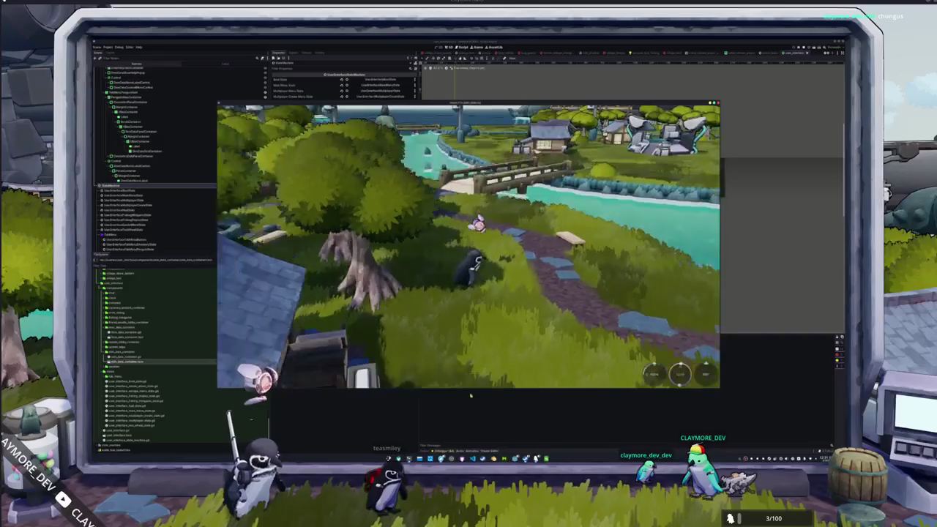
pyautogui.hotkey('alt', 'Tab')
pyautogui.click(460, 274)
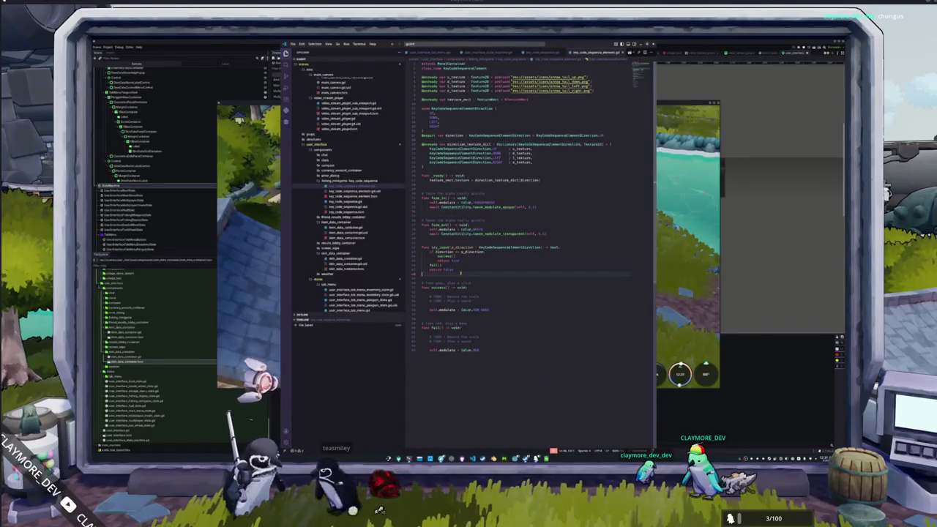
# Review tab_menu_root and name_label_root in user_interface_tab_menu_inventory_state.gd, then return to Godot
pyautogui.scroll(-2, 349, 242)
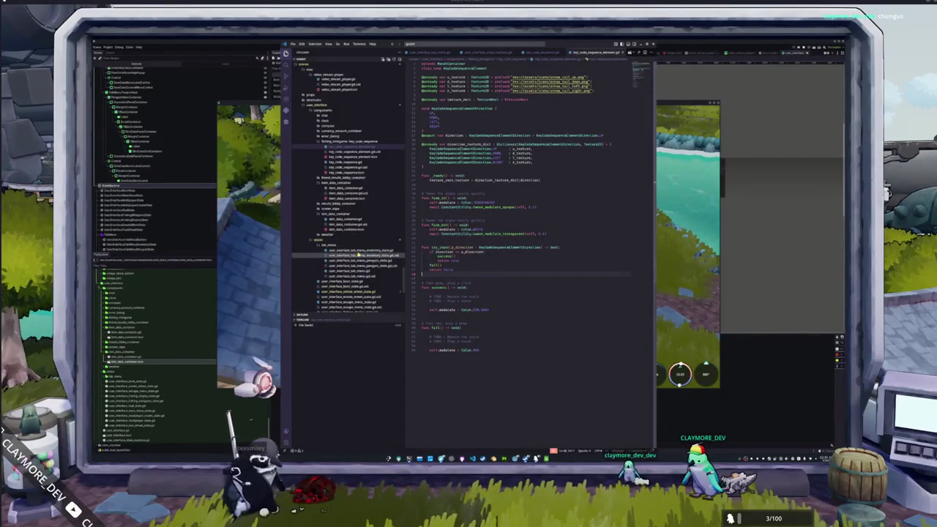
pyautogui.click(360, 250)
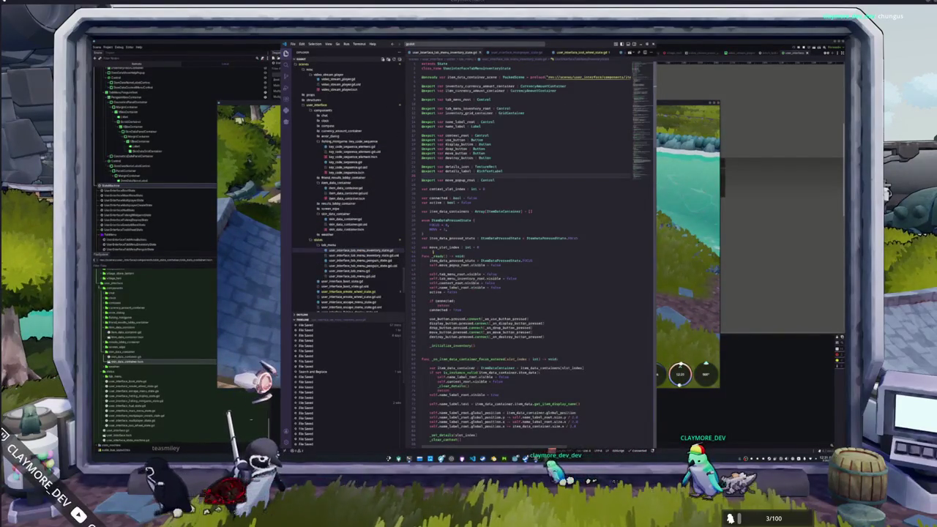
pyautogui.scroll(-3, 527, 249)
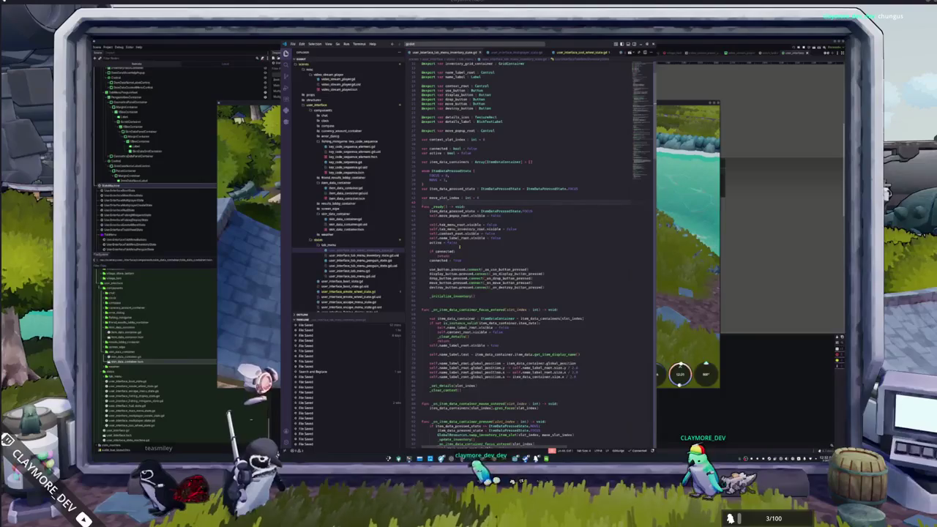
pyautogui.doubleClick(453, 224)
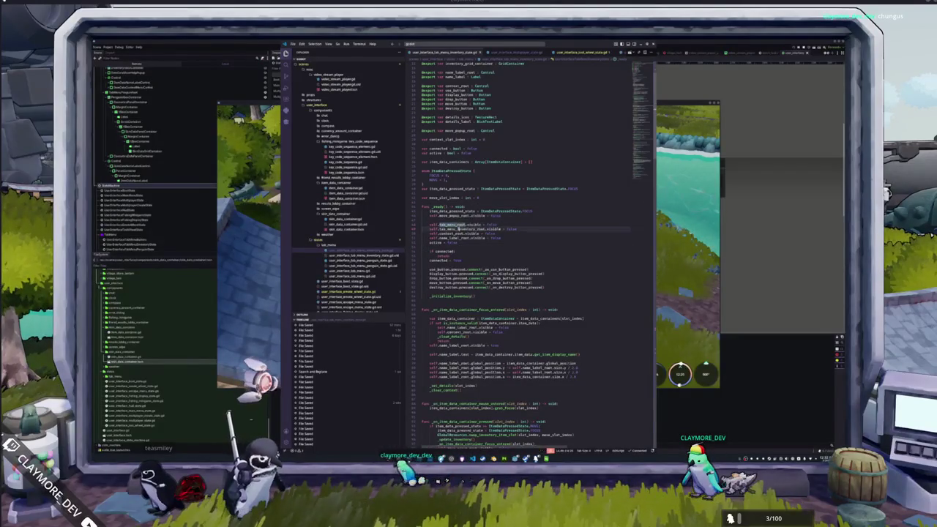
pyautogui.doubleClick(450, 238)
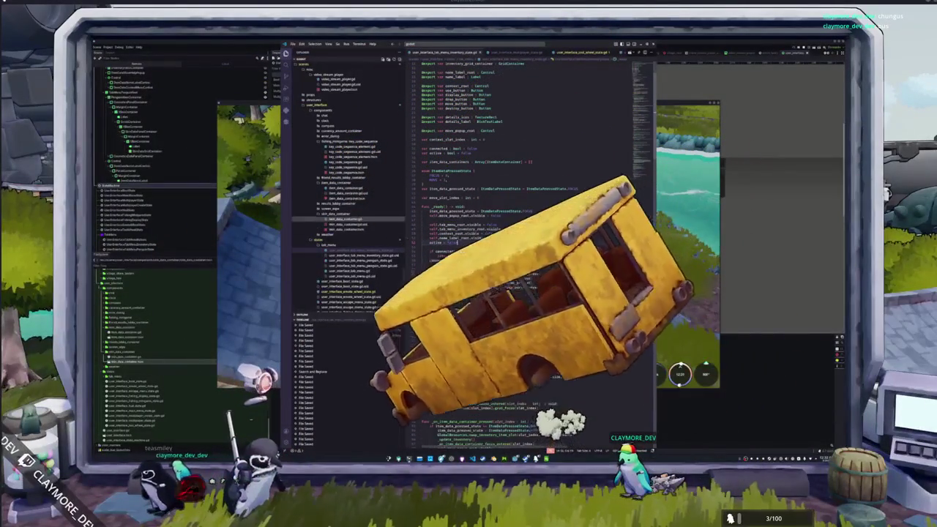
pyautogui.hotkey('alt', 'Tab')
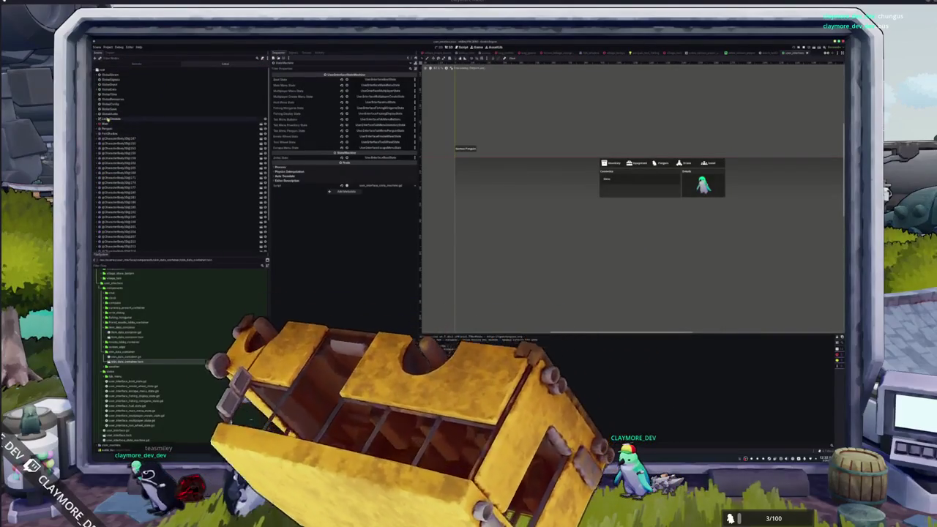
# Expand the scene root, UserInterface, TabMenuRoot and VBoxContainer in the Scene dock to reveal the tab menu roots
pyautogui.click(99, 118)
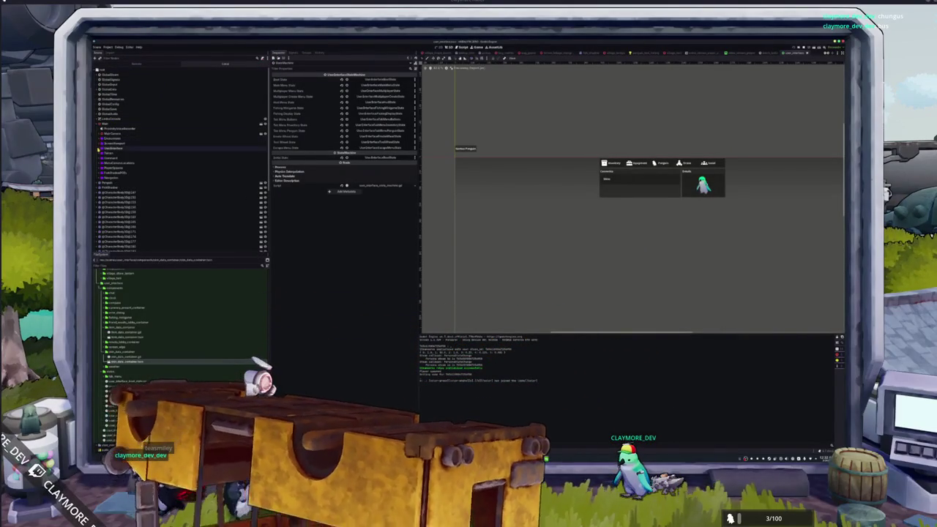
pyautogui.click(99, 148)
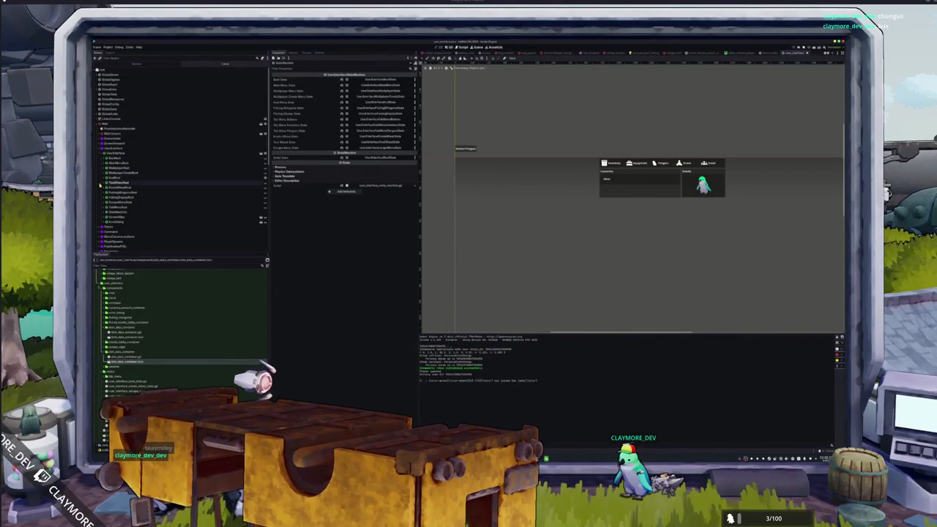
pyautogui.click(104, 207)
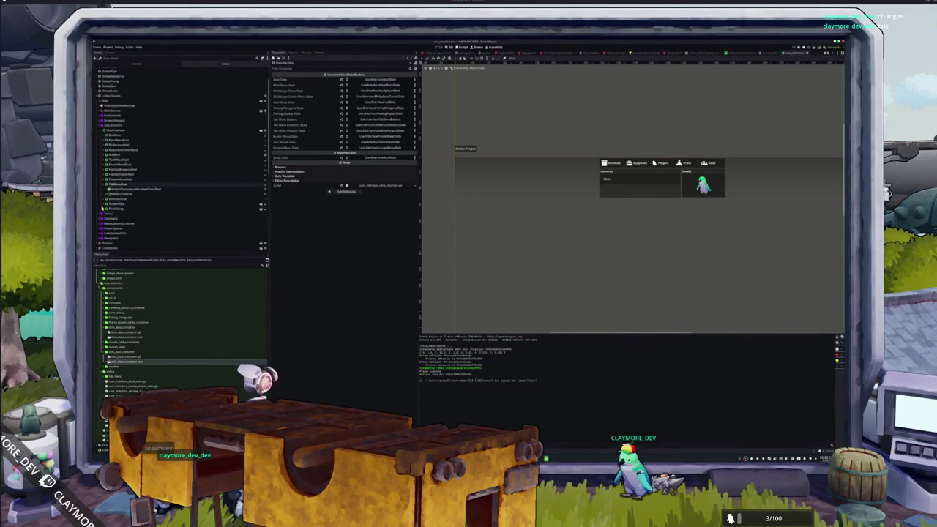
pyautogui.scroll(-3, 110, 204)
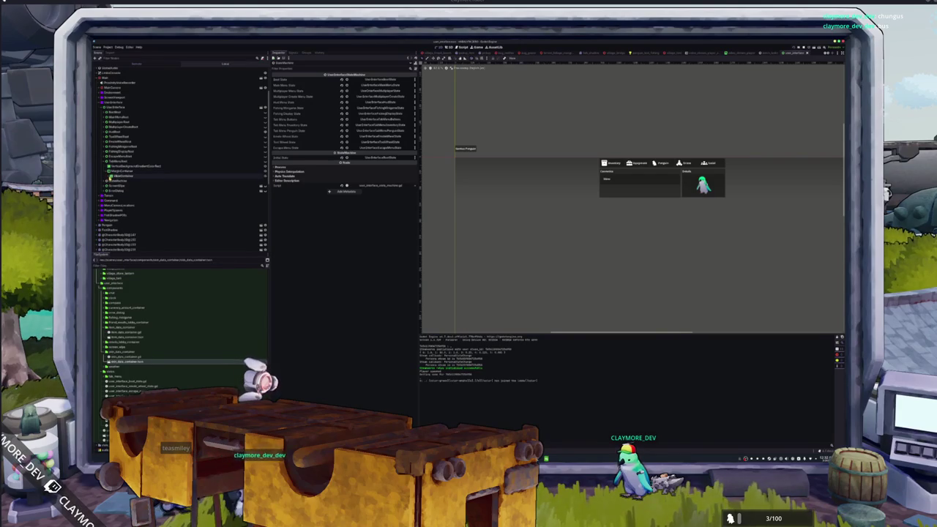
pyautogui.click(108, 177)
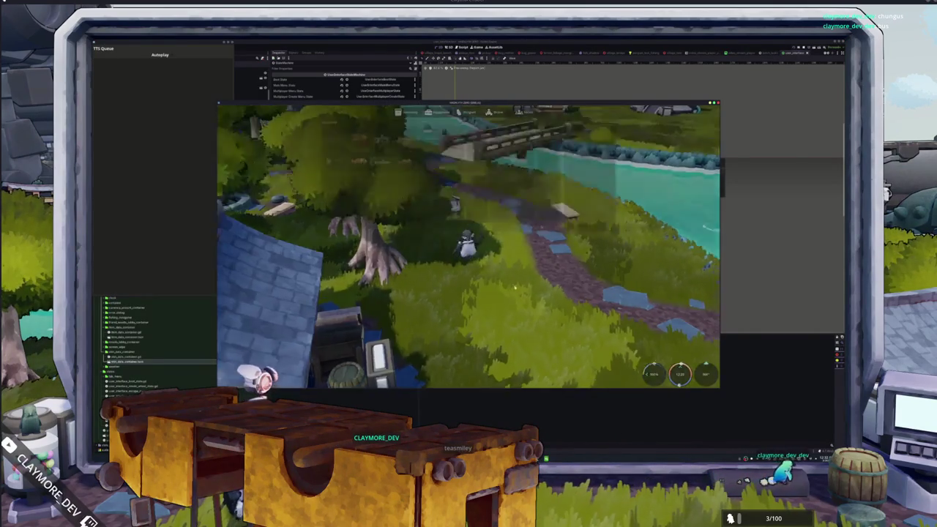
# Toggle the in-game inventory open and closed with Tab, stop the game with F8, and return to the code editor
pyautogui.press('Tab')
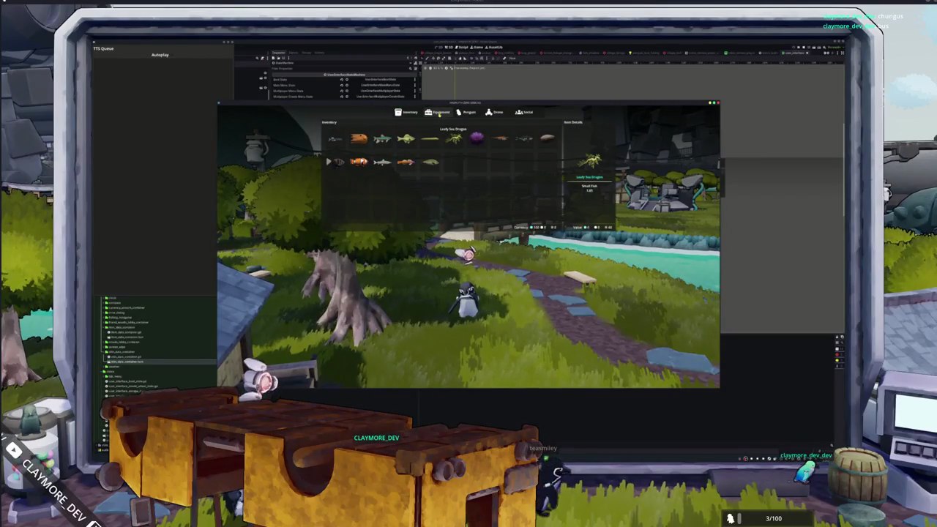
pyautogui.press('Tab')
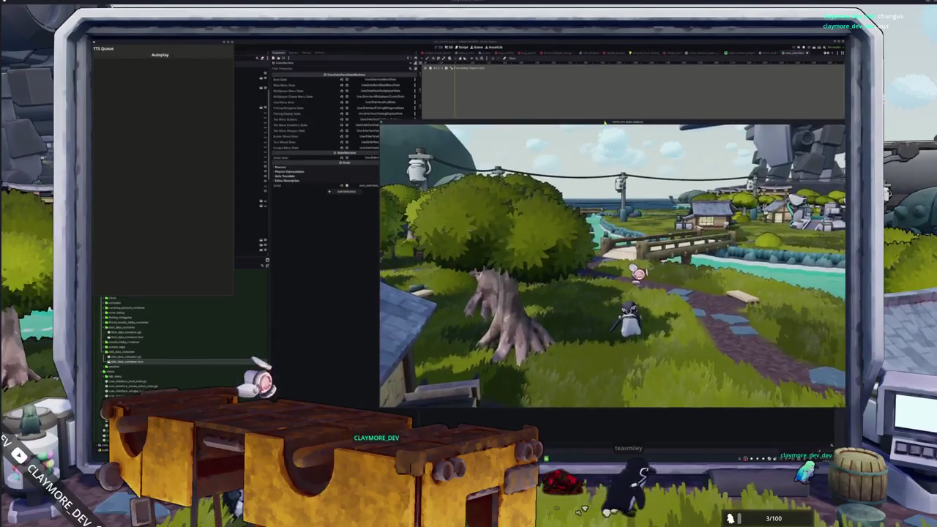
pyautogui.press('F8')
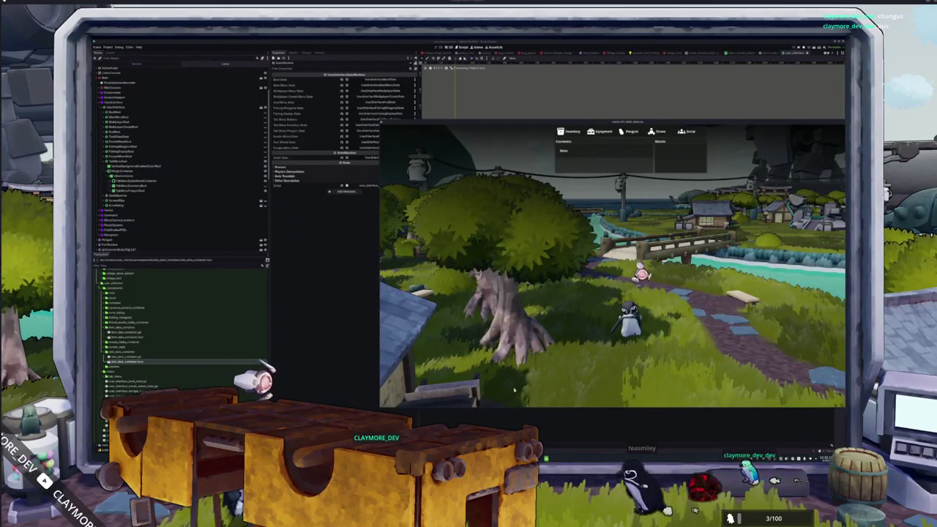
pyautogui.hotkey('alt', 'Tab')
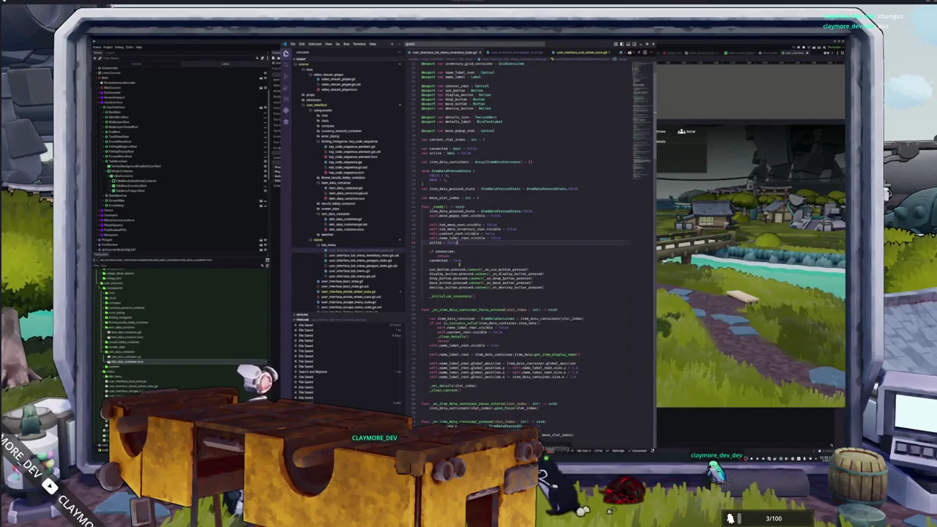
# Bring the running game forward and stop it with F8
pyautogui.scroll(-5, 527, 293)
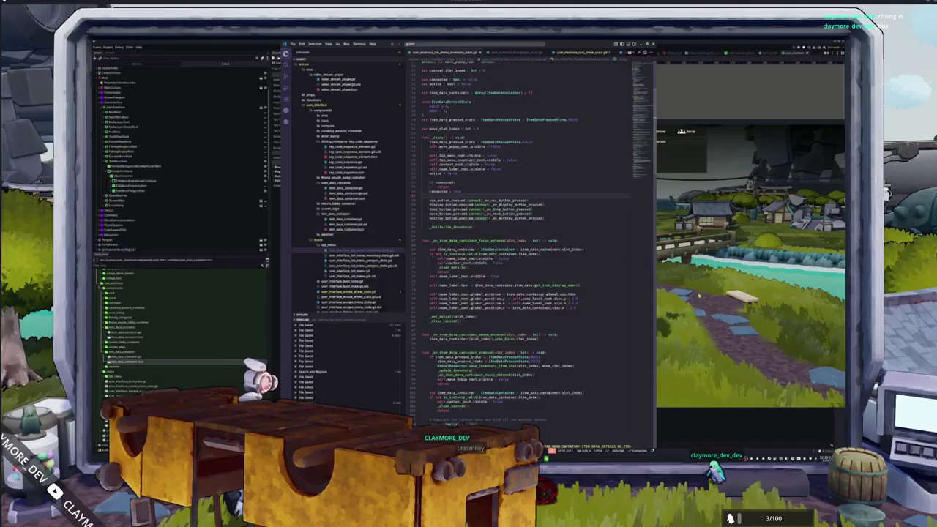
pyautogui.hotkey('alt', 'Tab')
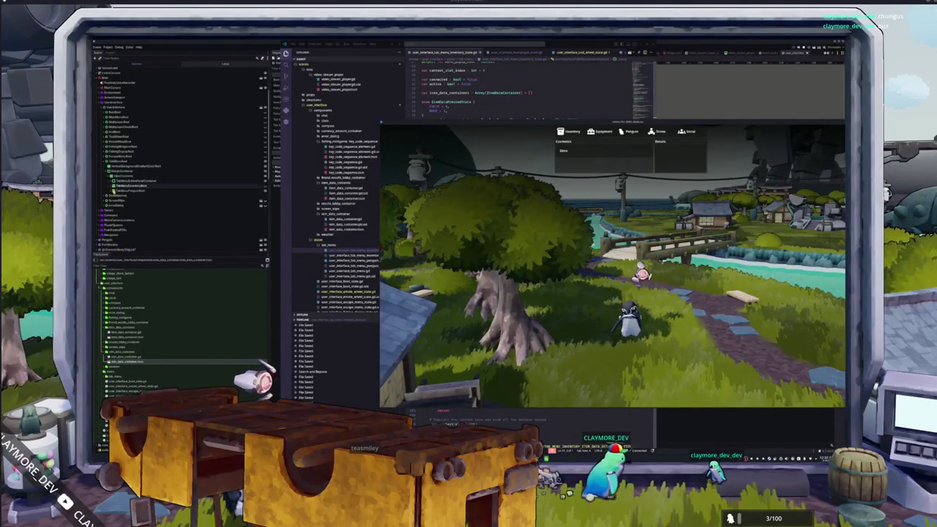
pyautogui.press('F8')
# Expand Control, PenguinViewContainer and CosmeticsPanelContainer nodes in the Scene dock using arrow keys
pyautogui.press('Right')
pyautogui.press('Down')
pyautogui.press('Right')
pyautogui.press('Down')
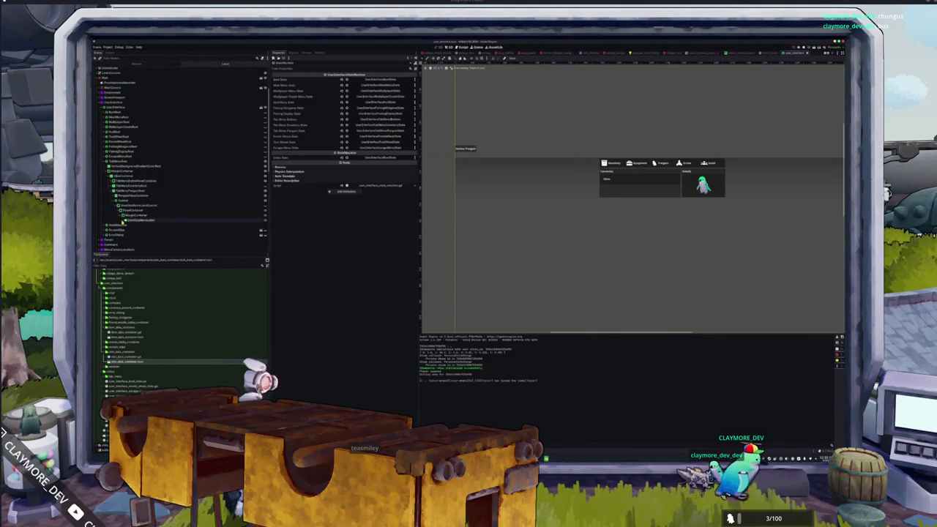
pyautogui.press('Up')
pyautogui.press('Up')
pyautogui.press('Up')
# Expand the Cosmetics panel's ScrollContainer, VBoxContainer and their child nodes down to the child Control
pyautogui.press('Up')
pyautogui.press('Right')
pyautogui.press('Down')
pyautogui.press('Right')
pyautogui.press('Down')
pyautogui.press('Right')
pyautogui.press('Down')
pyautogui.press('Right')
pyautogui.press('Down')
pyautogui.press('Down')
pyautogui.press('Right')
pyautogui.press('Down')
pyautogui.press('Right')
pyautogui.press('Down')
pyautogui.press('Down')
pyautogui.press('Down')
pyautogui.press('Up')
pyautogui.press('Up')
pyautogui.press('Up')
pyautogui.press('Right')
pyautogui.press('Down')
pyautogui.press('Right')
pyautogui.press('Down')
pyautogui.press('Right')
pyautogui.press('Down')
pyautogui.press('Right')
pyautogui.press('Down')
pyautogui.press('Down')
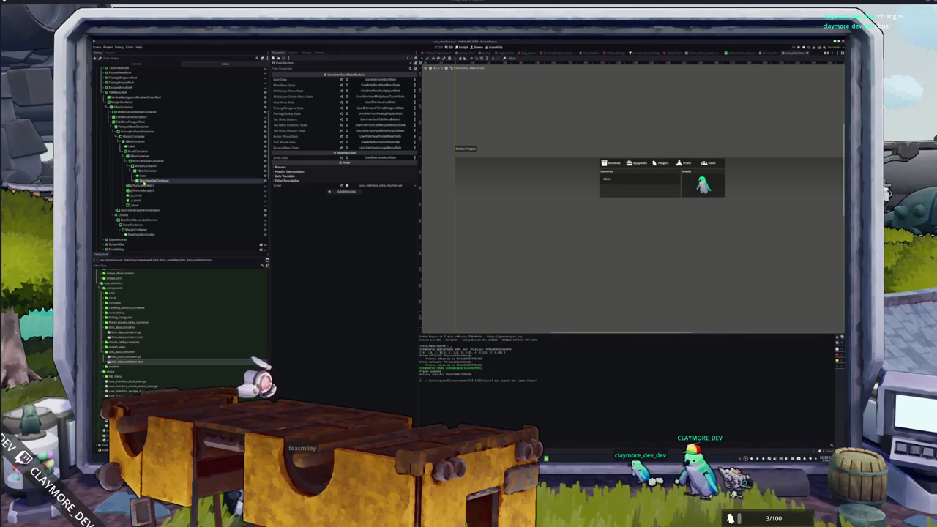
# Return to VS Code and scroll through the tab menu state script's item-details code
pyautogui.hotkey('alt', 'Tab')
pyautogui.scroll(-3, 527, 249)
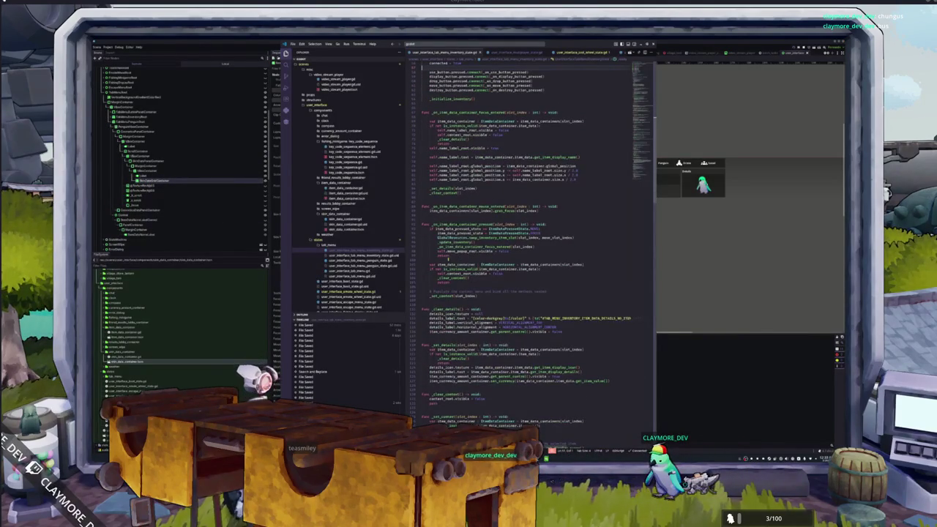
pyautogui.scroll(-9, 448, 258)
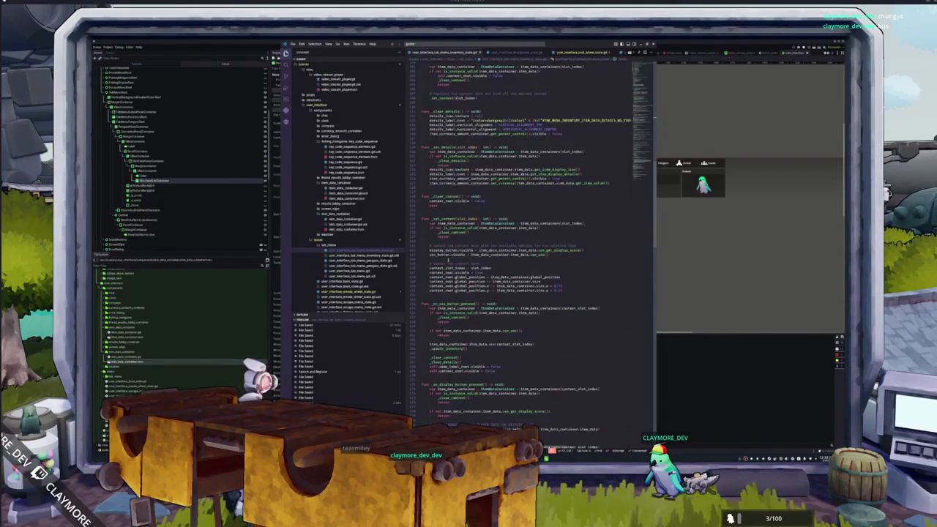
# In user_interface_tab_menu_penguin_state.gd, add penguin_skin_grid_container.add_child(skin_data_container) inside the skin loop
pyautogui.scroll(-3, 448, 260)
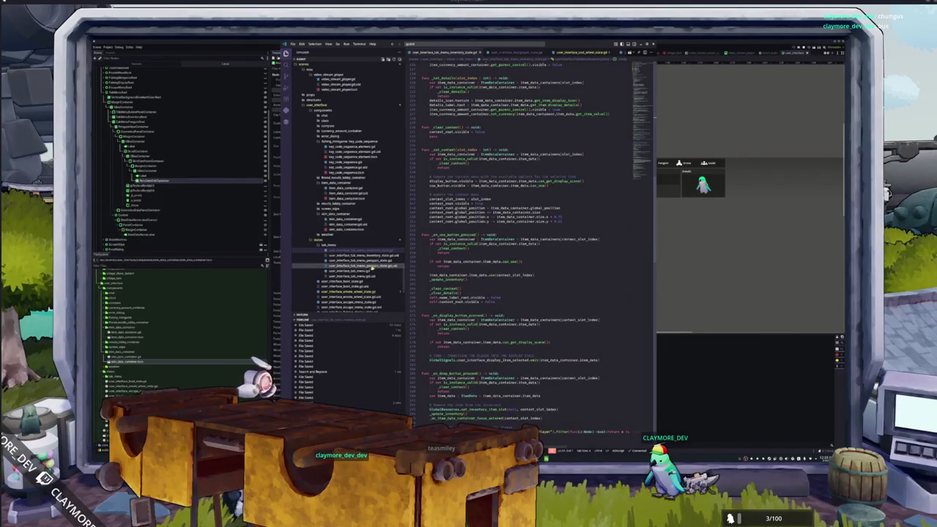
pyautogui.click(372, 261)
pyautogui.click(432, 258)
pyautogui.click(450, 211)
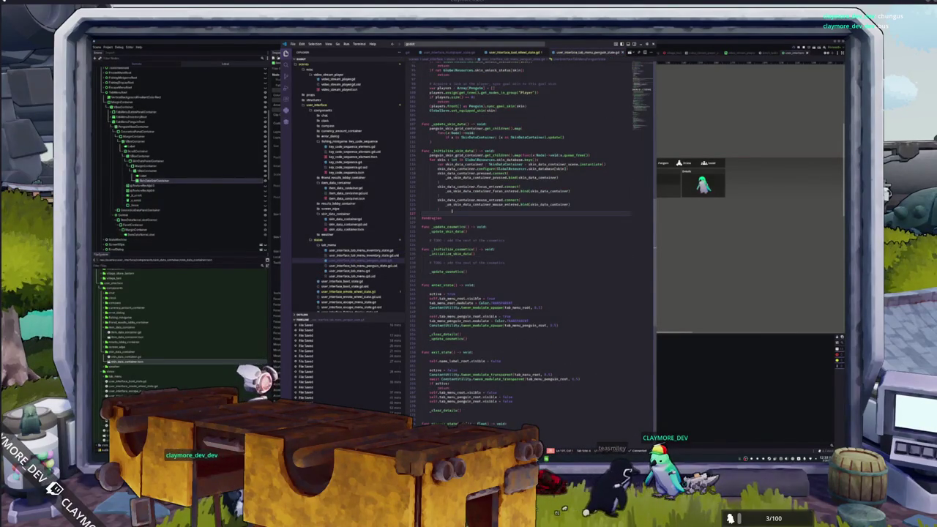
pyautogui.press('Return')
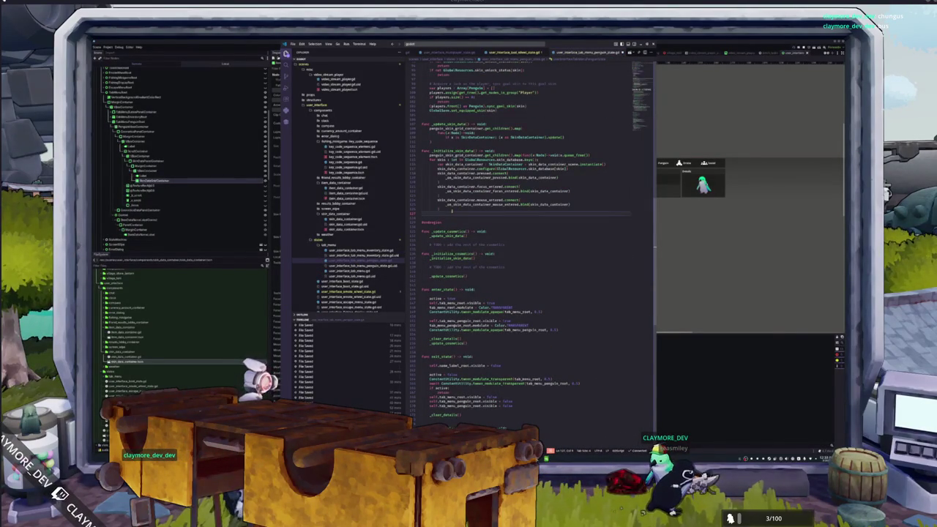
pyautogui.write('pengui')
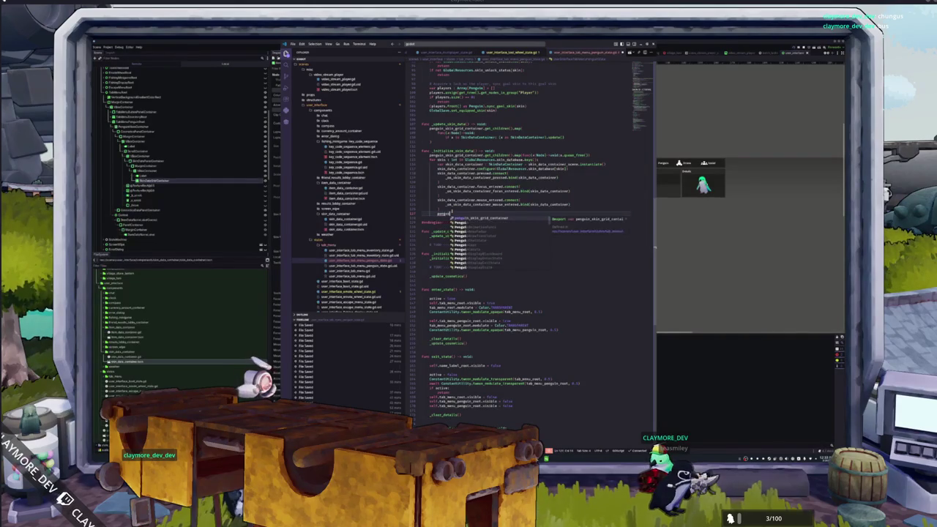
pyautogui.write('n_skin_grid_container.add_child(sk')
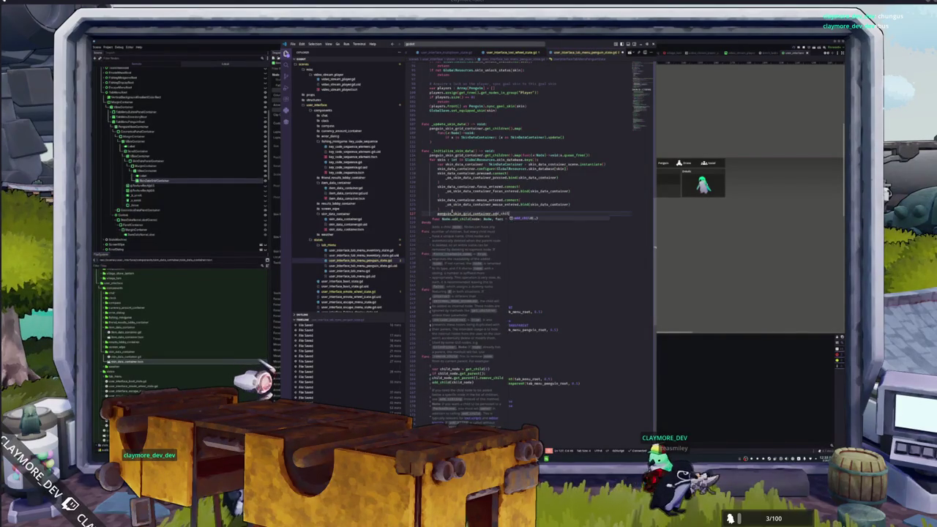
pyautogui.write('in_data_container')
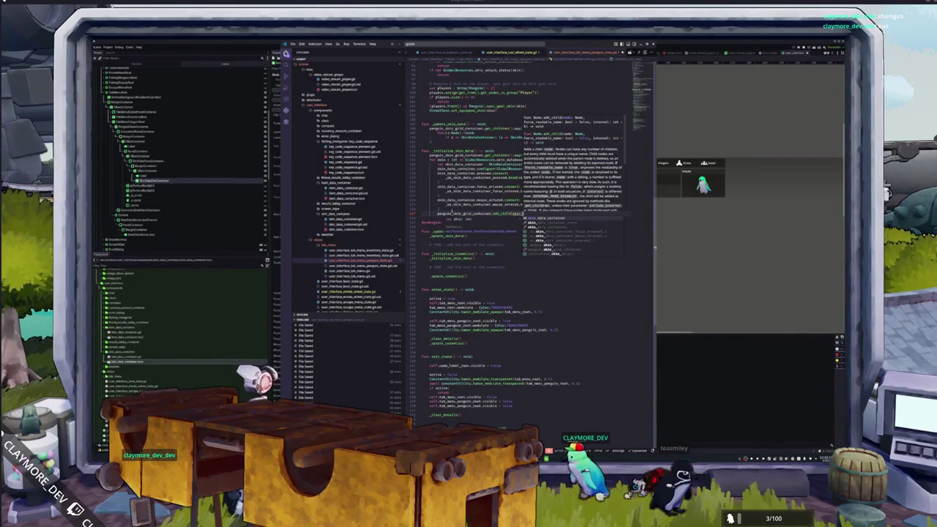
pyautogui.press('Return')
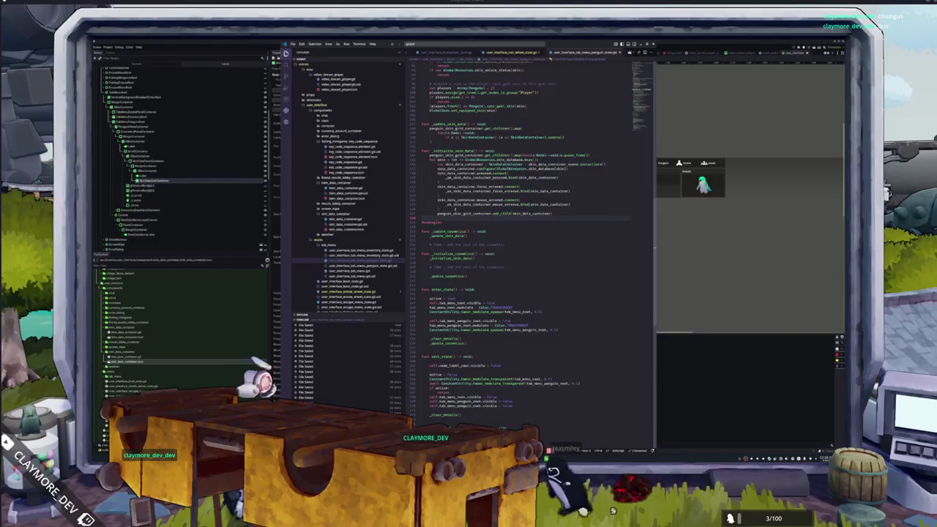
pyautogui.scroll(15, 524, 242)
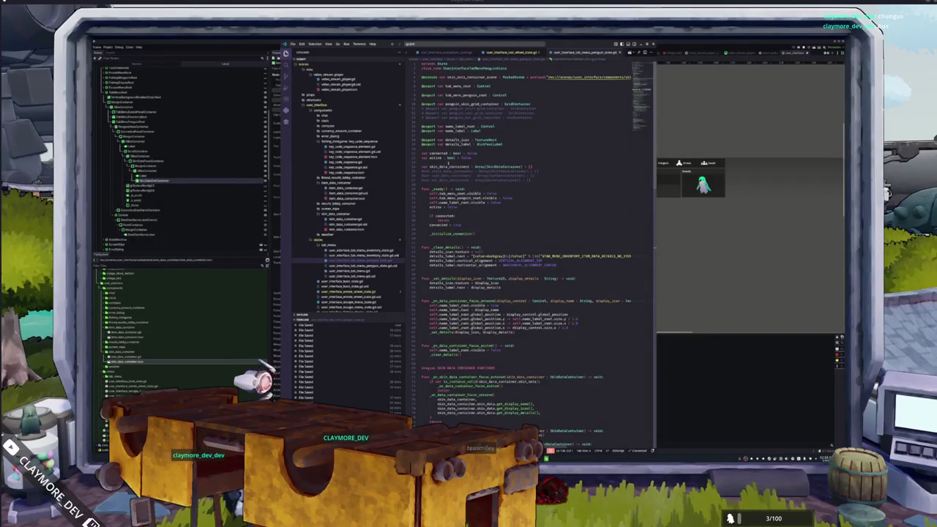
# Comment out the skin_data_containers declaration and select the surrounding declaration lines
pyautogui.click(423, 166)
pyautogui.hotkey('ctrl', '/')
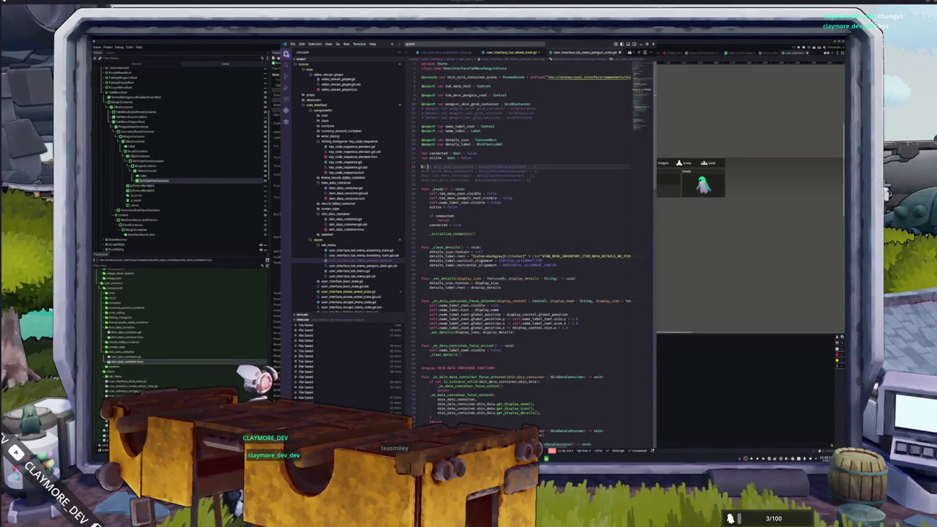
pyautogui.click(423, 162)
pyautogui.hotkey('shift', 'Down')
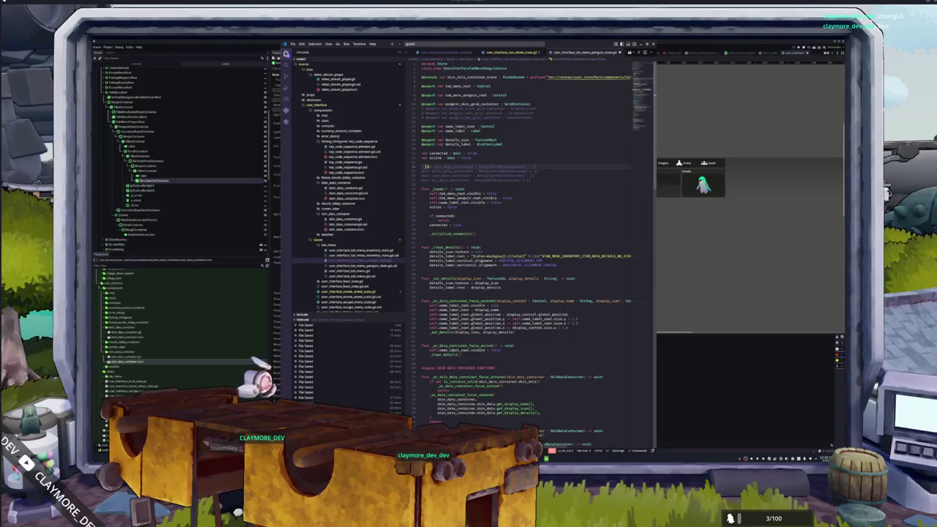
pyautogui.hotkey('shift', 'Down')
pyautogui.hotkey('shift', 'Down')
pyautogui.hotkey('shift', 'Down')
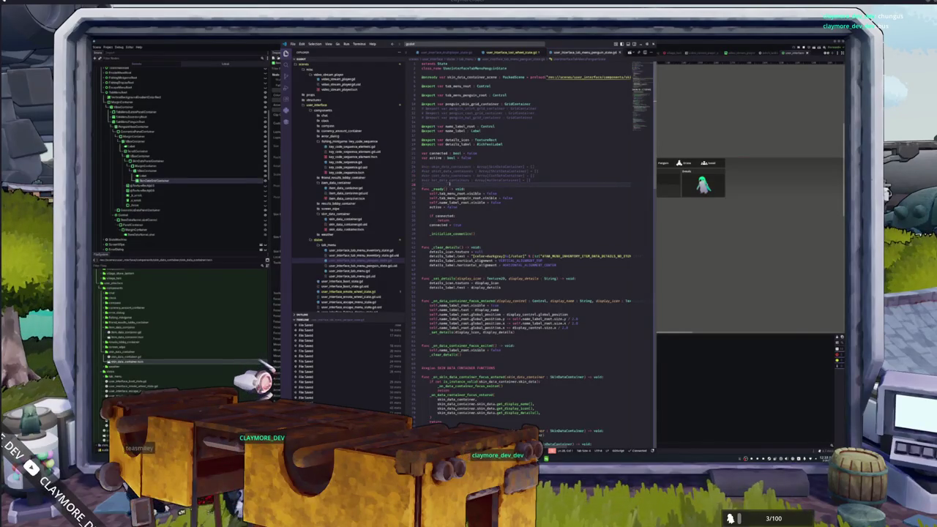
# Open user_interface_state_machine.gd and start typing the exported tab menu variable name
pyautogui.scroll(-20, 527, 249)
pyautogui.scroll(-5, 466, 191)
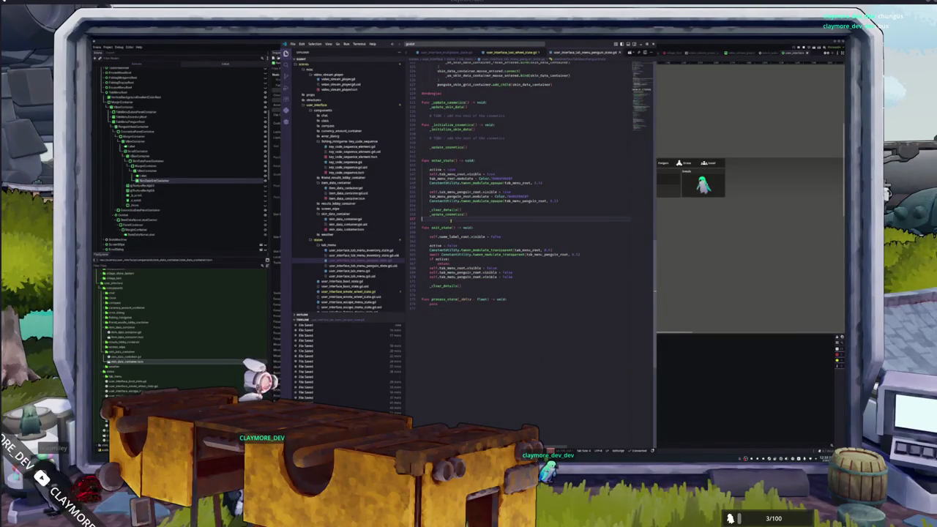
pyautogui.click(344, 202)
pyautogui.write('tab_menub_menu_main')
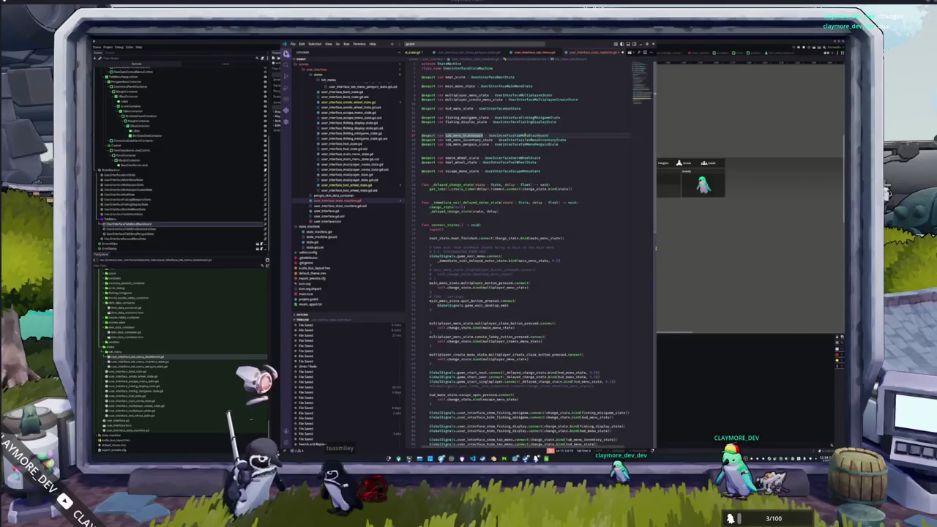
# Complete the tab_menu_buttons name and extend the selection to its other occurrence with Ctrl+D
pyautogui.scroll(-10, 535, 220)
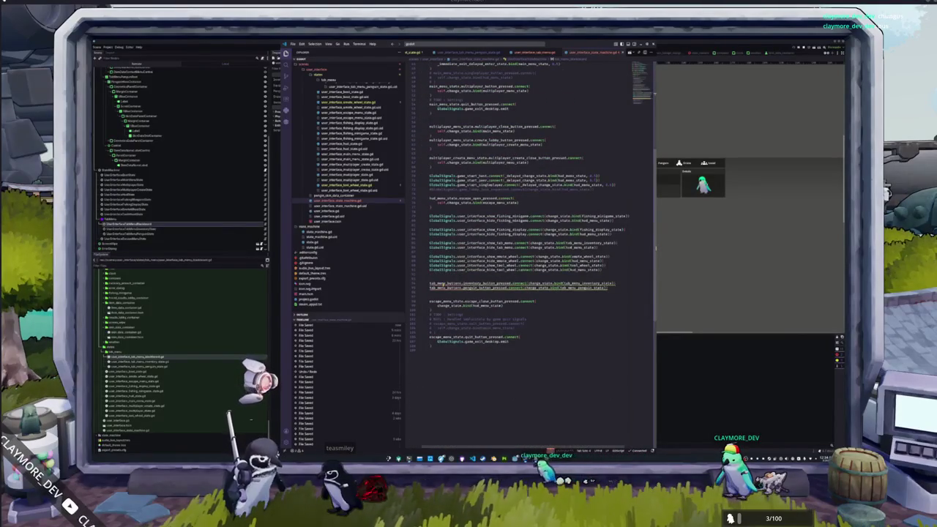
pyautogui.moveTo(439, 283)
pyautogui.scroll(5, 439, 284)
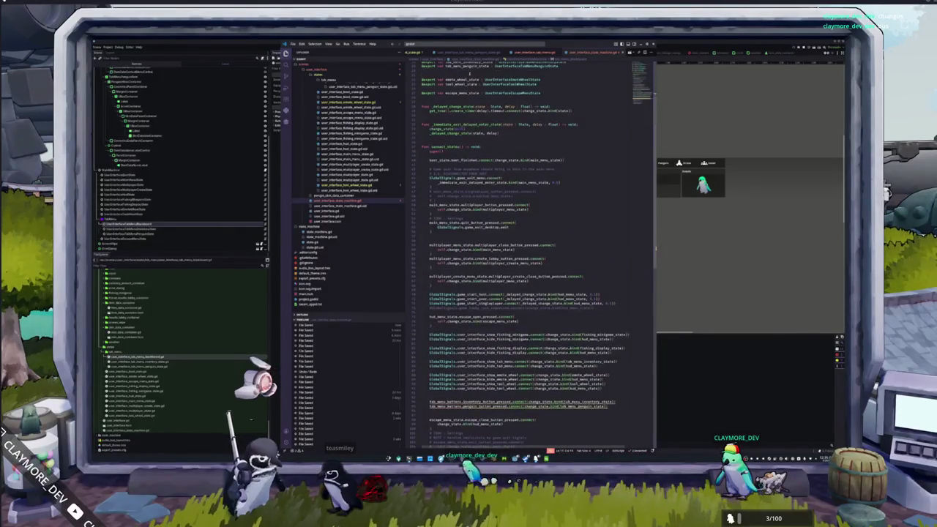
pyautogui.write('uttons')
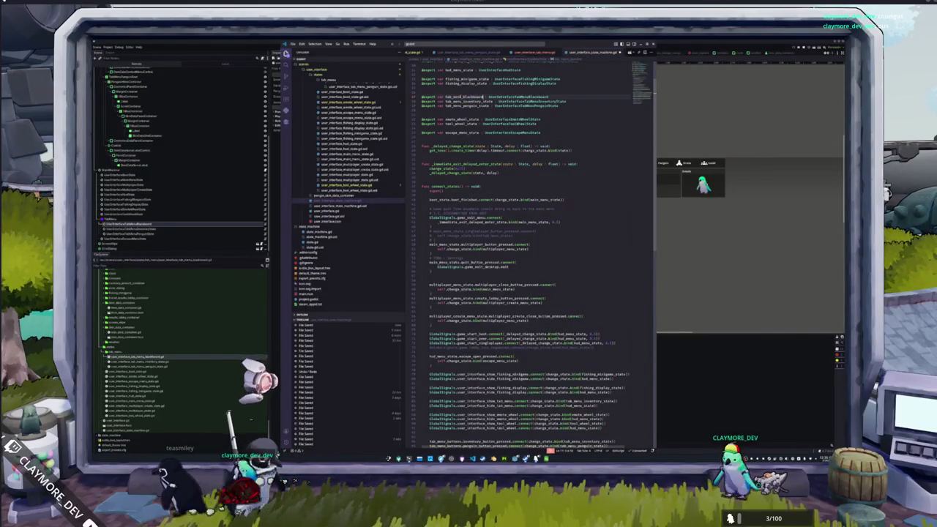
pyautogui.hotkey('ctrl', 'd')
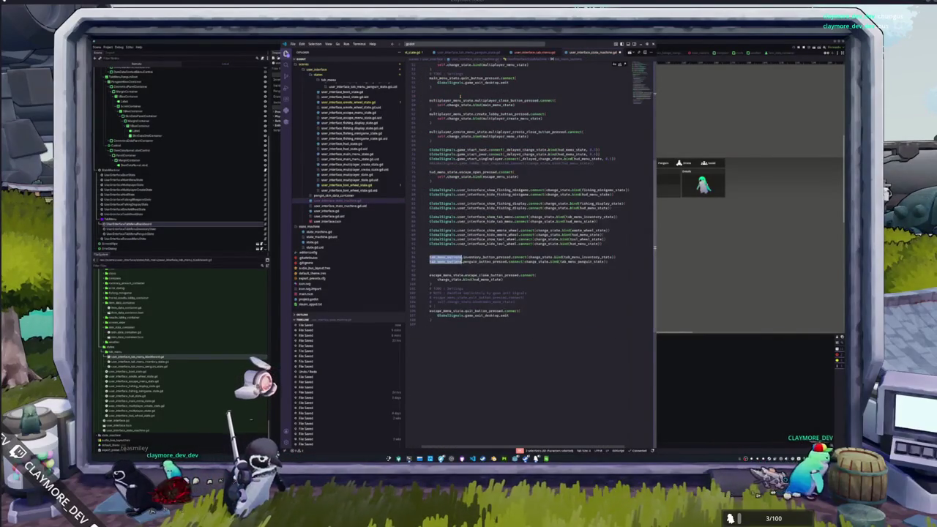
pyautogui.hotkey('ctrl', 'd')
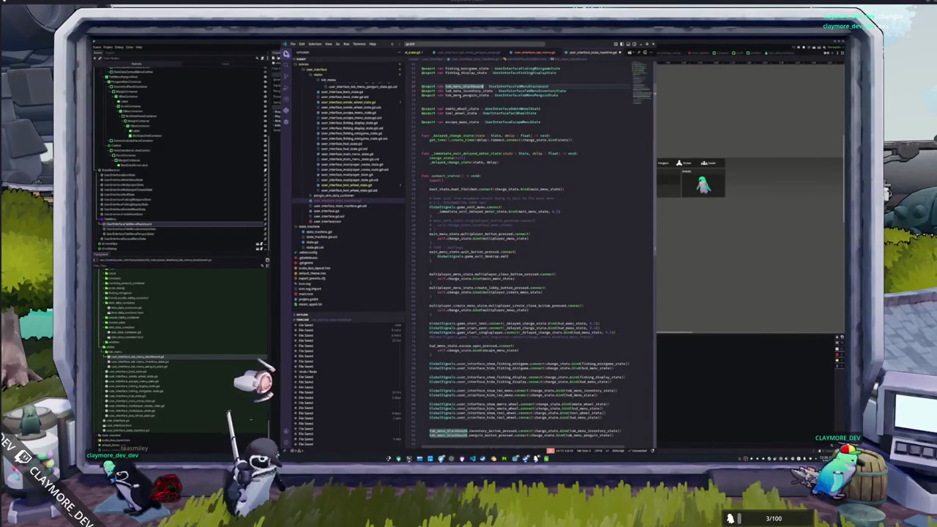
pyautogui.hotkey('alt', 'Tab')
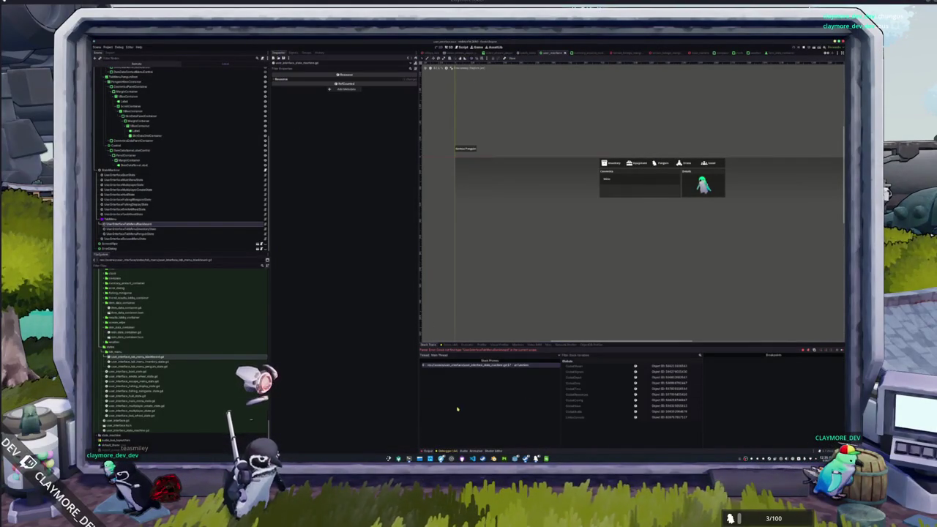
pyautogui.hotkey('alt', 'Tab')
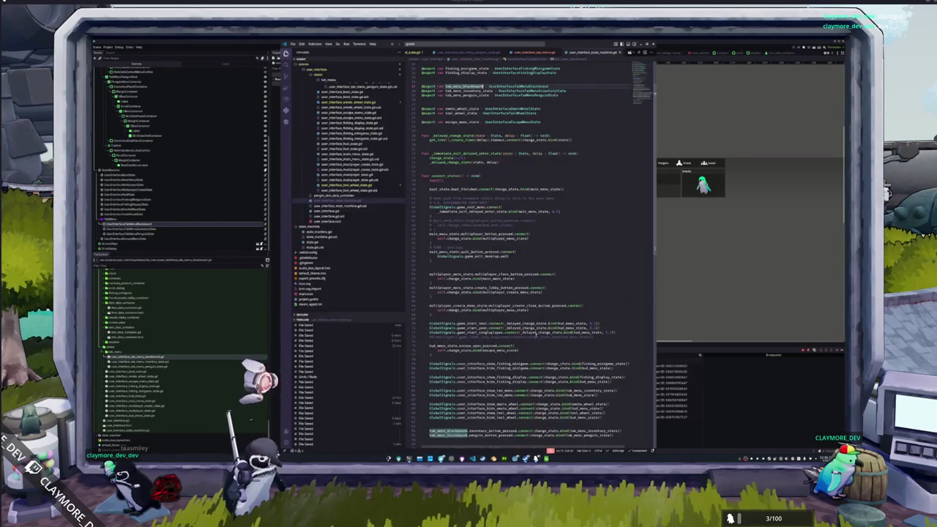
pyautogui.scroll(5, 356, 199)
# Add 'var active_tab: bool = false' to user_interface_tab_menu_blackboard.gd, then open the inventory state script
pyautogui.click(350, 150)
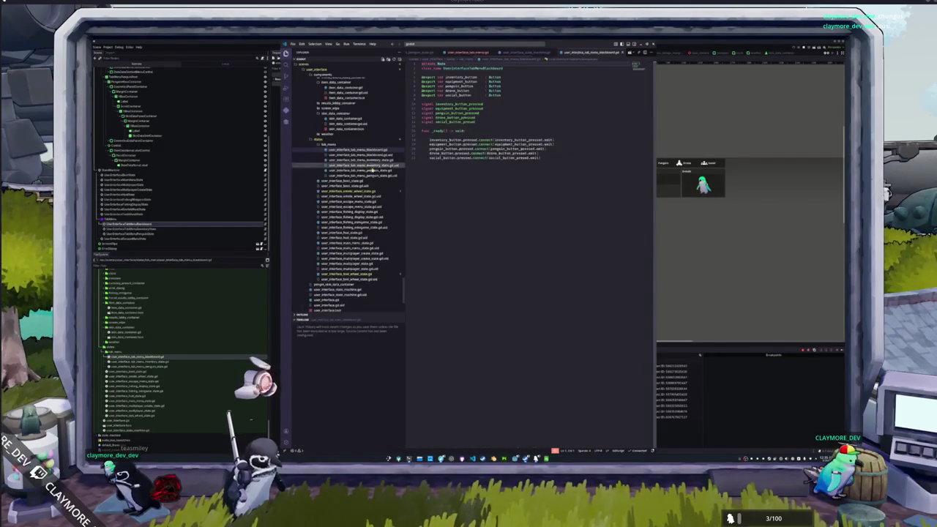
pyautogui.click(434, 125)
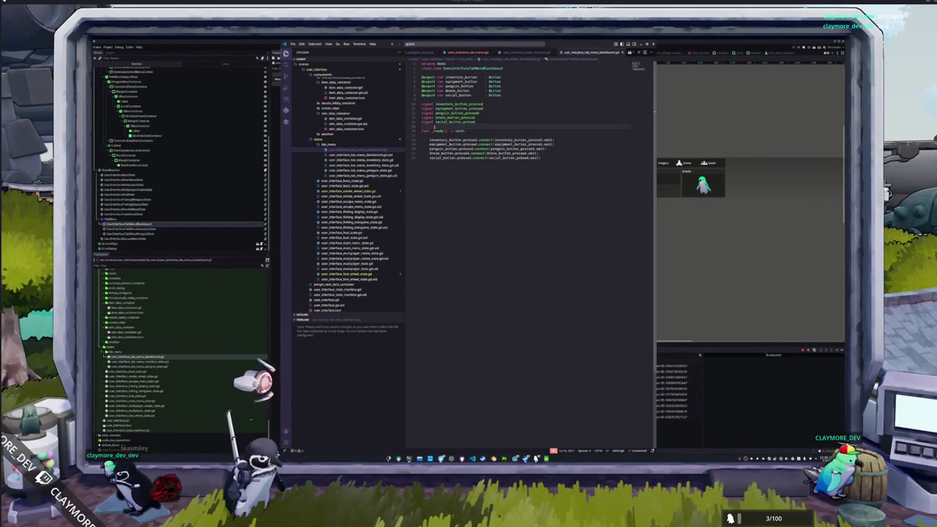
pyautogui.press('Return')
pyautogui.write('var active_tab: bool = false')
pyautogui.press('Return')
pyautogui.click(367, 160)
pyautogui.scroll(-15, 643, 152)
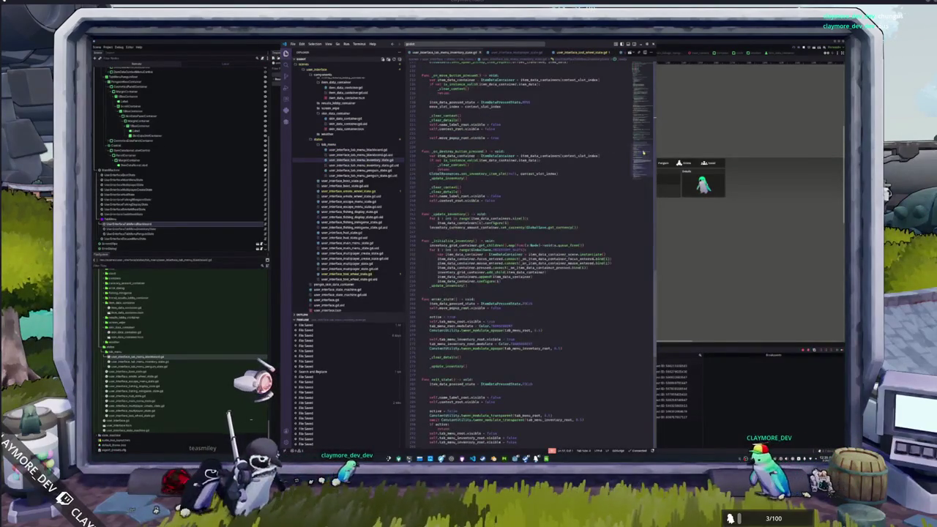
# Remove exit_state's extra blank line and add blackboard.active = true in enter_state
pyautogui.scroll(10, 643, 152)
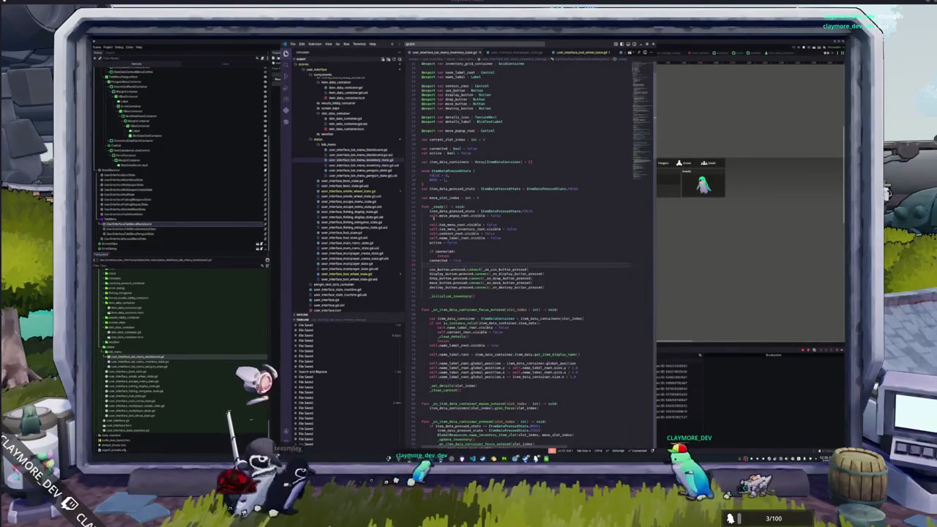
pyautogui.scroll(-15, 642, 152)
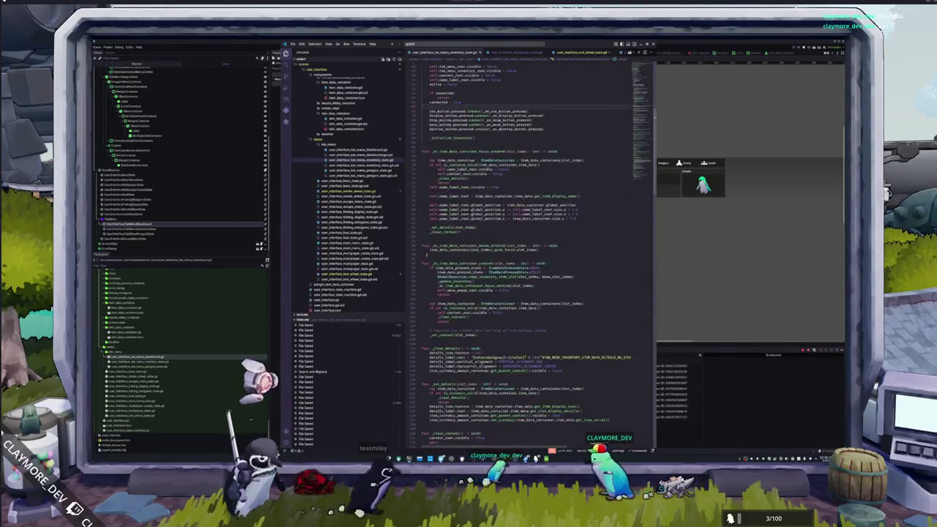
pyautogui.scroll(-20, 643, 152)
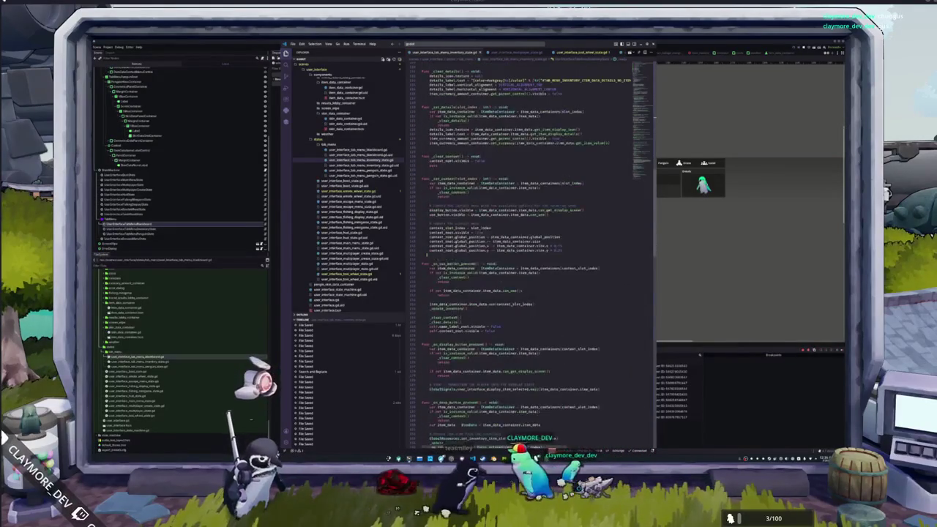
pyautogui.scroll(-20, 533, 253)
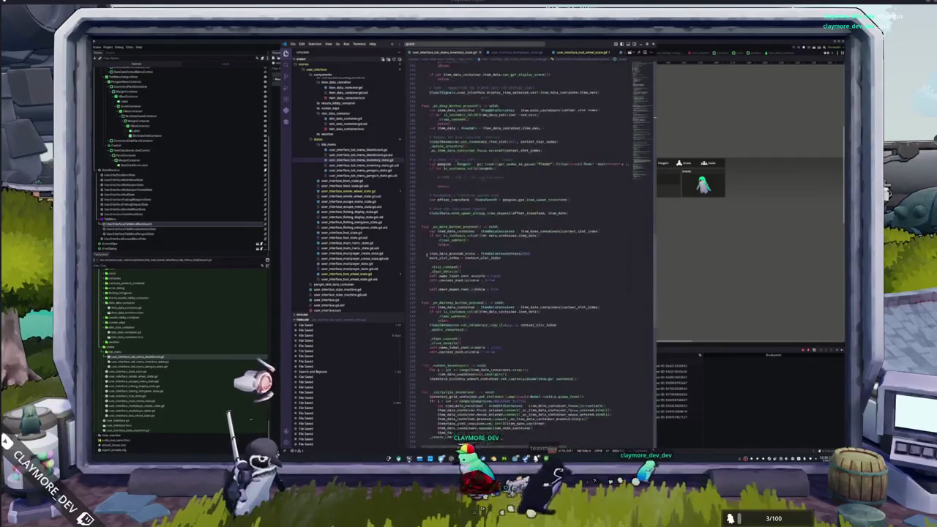
pyautogui.scroll(-8, 533, 253)
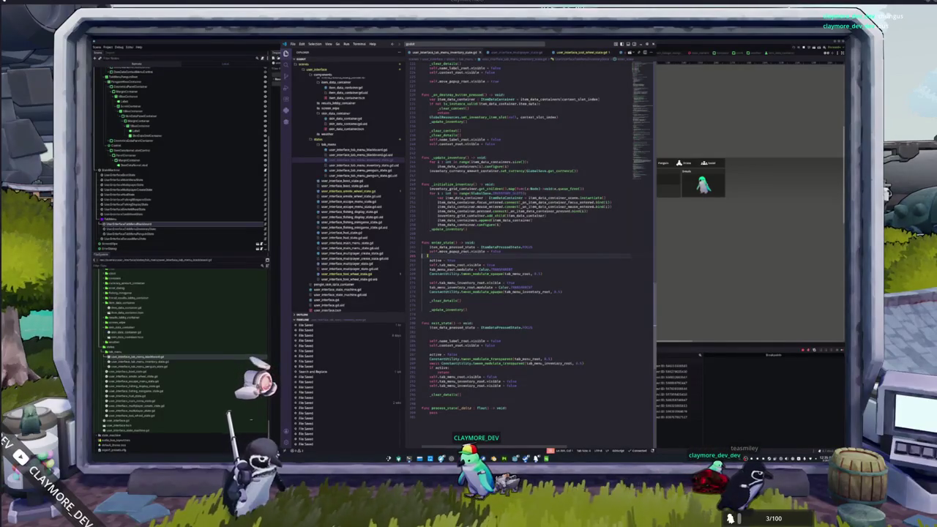
pyautogui.press('Down')
pyautogui.press('Down')
pyautogui.press('Down')
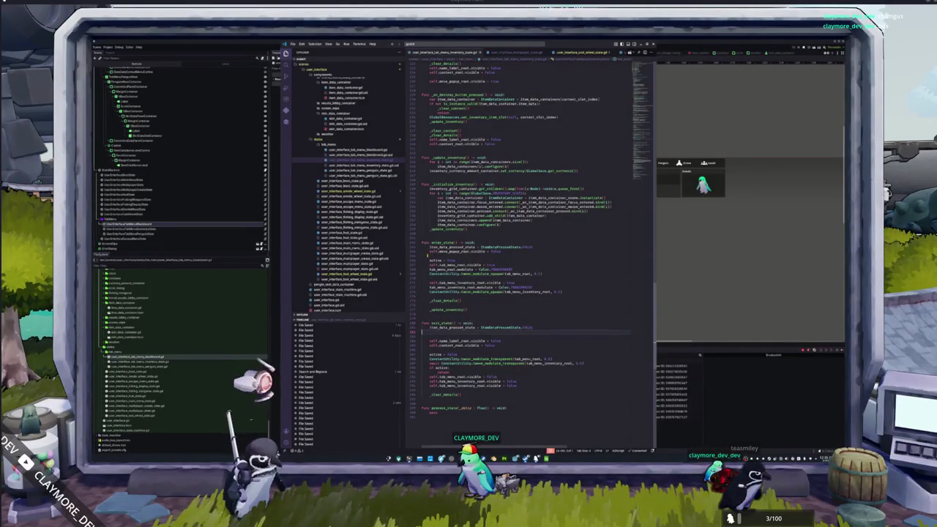
pyautogui.press('Delete')
pyautogui.press('Up')
pyautogui.press('Up')
pyautogui.press('Up')
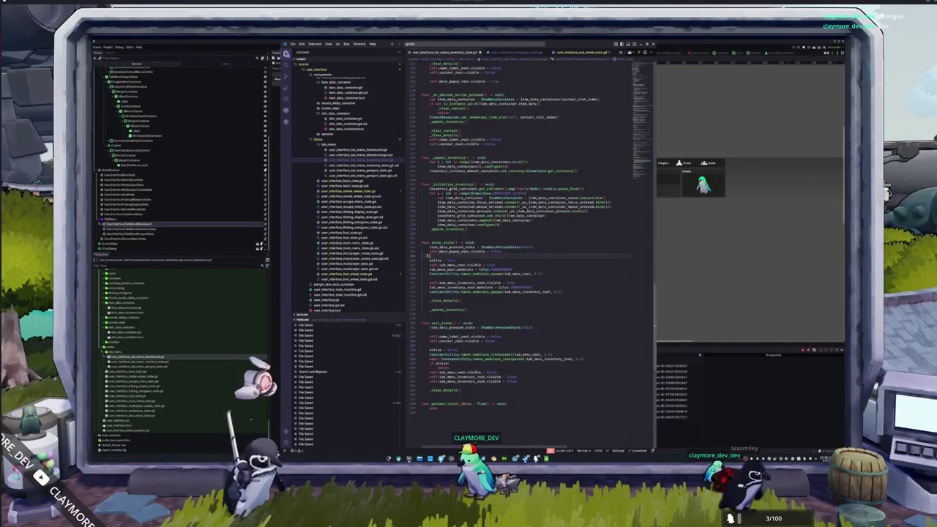
pyautogui.press('Return')
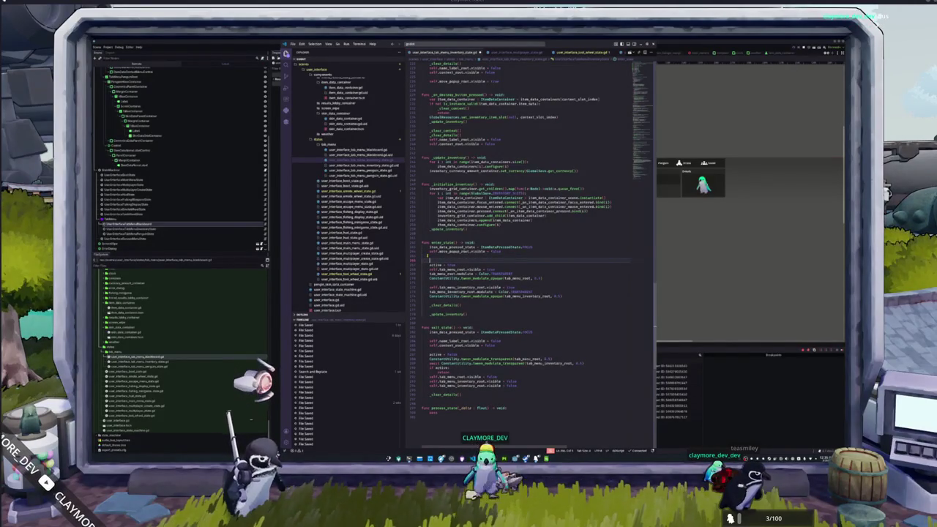
pyautogui.write('blackboard_p')
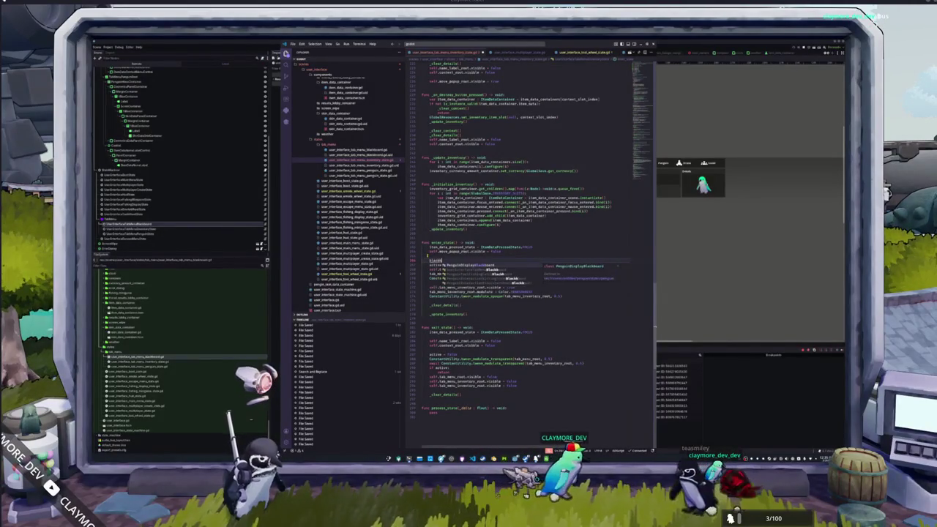
pyautogui.write('ctive = true')
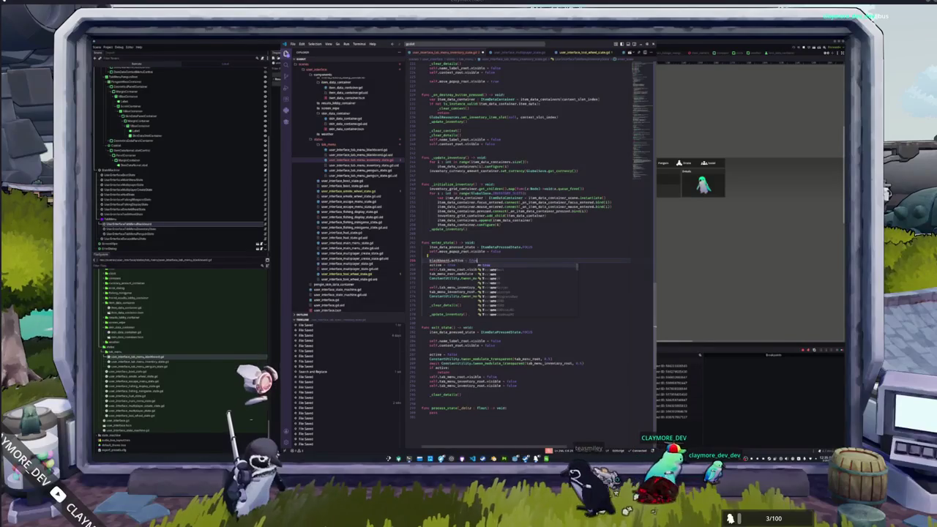
pyautogui.hotkey('shift', 'Home')
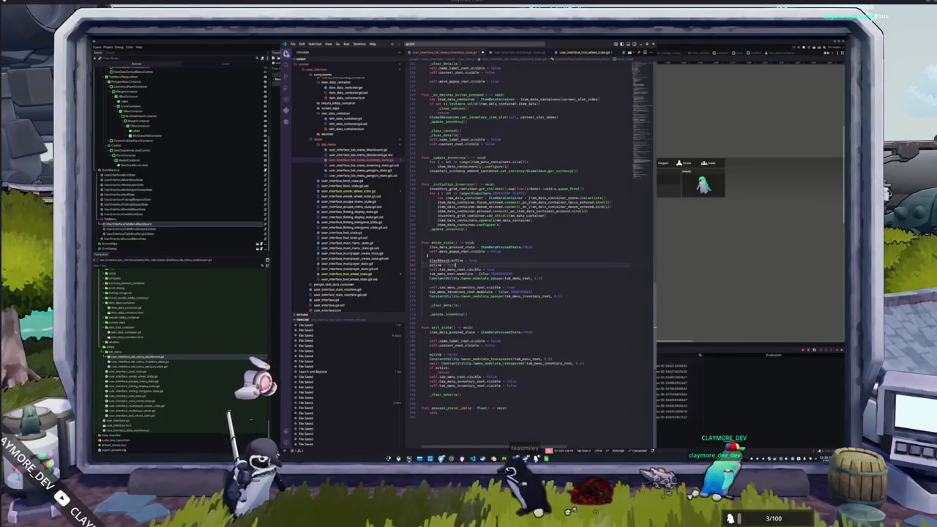
# Paste the blackboard.active line into exit_state set to false, then begin a blackboard line under if active
pyautogui.click(477, 341)
pyautogui.press('Return')
pyautogui.hotkey('ctrl', 'v')
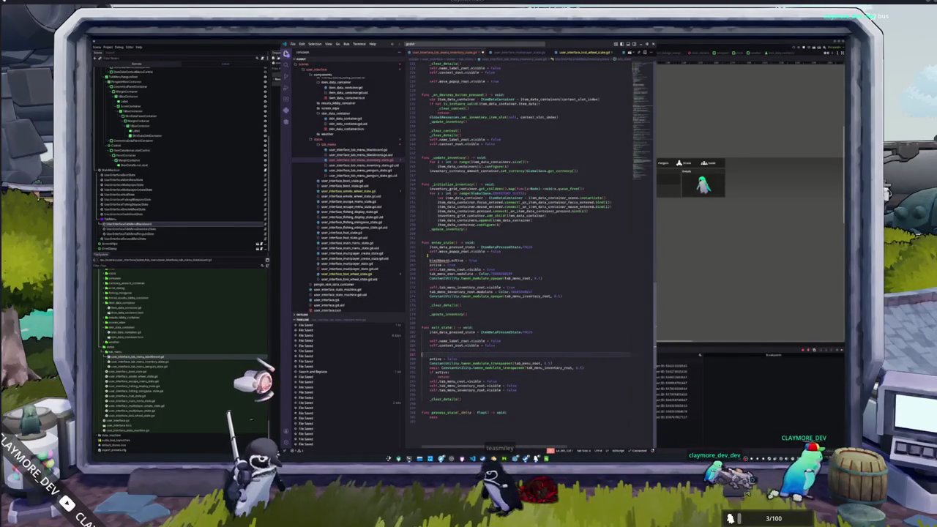
pyautogui.press('BackSpace')
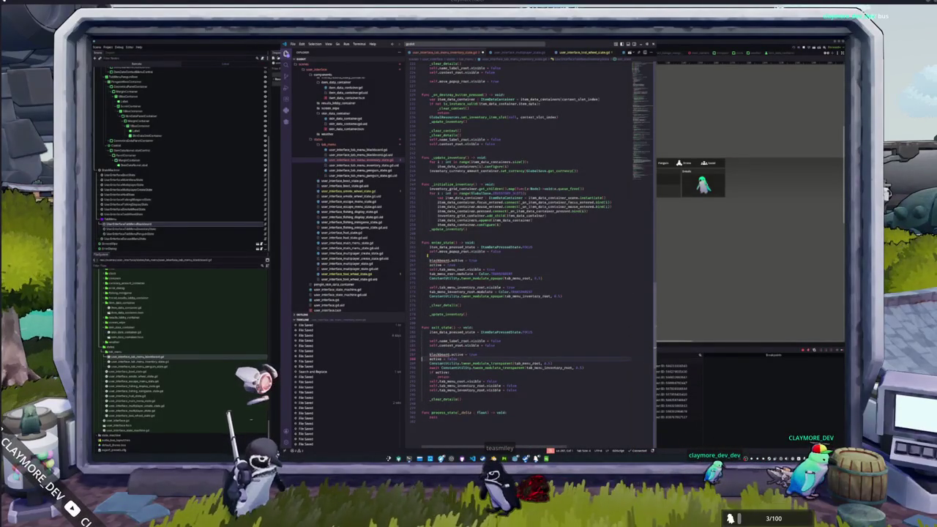
pyautogui.write('false')
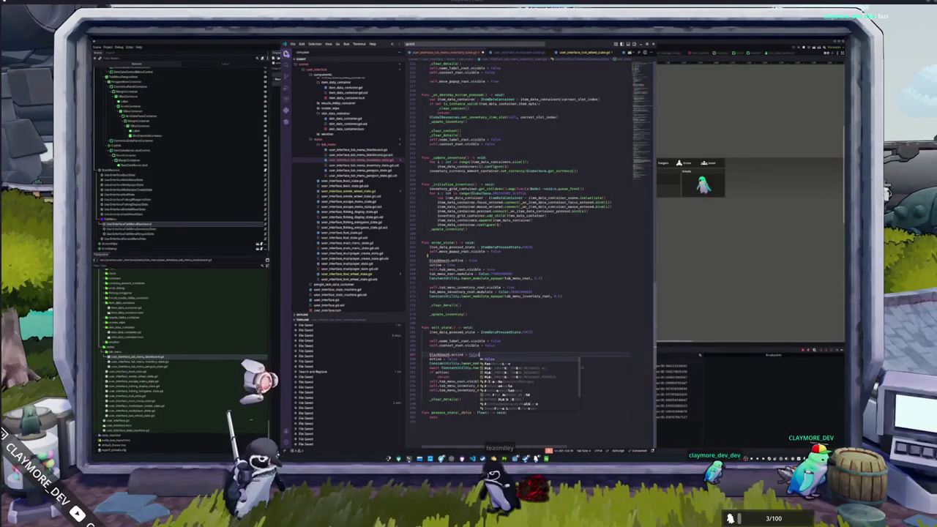
pyautogui.press('Down')
pyautogui.press('Down')
pyautogui.press('Down')
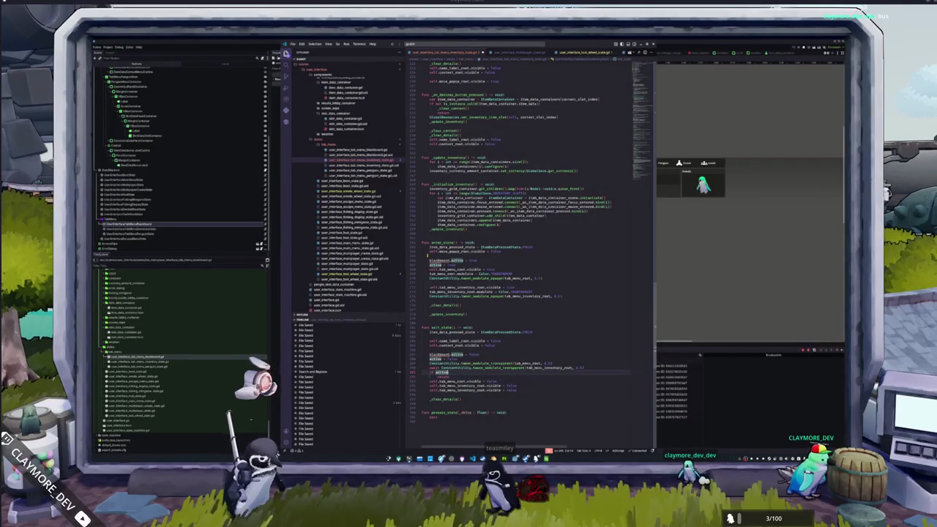
pyautogui.write('black')
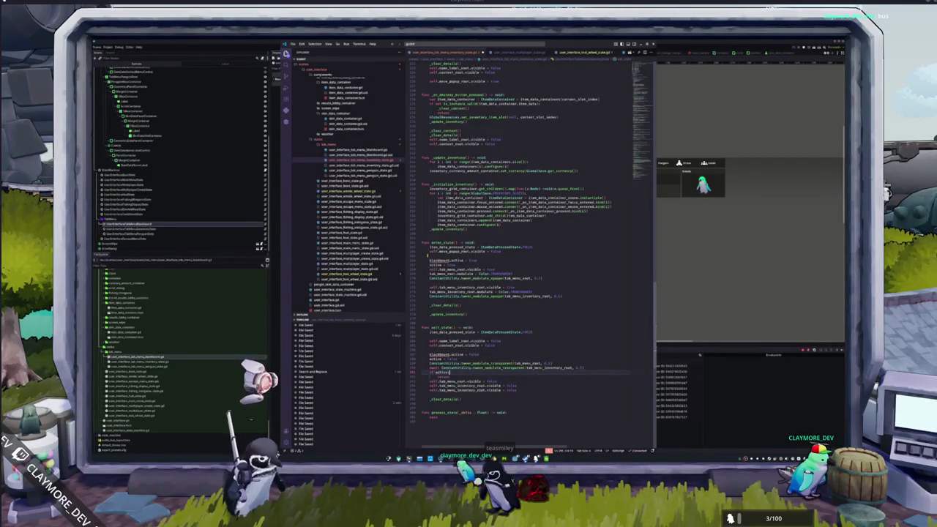
pyautogui.click(430, 386)
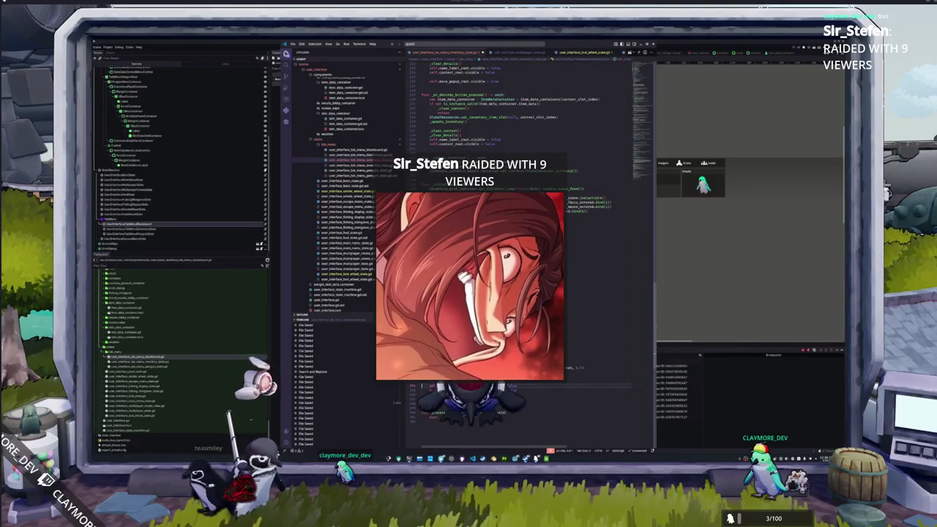
pyautogui.hotkey('alt', 'Tab')
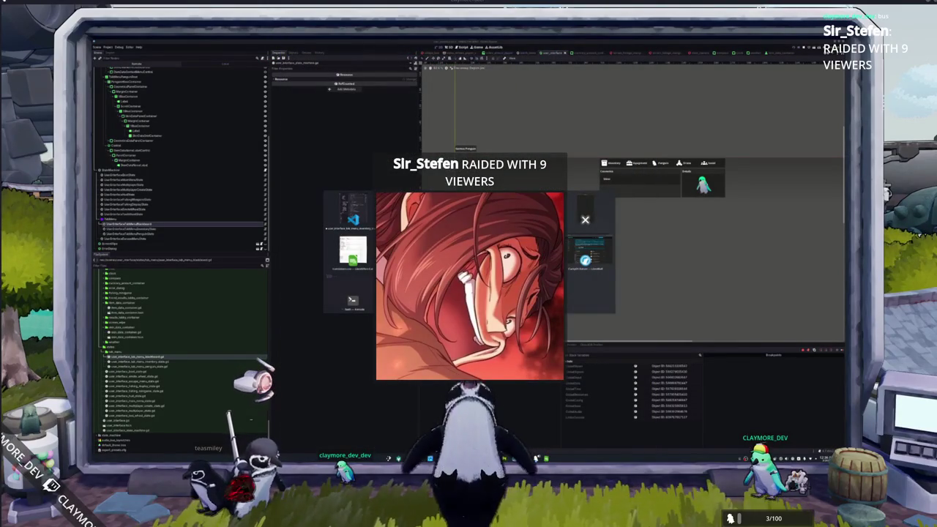
pyautogui.hotkey('alt', 'Tab')
pyautogui.hotkey('alt', 'Tab')
pyautogui.hotkey('alt', 'Tab')
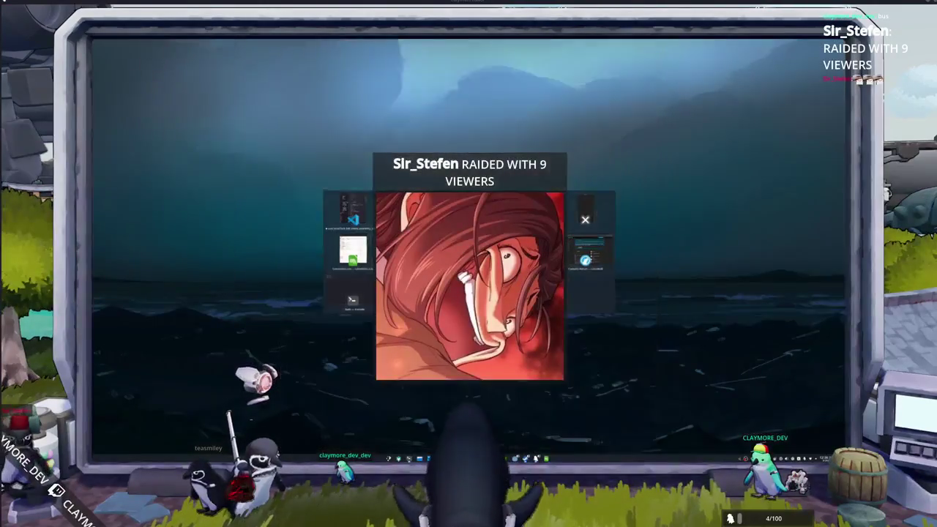
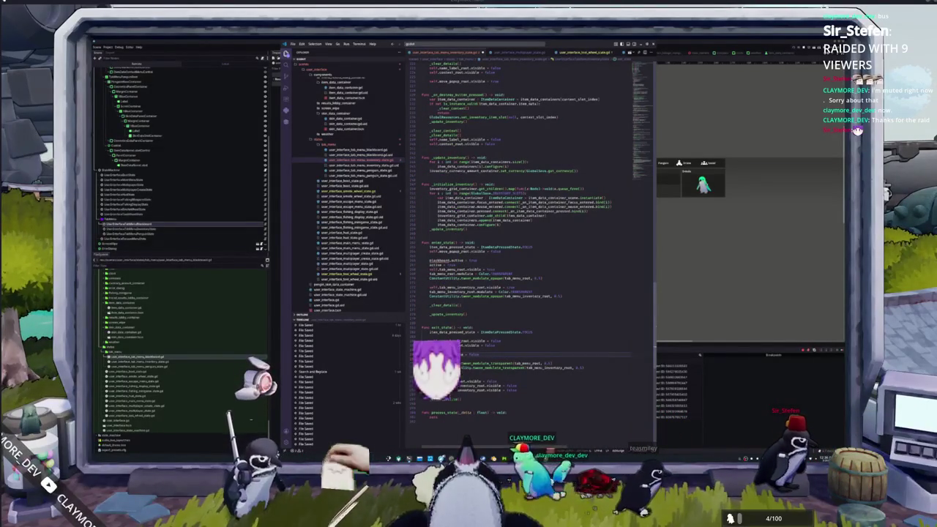
# In exit_state, delete the duplicate visible line, paste return and tab_menu_root.visible = false, and add 'if not blackboard.active:'
pyautogui.click(430, 368)
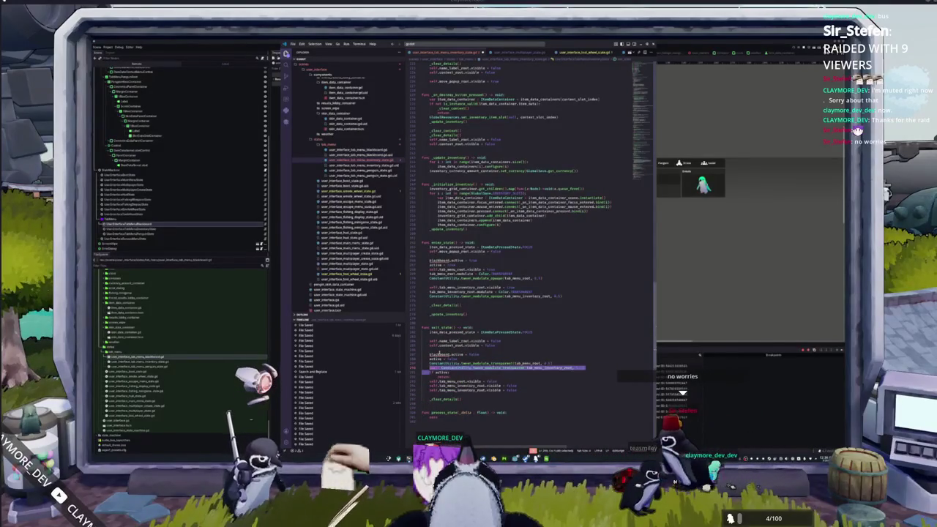
pyautogui.click(439, 385)
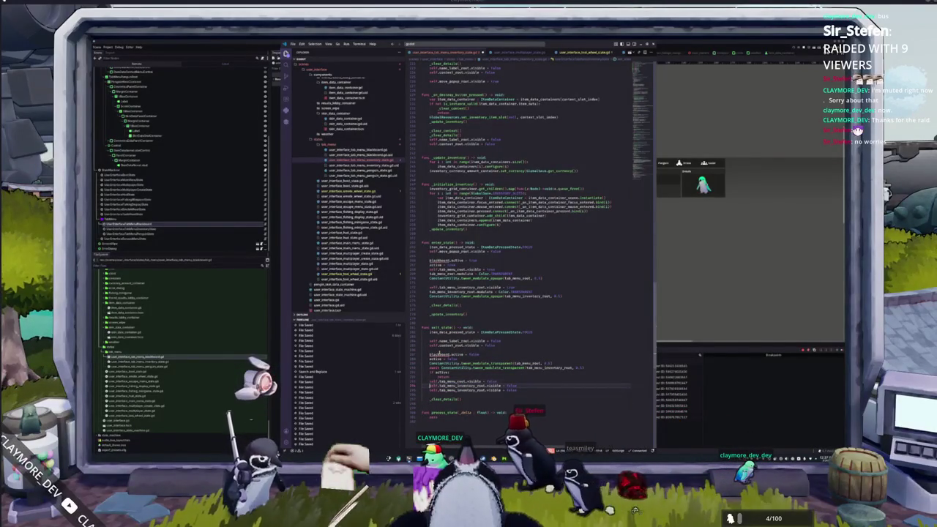
pyautogui.click(431, 372)
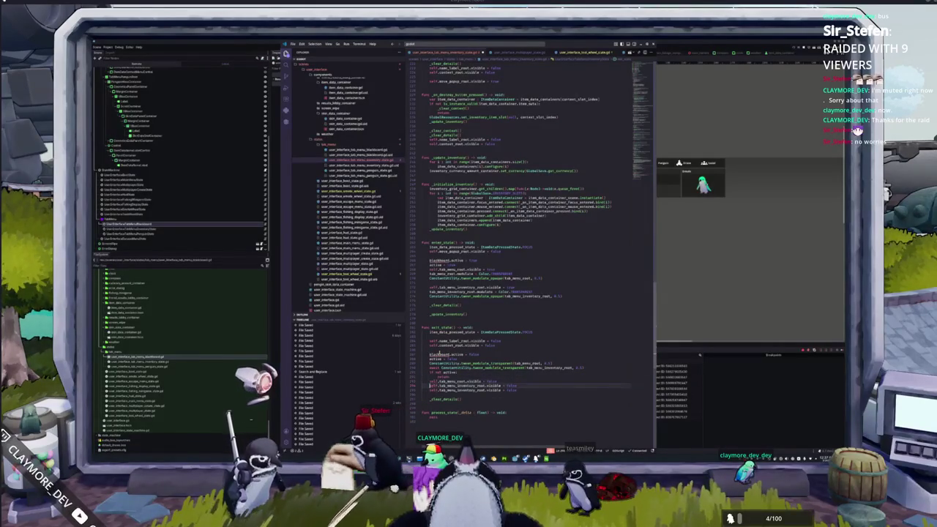
pyautogui.hotkey('ctrl', 'shift', 'k')
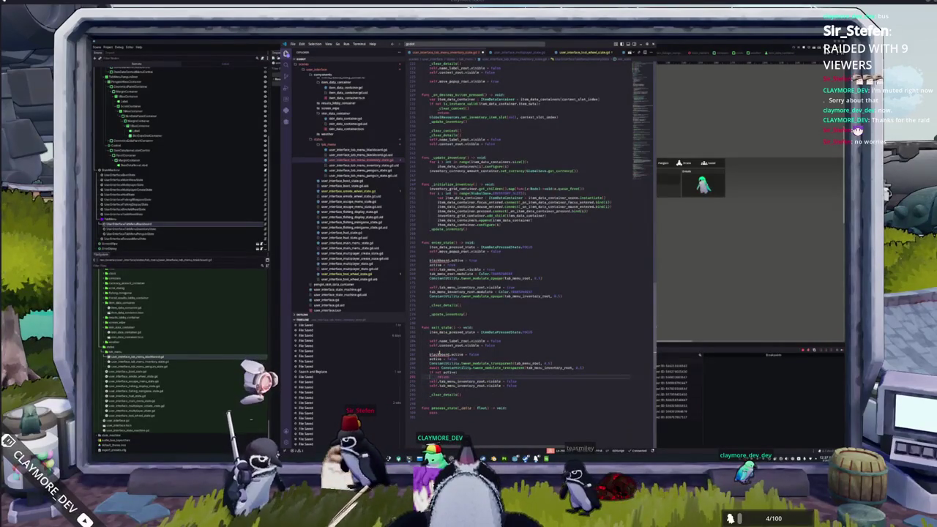
pyautogui.click(431, 390)
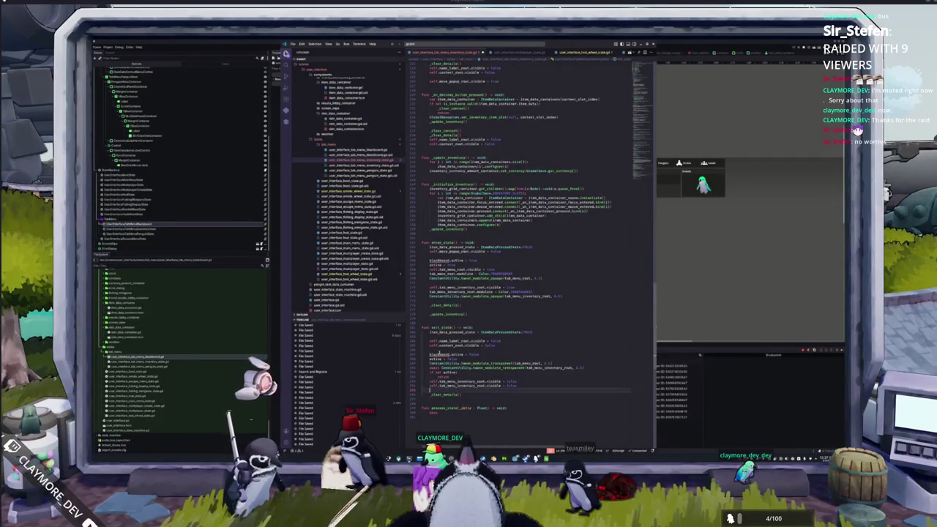
pyautogui.hotkey('ctrl', 'v')
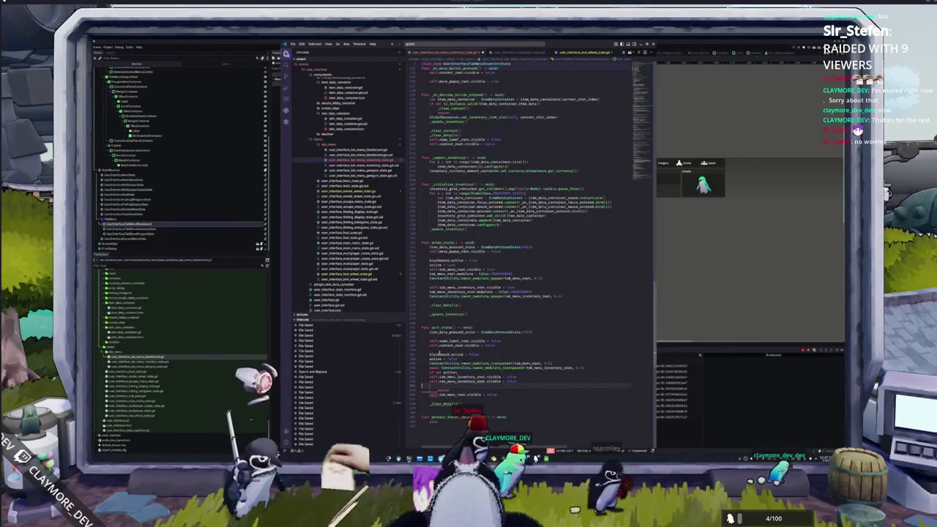
pyautogui.hotkey('alt', 'Down')
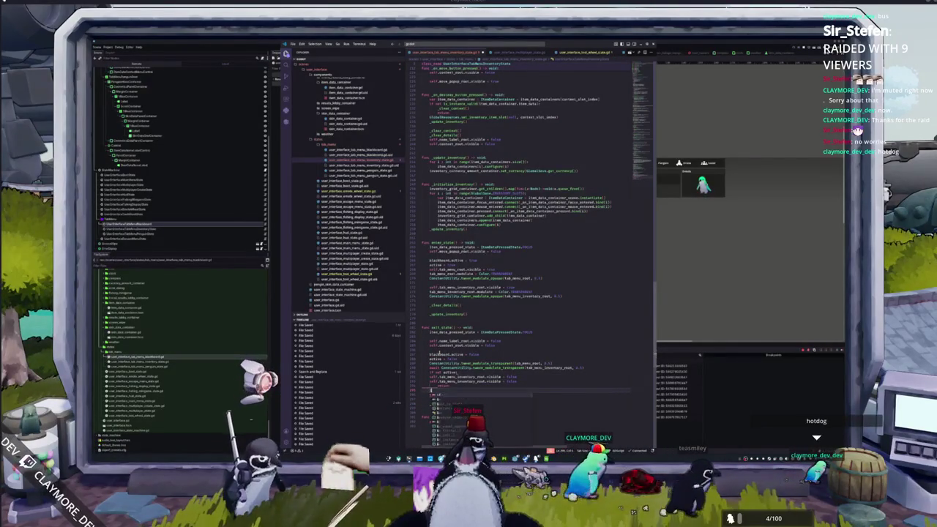
pyautogui.write('f not black')
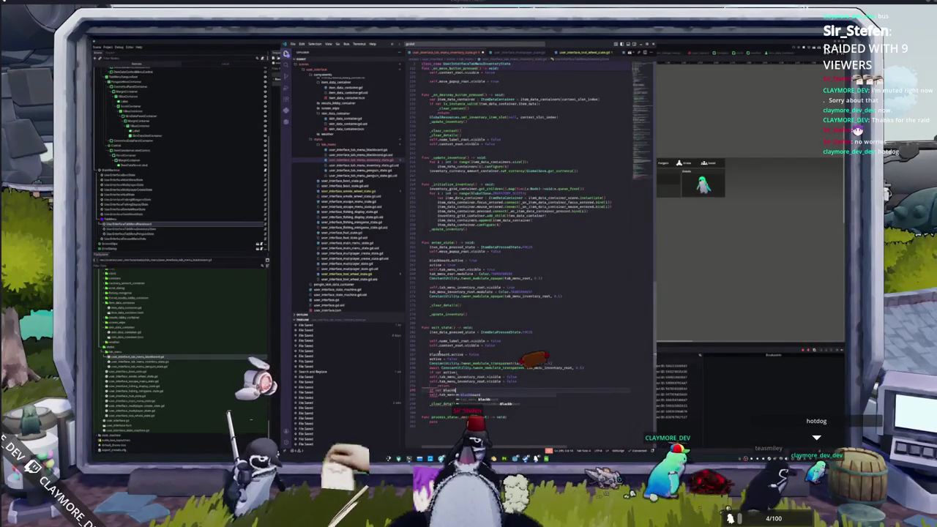
pyautogui.write('board.active')
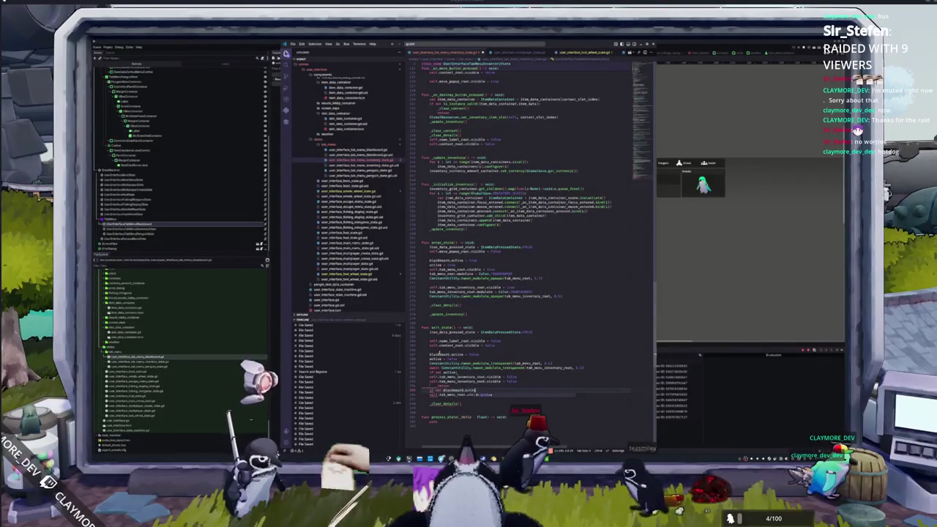
pyautogui.write('.active:')
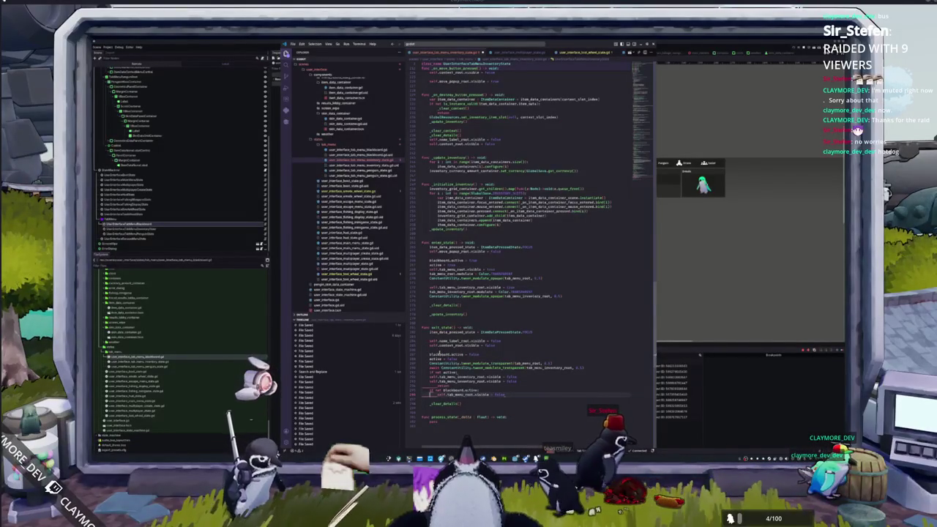
# Re-indent the hiding lines under the new condition and add a TODO comment above them
pyautogui.hotkey('ctrl', 'shift', 'p')
pyautogui.write('reload')
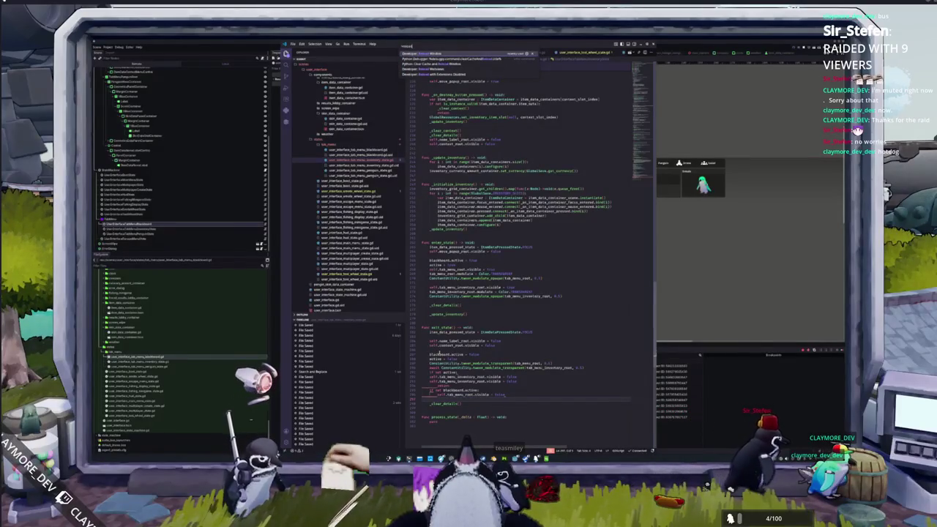
pyautogui.hotkey('ctrl', 'BackSpace')
pyautogui.press('Escape')
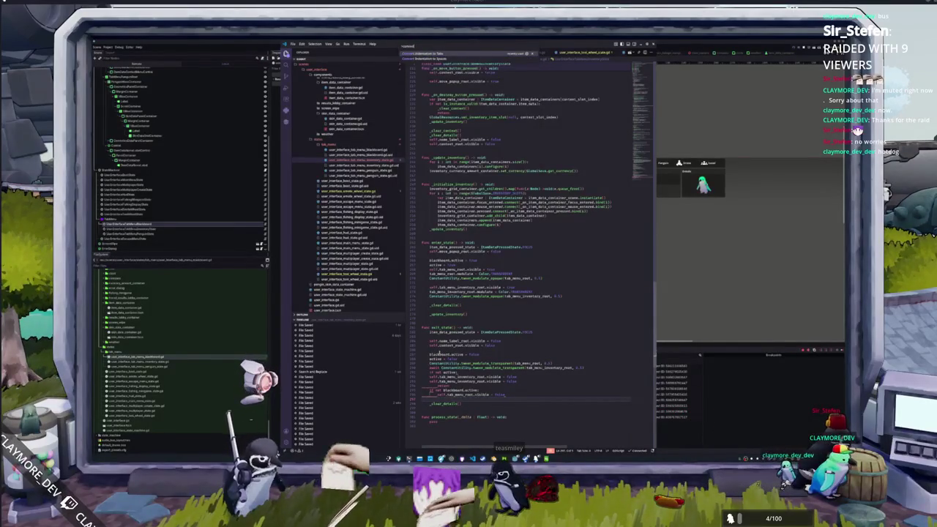
pyautogui.press('Up')
pyautogui.press('Up')
pyautogui.press('Up')
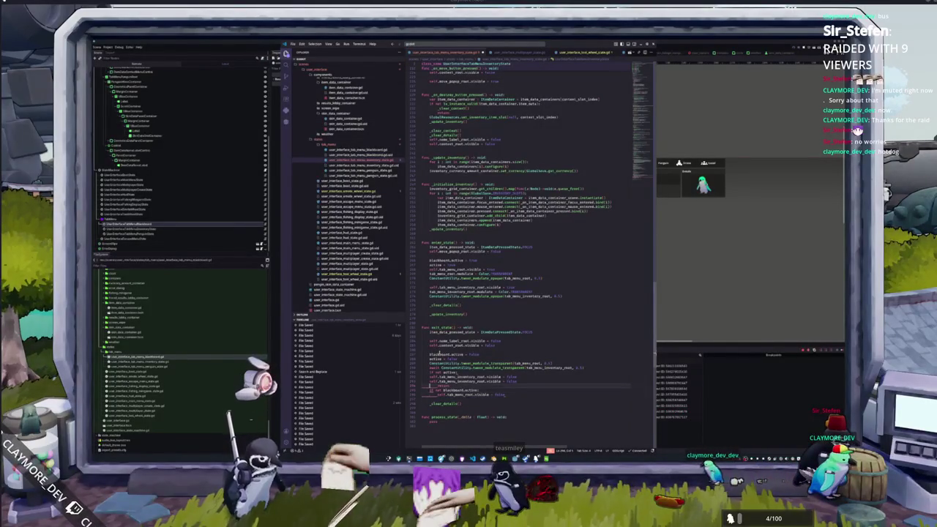
pyautogui.hotkey('shift', 'Down')
pyautogui.hotkey('shift', 'Down')
pyautogui.hotkey('ctrl', 'v')
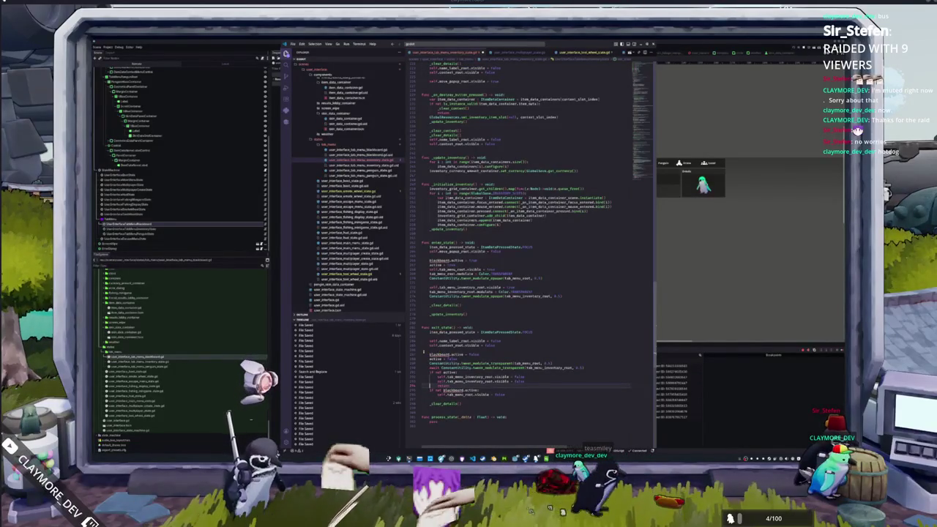
pyautogui.press('Down')
pyautogui.press('Down')
pyautogui.press('Down')
pyautogui.hotkey('shift', 'Down')
pyautogui.hotkey('shift', 'Down')
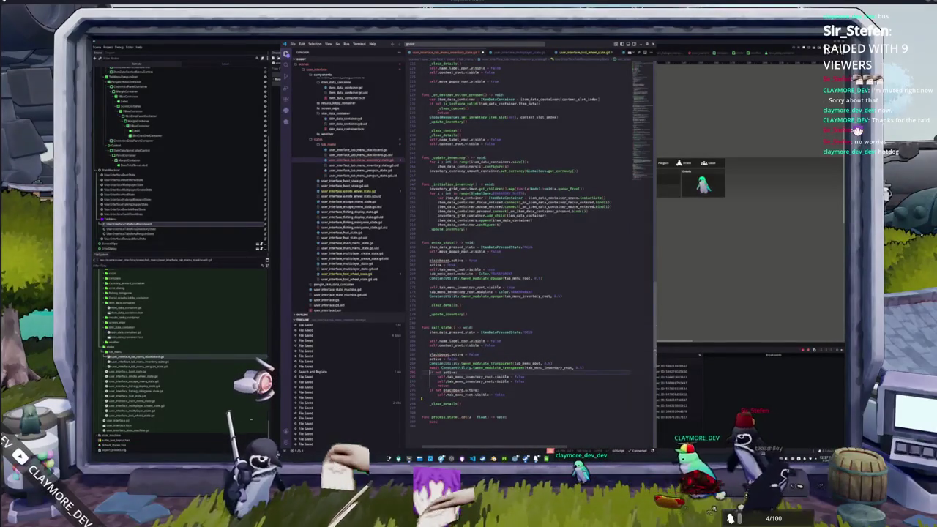
pyautogui.hotkey('ctrl', 'v')
pyautogui.write('# TODO: ')
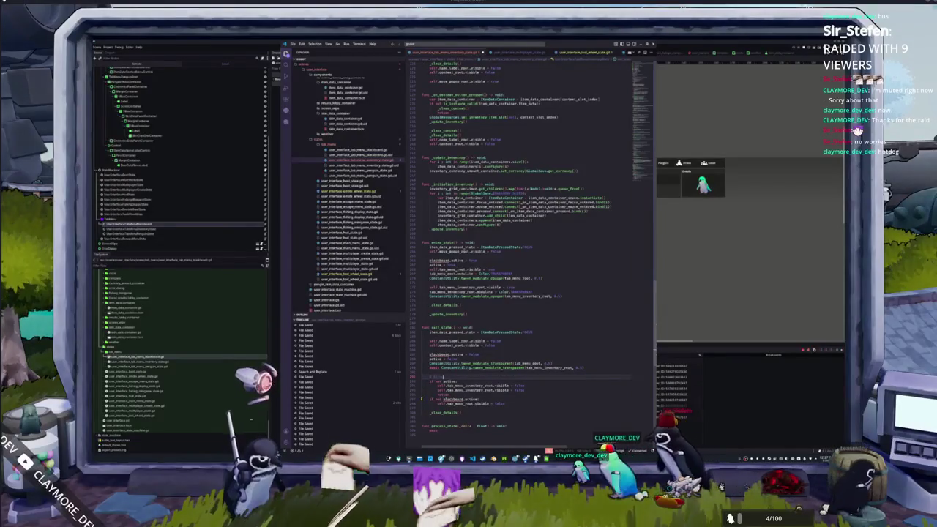
pyautogui.write(' in-tended before')
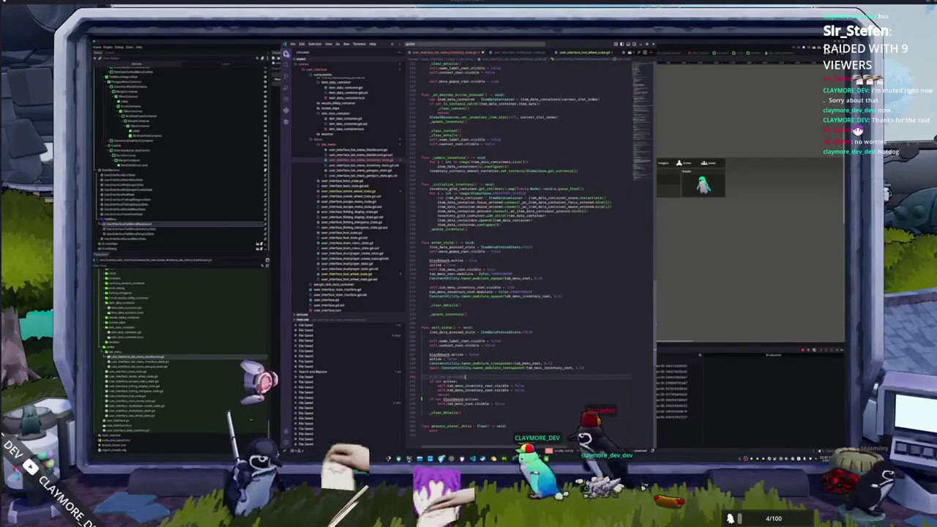
pyautogui.write(' the')
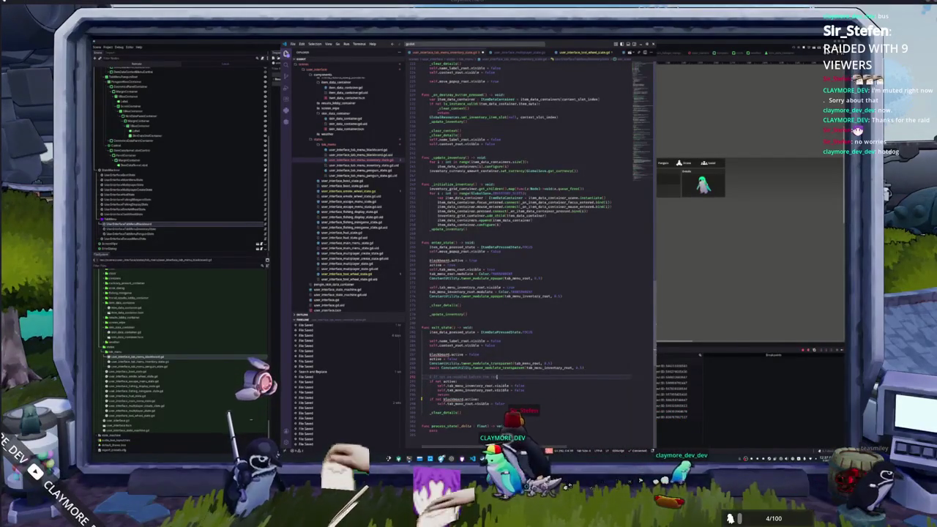
pyautogui.write(' the')
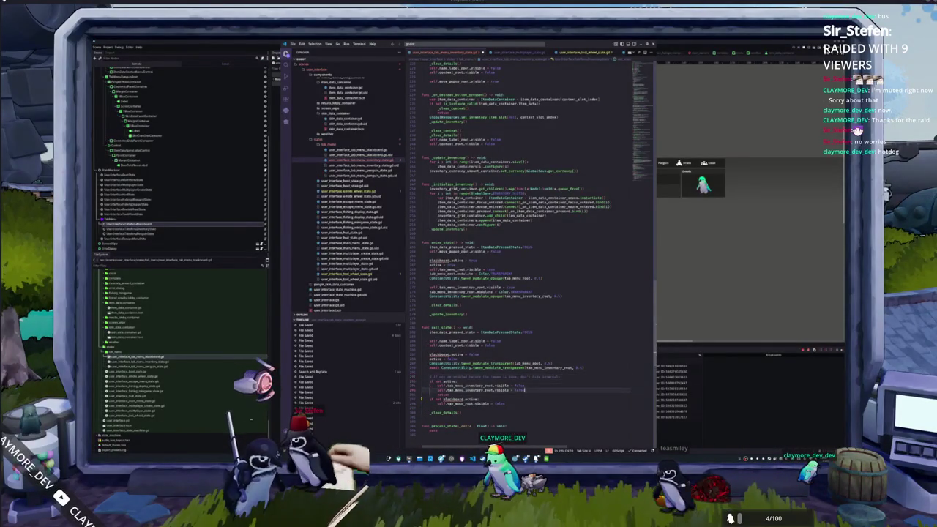
# Fix the TODO comment and delete the blank line above the blackboard check in exit_state
pyautogui.click(560, 376)
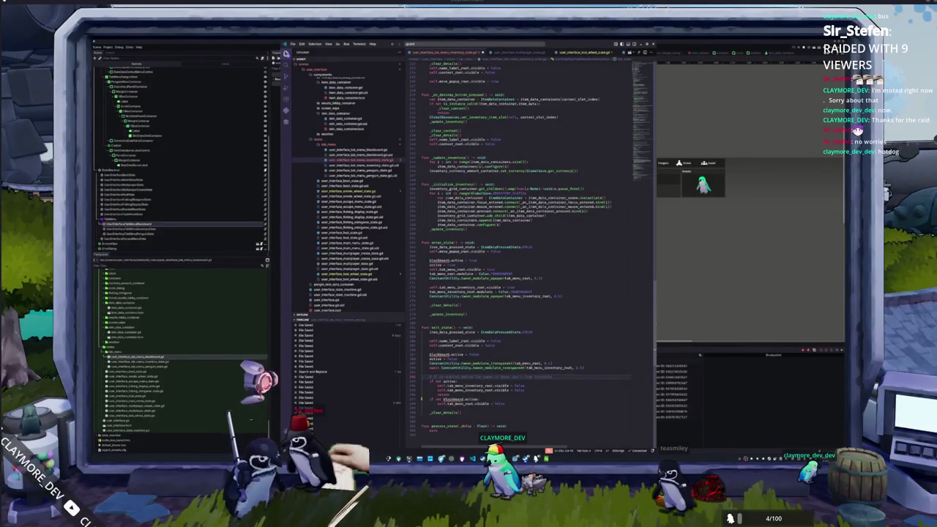
pyautogui.click(442, 380)
pyautogui.click(462, 386)
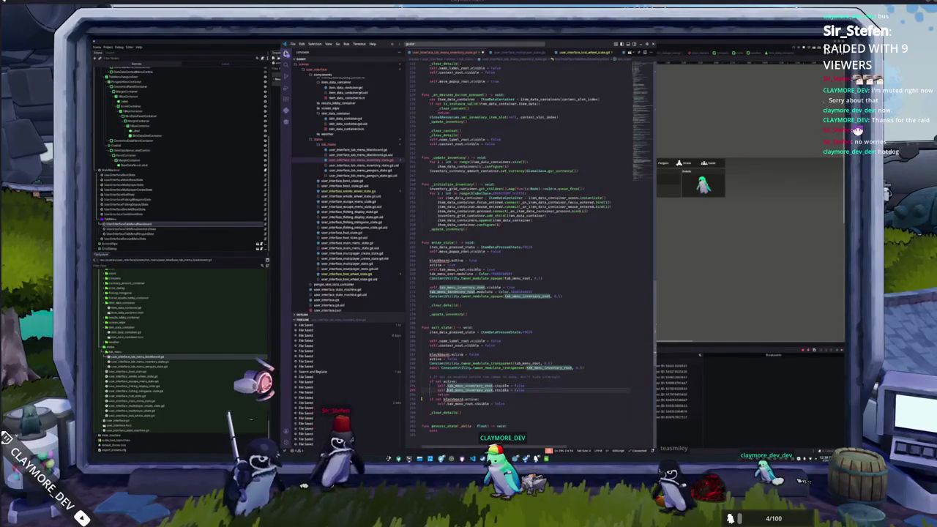
pyautogui.click(442, 393)
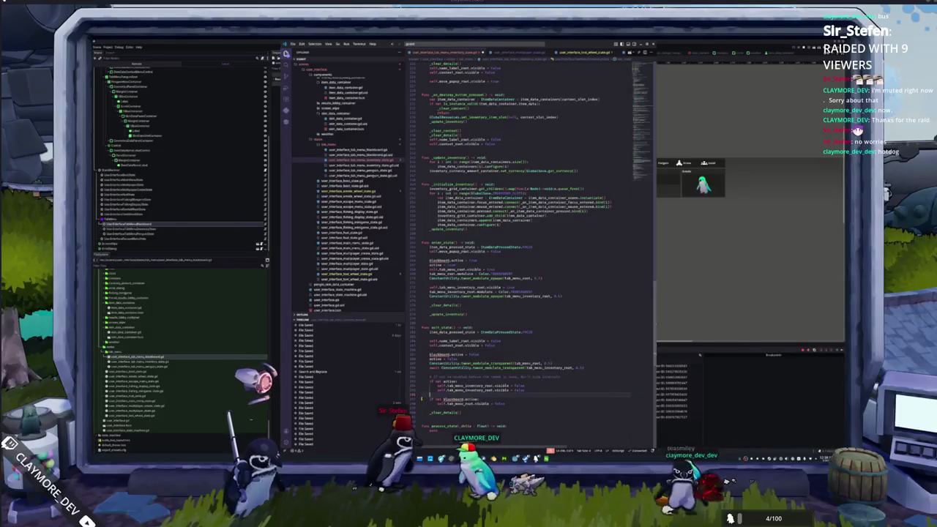
pyautogui.press('BackSpace')
pyautogui.click(457, 394)
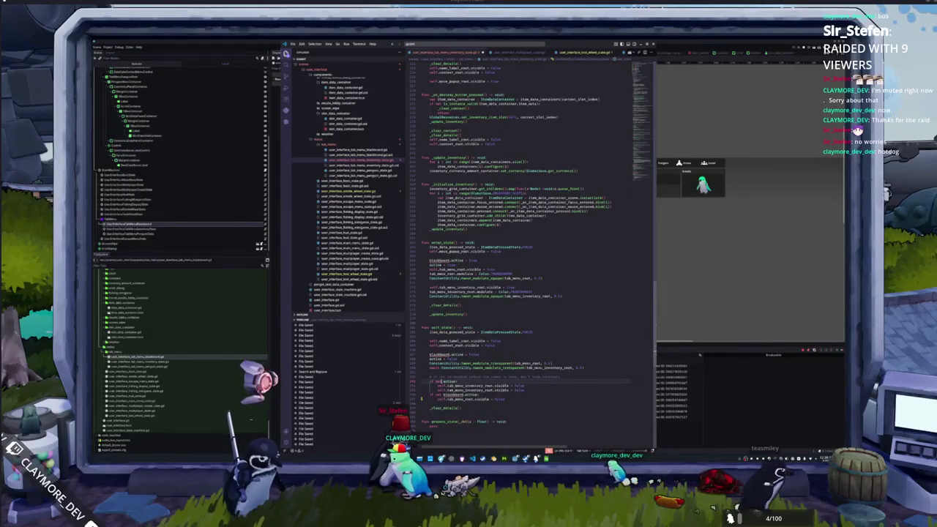
# Drop 'not' from the active check, revise the blackboard.active condition, copy the block, and open tab_menu_penguin_state.gd
pyautogui.press('BackSpace')
pyautogui.press('BackSpace')
pyautogui.press('BackSpace')
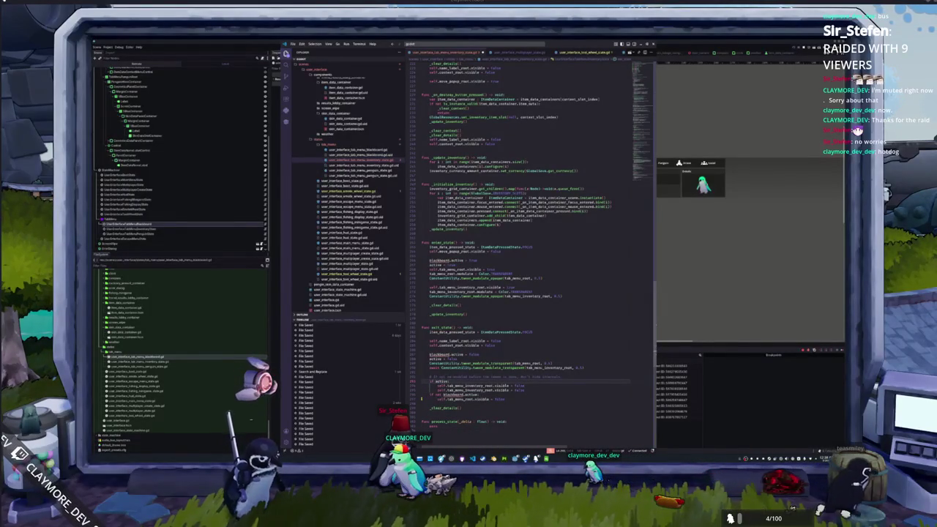
pyautogui.press('Down')
pyautogui.press('Down')
pyautogui.press('BackSpace')
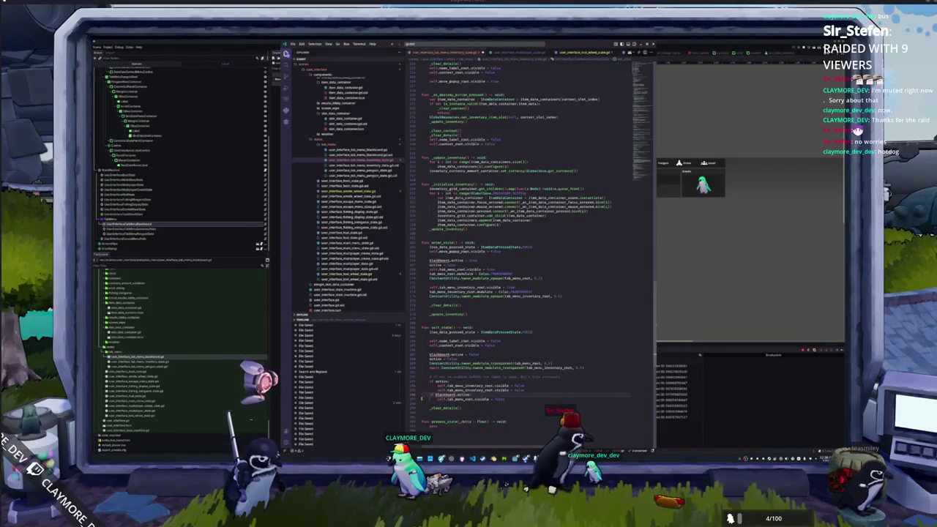
pyautogui.hotkey('shift', 'Up')
pyautogui.hotkey('shift', 'Up')
pyautogui.hotkey('shift', 'Up')
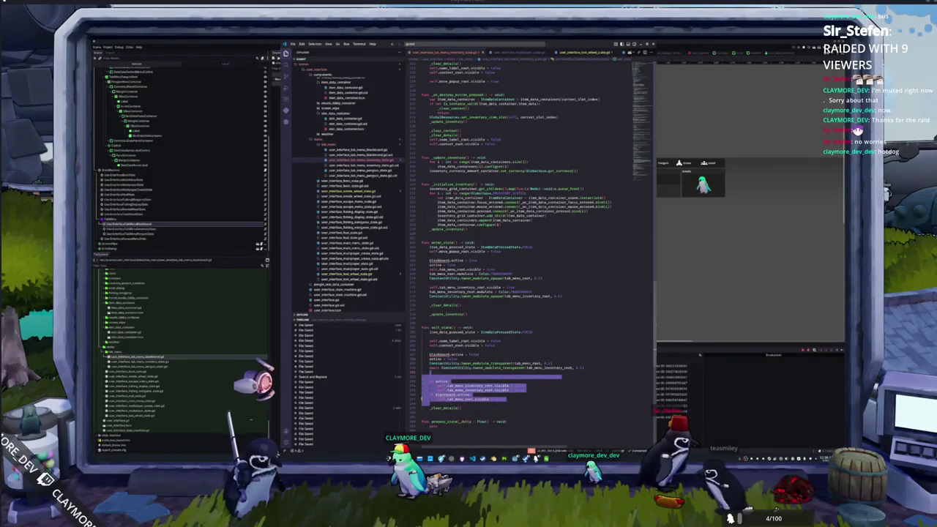
pyautogui.click(359, 167)
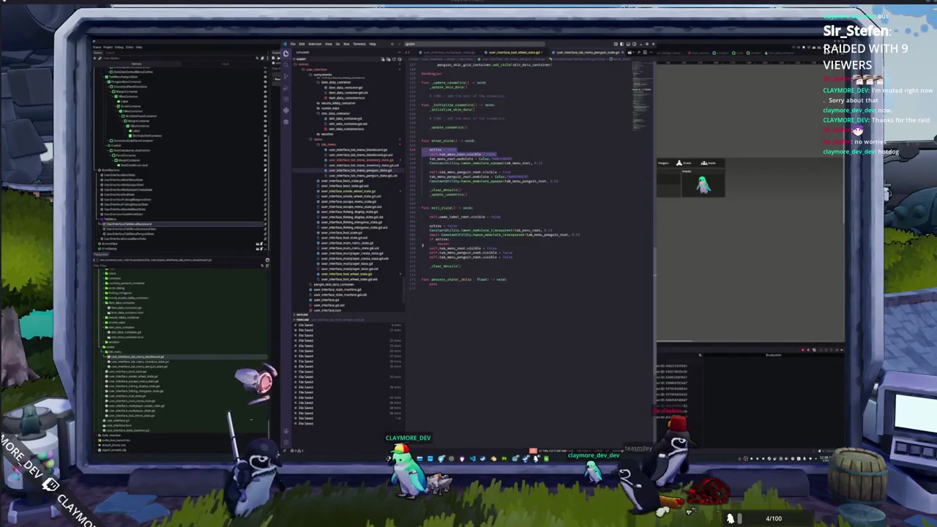
# Paste the active and blackboard condition blocks into the penguin exit_state so they hide the penguin root panels
pyautogui.moveTo(515, 259); pyautogui.dragTo(422, 248)
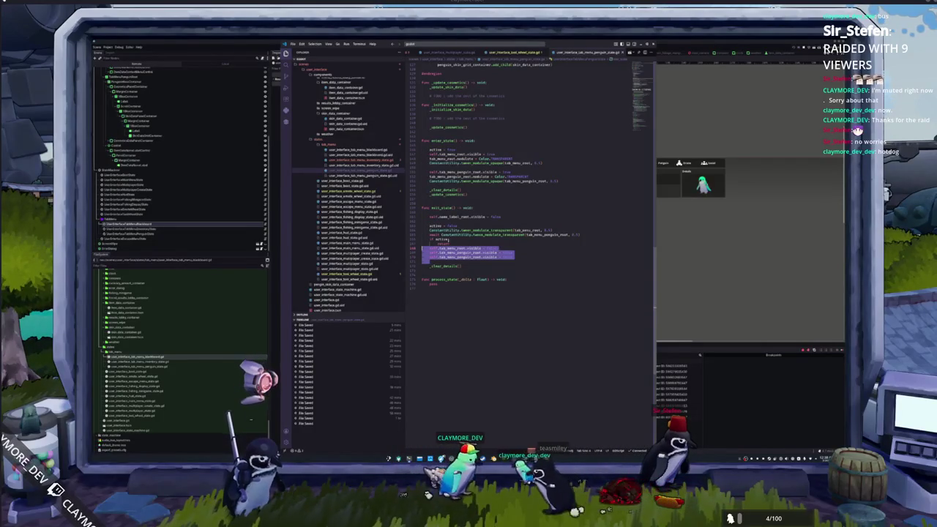
pyautogui.click(452, 239)
pyautogui.doubleClick(448, 234)
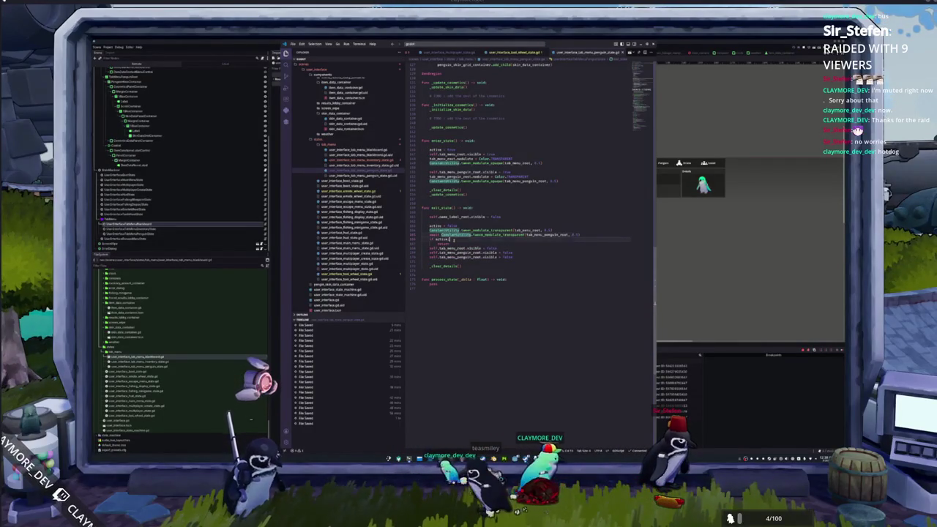
pyautogui.hotkey('ctrl', 'v')
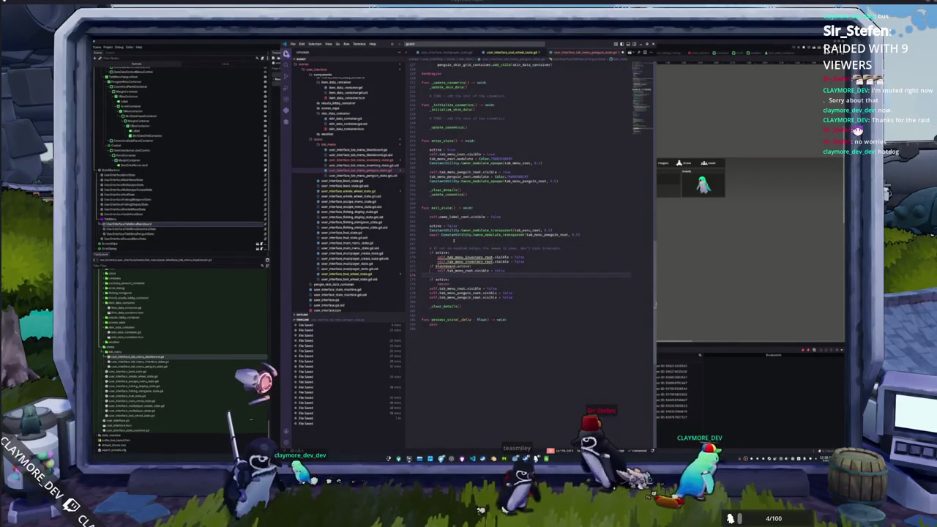
pyautogui.press('BackSpace')
pyautogui.write('penguin')
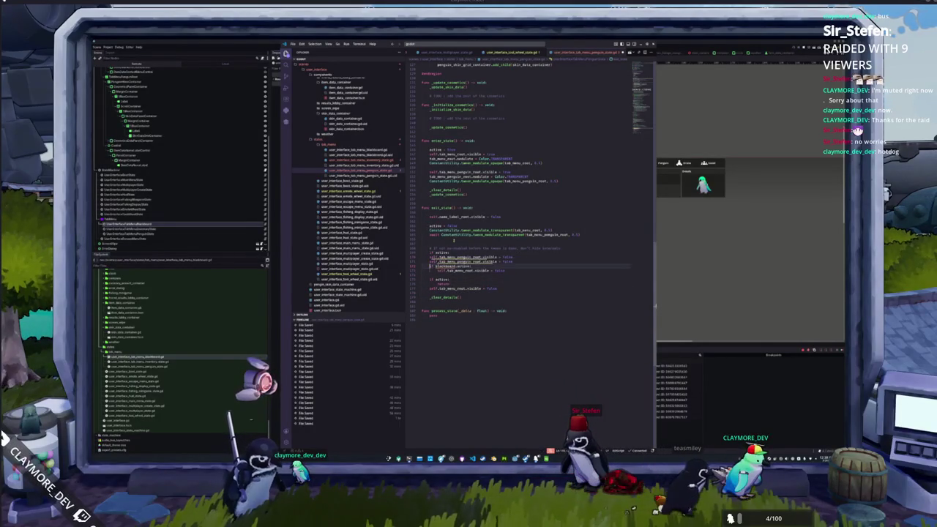
pyautogui.hotkey('shift', 'Up')
pyautogui.hotkey('ctrl', 'v')
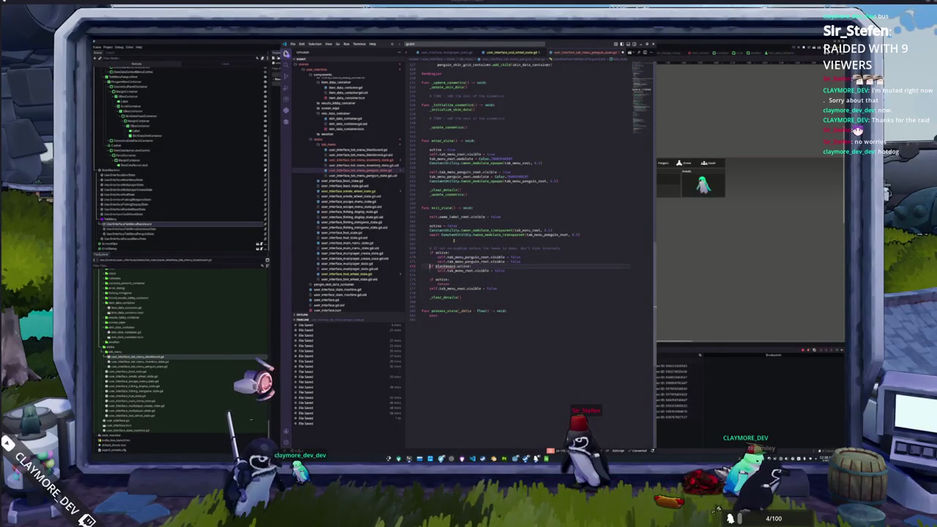
pyautogui.press('Delete')
# Add blackboard.active = false in the penguin script's exit_state
pyautogui.hotkey('shift', 'Up')
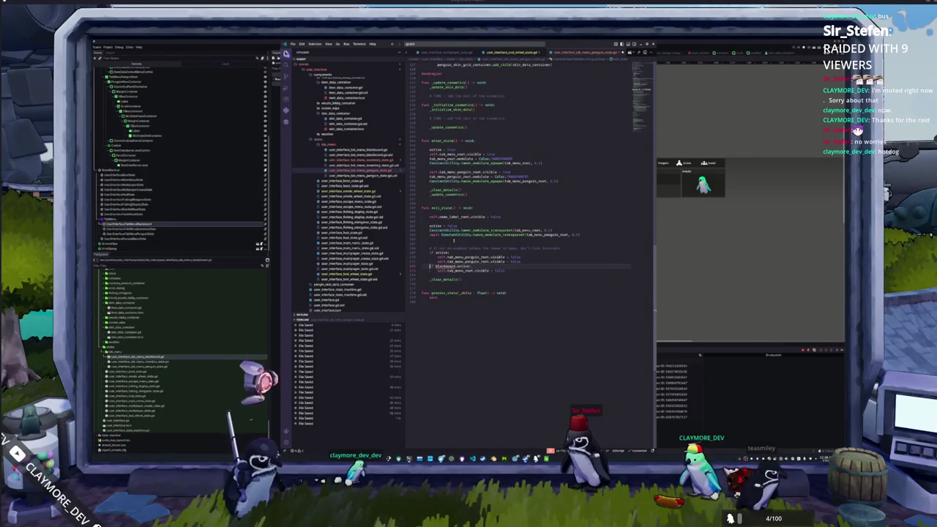
pyautogui.hotkey('ctrl', 'c')
pyautogui.click(430, 225)
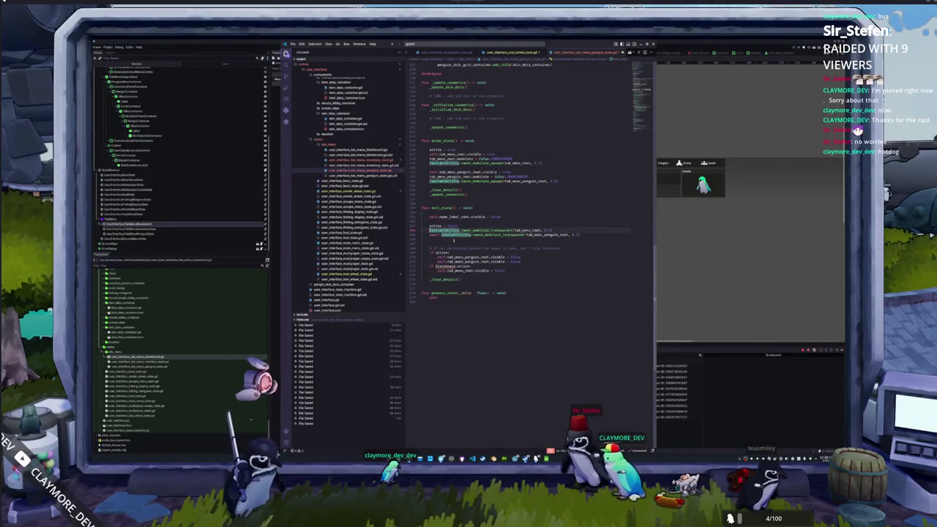
pyautogui.hotkey('ctrl', 'v')
pyautogui.press('Delete')
pyautogui.press('Delete')
pyautogui.press('Delete')
pyautogui.press('End')
pyautogui.press('BackSpace')
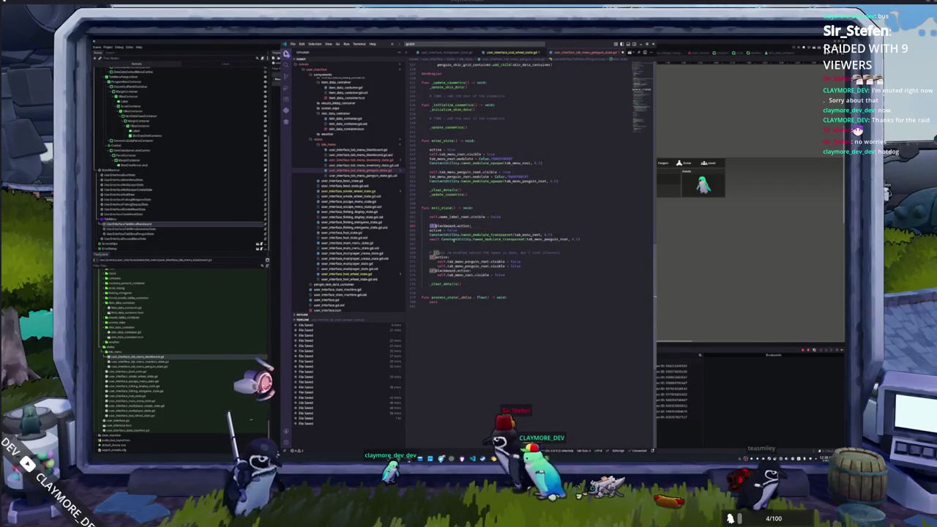
pyautogui.write('= f')
pyautogui.press('Return')
# Add blackboard.active = true in the penguin script's enter_state
pyautogui.click(430, 145)
pyautogui.press('Return')
pyautogui.write('bla')
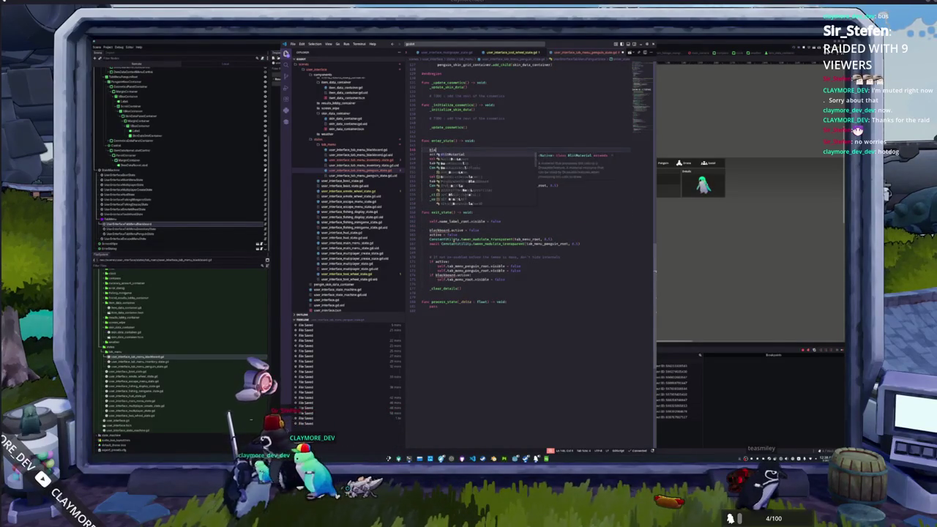
pyautogui.write('ckboard.ac')
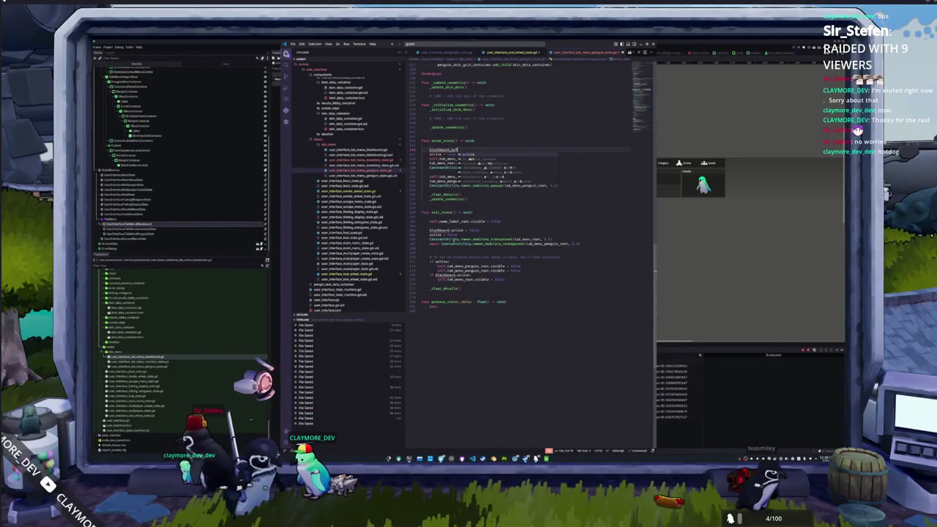
pyautogui.write('tive = true')
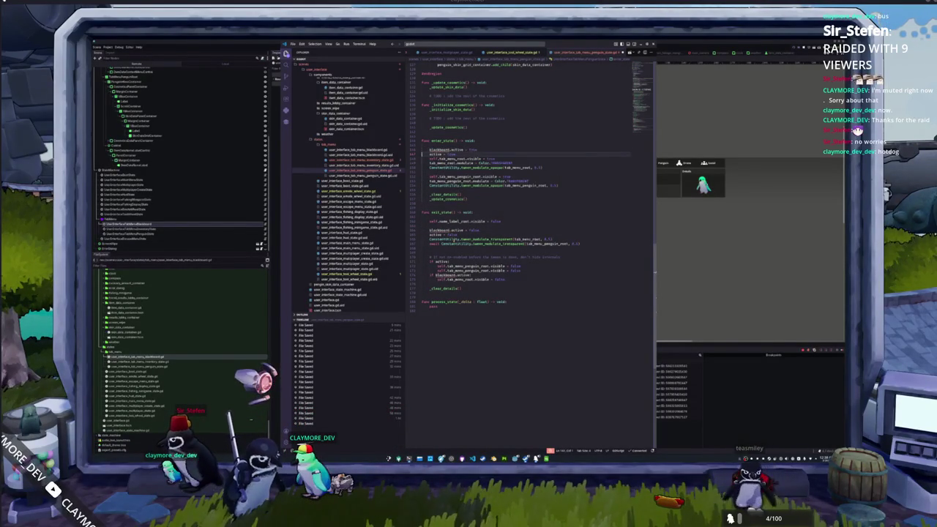
pyautogui.click(431, 109)
pyautogui.scroll(10, 535, 241)
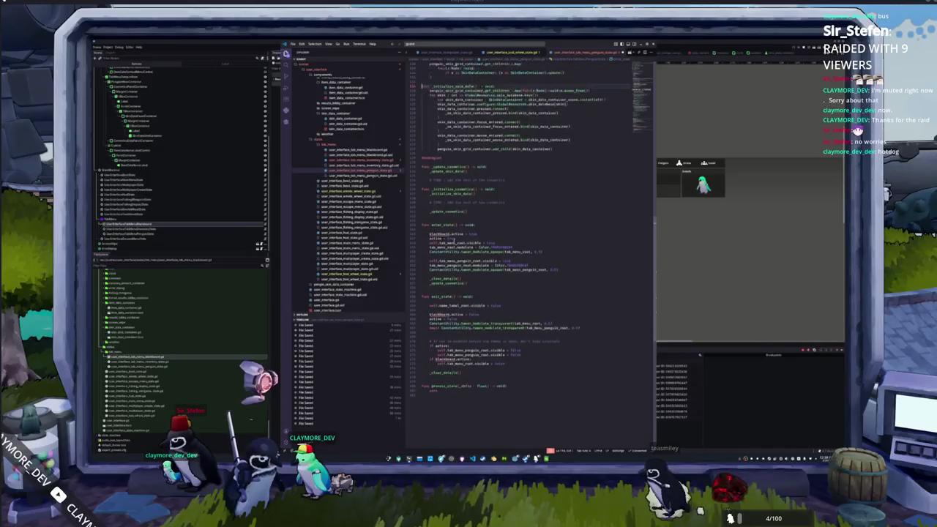
pyautogui.scroll(15, 534, 253)
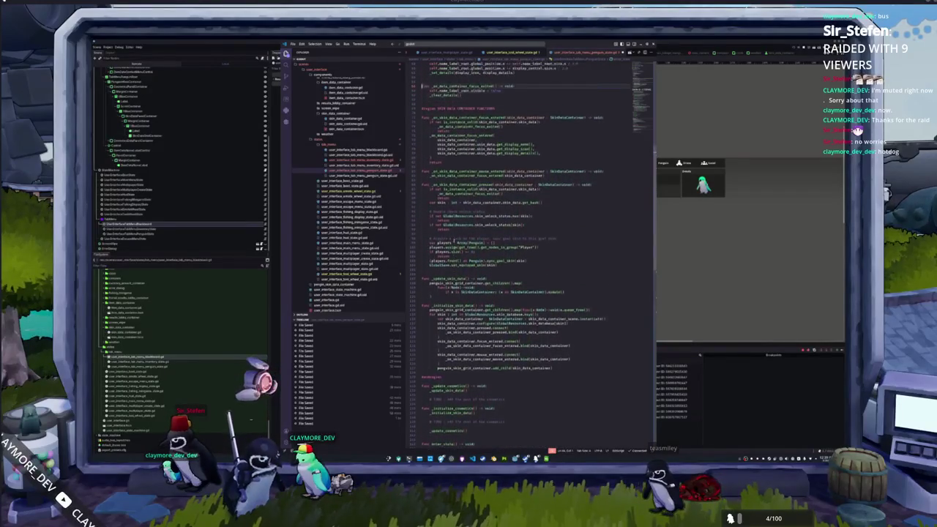
pyautogui.scroll(15, 534, 253)
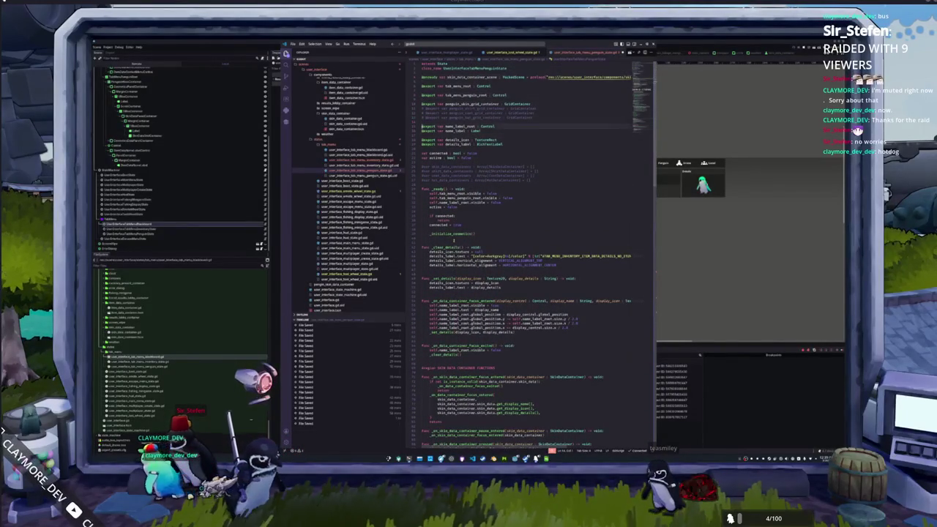
pyautogui.press('Return')
pyautogui.write('@e')
pyautogui.press('Return')
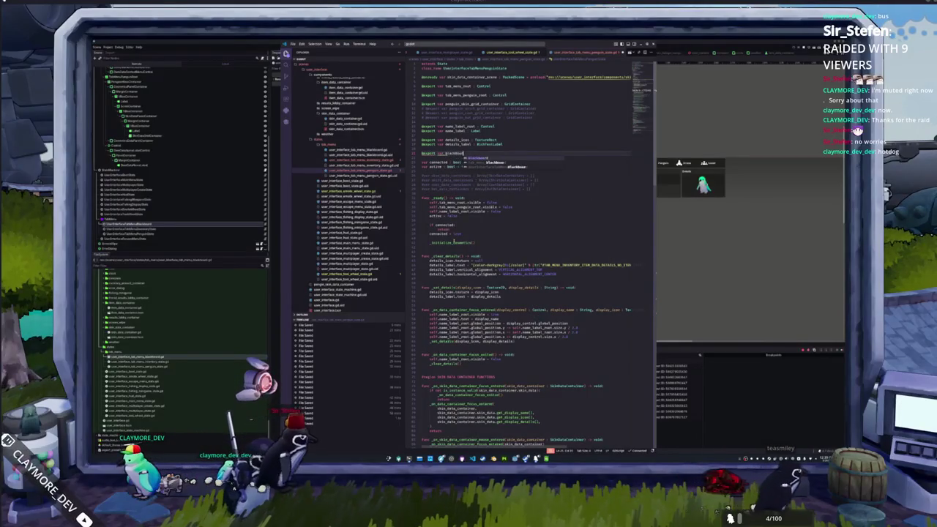
pyautogui.write(': Black')
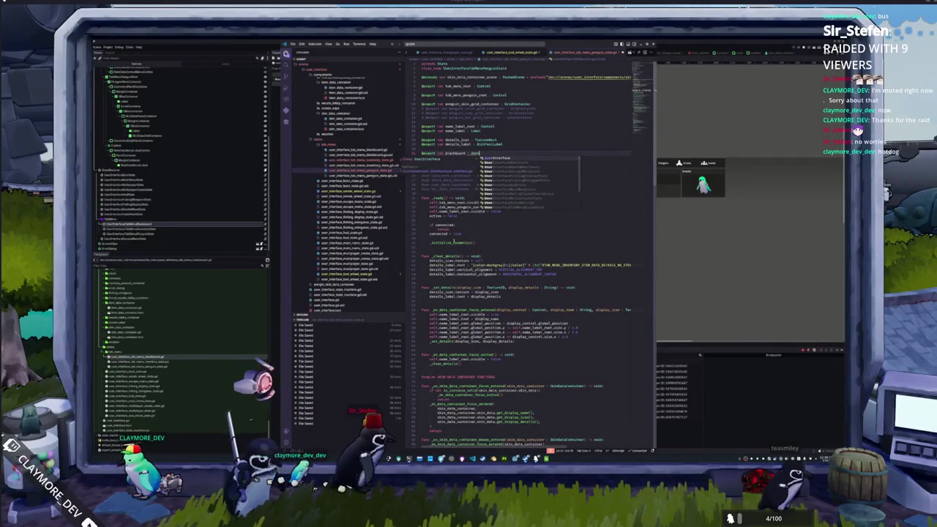
pyautogui.write('Tab')
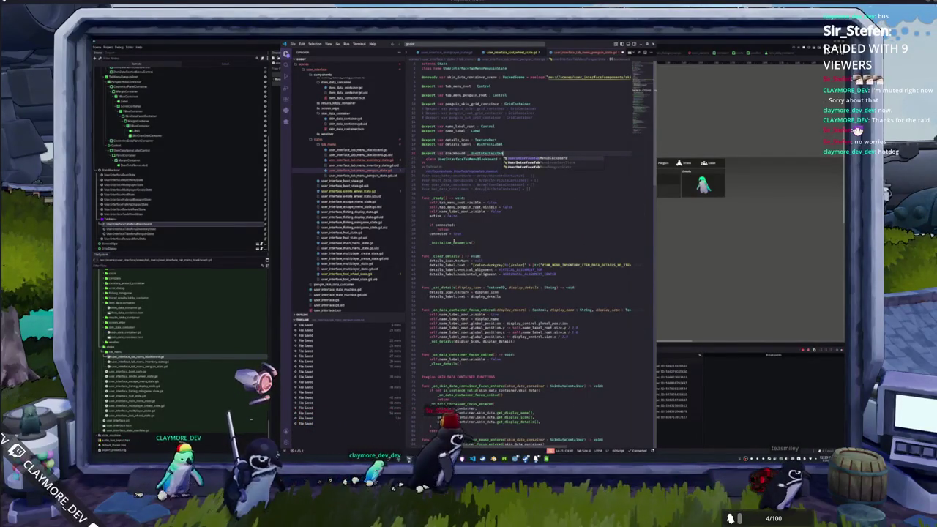
pyautogui.press('Return')
pyautogui.hotkey('shift', 'Home')
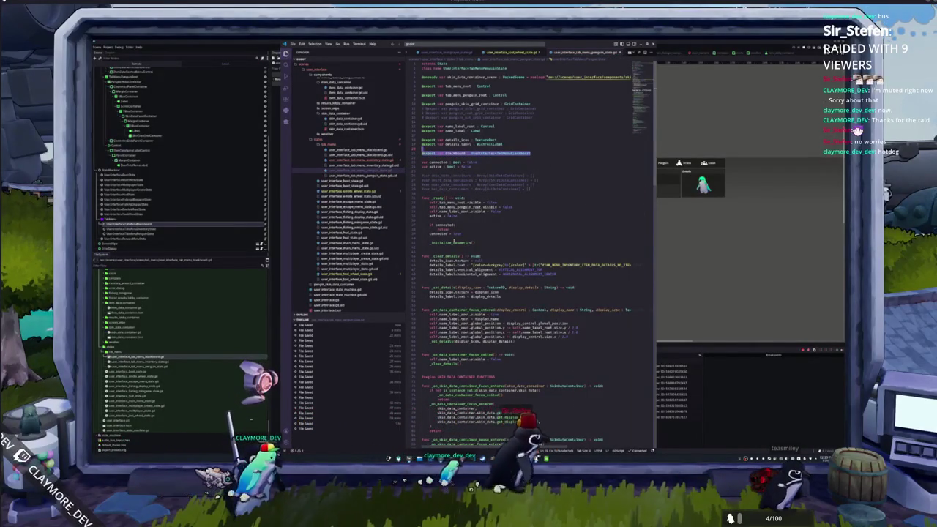
# Paste the blackboard export declaration into the inventory state script's exports
pyautogui.click(359, 166)
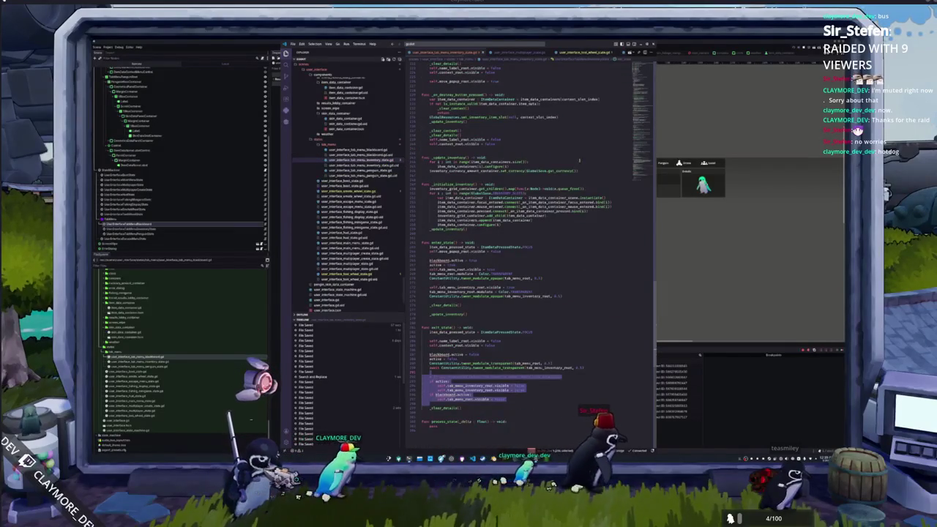
pyautogui.scroll(20, 520, 242)
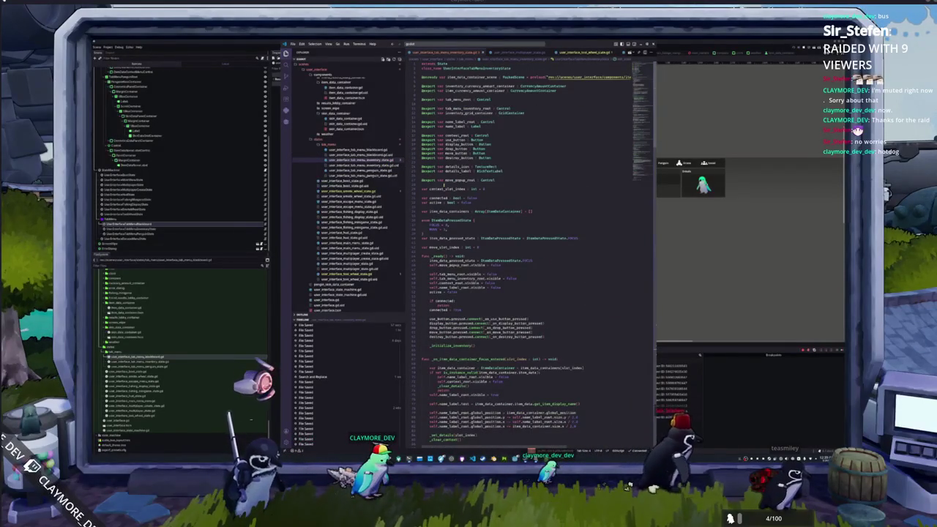
pyautogui.hotkey('ctrl', 'v')
pyautogui.press('Return')
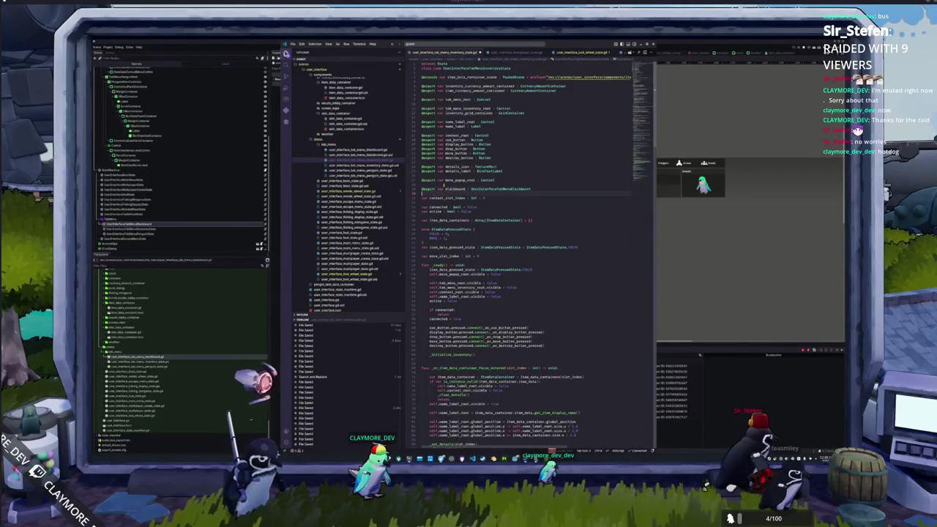
pyautogui.click(735, 396)
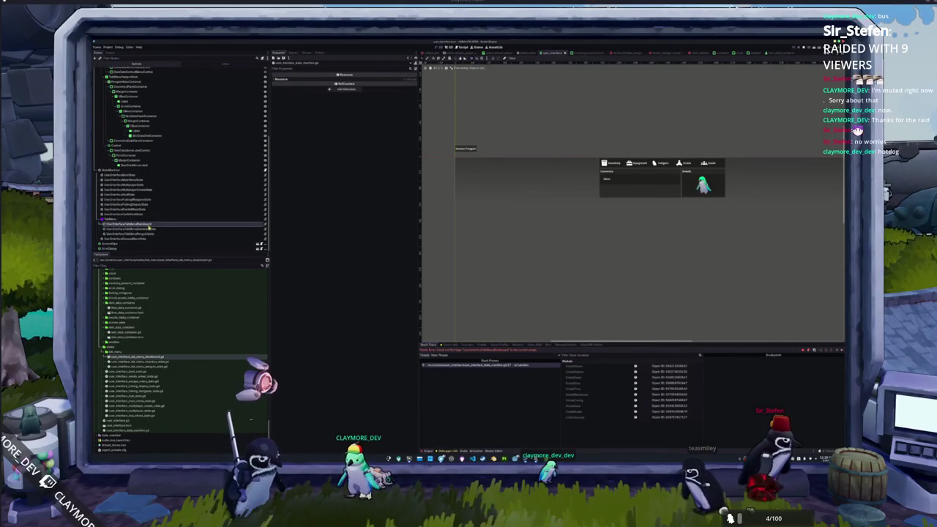
# Assign the tab menu blackboard node to the inventory and penguin tab states' Blackboard properties, save the scene, and run the game
pyautogui.click(147, 230)
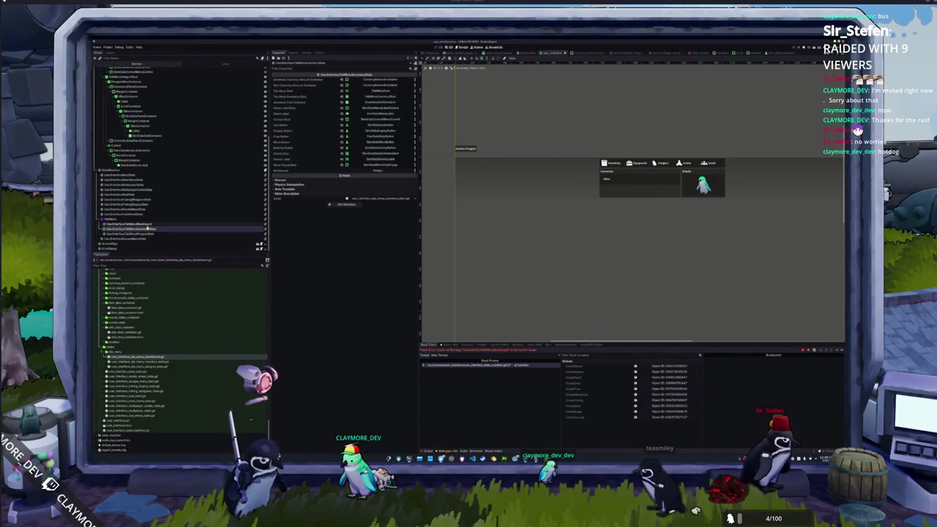
pyautogui.click(374, 173)
pyautogui.click(464, 212)
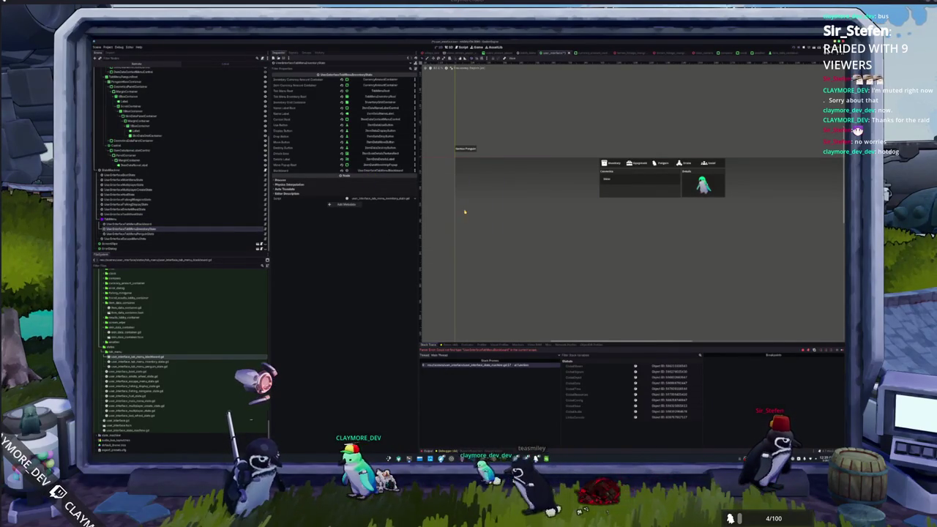
pyautogui.click(212, 234)
pyautogui.rightClick(437, 176)
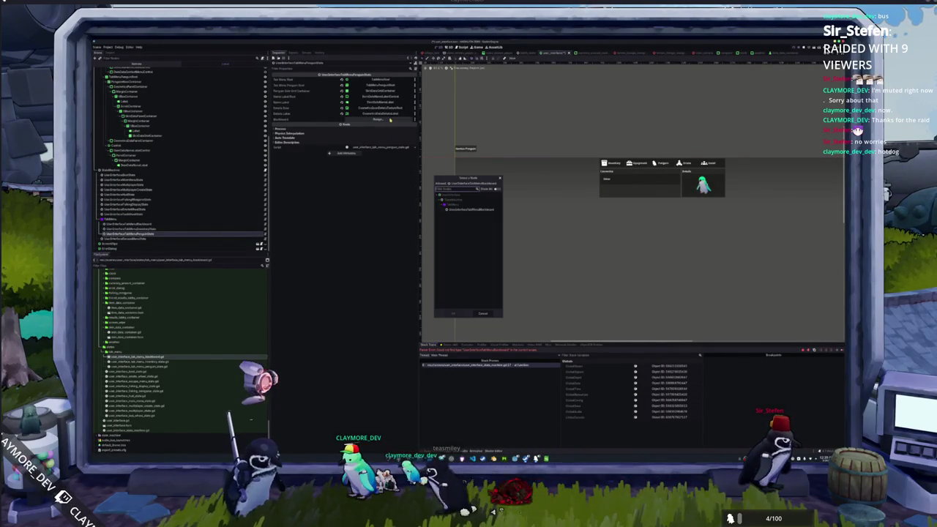
pyautogui.click(458, 210)
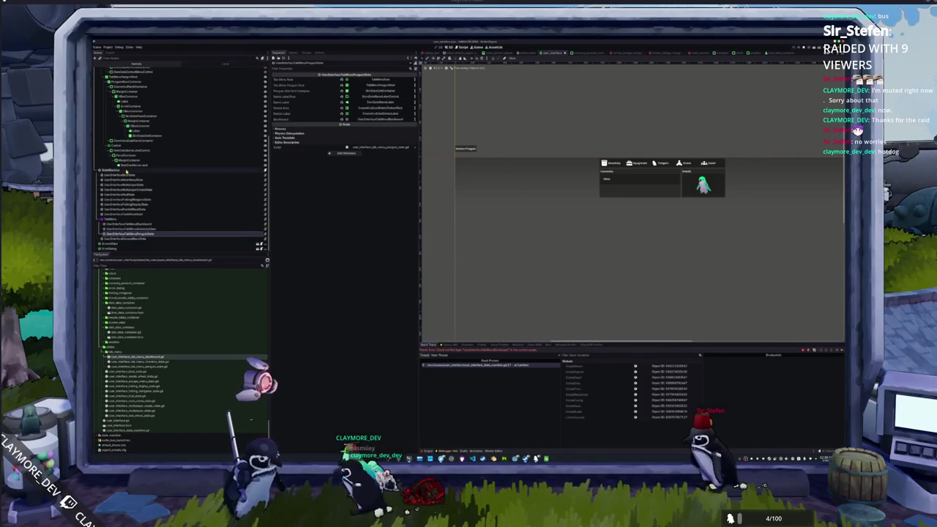
pyautogui.click(117, 170)
pyautogui.click(370, 120)
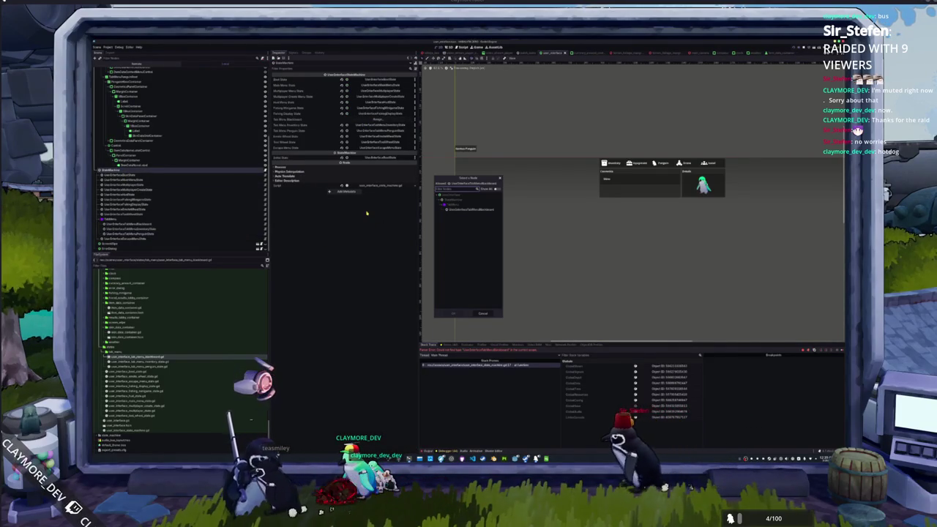
pyautogui.doubleClick(467, 210)
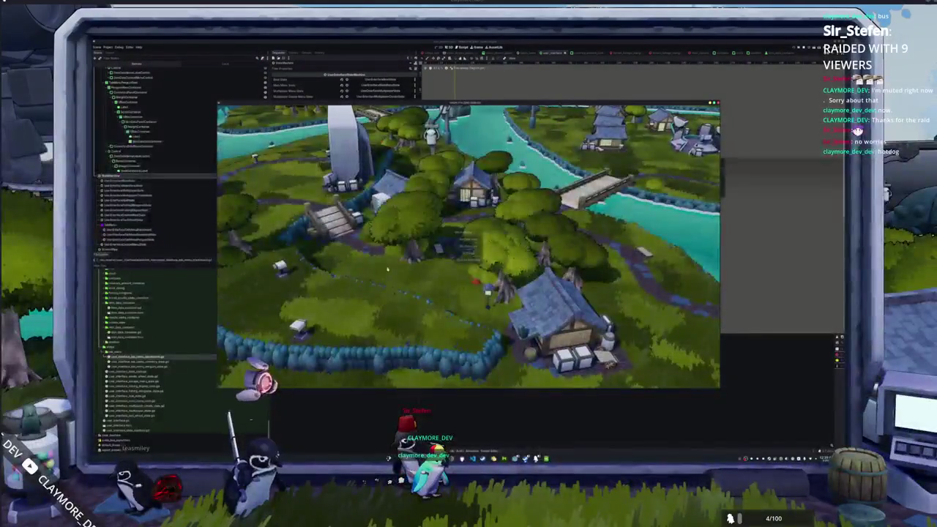
# Start a singleplayer game and toggle the Tab menu to check the Inventory fish grid
pyautogui.click(479, 241)
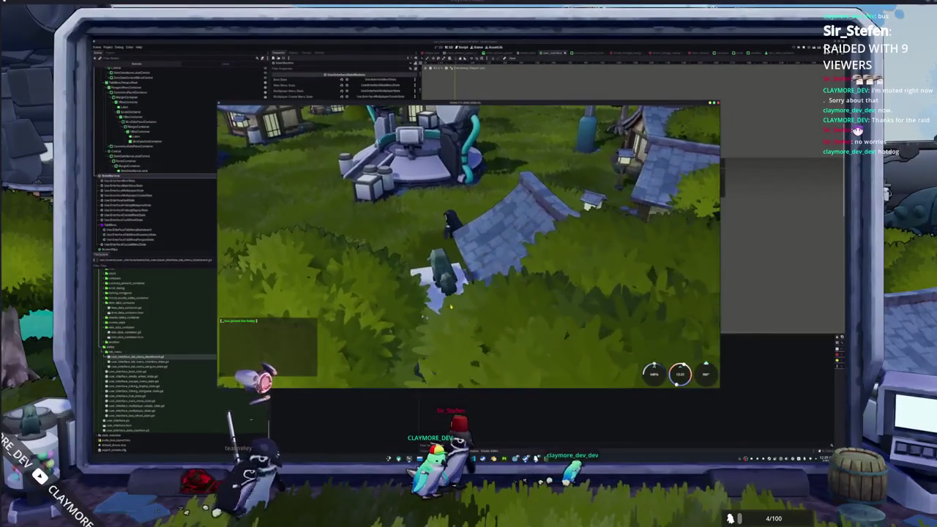
pyautogui.press('Tab')
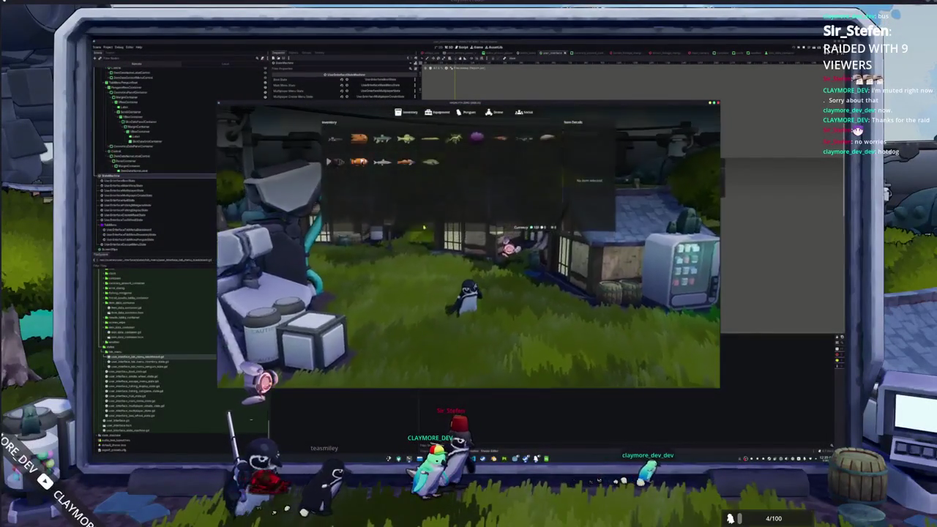
pyautogui.press('Tab')
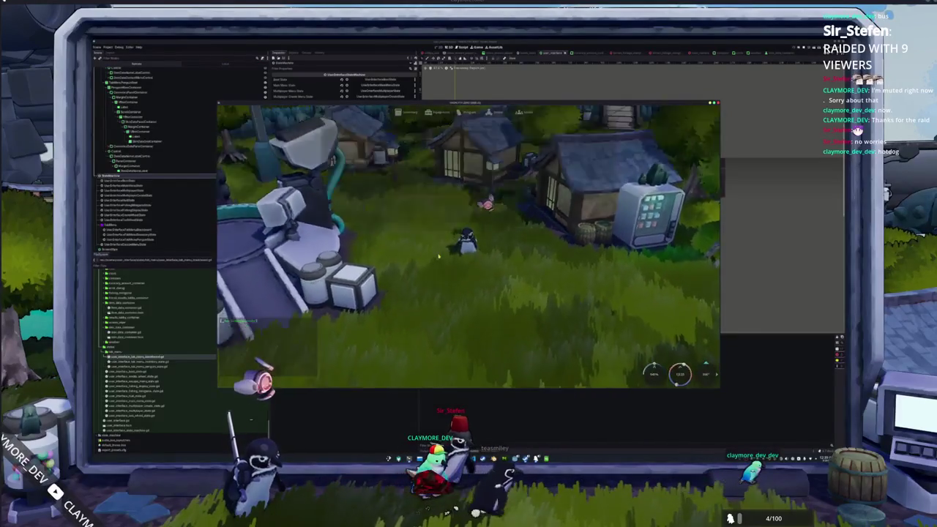
pyautogui.press('Tab')
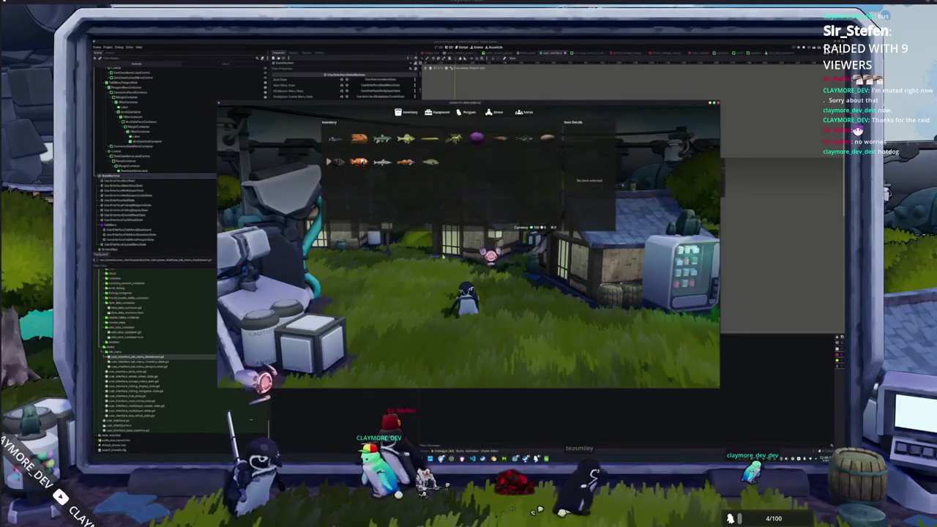
pyautogui.hotkey('alt', 'Tab')
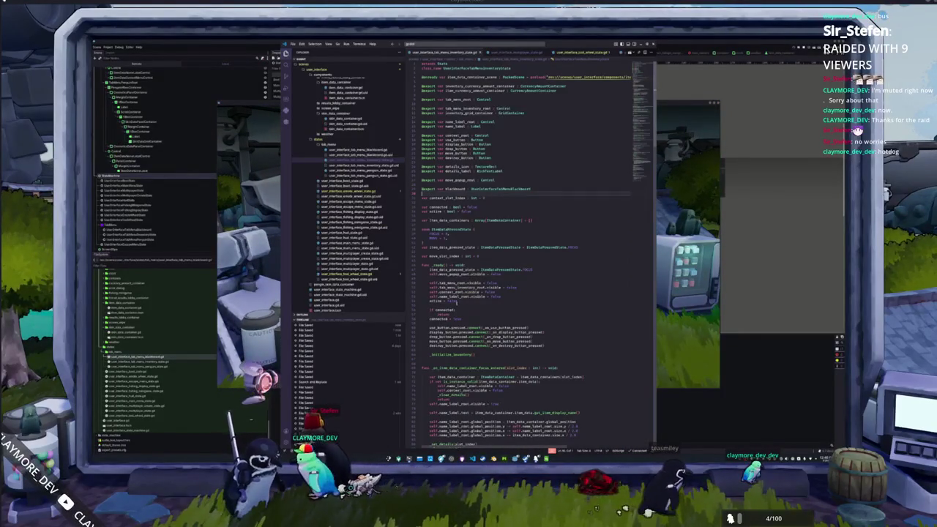
# Switch to the penguin skins tab menu script and review its enter_state and exit_state functions
pyautogui.scroll(-10, 439, 370)
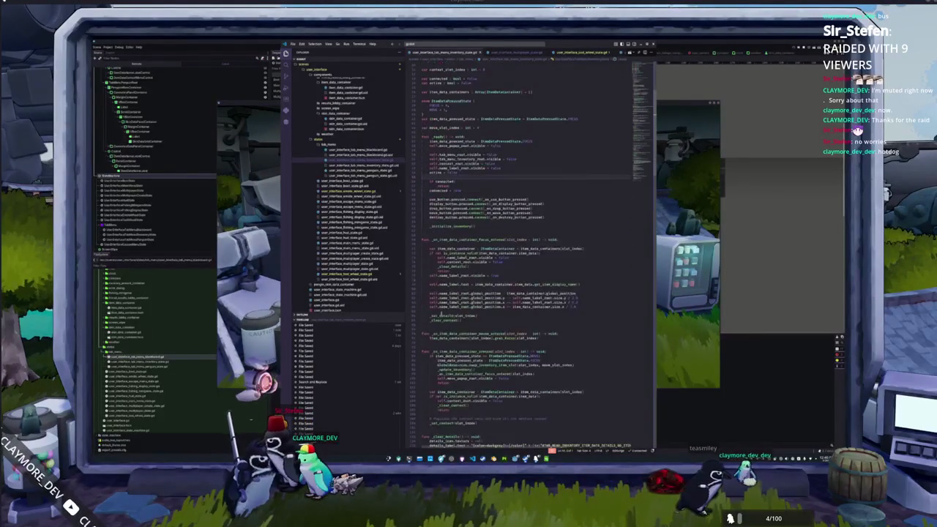
pyautogui.scroll(-5, 434, 321)
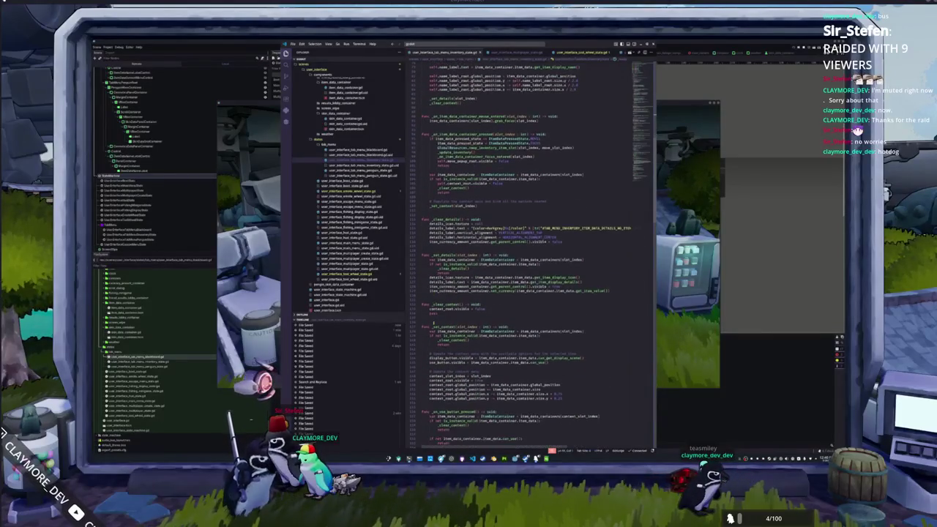
pyautogui.scroll(-5, 439, 322)
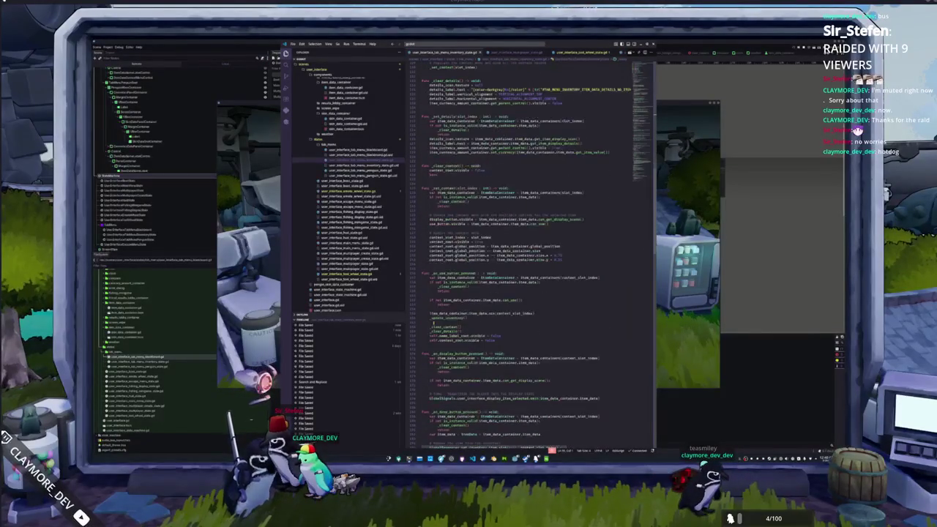
pyautogui.click(368, 172)
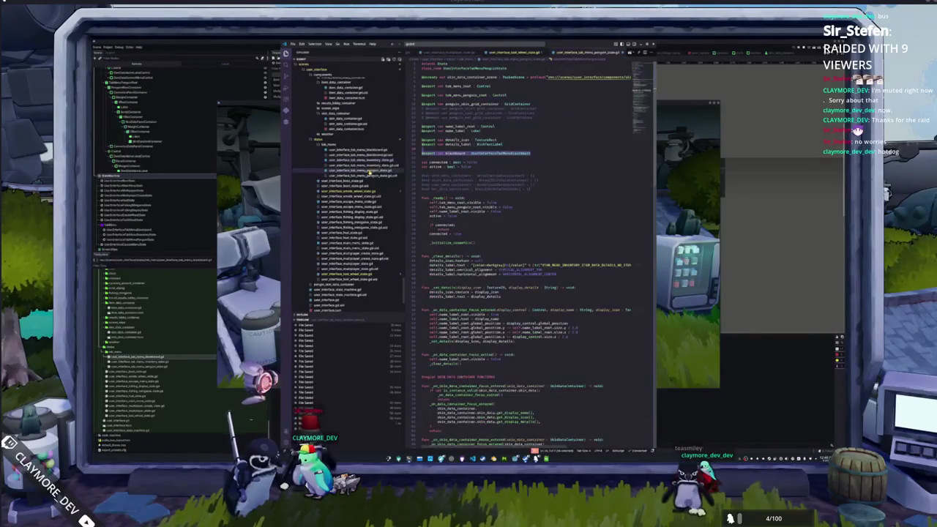
pyautogui.click(422, 250)
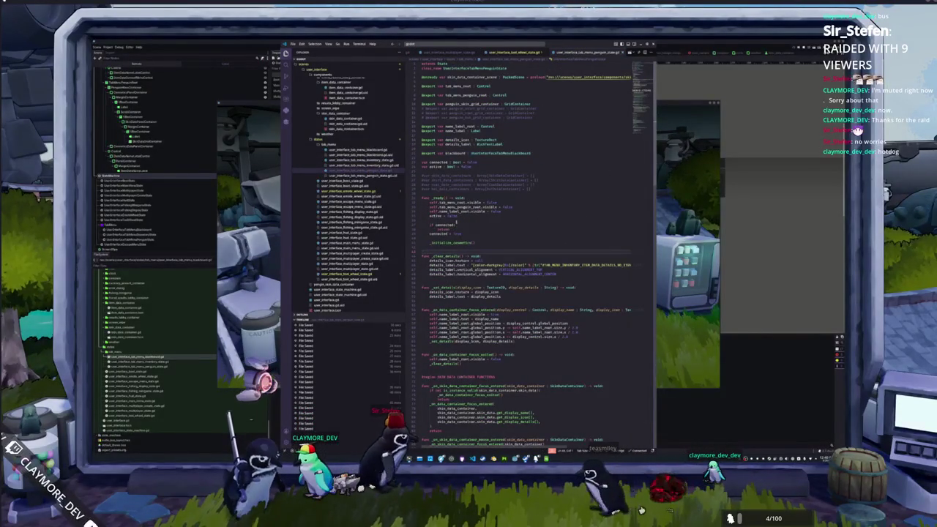
pyautogui.scroll(-8, 425, 256)
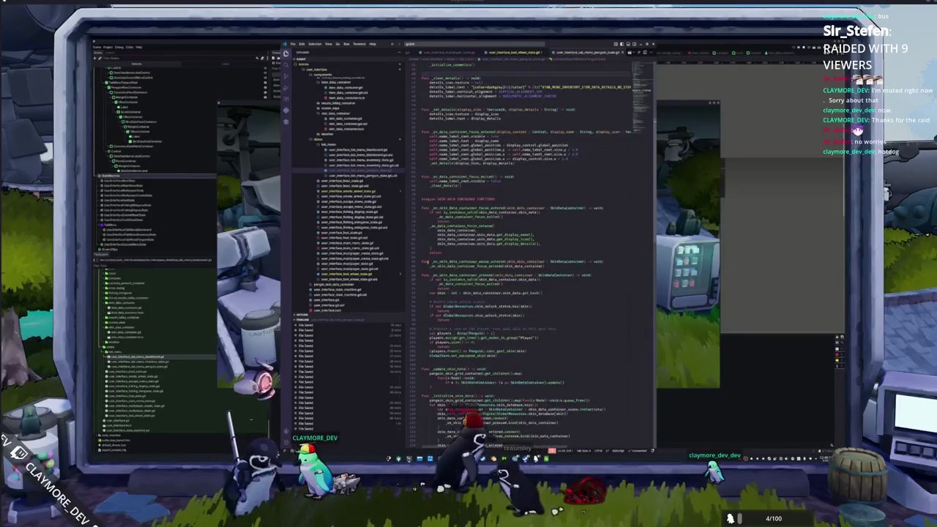
pyautogui.scroll(-3, 427, 263)
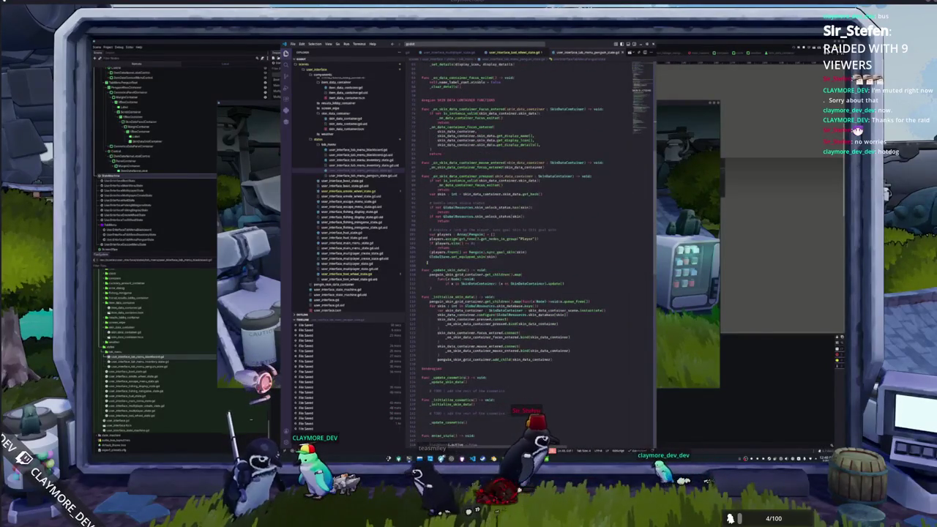
pyautogui.scroll(-7, 428, 262)
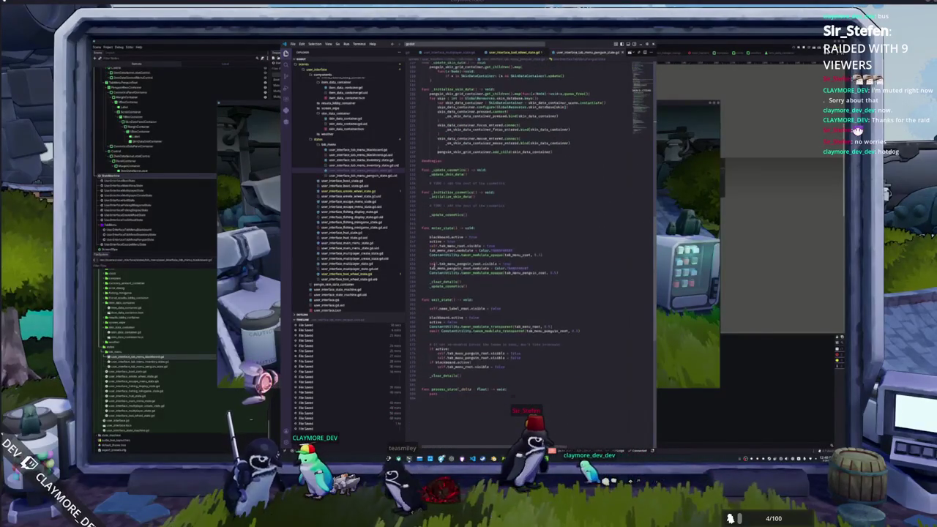
pyautogui.scroll(-1, 432, 264)
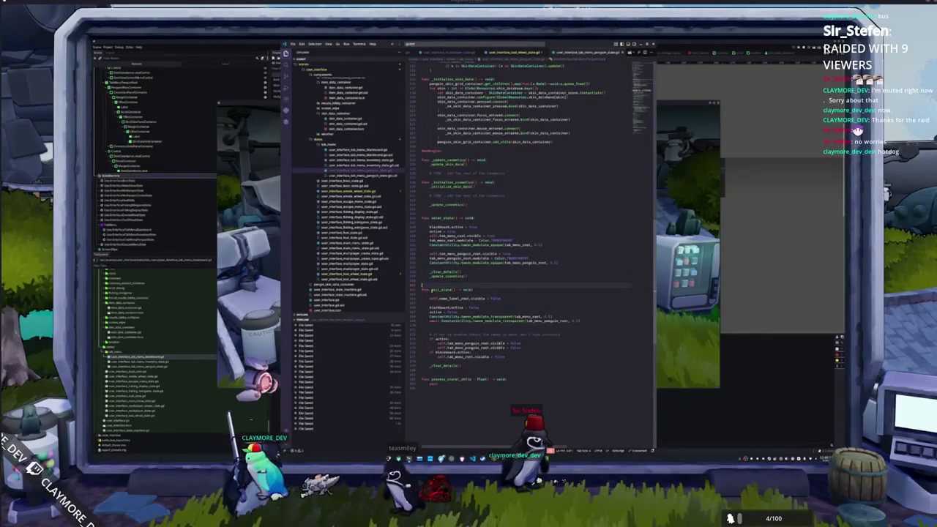
pyautogui.scroll(-1, 432, 264)
pyautogui.click(431, 306)
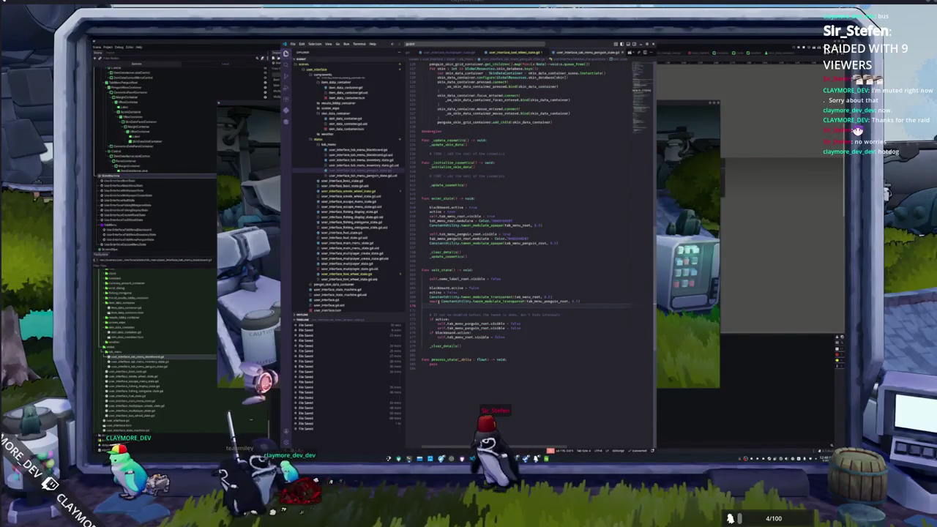
pyautogui.click(436, 301)
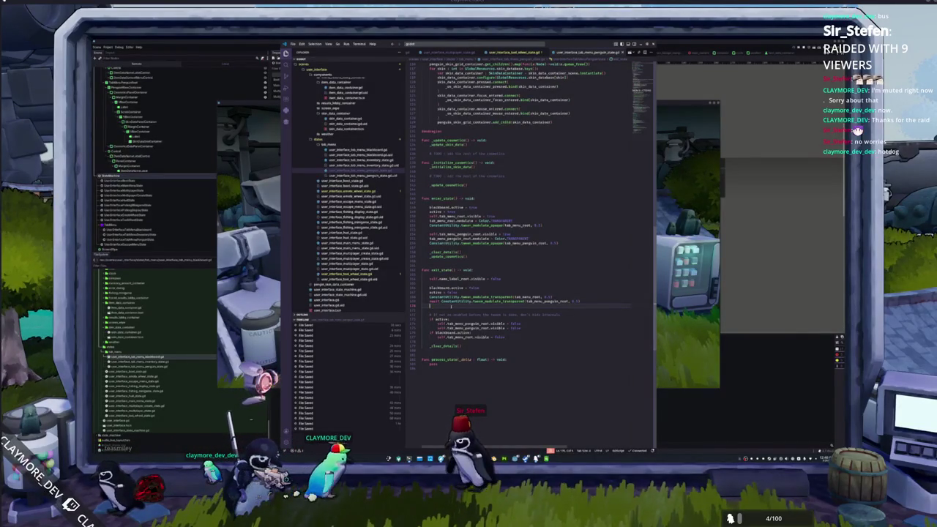
pyautogui.scroll(1, 527, 249)
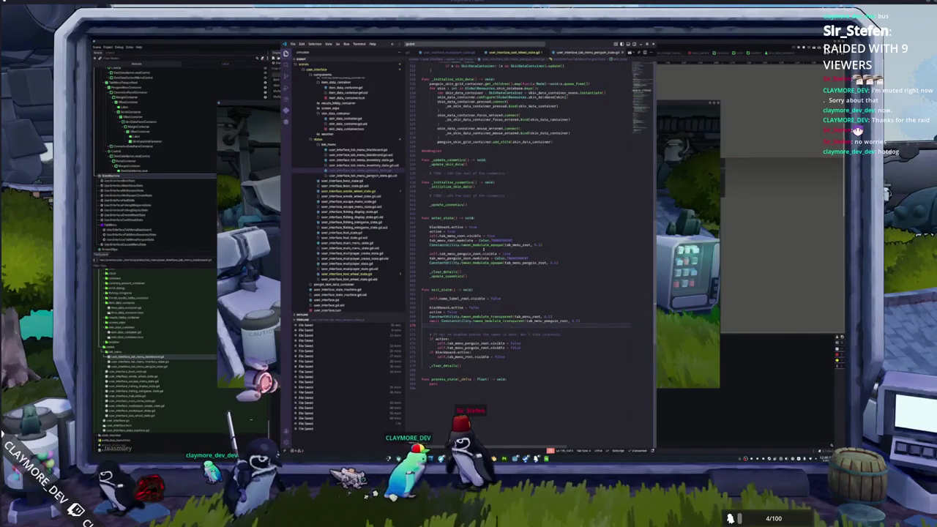
# Comment out both TRANSPARENT modulate lines in the penguin skins script
pyautogui.hotkey('ctrl', 'shift', 'Left')
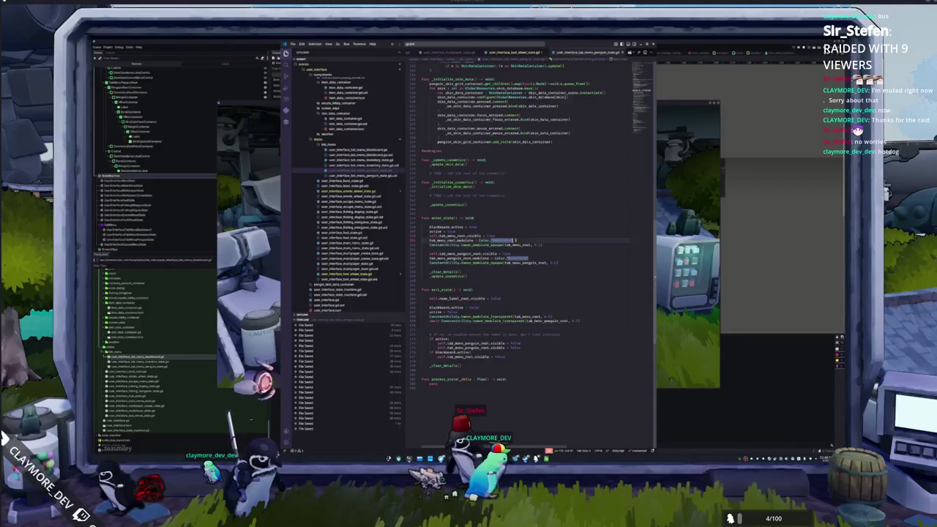
pyautogui.hotkey('ctrl', 'd')
pyautogui.press('Escape')
pyautogui.hotkey('ctrl', '/')
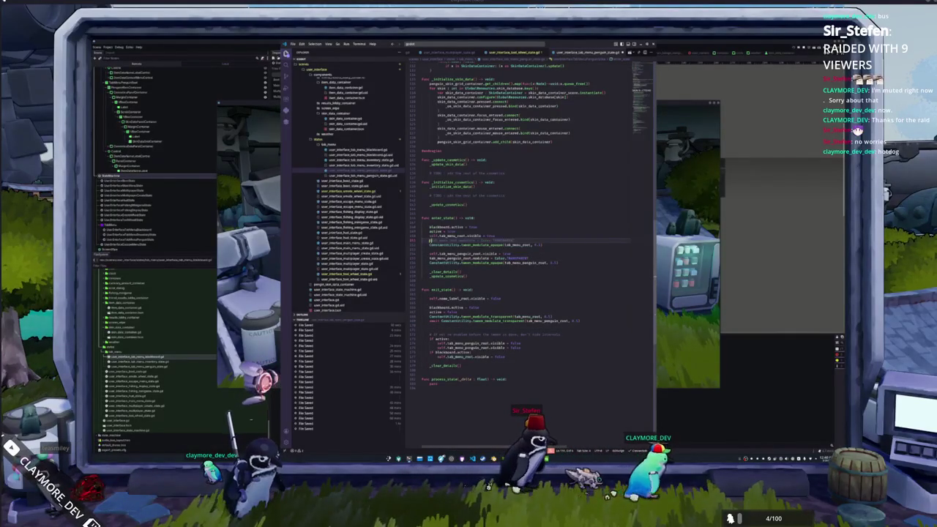
pyautogui.click(439, 258)
pyautogui.hotkey('ctrl', '/')
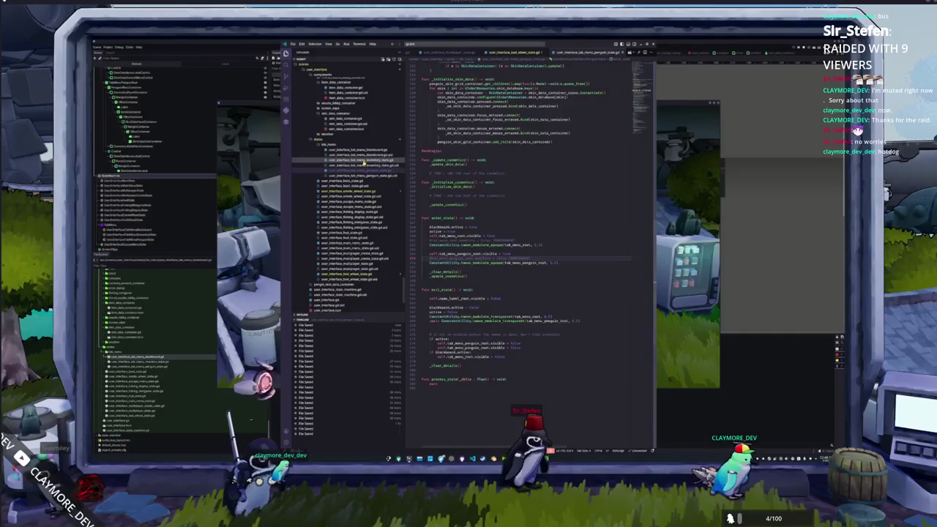
# In the inventory script, restore the exit_state deactivation lines and comment out the TRANSPARENT modulate line
pyautogui.click(364, 164)
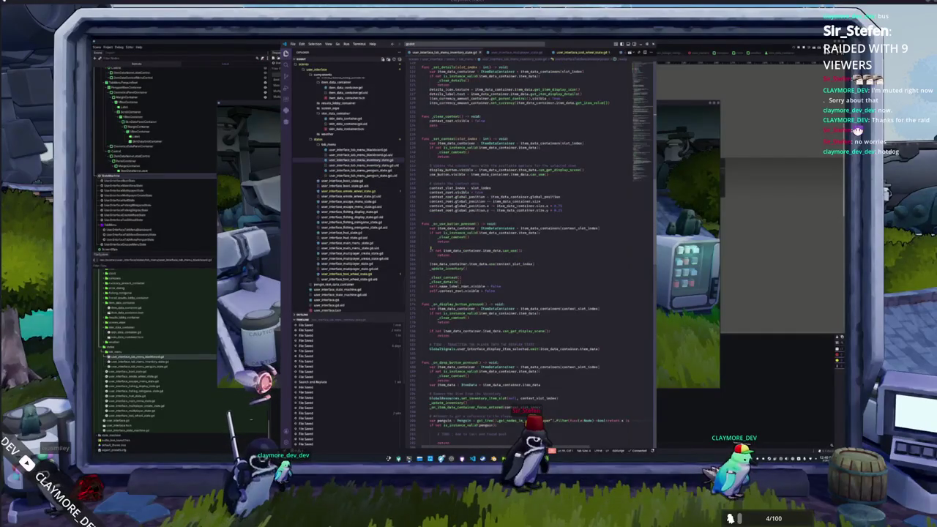
pyautogui.scroll(-10, 644, 176)
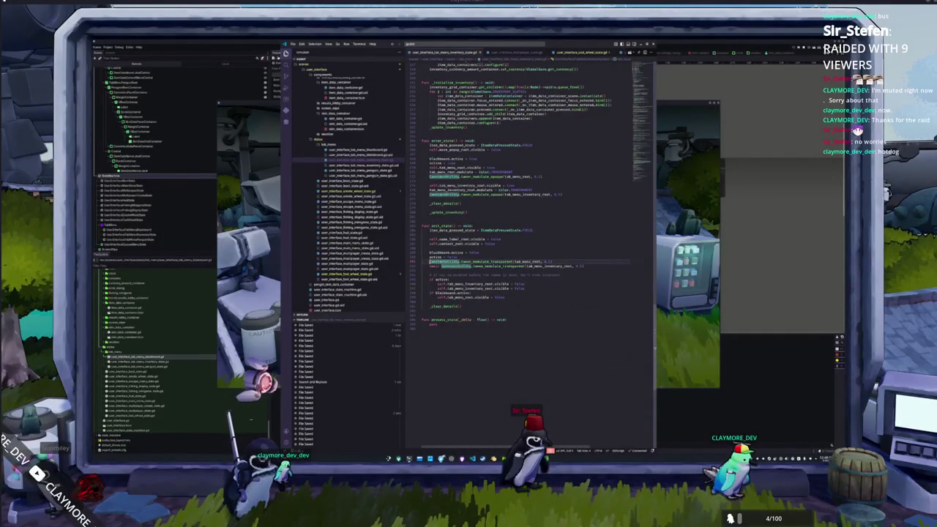
pyautogui.hotkey('ctrl', 'z')
pyautogui.scroll(2, 531, 223)
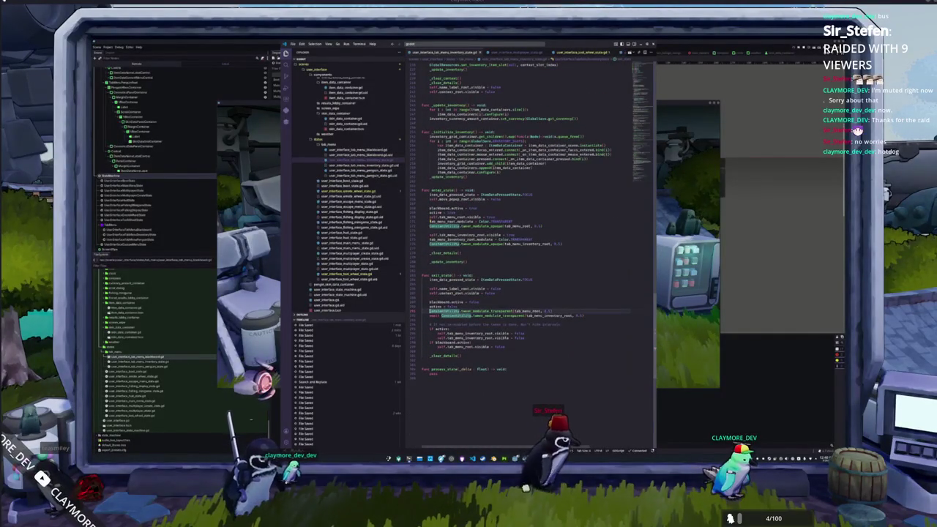
pyautogui.doubleClick(437, 222)
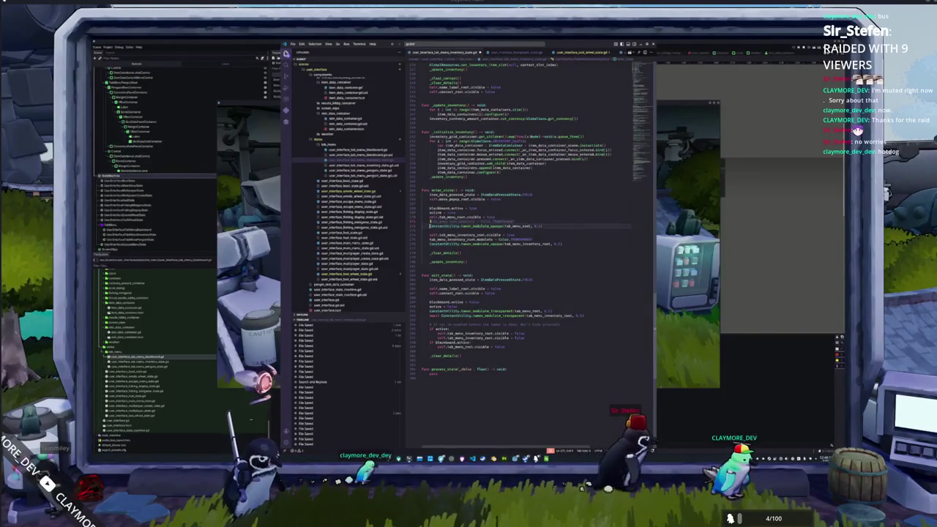
pyautogui.doubleClick(454, 234)
pyautogui.hotkey('ctrl', '/')
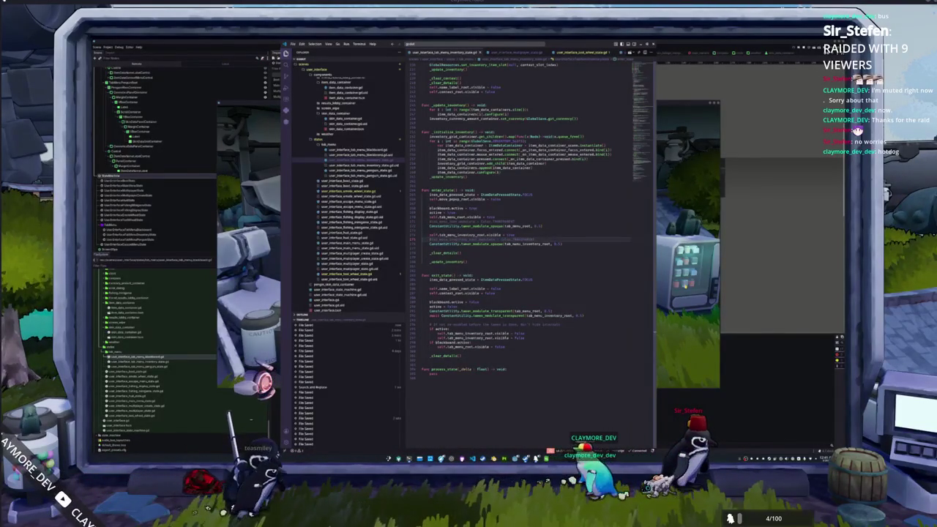
# Negate the inventory blackboard.active check with 'not', review the penguin script, and run the game
pyautogui.doubleClick(443, 342)
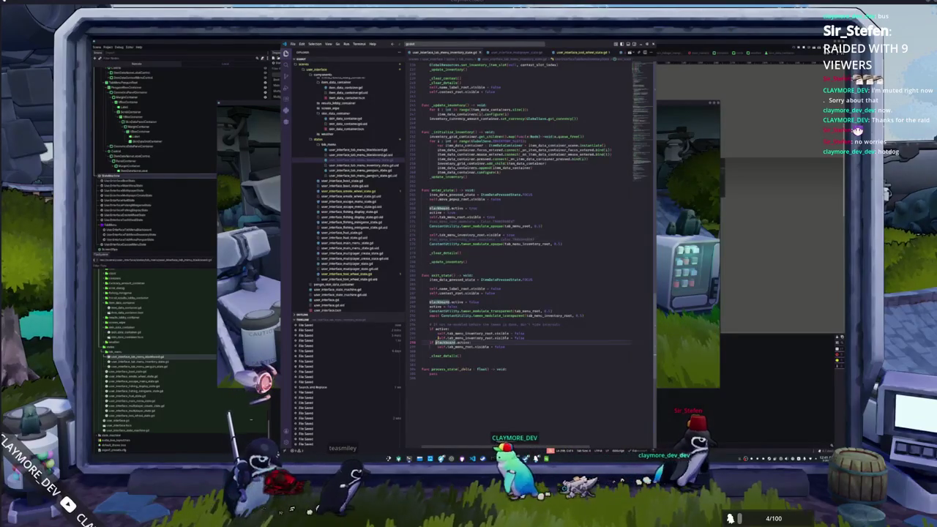
pyautogui.press('Left')
pyautogui.write('not')
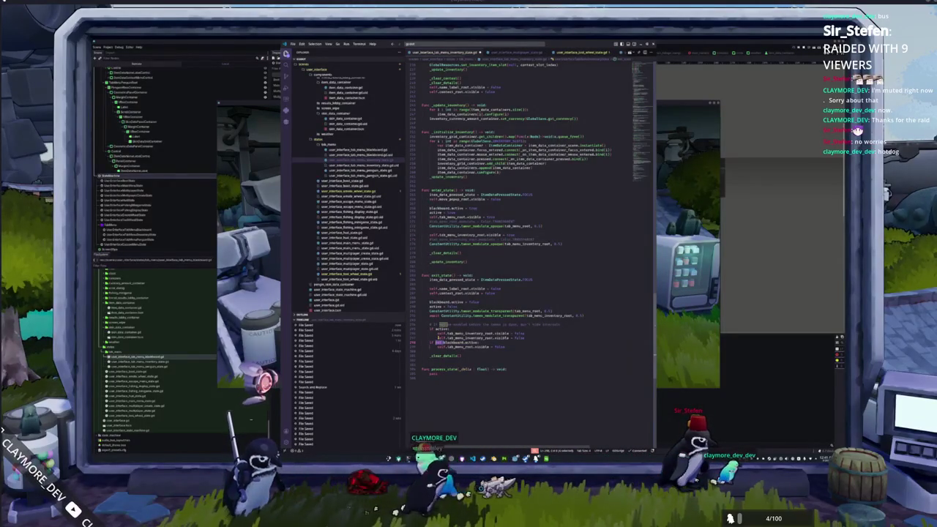
pyautogui.doubleClick(441, 329)
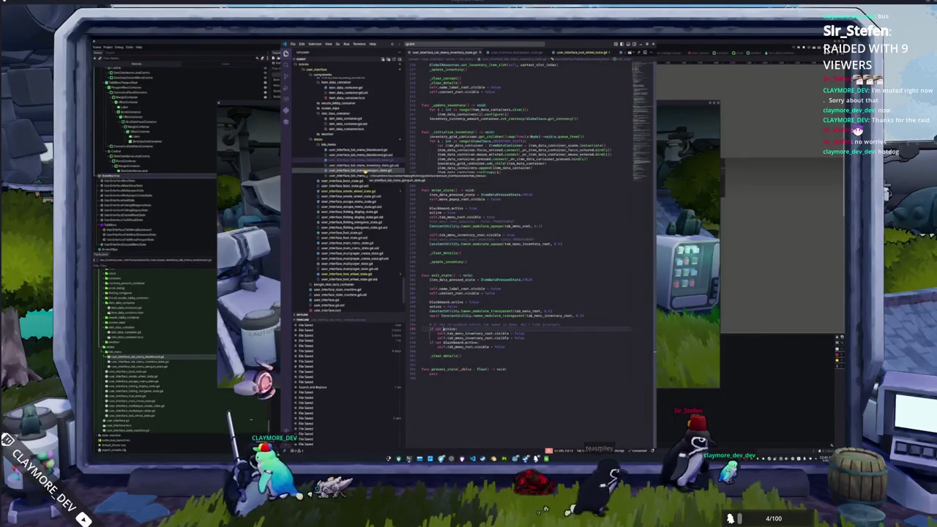
pyautogui.click(352, 176)
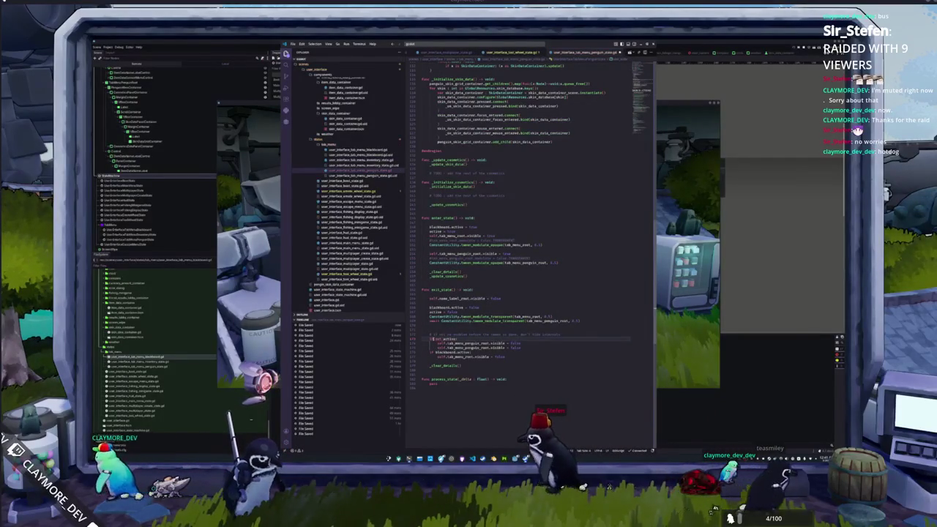
pyautogui.doubleClick(443, 352)
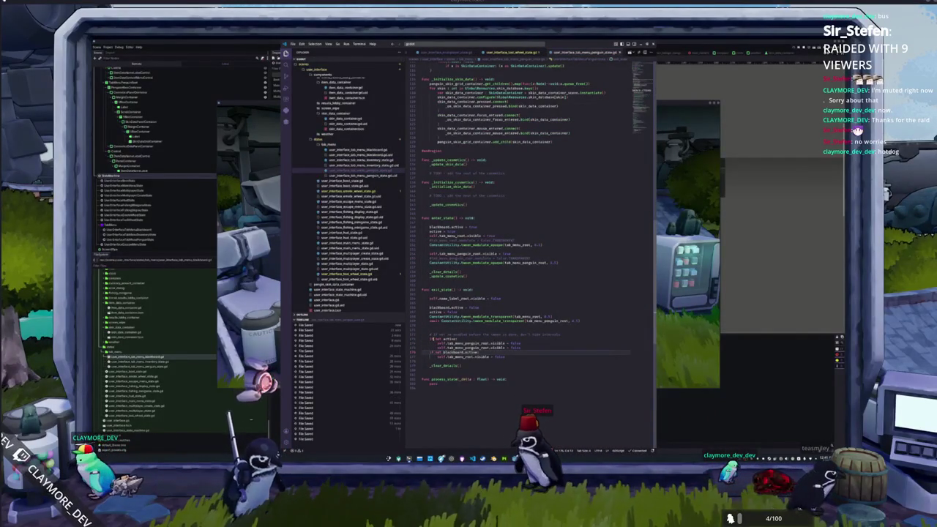
pyautogui.hotkey('alt', 'Tab')
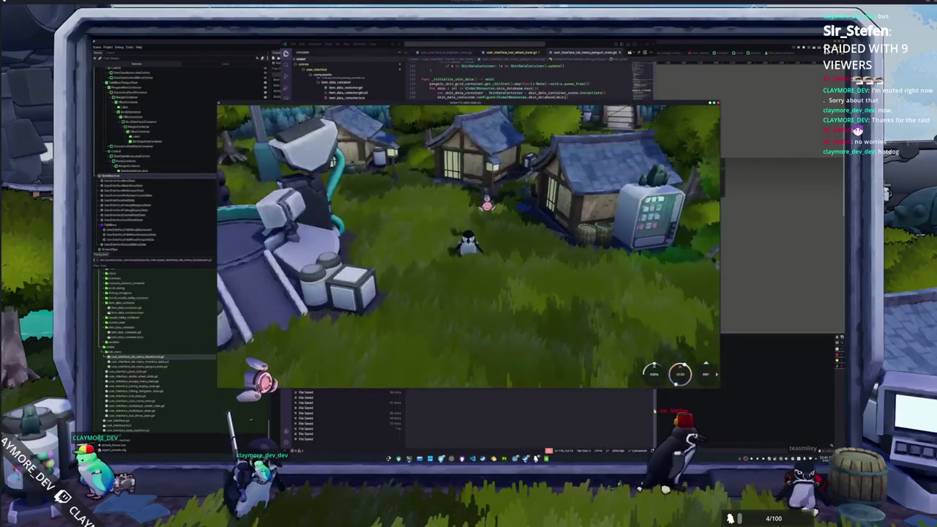
# Close the game and inspect the MarginContainer, VBoxContainer and ScrollContainer layout properties
pyautogui.press('F8')
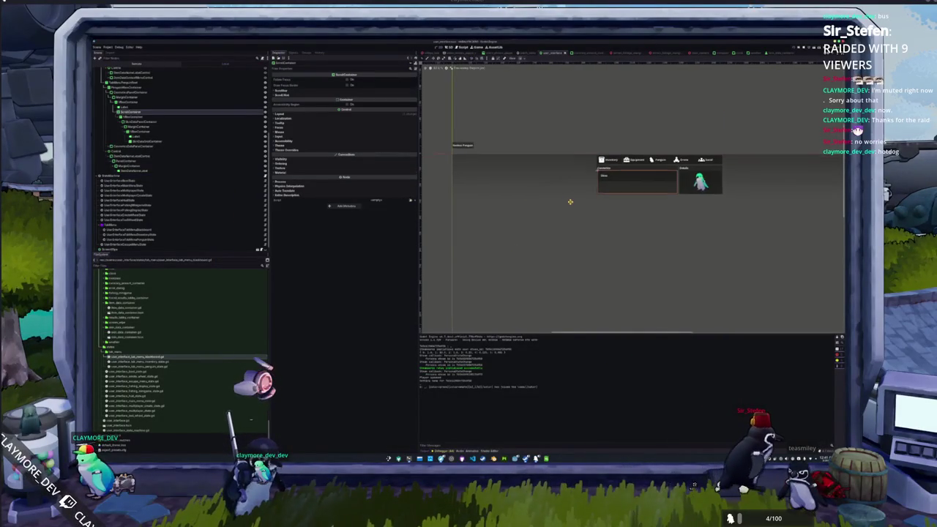
pyautogui.click(158, 127)
pyautogui.click(163, 132)
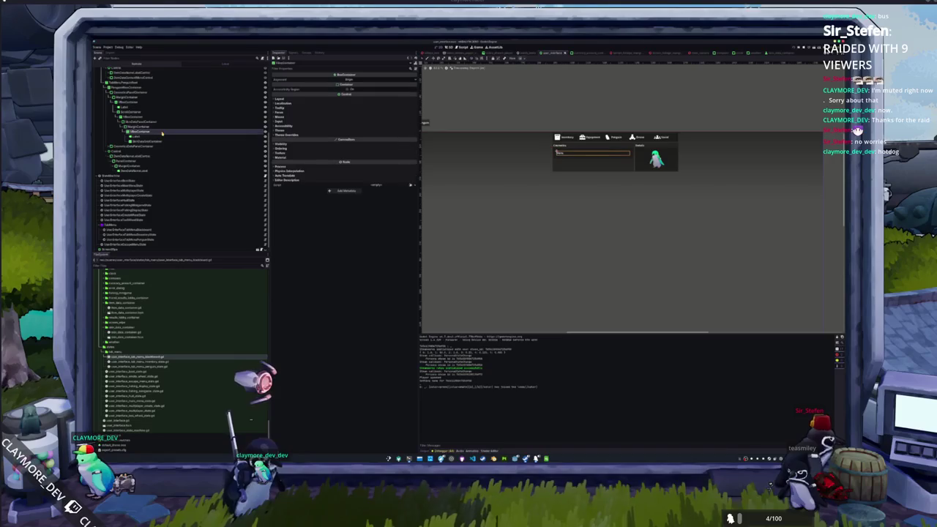
pyautogui.click(147, 111)
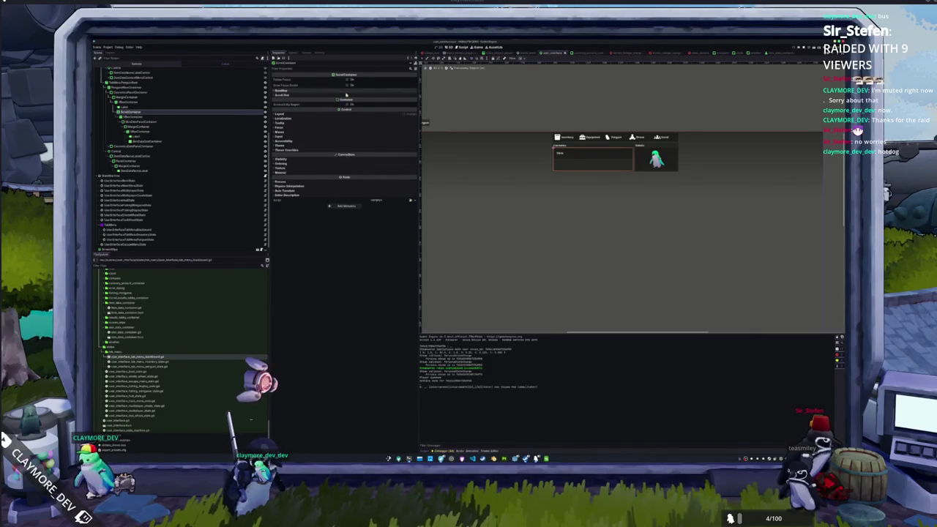
pyautogui.click(282, 114)
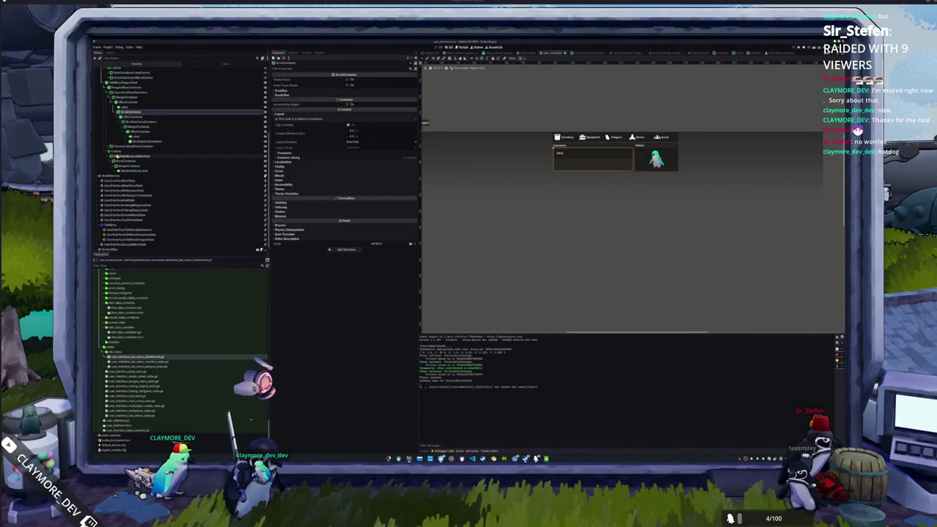
pyautogui.scroll(5, 126, 155)
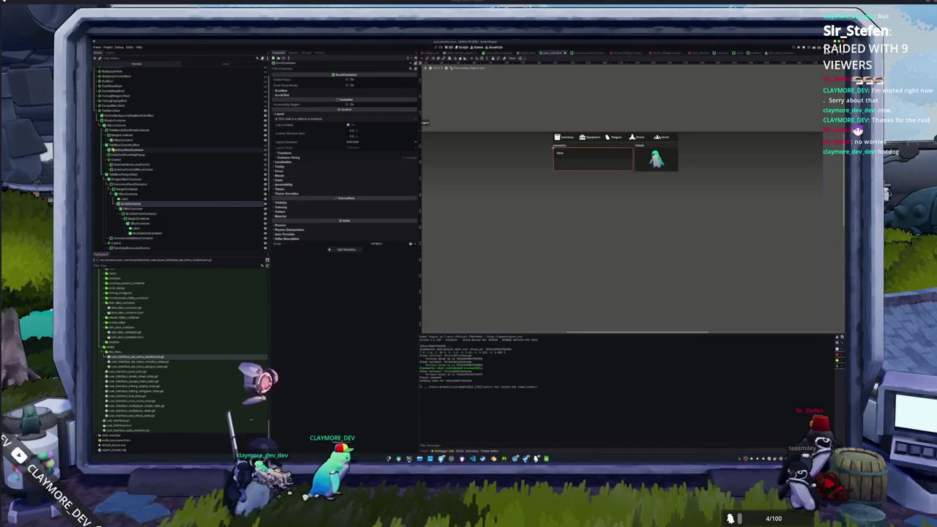
# Expand InventoryMenuContainer through InventoryPanelContainer down to the ItemGridLimitContainer grid
pyautogui.click(106, 150)
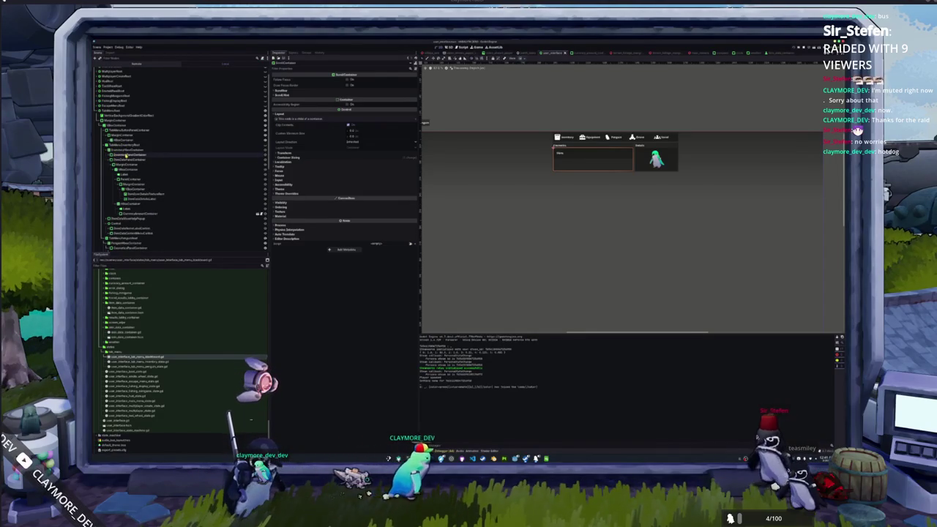
pyautogui.scroll(-3, 126, 155)
pyautogui.scroll(2, 126, 155)
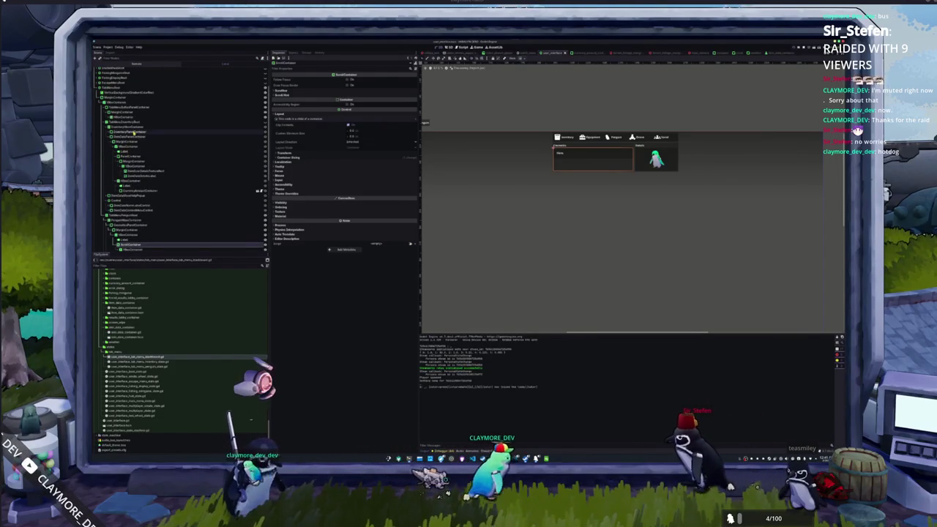
pyautogui.click(131, 131)
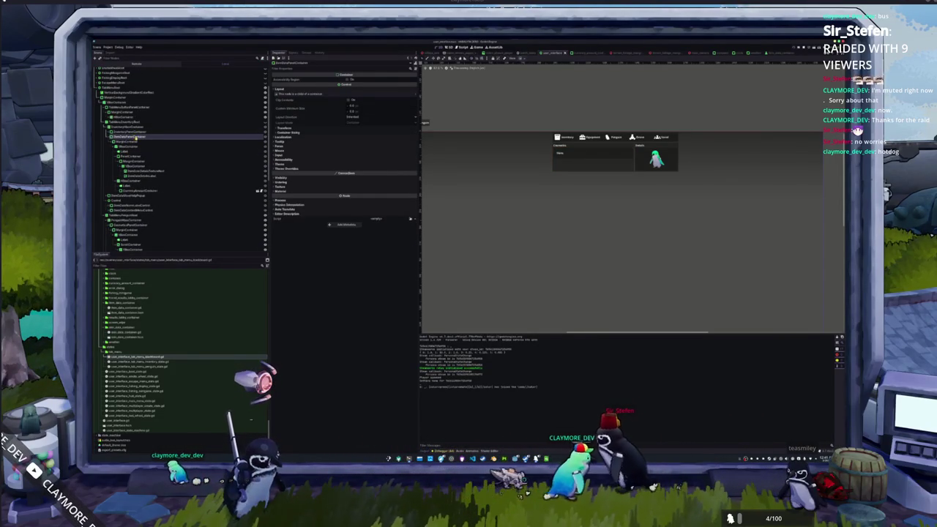
pyautogui.scroll(-2, 136, 137)
pyautogui.click(144, 162)
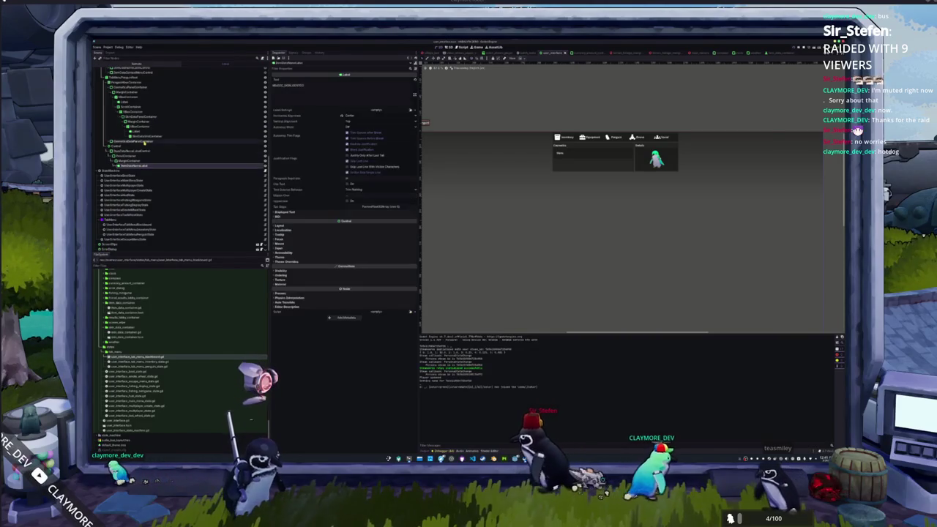
pyautogui.scroll(2, 144, 144)
pyautogui.click(139, 182)
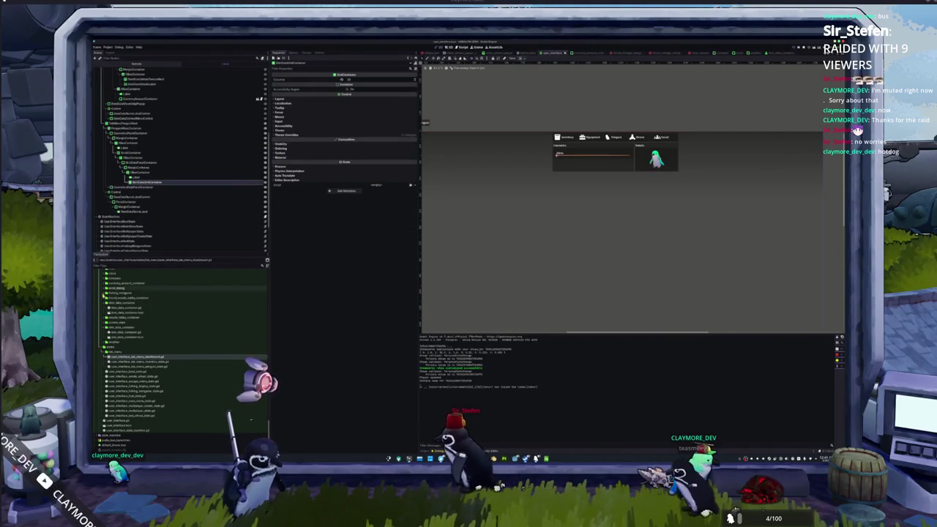
# Drag item_data_container.tscn into the scene tree and select the cosmetics grid node
pyautogui.moveTo(126, 340); pyautogui.dragTo(174, 181)
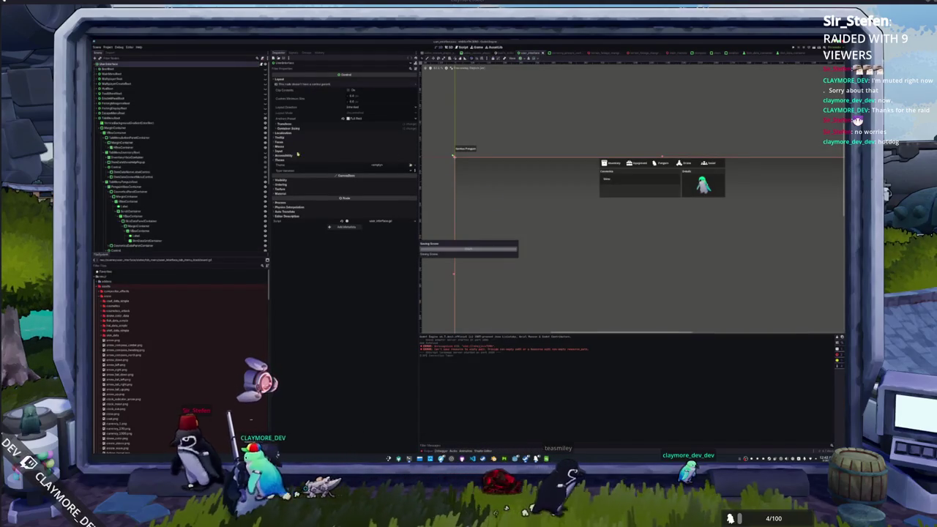
pyautogui.click(139, 241)
pyautogui.scroll(-5, 161, 384)
# Instance item_data_container.tscn under the cosmetics GridContainer and cancel the file-duplicate dialog
pyautogui.scroll(-10, 161, 385)
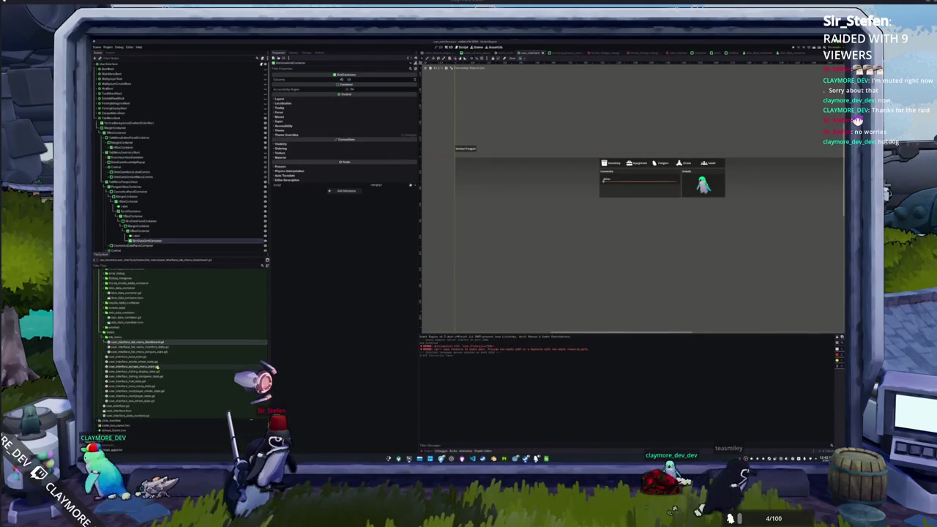
pyautogui.scroll(3, 156, 367)
pyautogui.moveTo(128, 368); pyautogui.dragTo(173, 242)
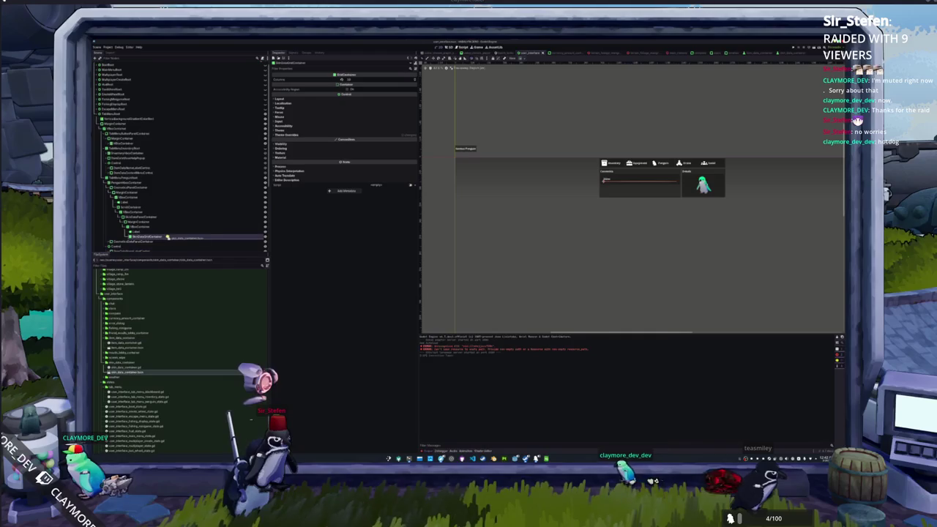
pyautogui.hotkey('ctrl', 'd')
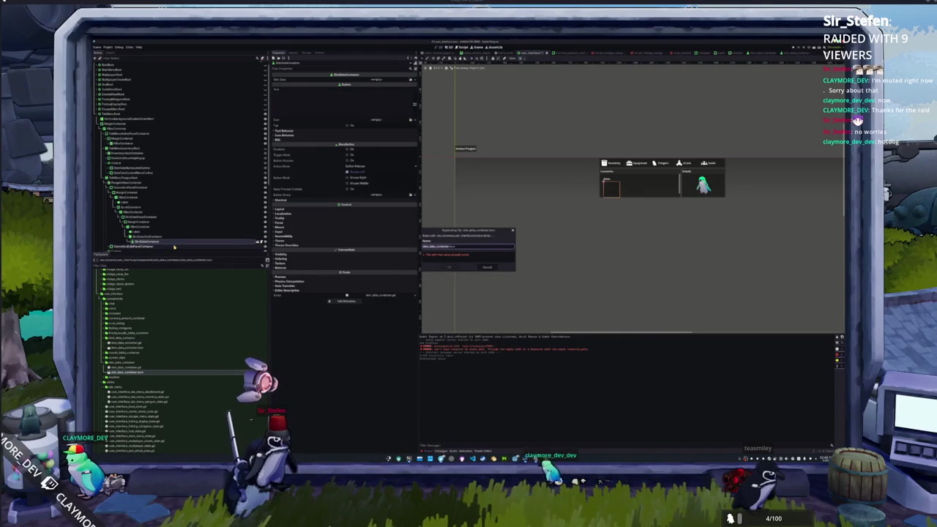
pyautogui.click(484, 266)
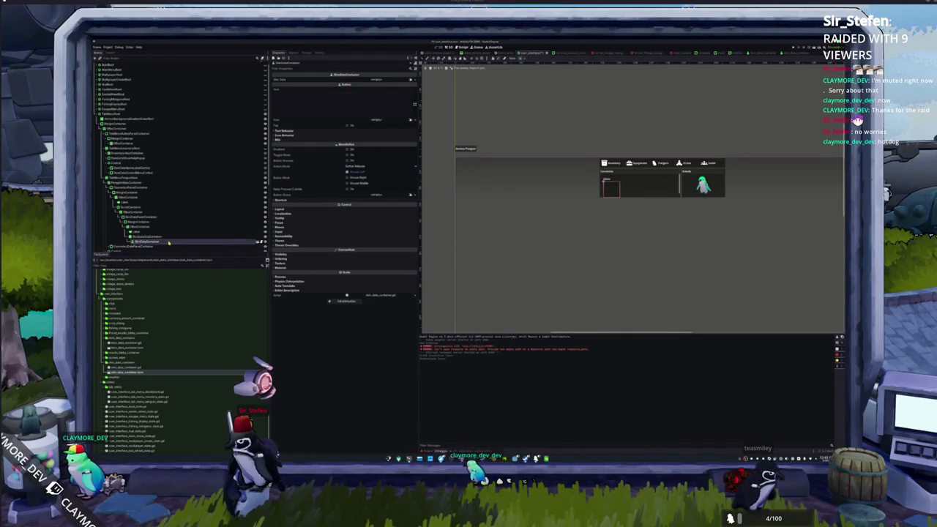
# Duplicate the ItemDataContainer with Ctrl+D until the cosmetics grid holds about ten slots
pyautogui.hotkey('ctrl', 'd')
pyautogui.hotkey('ctrl', 'd')
pyautogui.hotkey('ctrl', 'd')
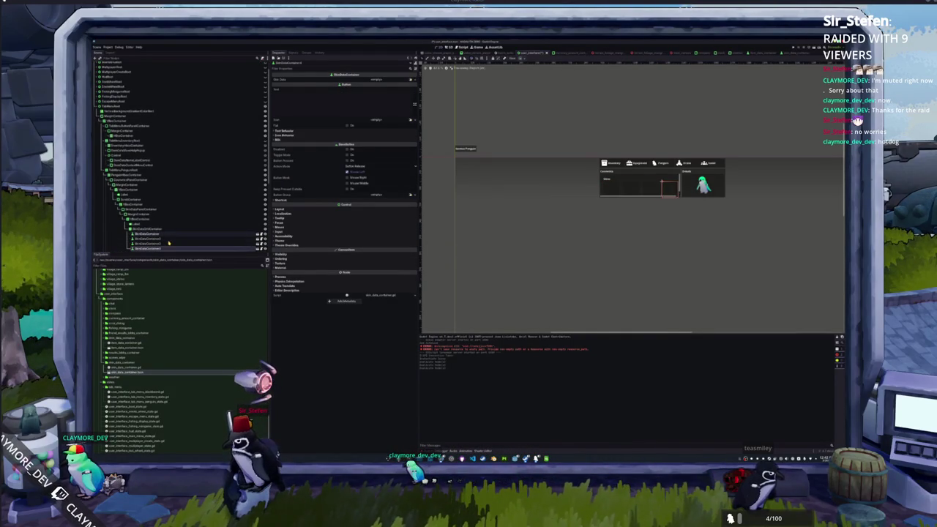
pyautogui.hotkey('ctrl', 'd')
pyautogui.hotkey('ctrl', 'd')
pyautogui.hotkey('ctrl', 'd')
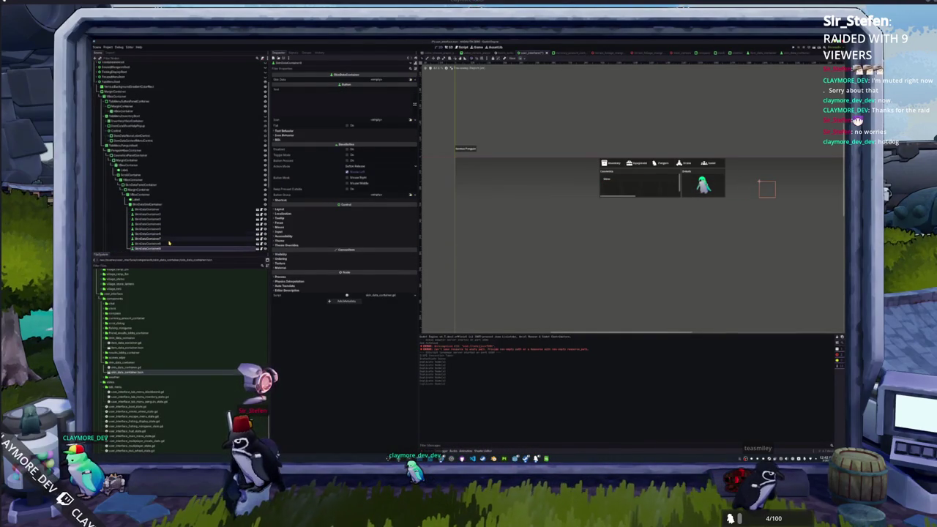
pyautogui.hotkey('ctrl', 'd')
pyautogui.scroll(-2, 154, 219)
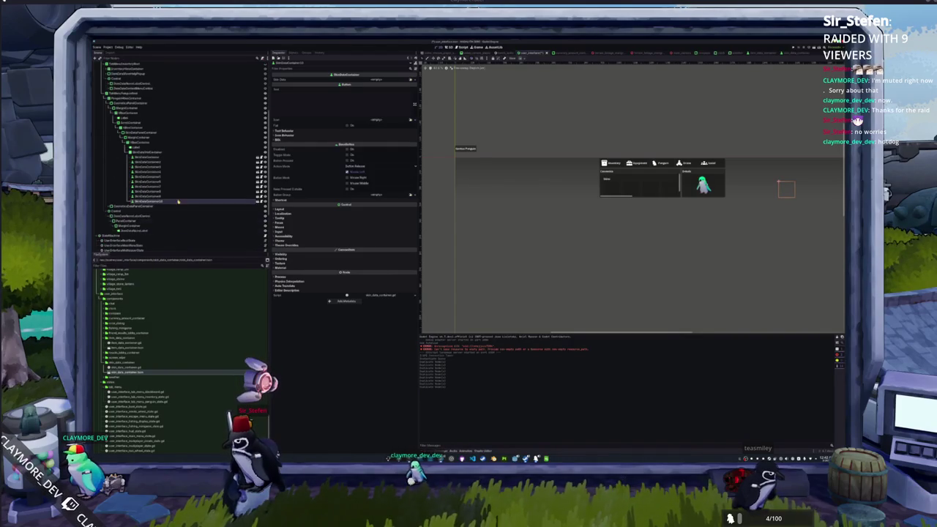
pyautogui.click(147, 158)
pyautogui.keyDown('shift'); pyautogui.click(158, 201); pyautogui.keyUp('shift')
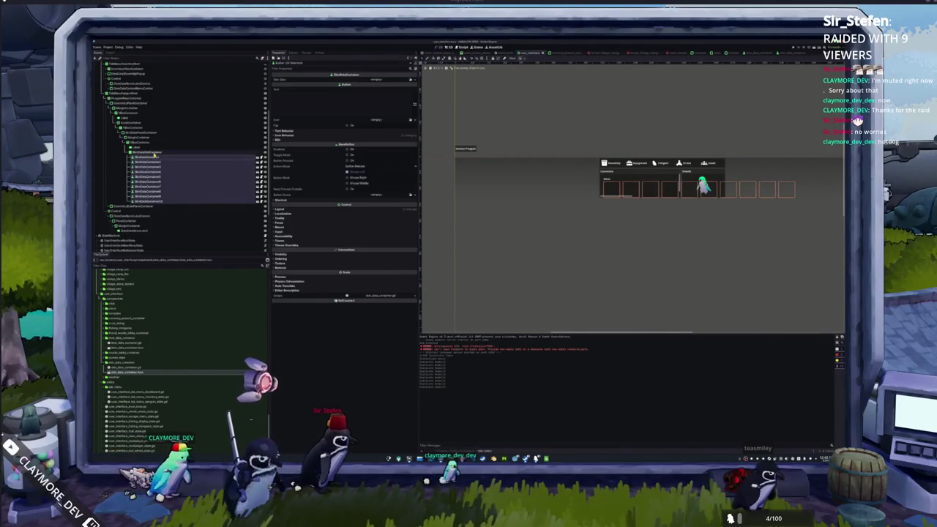
# Widen the cosmetics panel container by dragging its Layout Custom Minimum Size X larger
pyautogui.click(149, 151)
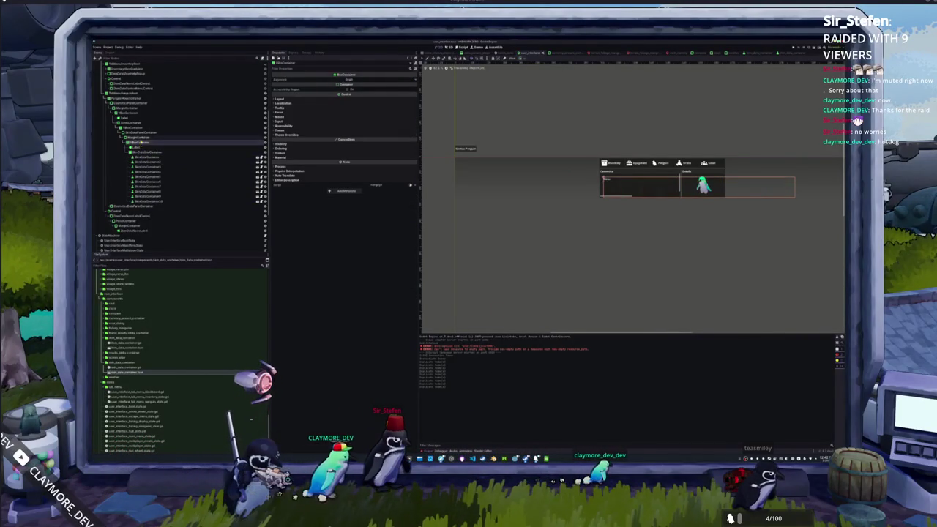
pyautogui.click(139, 133)
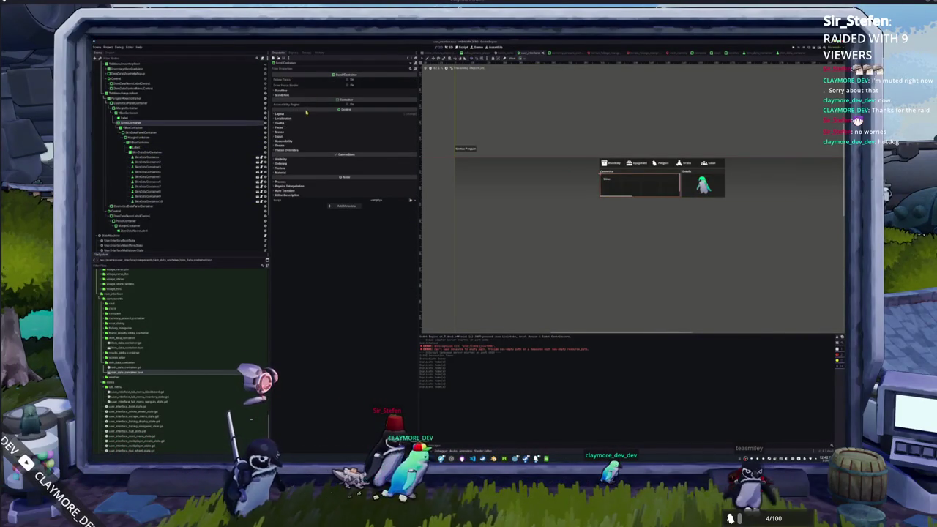
pyautogui.click(285, 115)
pyautogui.click(352, 133)
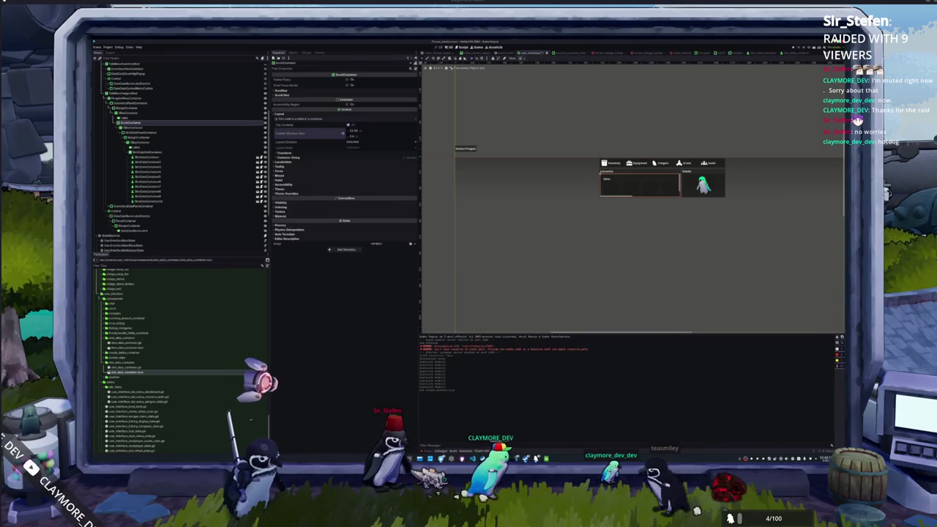
pyautogui.moveTo(353, 134); pyautogui.dragTo(367, 133)
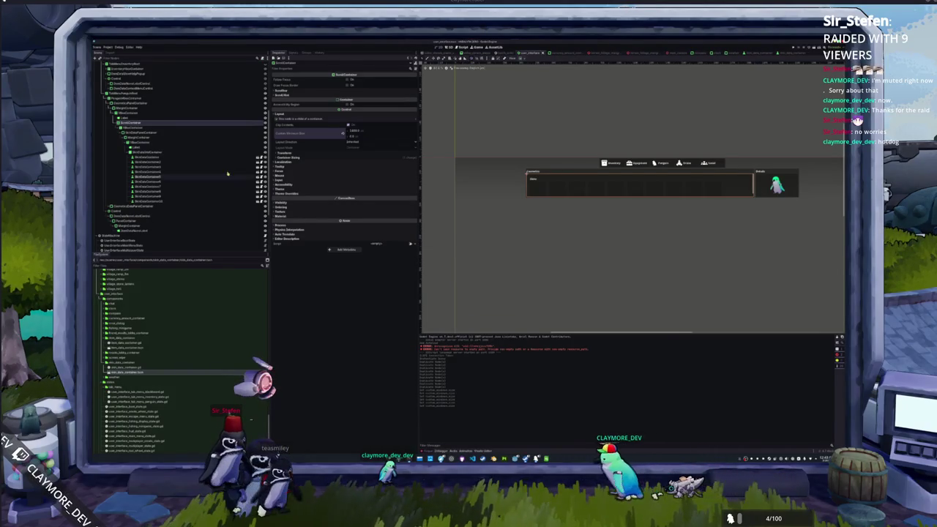
# Select the inventory item grid and show its Theme Overrides > Constants separation settings
pyautogui.scroll(5, 179, 153)
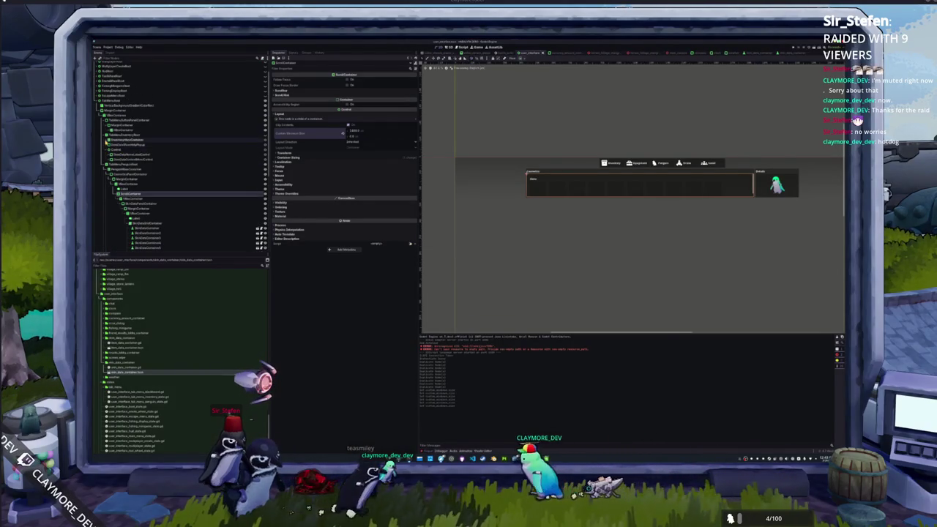
pyautogui.click(107, 144)
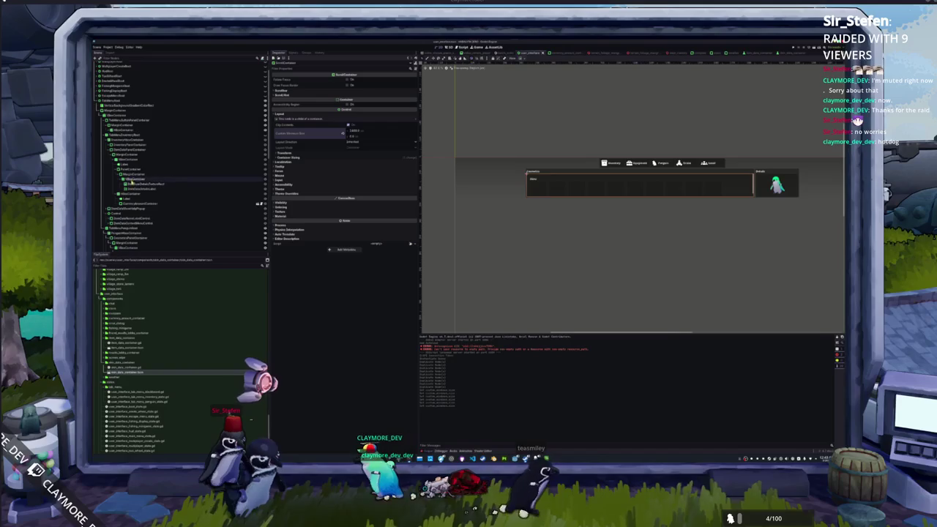
pyautogui.click(110, 145)
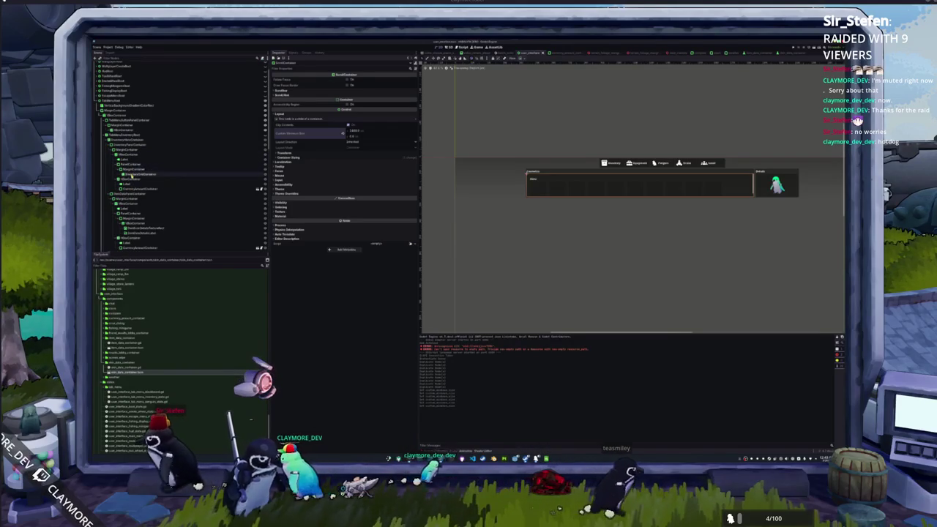
pyautogui.click(130, 175)
pyautogui.click(300, 135)
pyautogui.click(303, 139)
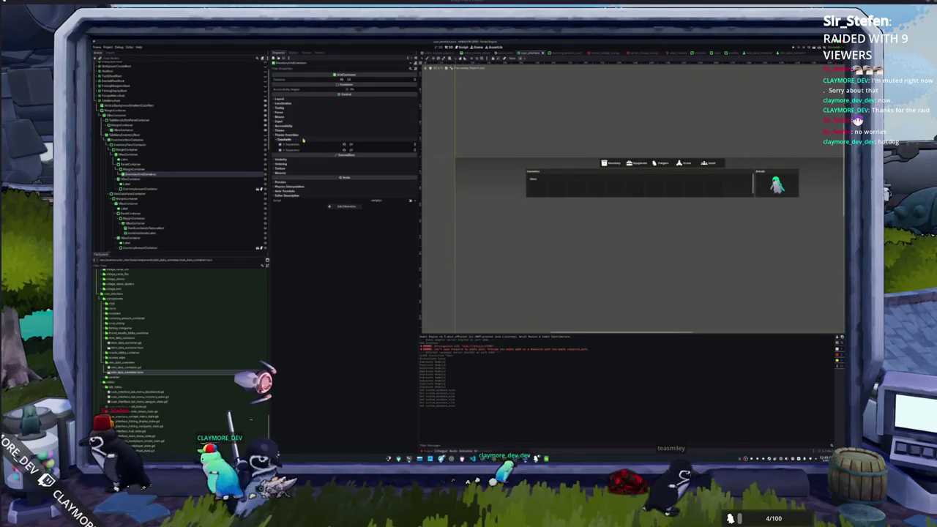
pyautogui.click(299, 99)
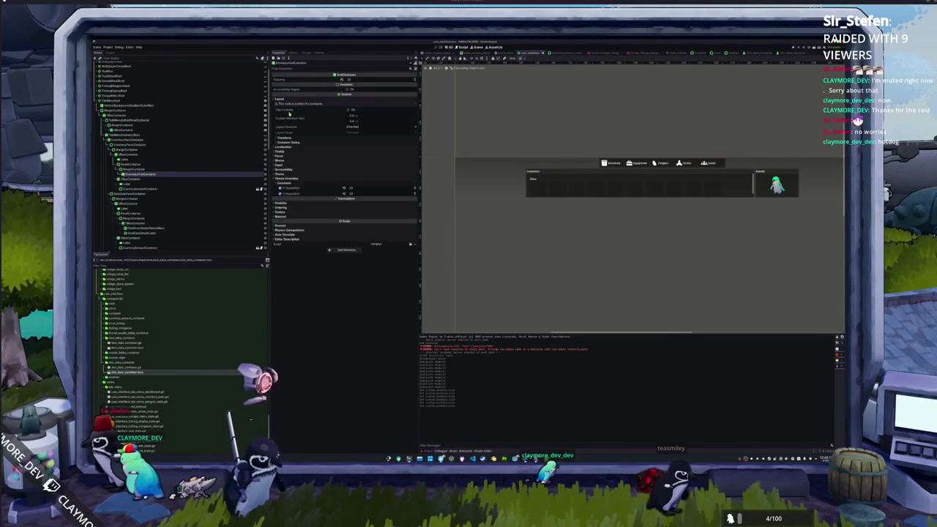
# Instance item_data_container.tscn into the inventory GridContainer and cancel the duplicate-file dialog
pyautogui.rightClick(156, 176)
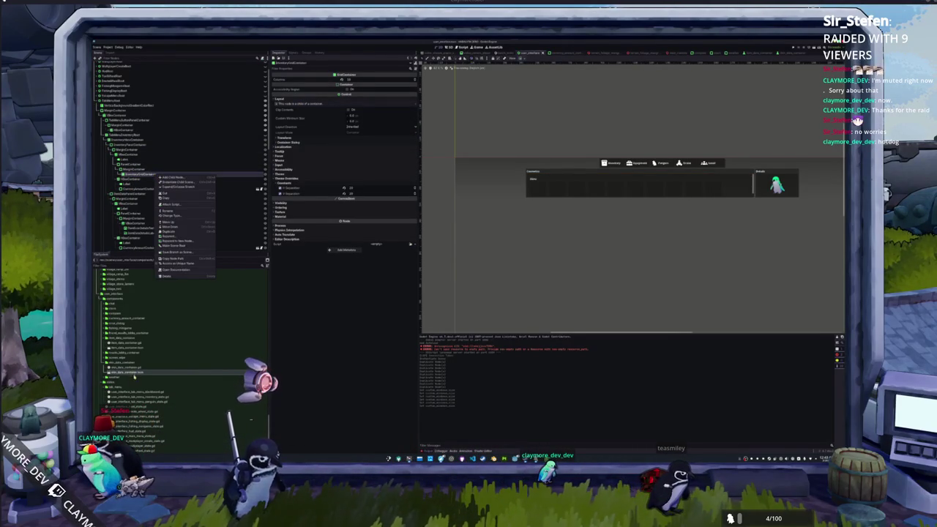
pyautogui.click(134, 374)
pyautogui.moveTo(126, 350)
pyautogui.mouseDown()
pyautogui.moveTo(195, 226)
pyautogui.moveTo(158, 173)
pyautogui.mouseUp()
pyautogui.hotkey('ctrl', 'd')
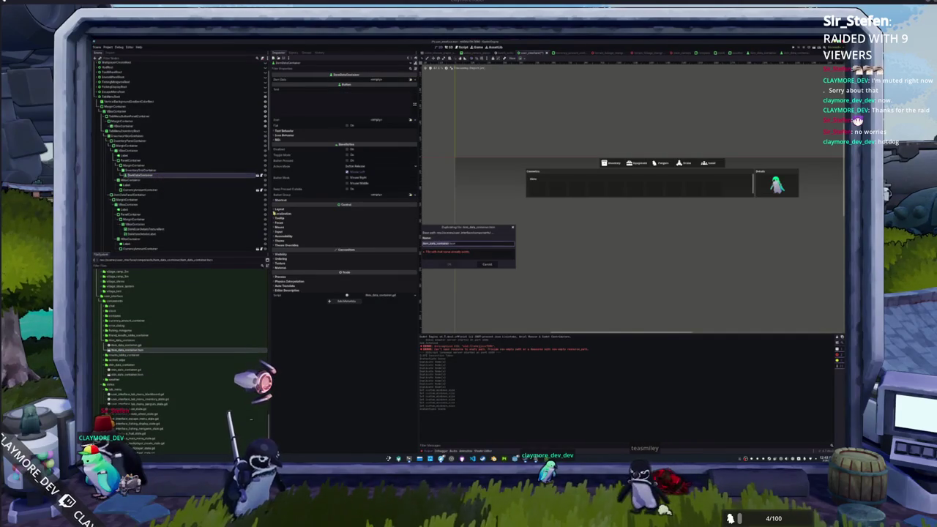
pyautogui.click(485, 263)
# Duplicate the ItemDataContainer into dozens of copies in the inventory grid and save the scene
pyautogui.click(136, 175)
pyautogui.hotkey('ctrl', 'd')
pyautogui.hotkey('ctrl', 'd')
pyautogui.hotkey('ctrl', 'd')
pyautogui.hotkey('ctrl', 'd')
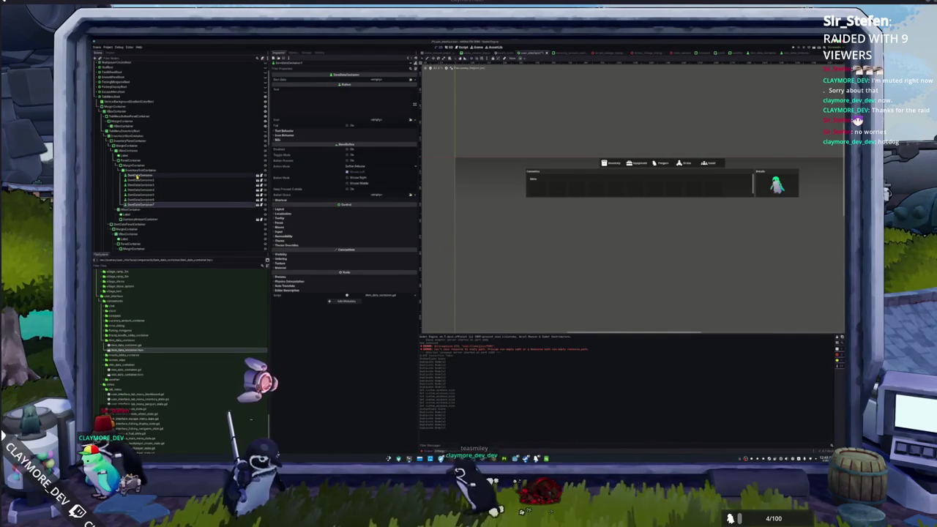
pyautogui.hotkey('ctrl', 'd')
pyautogui.hotkey('ctrl', 'd')
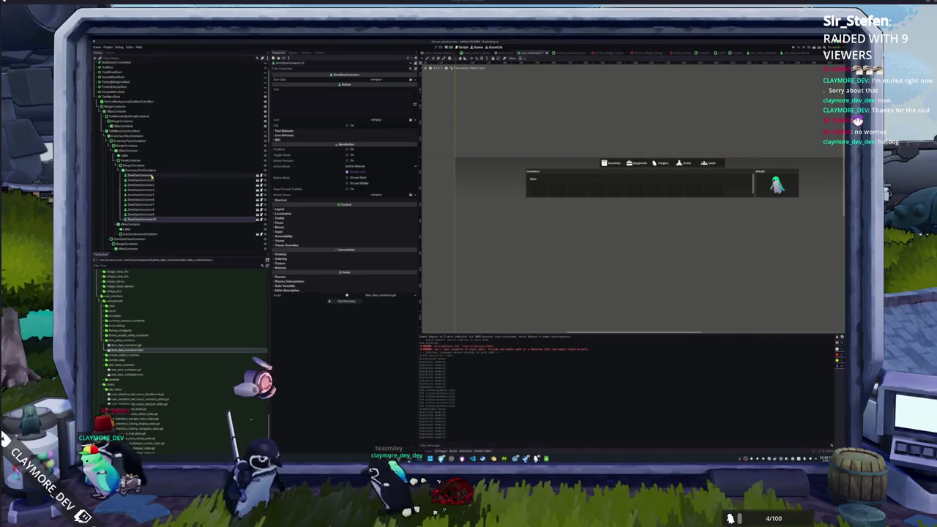
pyautogui.keyDown('shift'); pyautogui.click(152, 176); pyautogui.keyUp('shift')
pyautogui.hotkey('ctrl', 'd')
pyautogui.hotkey('ctrl', 'd')
pyautogui.hotkey('ctrl', 'd')
pyautogui.hotkey('ctrl', 's')
pyautogui.click(139, 95)
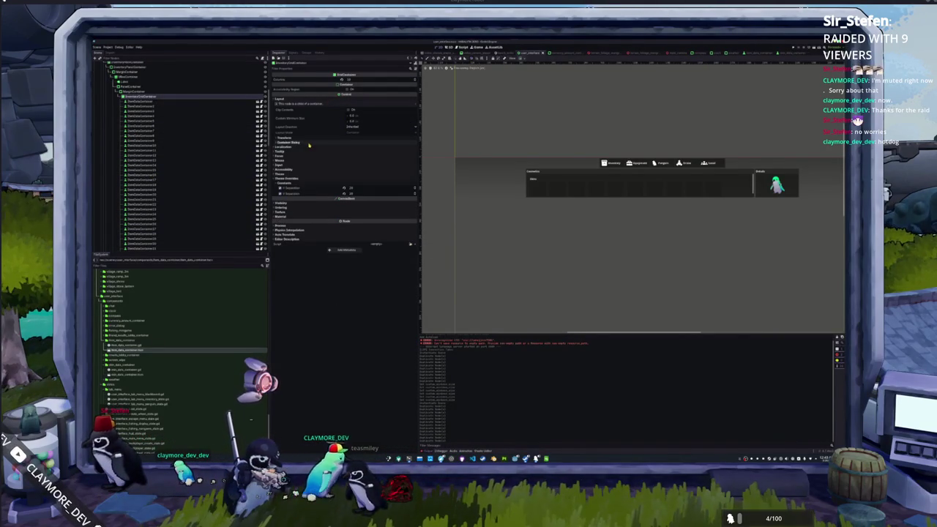
# Make the ScrollContainer above the skins grid taller by dragging its Custom Minimum Size Y up
pyautogui.click(311, 138)
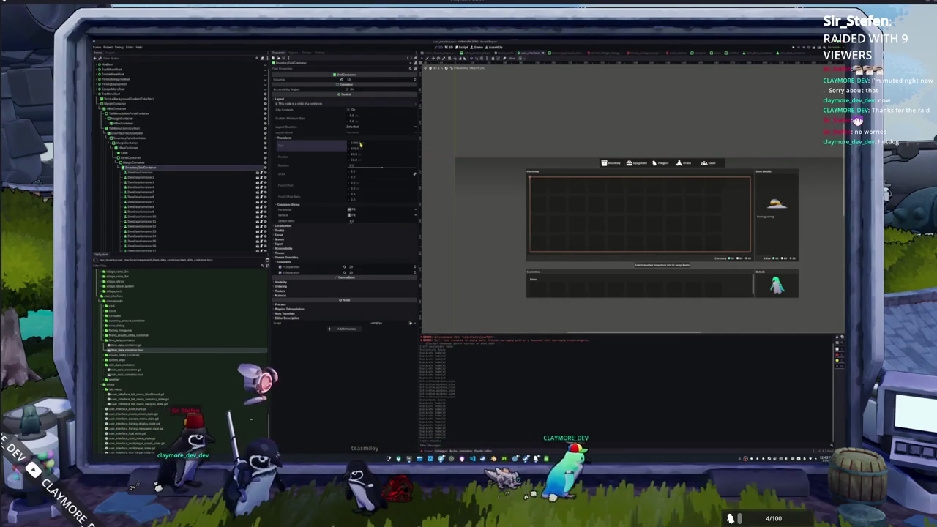
pyautogui.scroll(-3, 191, 231)
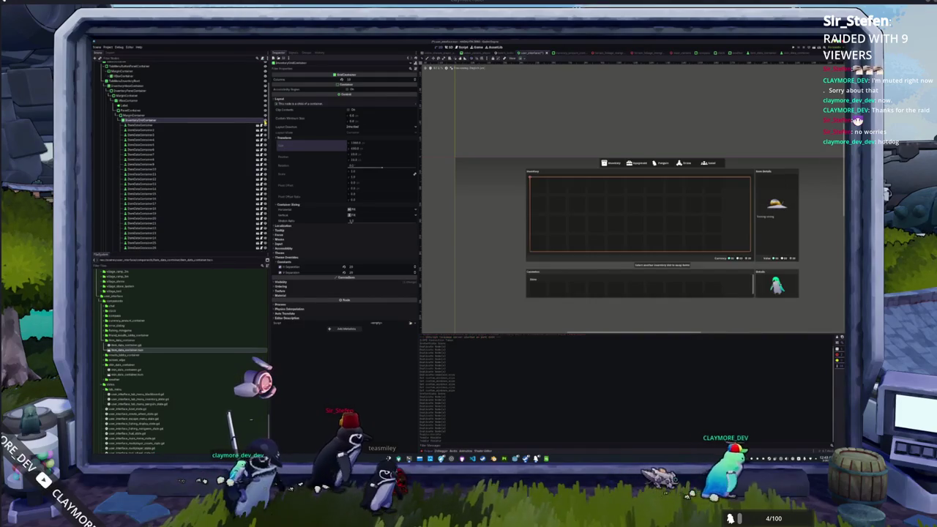
pyautogui.scroll(2, 181, 110)
pyautogui.click(181, 105)
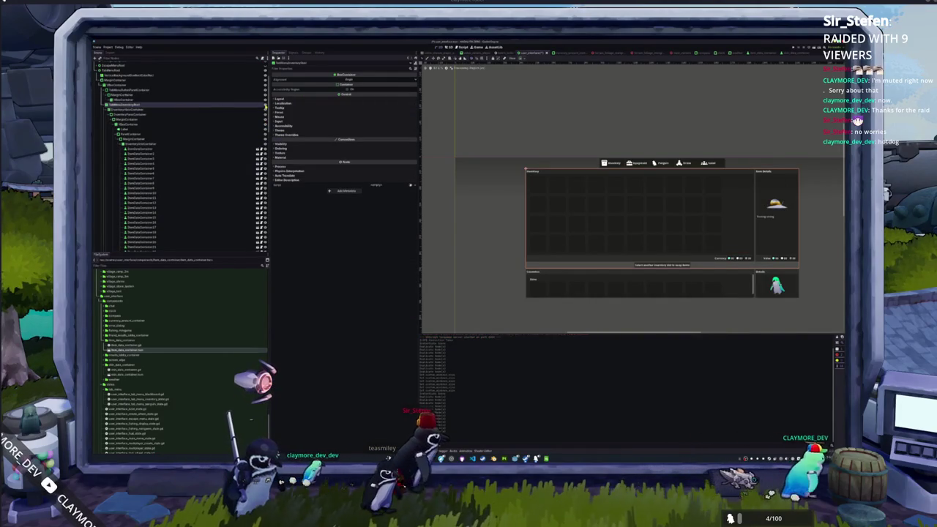
pyautogui.click(139, 109)
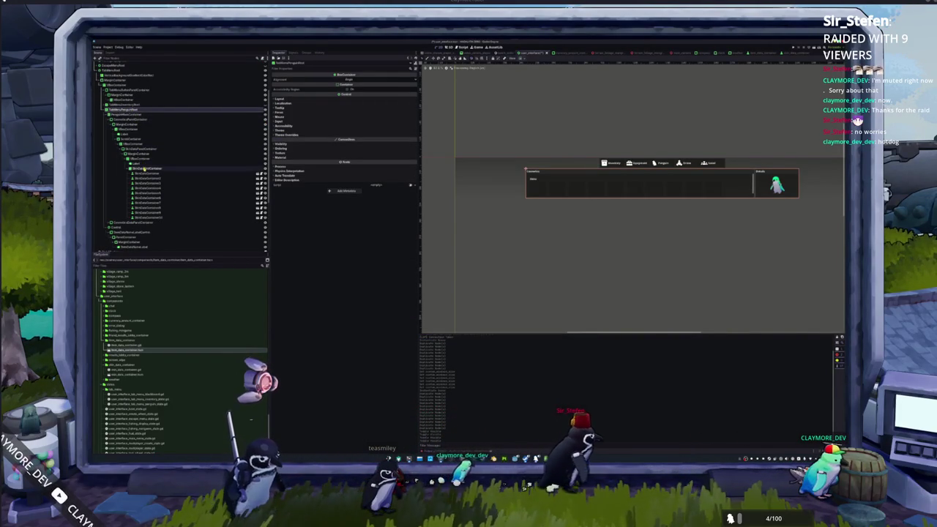
pyautogui.click(144, 169)
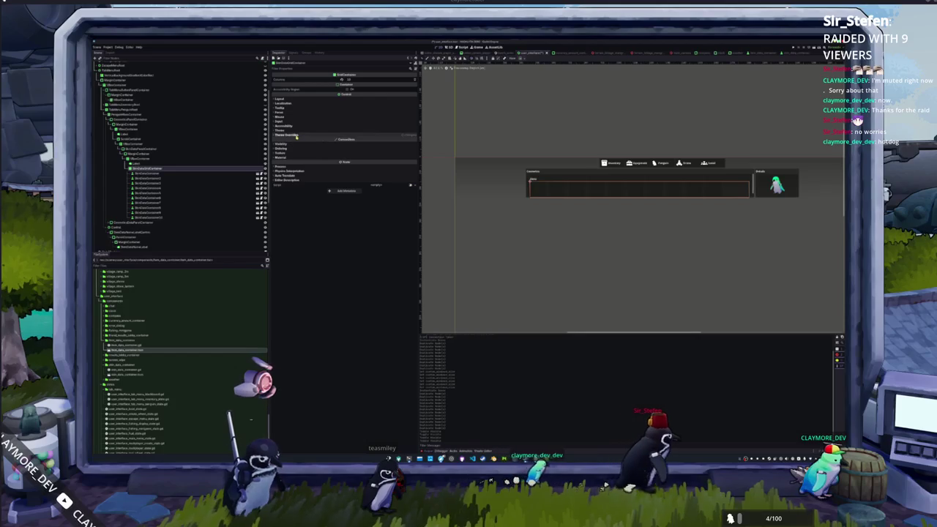
pyautogui.click(158, 140)
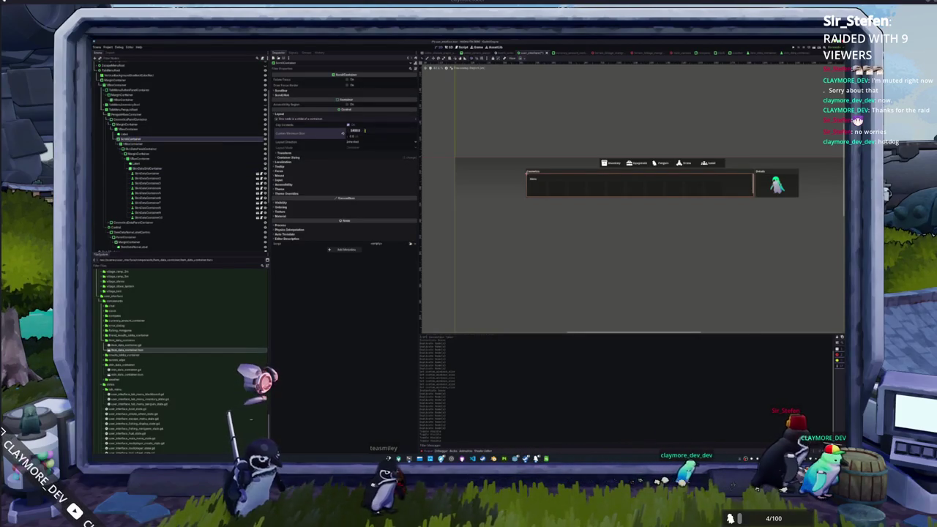
pyautogui.moveTo(364, 131); pyautogui.dragTo(358, 130)
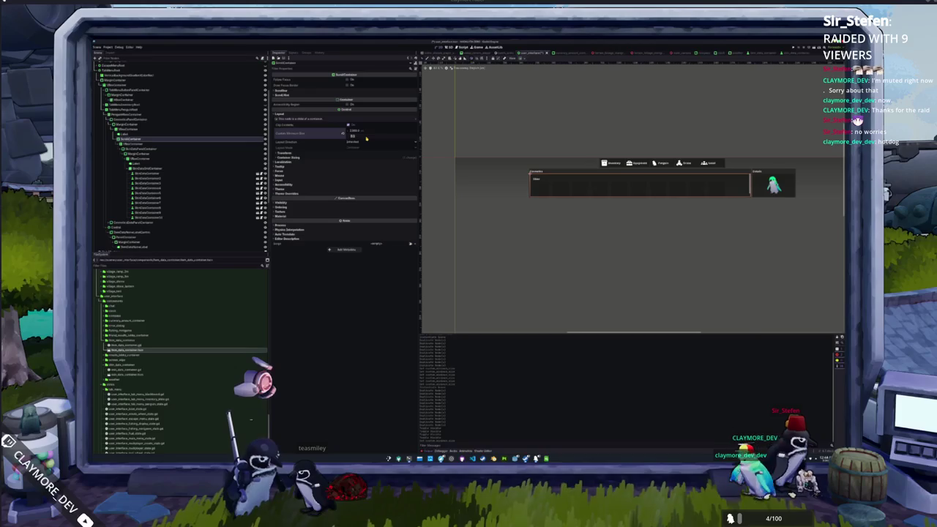
pyautogui.moveTo(366, 138); pyautogui.dragTo(380, 139)
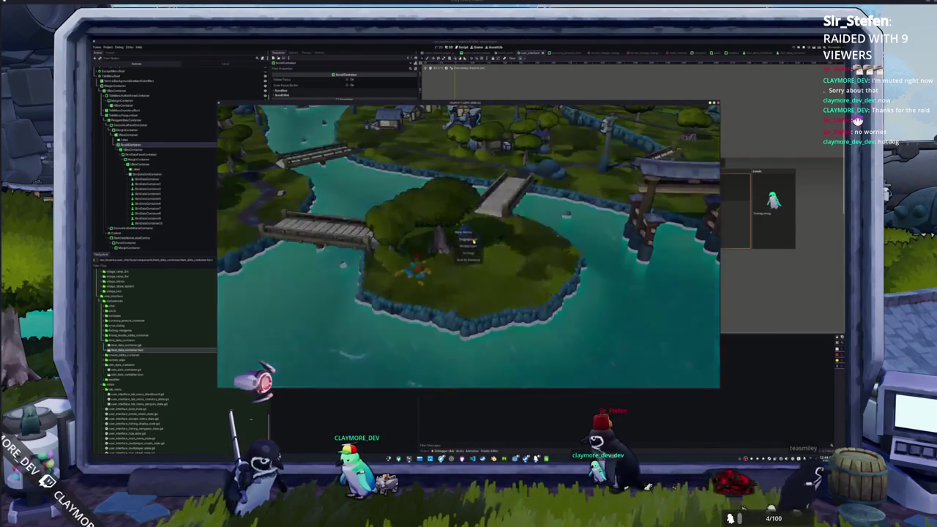
# Load into the game, open the inventory, check the Penguin skins and Inventory tabs, then return to VS Code
pyautogui.click(473, 240)
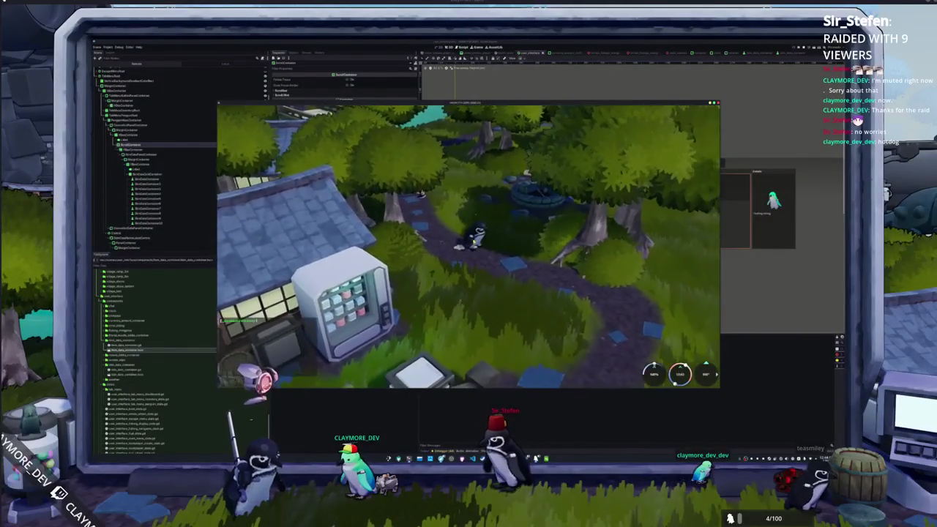
pyautogui.press('i')
pyautogui.click(470, 114)
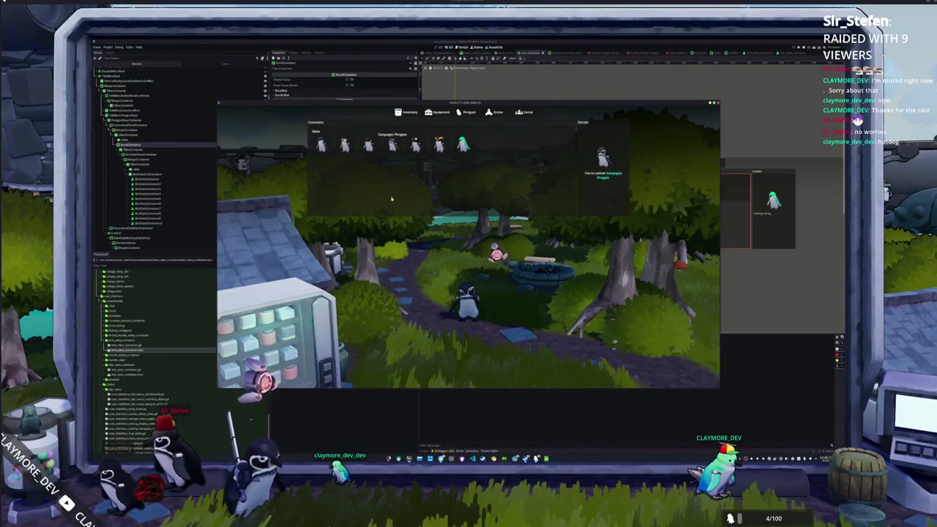
pyautogui.click(407, 112)
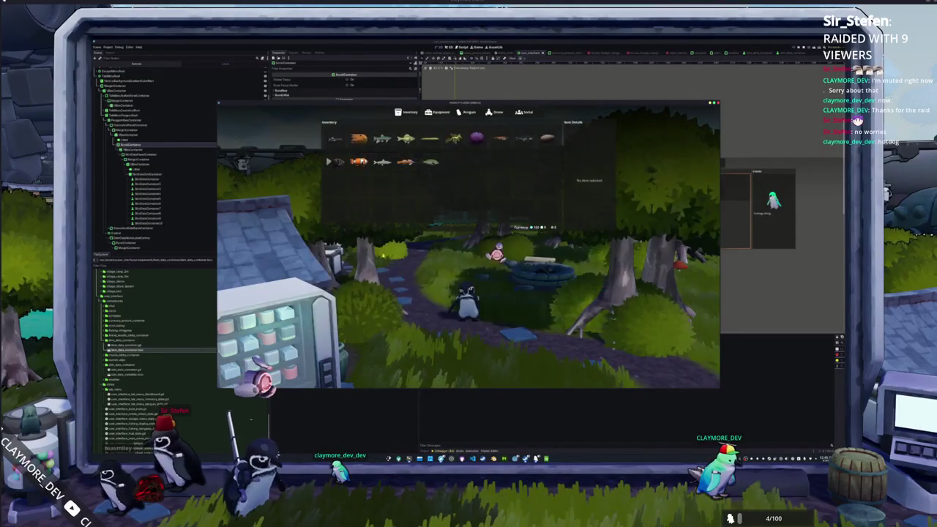
pyautogui.hotkey('alt', 'Tab')
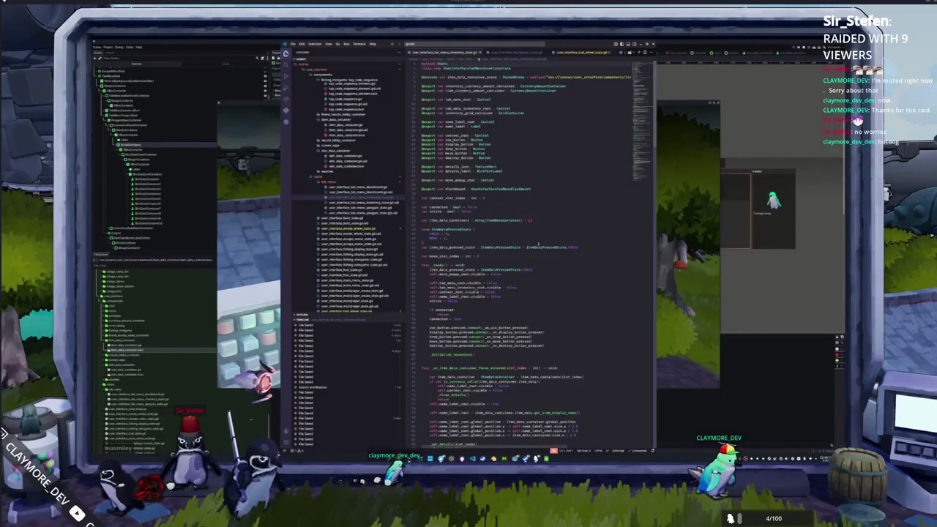
# Comment out the fade-in tween line in tab_menu_inventory_state.gd's enter_state
pyautogui.click(443, 225)
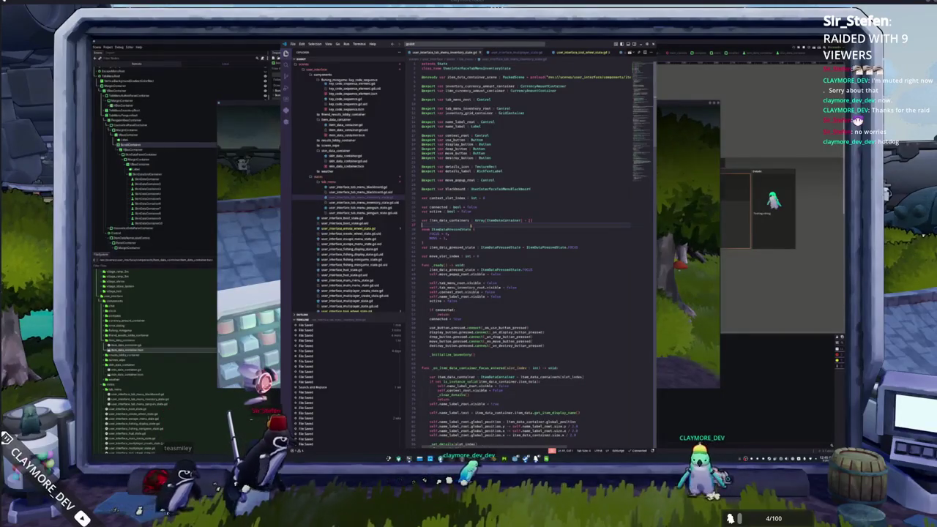
pyautogui.scroll(-15, 646, 186)
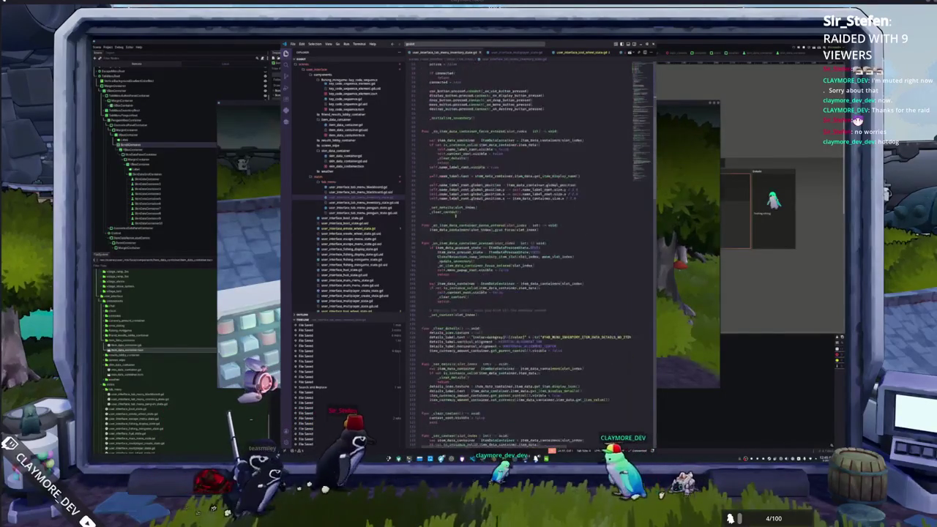
pyautogui.scroll(-10, 645, 185)
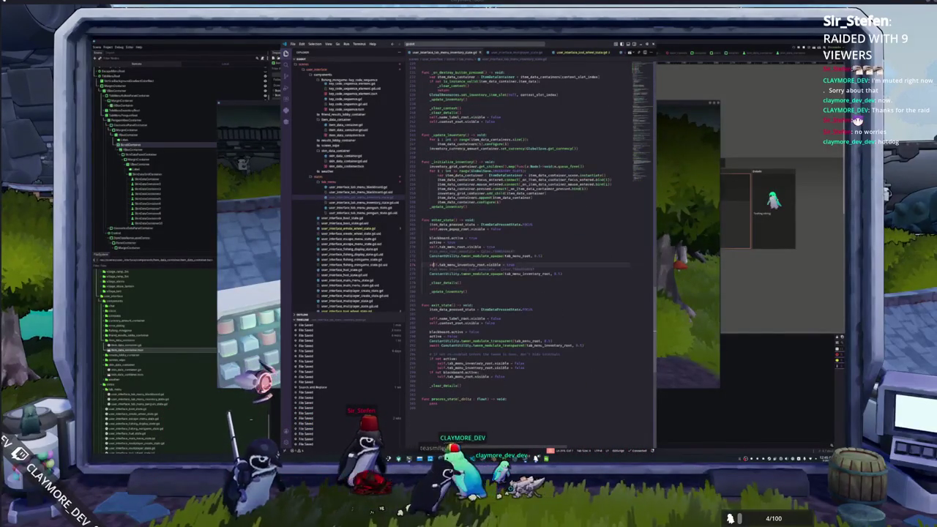
pyautogui.doubleClick(464, 264)
pyautogui.click(430, 273)
pyautogui.hotkey('ctrl', 'k')
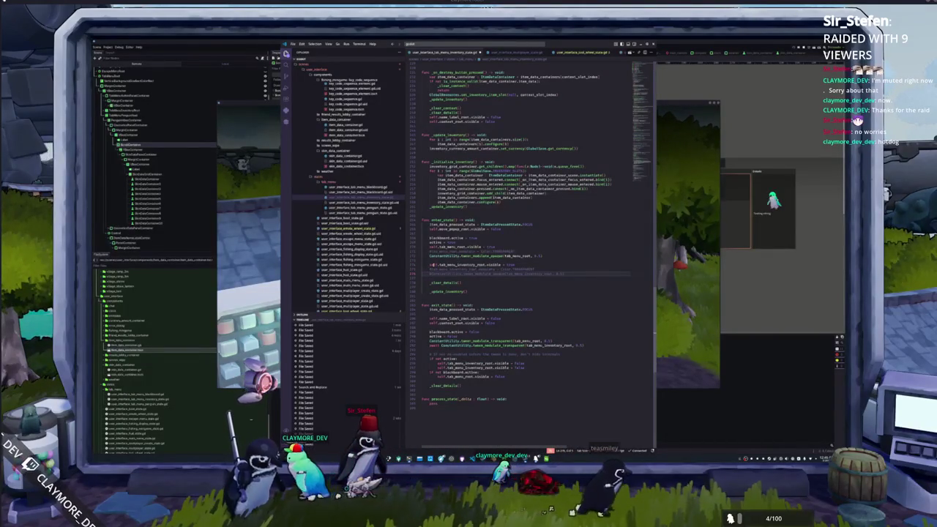
# Delete the redundant root visibility and if not active: lines from the inventory exit_state
pyautogui.click(422, 279)
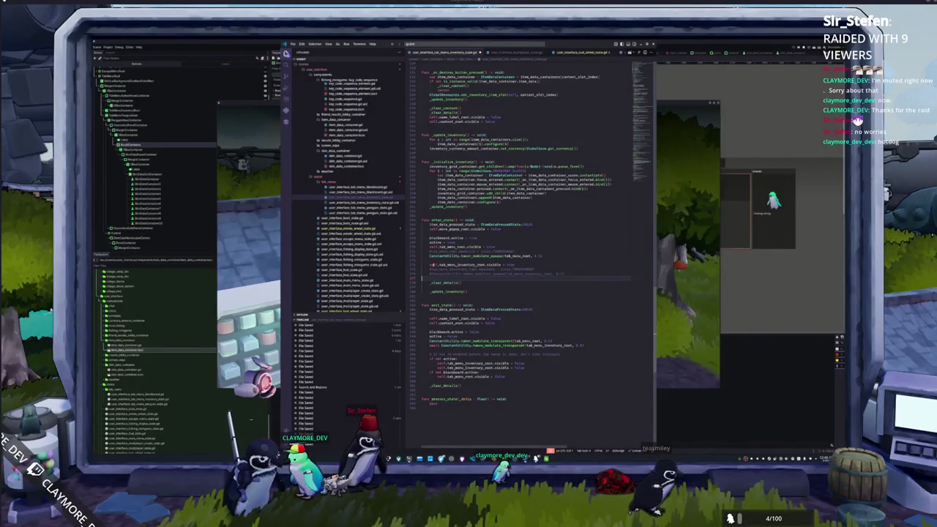
pyautogui.moveTo(429, 340); pyautogui.dragTo(430, 345)
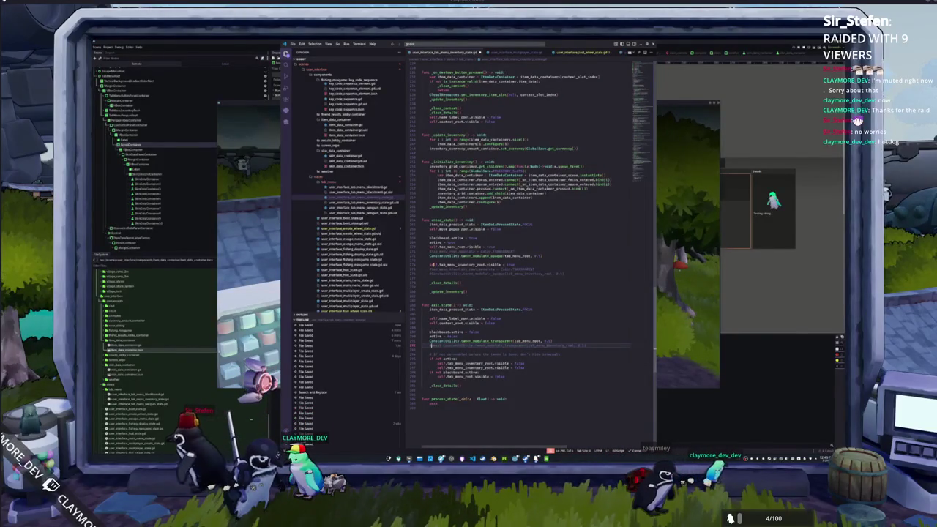
pyautogui.click(439, 366)
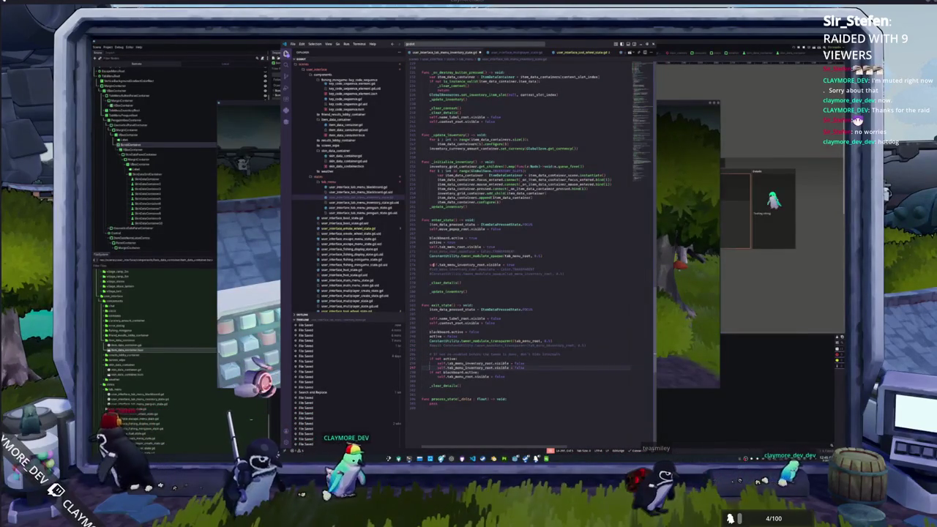
pyautogui.hotkey('ctrl', 'shift', 'k')
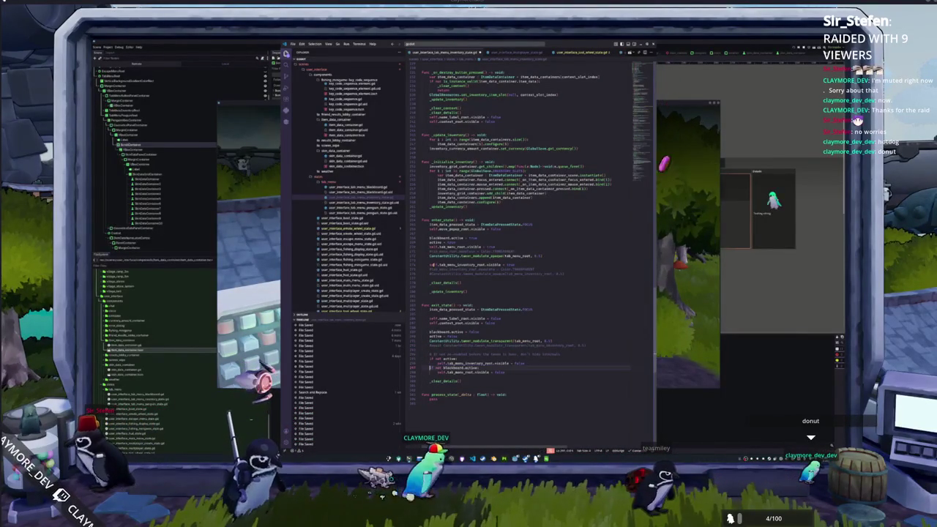
pyautogui.hotkey('ctrl', 'shift', 'k')
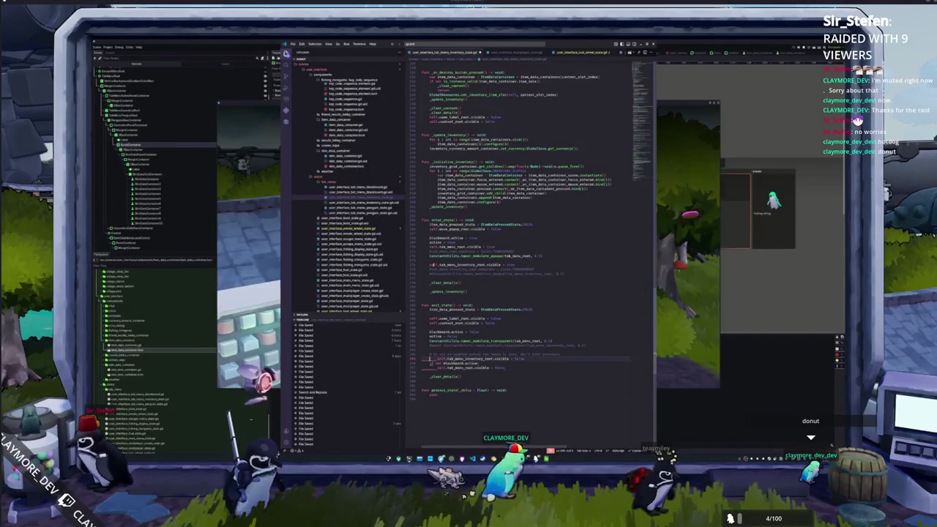
pyautogui.click(432, 371)
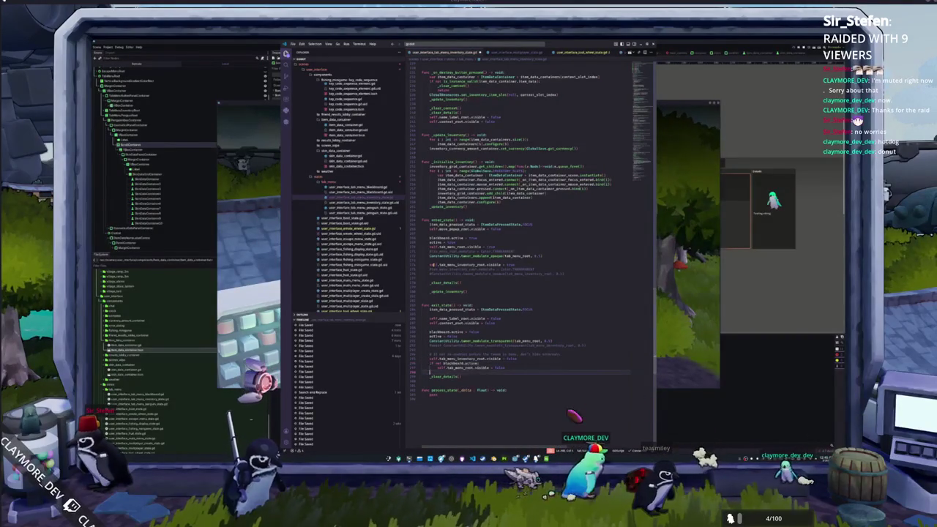
pyautogui.click(430, 367)
pyautogui.press('Down')
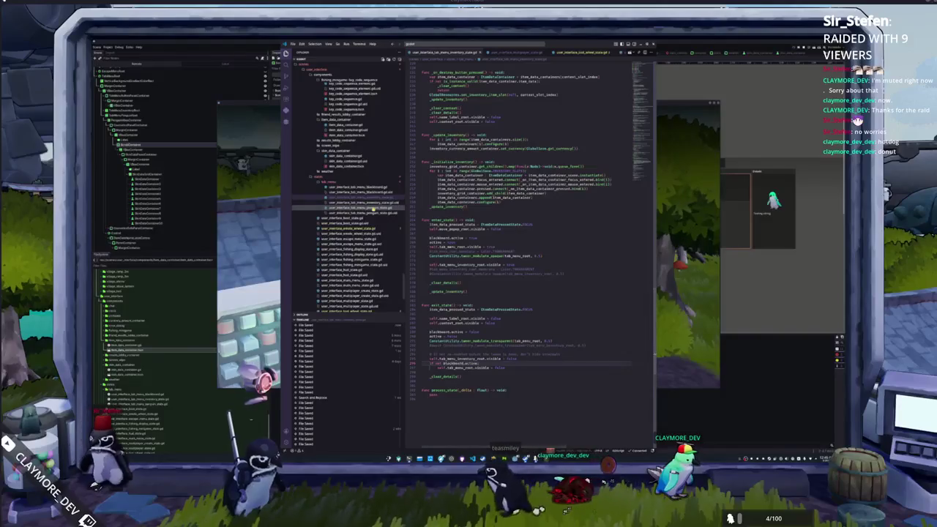
# In tab_menu_penguin_state.gd, delete the duplicate penguin-root visibility, if not active:, and fade-out tween lines
pyautogui.click(373, 208)
pyautogui.click(458, 339)
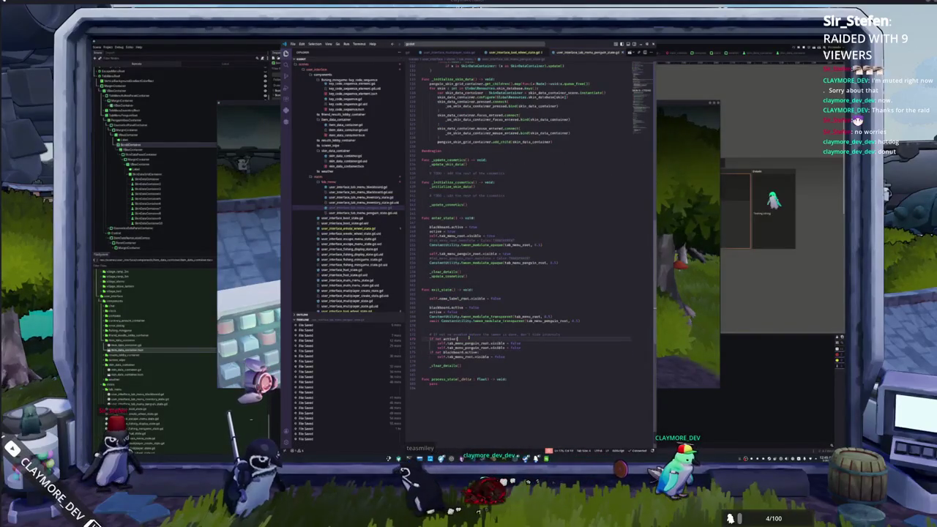
pyautogui.hotkey('ctrl', 'shift', 'k')
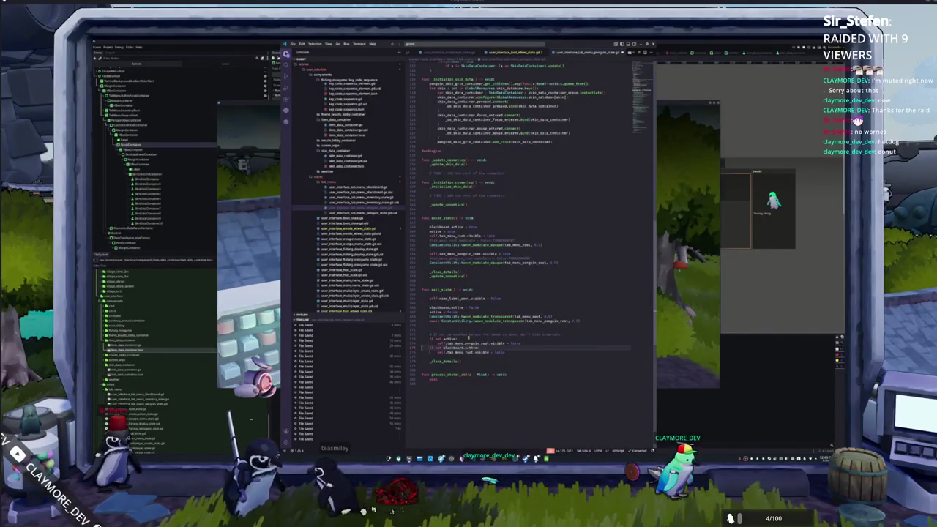
pyautogui.hotkey('ctrl', 'shift', 'k')
pyautogui.press('Up')
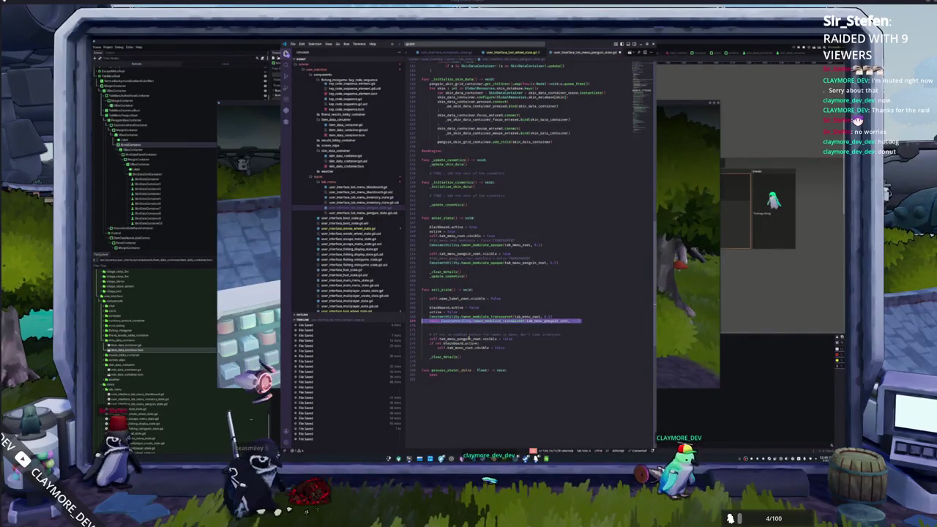
pyautogui.hotkey('ctrl', 'shift', 'k')
pyautogui.press('F5')
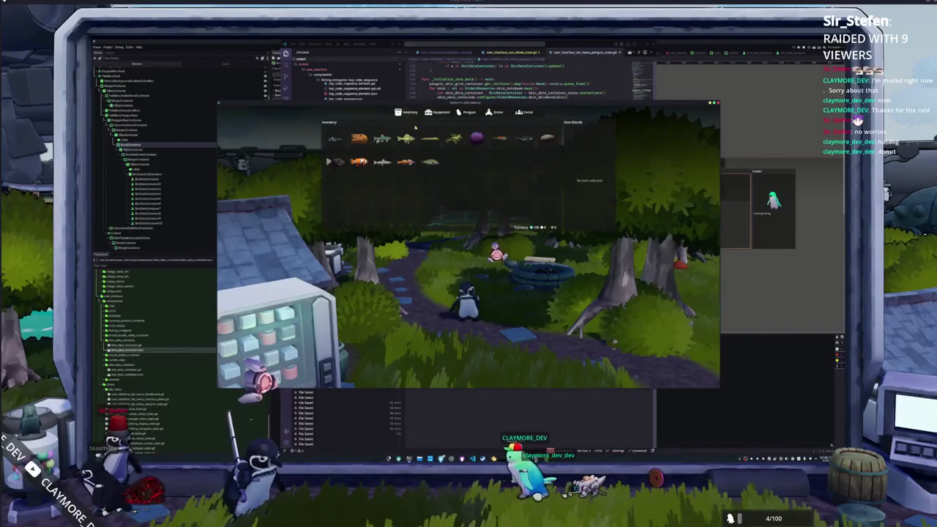
# Flip repeatedly between the Penguin skins and Inventory fish grids, ending on Inventory, then close the game
pyautogui.click(467, 112)
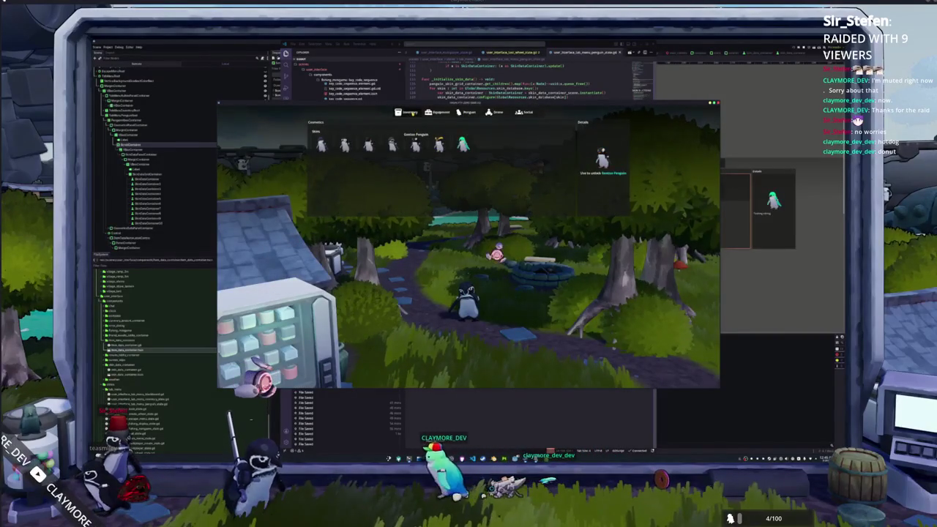
pyautogui.click(409, 113)
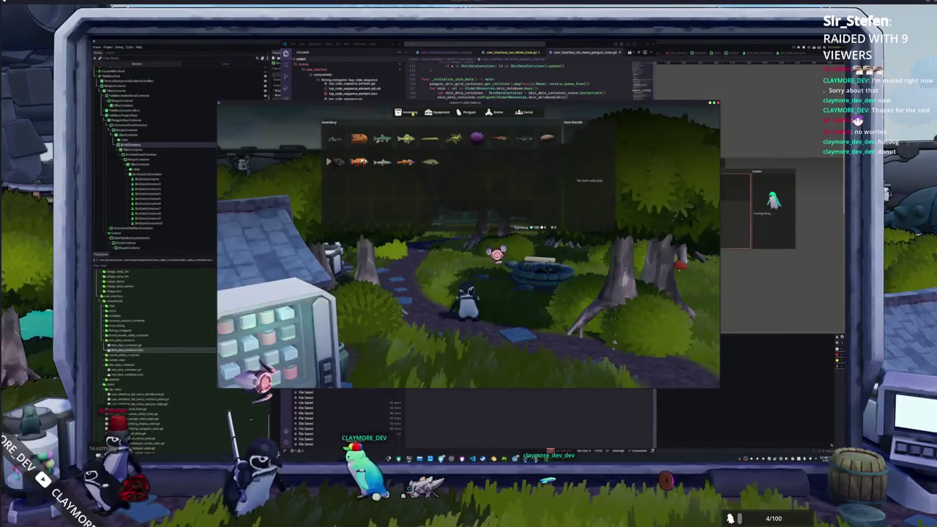
pyautogui.click(467, 112)
pyautogui.click(408, 113)
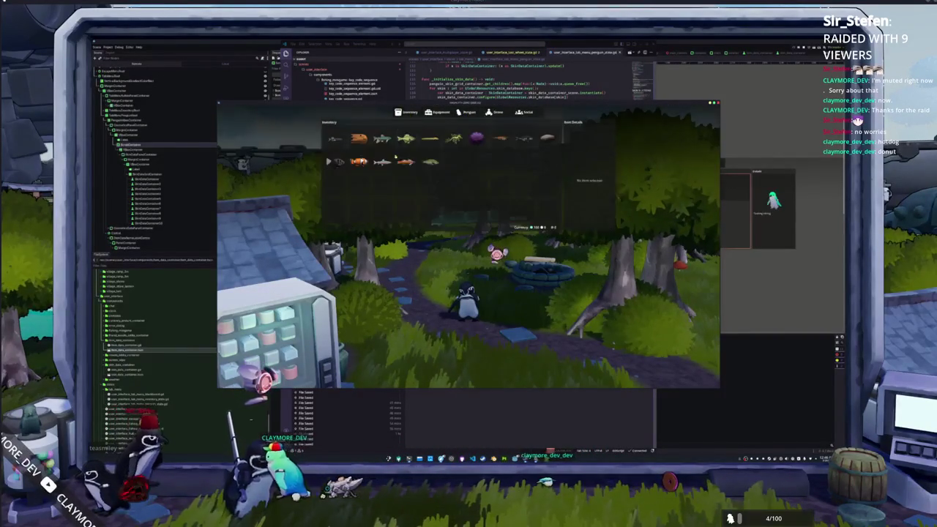
pyautogui.click(467, 112)
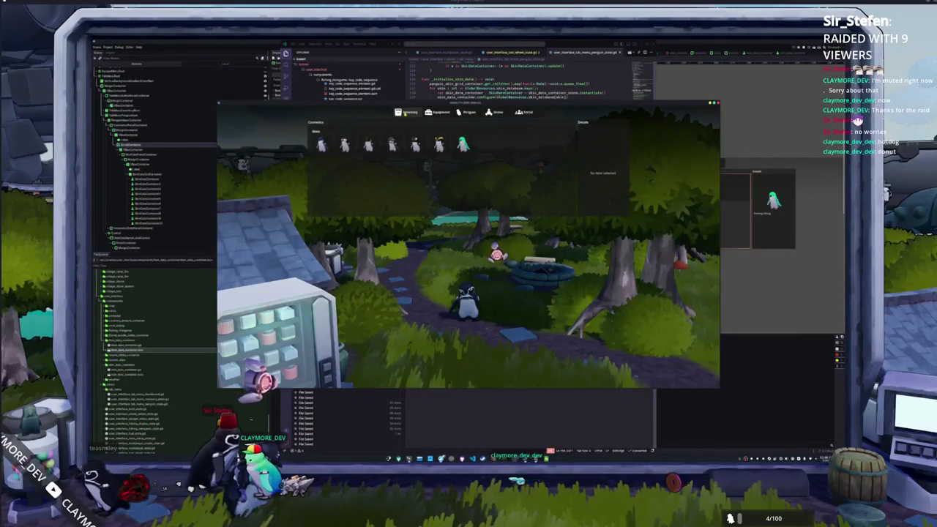
pyautogui.click(405, 113)
pyautogui.click(467, 112)
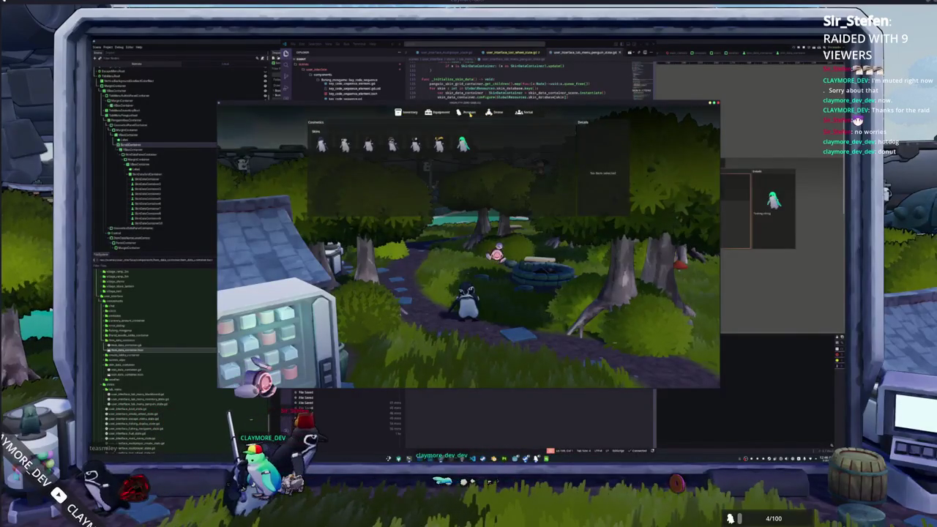
pyautogui.click(409, 112)
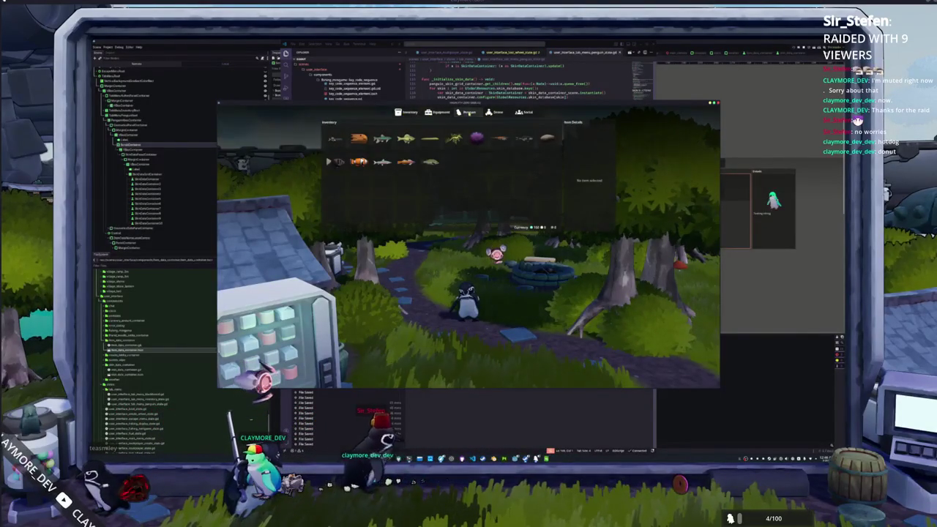
pyautogui.click(467, 113)
pyautogui.click(408, 113)
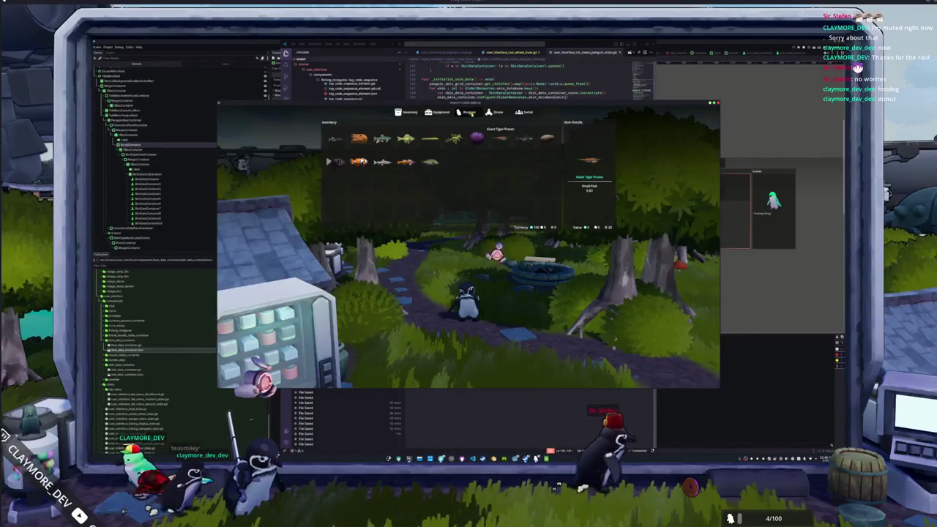
pyautogui.click(467, 112)
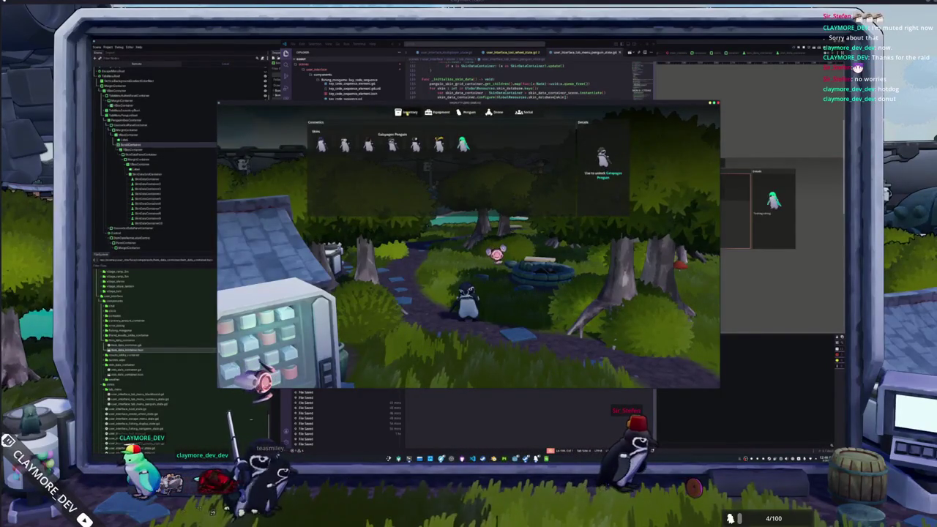
pyautogui.click(406, 112)
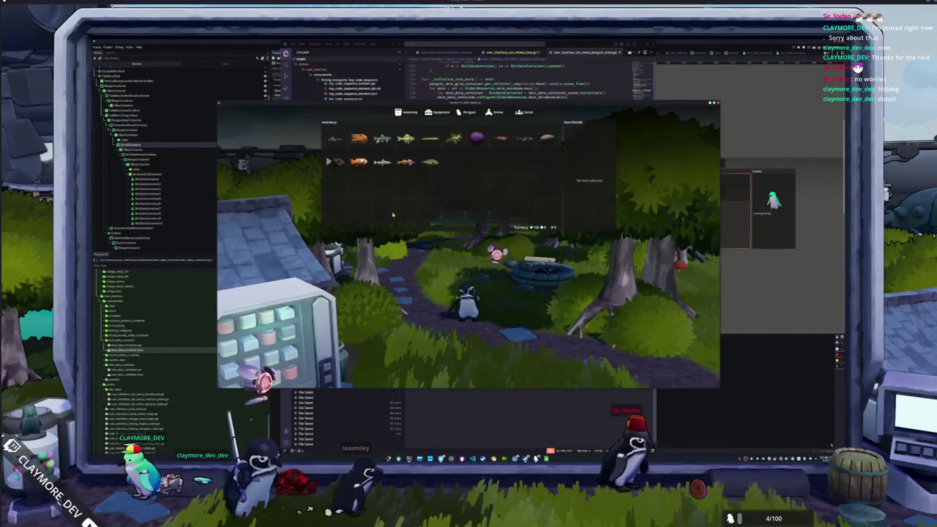
pyautogui.click(142, 146)
pyautogui.click(137, 64)
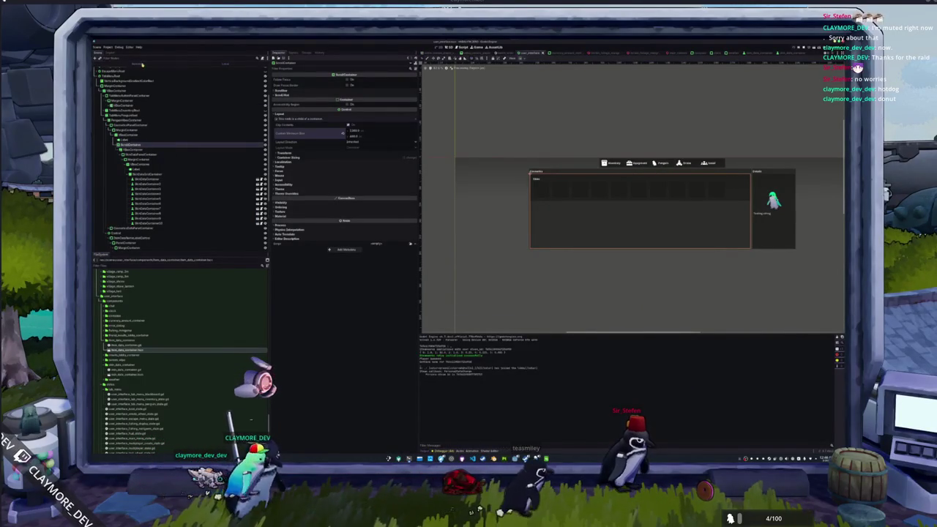
pyautogui.click(121, 115)
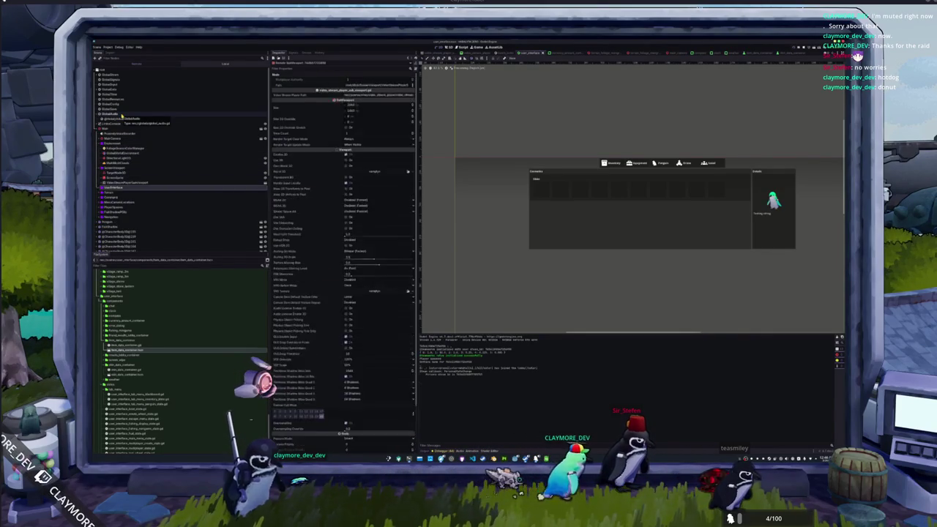
pyautogui.click(120, 202)
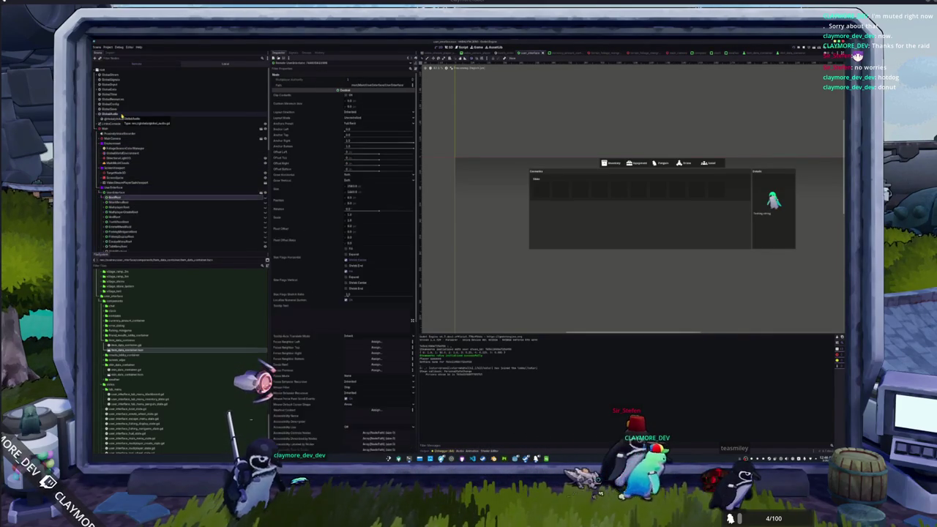
pyautogui.scroll(-5, 122, 116)
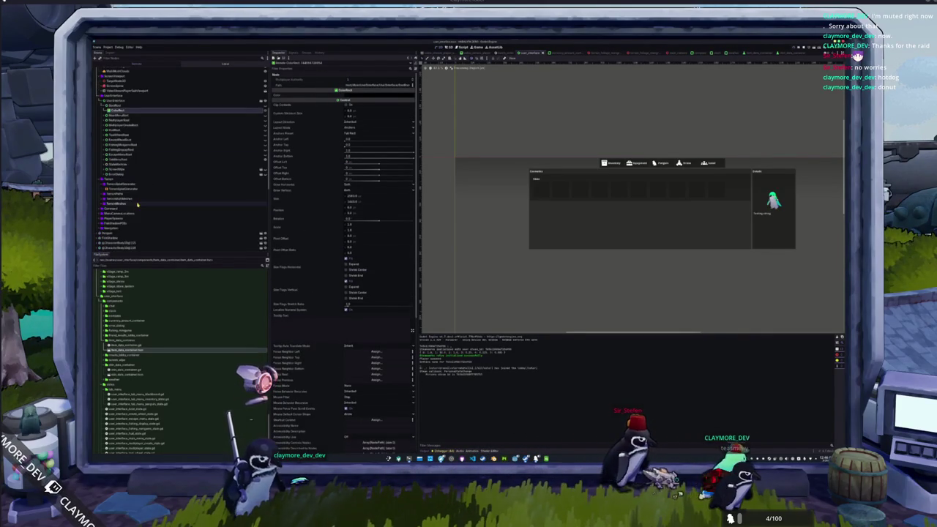
pyautogui.click(120, 159)
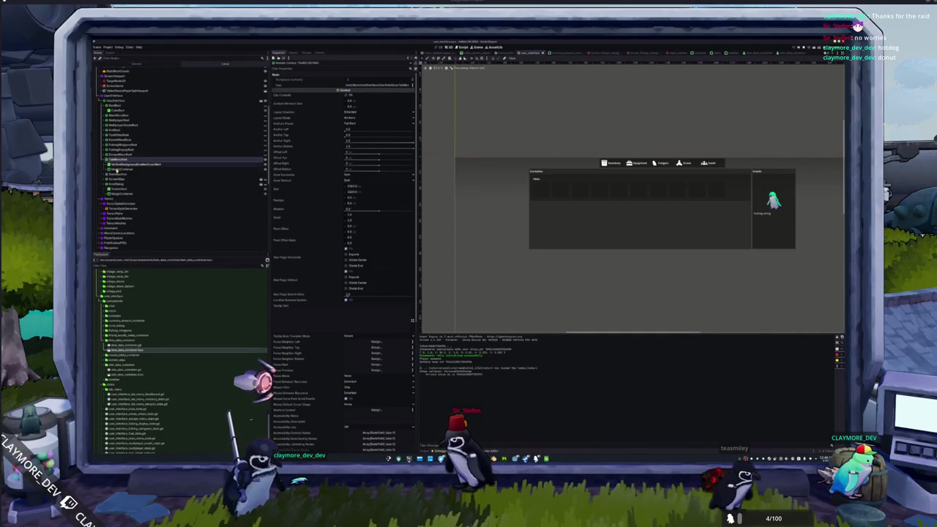
pyautogui.click(118, 170)
pyautogui.click(126, 175)
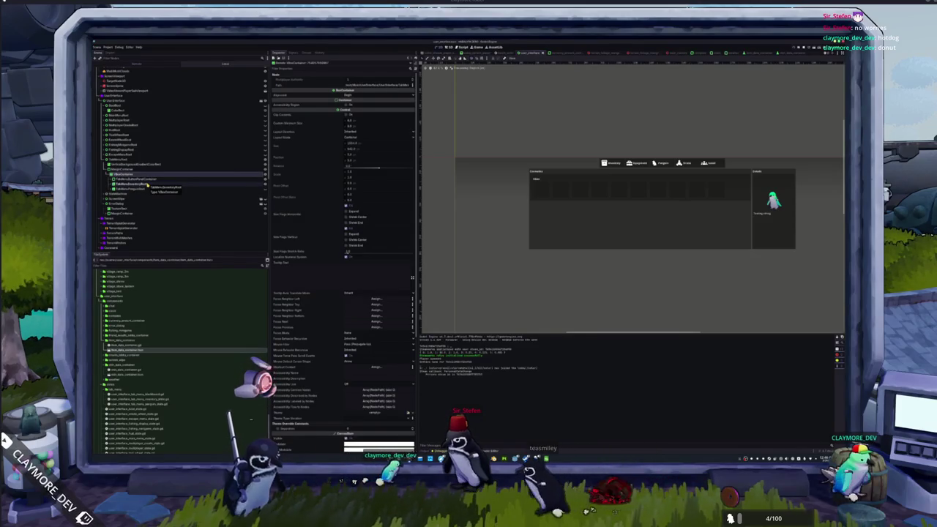
pyautogui.click(139, 188)
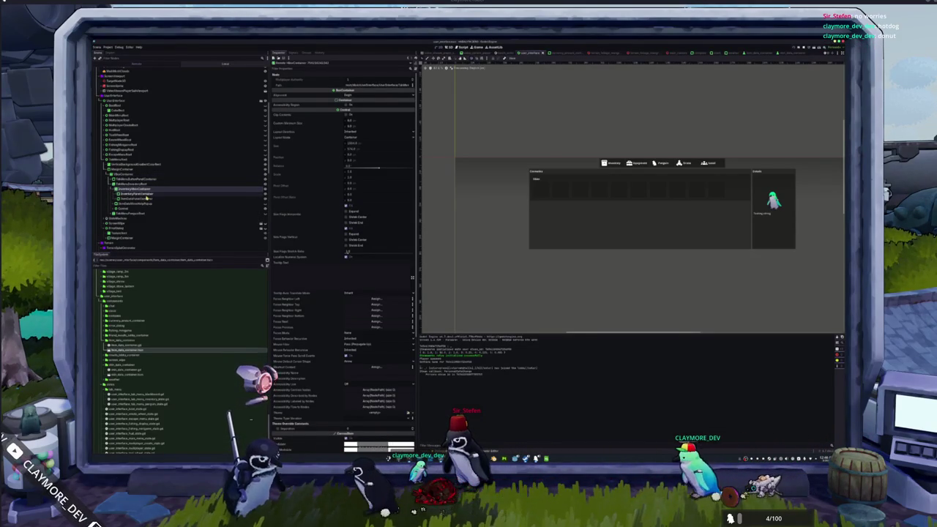
pyautogui.click(147, 194)
pyautogui.click(147, 199)
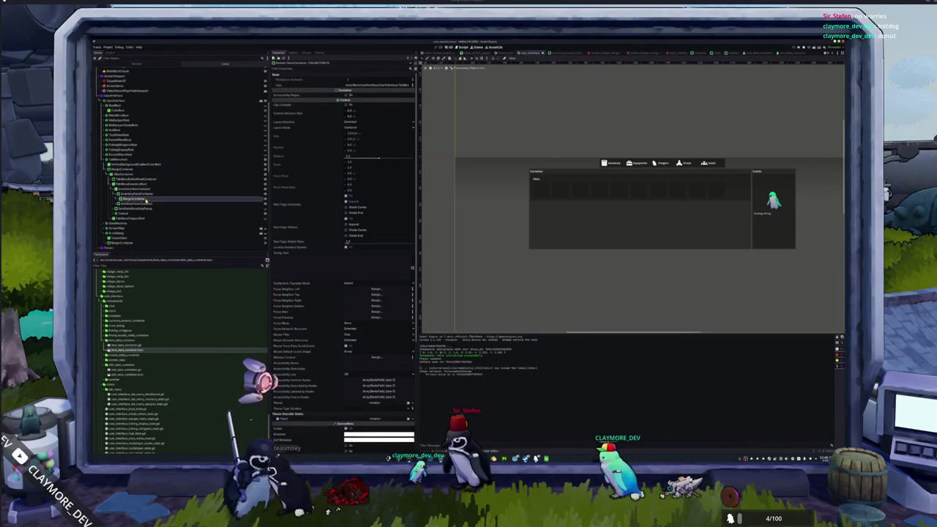
pyautogui.click(144, 205)
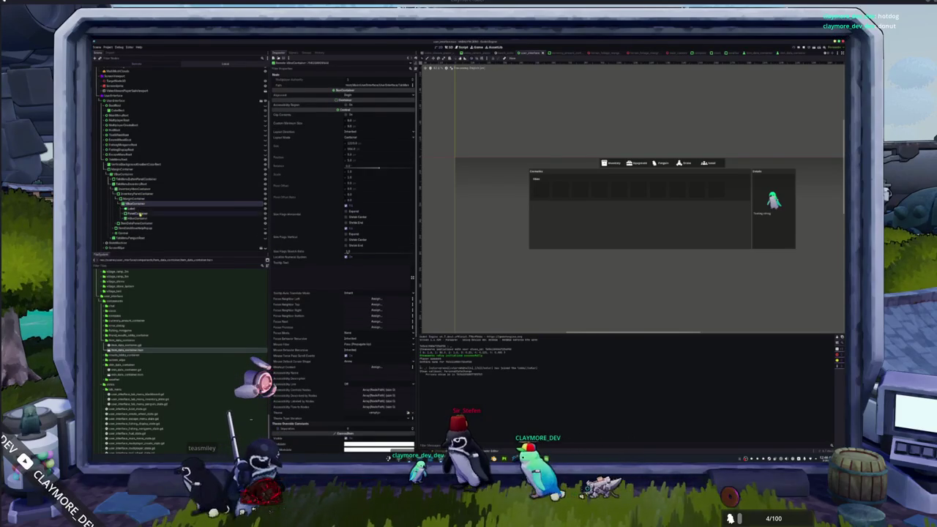
pyautogui.click(139, 218)
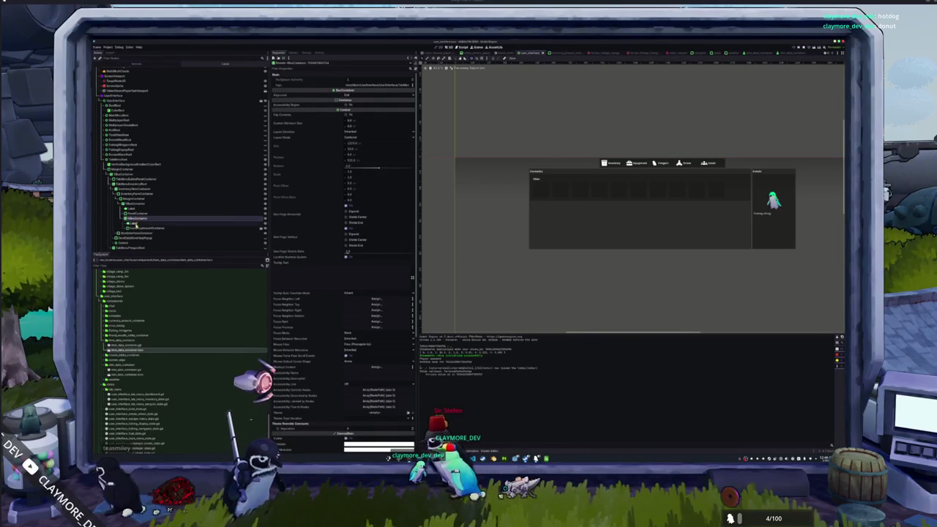
pyautogui.click(138, 224)
pyautogui.scroll(-1, 136, 216)
pyautogui.click(136, 212)
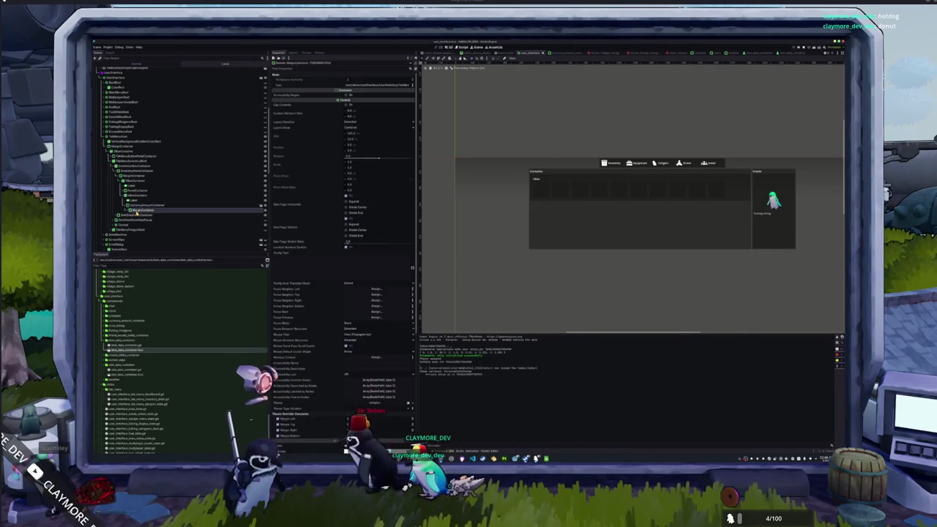
pyautogui.click(139, 216)
pyautogui.moveTo(138, 224)
pyautogui.mouseDown()
pyautogui.moveTo(138, 234)
pyautogui.moveTo(137, 219)
pyautogui.mouseUp()
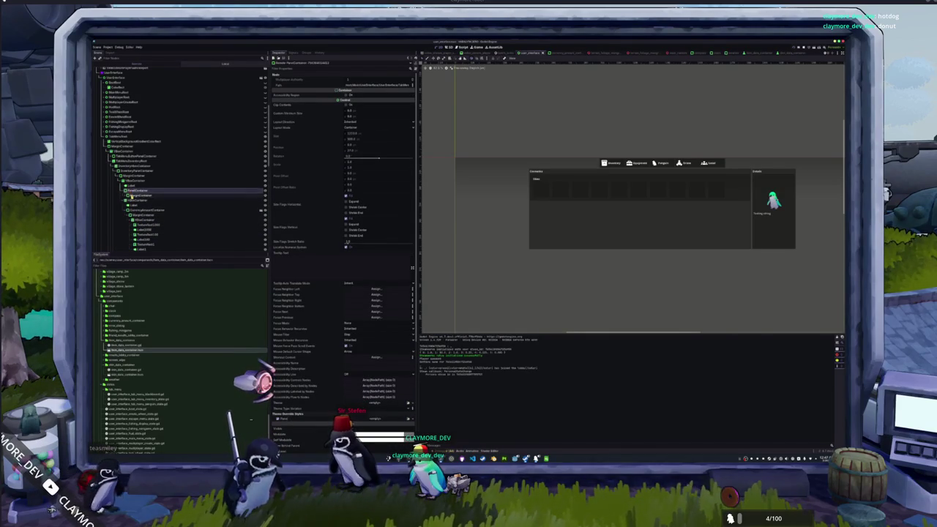
pyautogui.moveTo(129, 192); pyautogui.dragTo(125, 202)
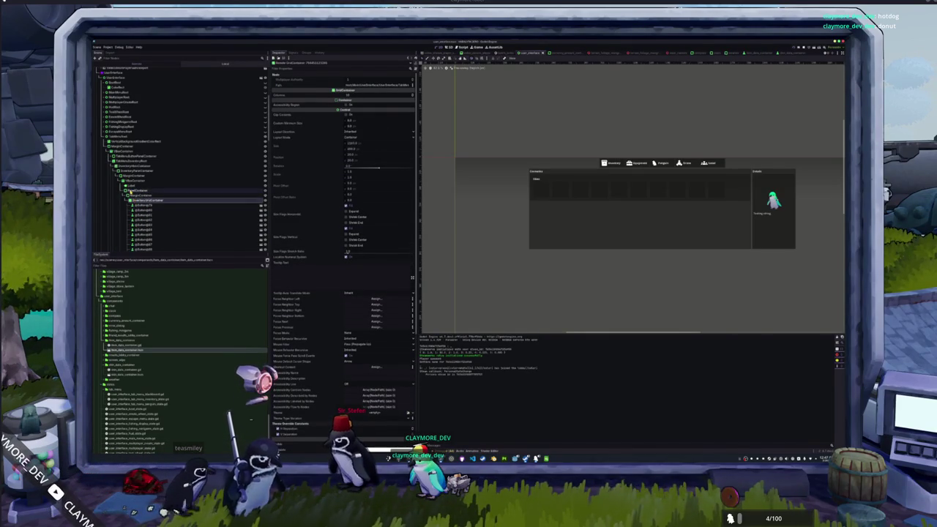
pyautogui.click(130, 201)
pyautogui.click(136, 200)
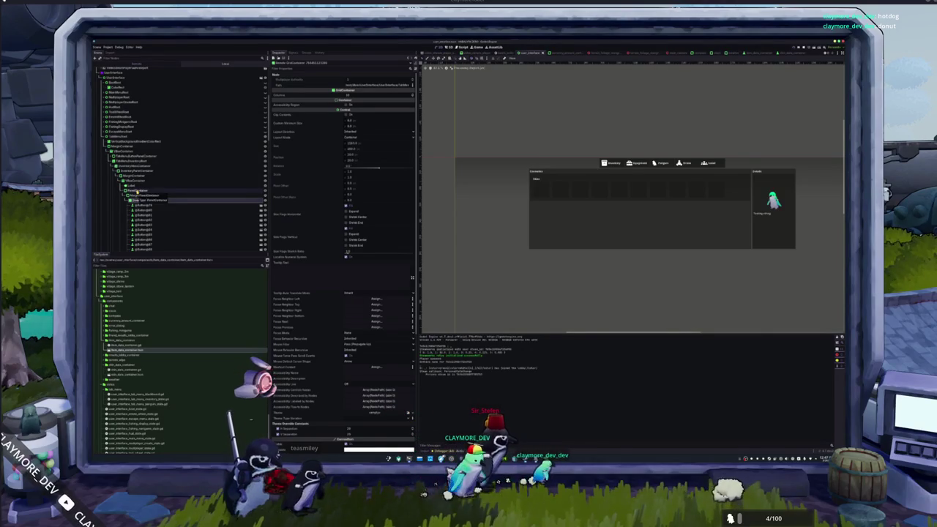
pyautogui.click(135, 199)
pyautogui.click(135, 201)
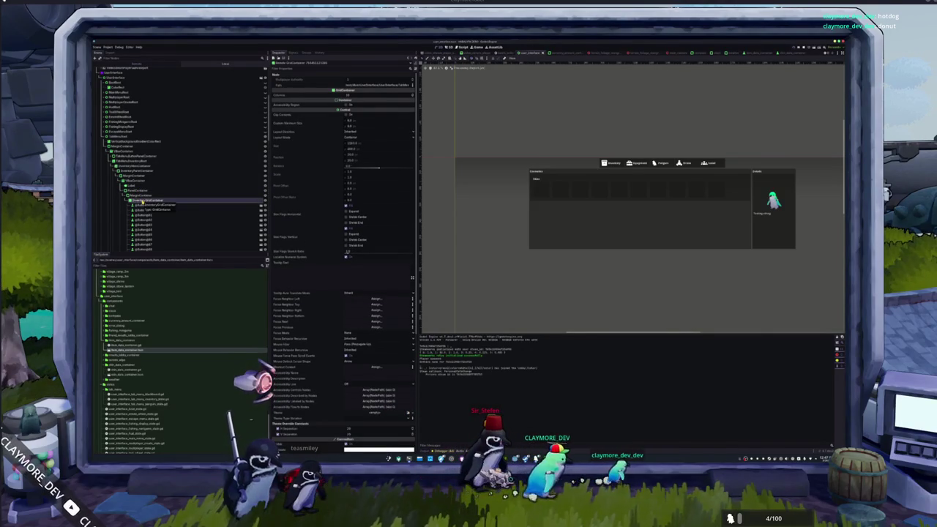
pyautogui.scroll(-8, 135, 200)
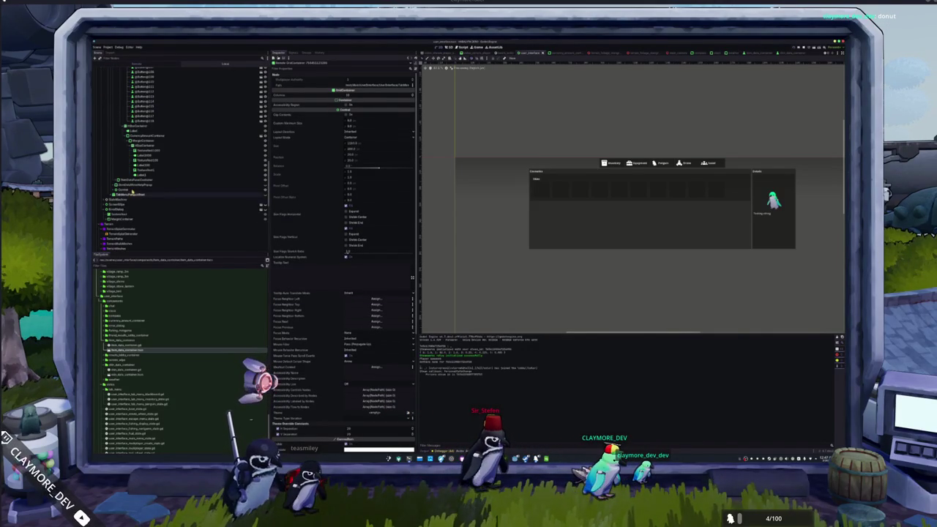
pyautogui.scroll(-5, 178, 116)
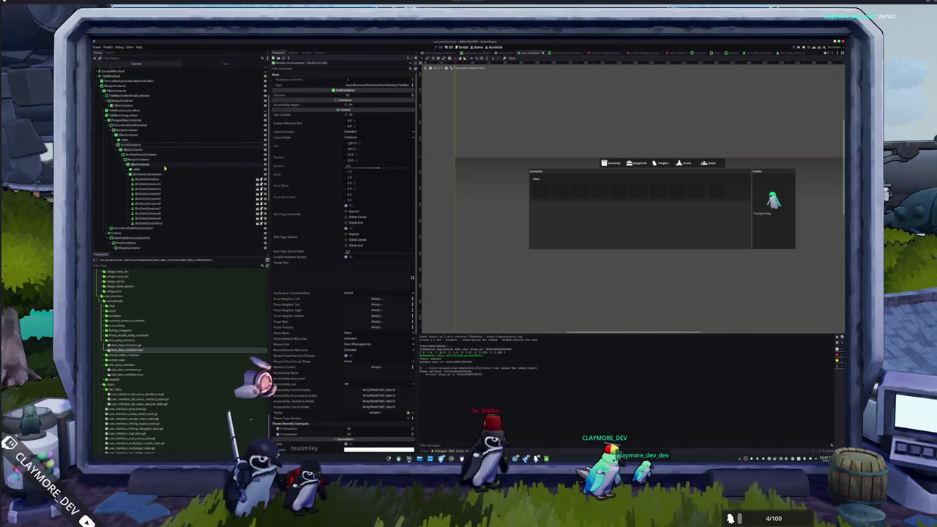
pyautogui.click(146, 175)
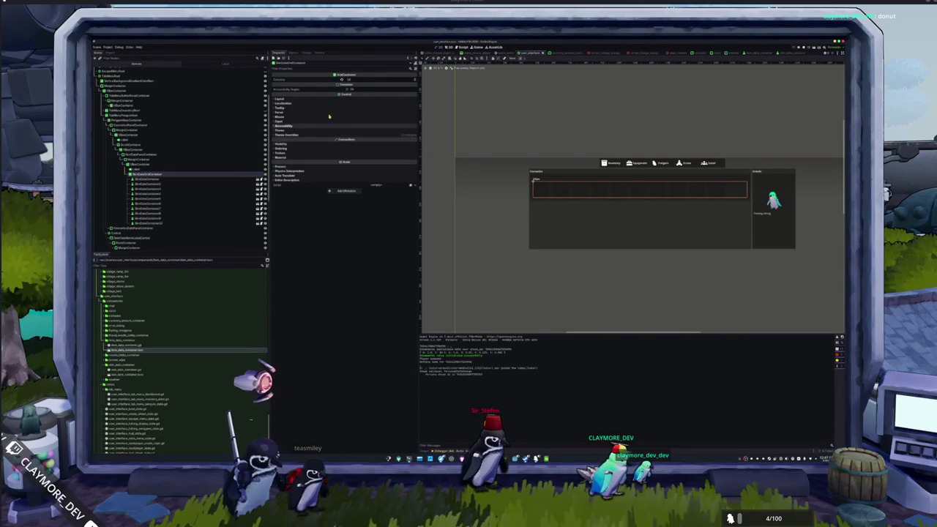
# Tune the skins ScrollContainer's Custom Minimum Size X so the Skins panel fits slightly narrower beside Details
pyautogui.click(126, 146)
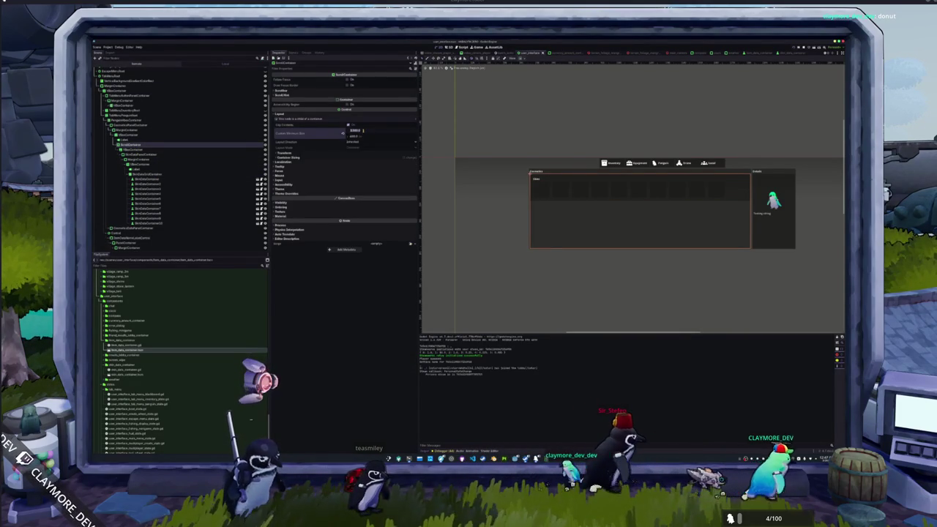
pyautogui.write('0')
pyautogui.press('Return')
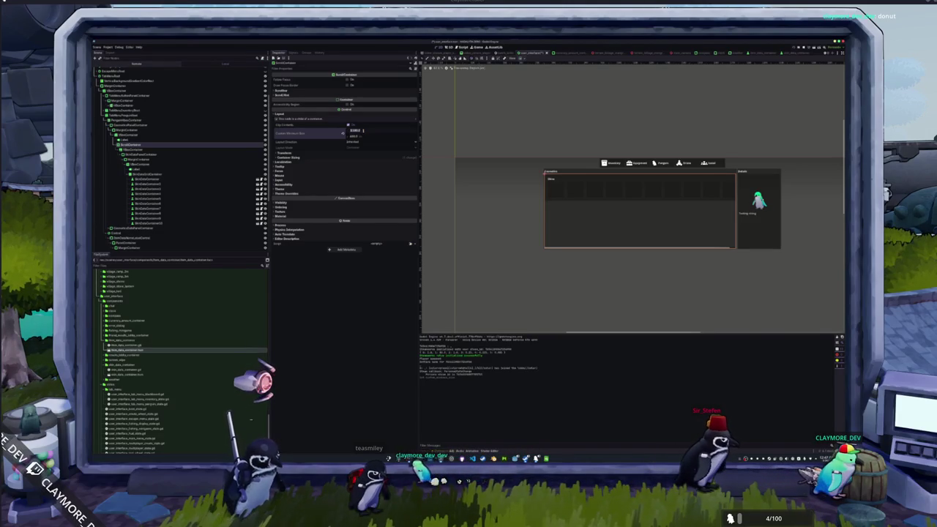
pyautogui.press('Return')
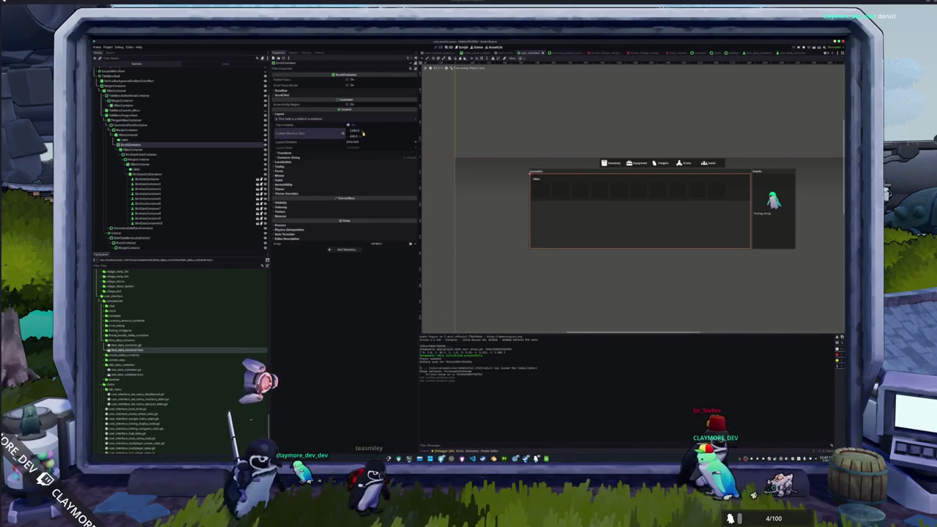
pyautogui.moveTo(355, 132); pyautogui.dragTo(314, 132)
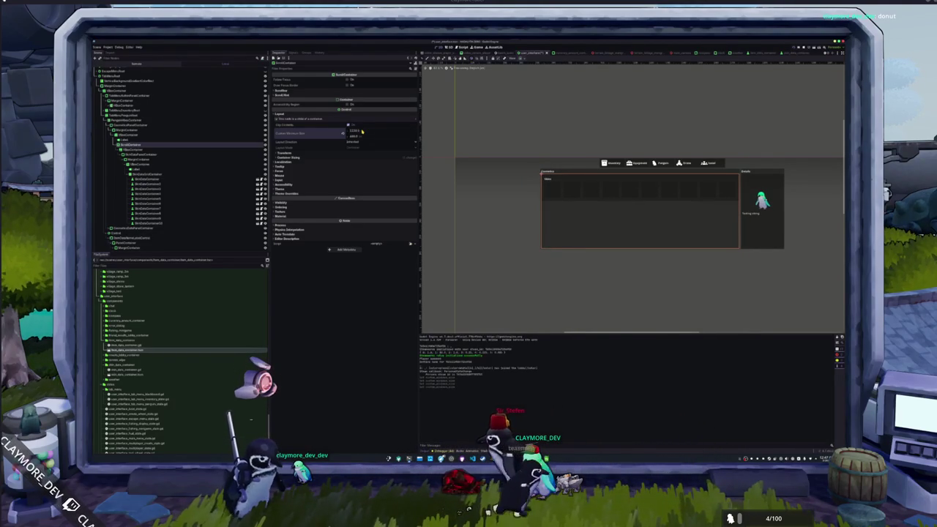
pyautogui.scroll(3, 637, 220)
pyautogui.moveTo(641, 219); pyautogui.dragTo(625, 229)
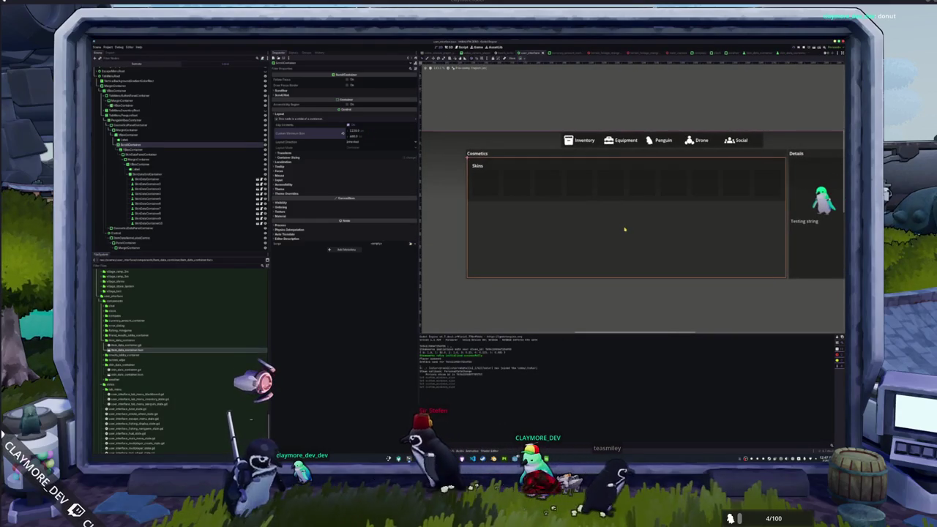
# Run the game, view Kelp Perch's details, and switch tabs, ending on the Penguin Cosmetics skins grid
pyautogui.press('F6')
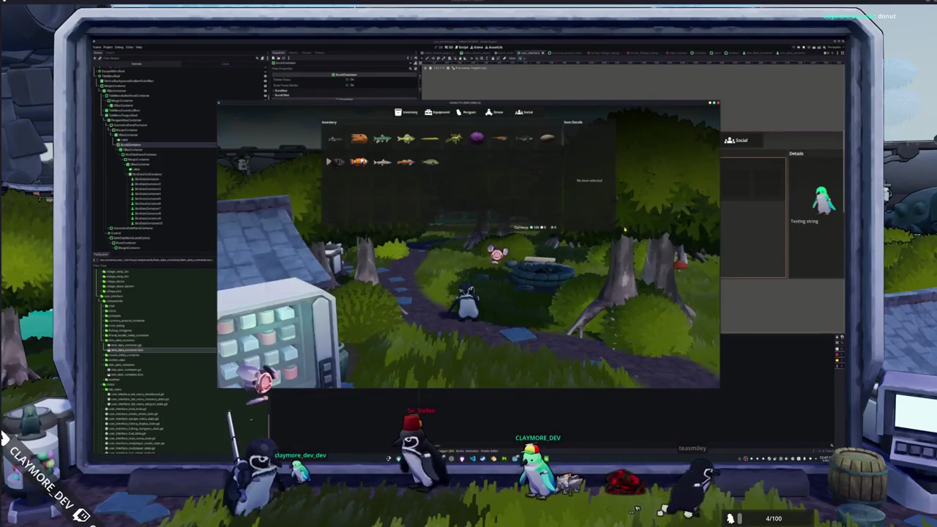
pyautogui.click(406, 138)
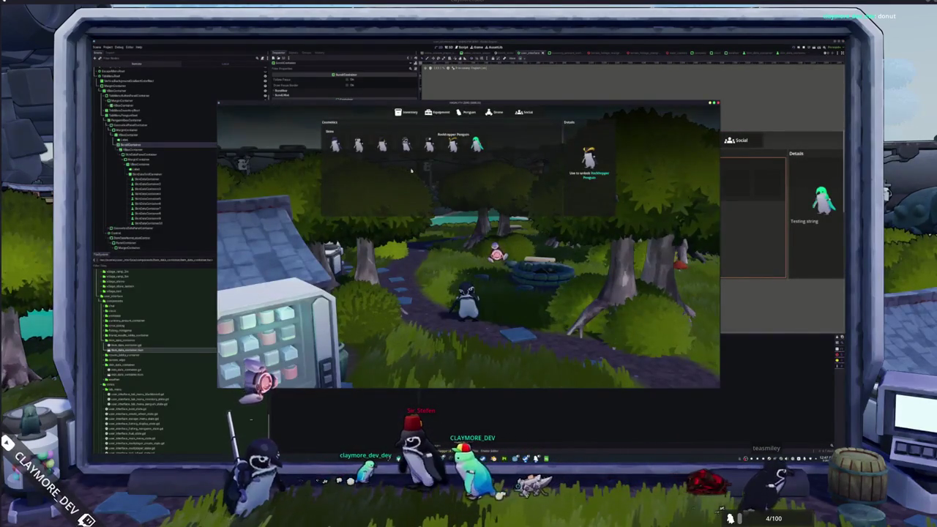
pyautogui.click(467, 112)
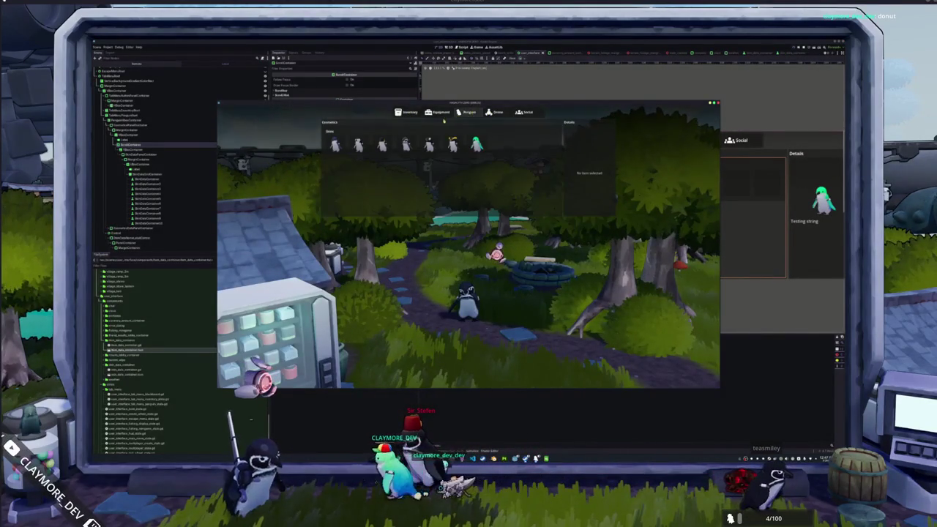
pyautogui.click(408, 112)
pyautogui.click(470, 112)
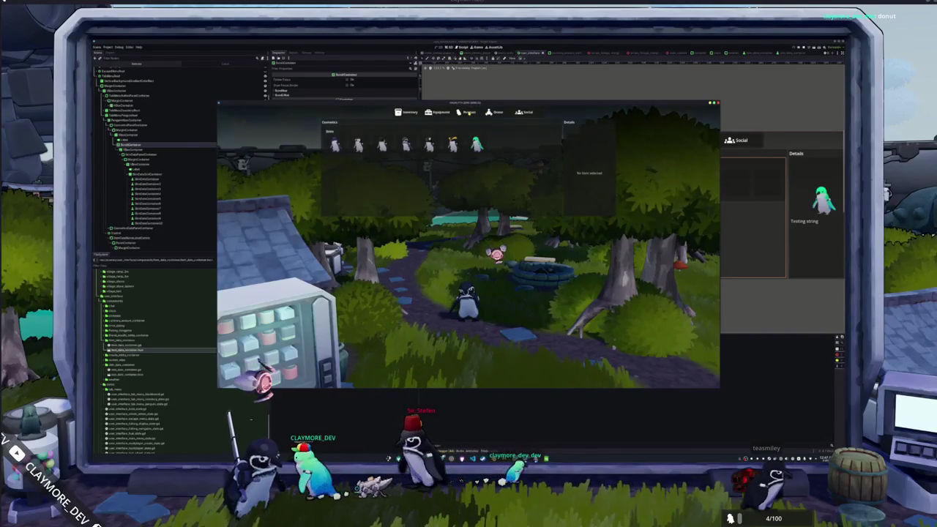
pyautogui.press('Tab')
pyautogui.press('Tab')
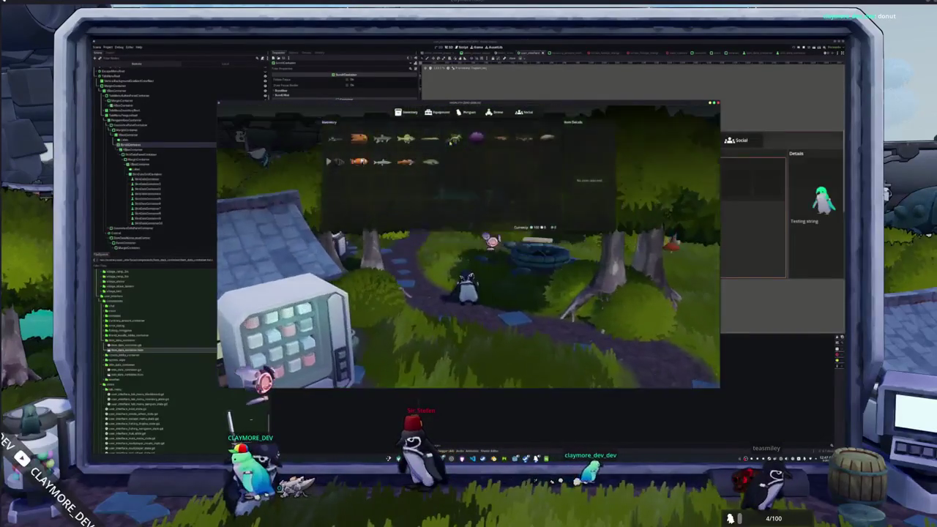
pyautogui.click(466, 112)
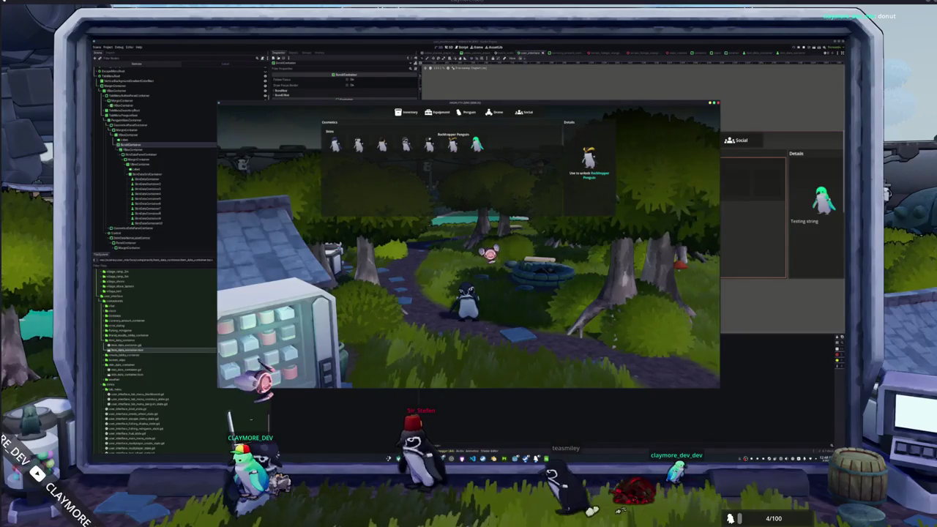
pyautogui.hotkey('alt', 'Tab')
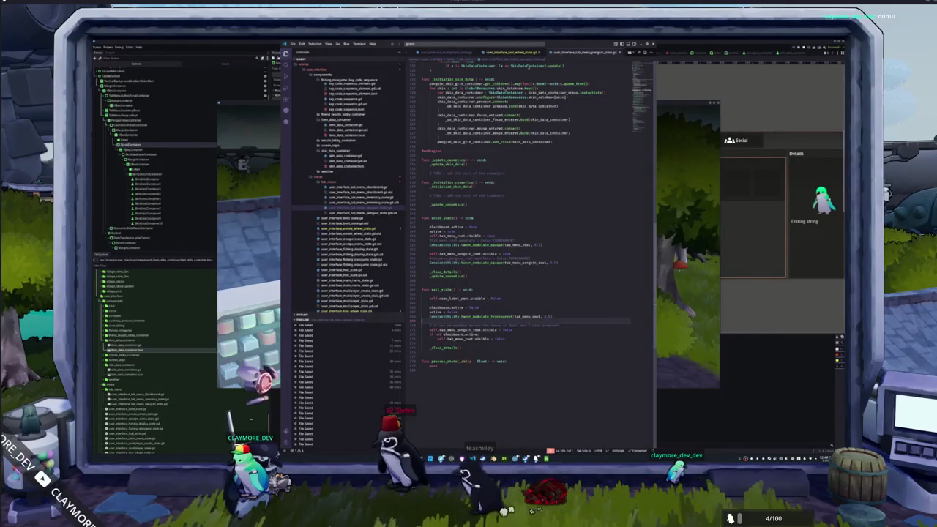
# Open skin_data.gd, select the COSMETICS_SKIN_DETAILS key, then switch to the localization spreadsheet
pyautogui.scroll(3, 335, 223)
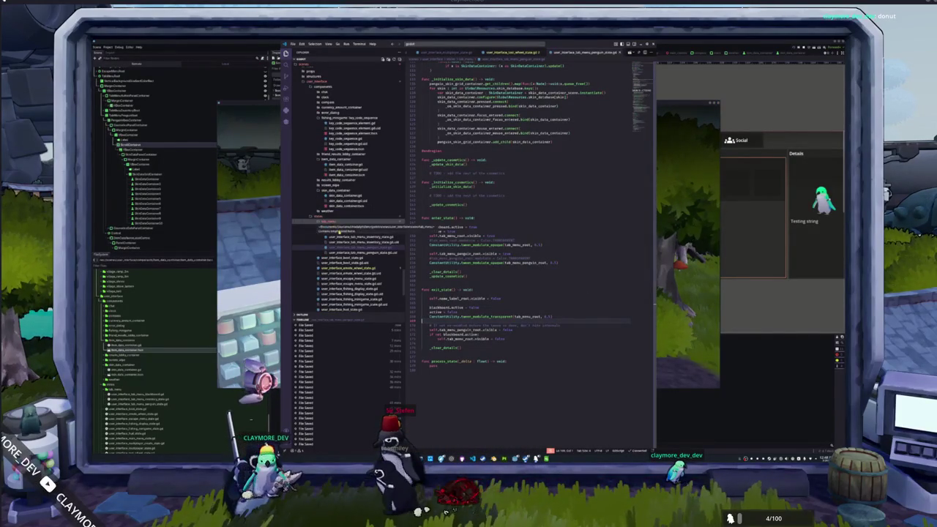
pyautogui.scroll(10, 350, 233)
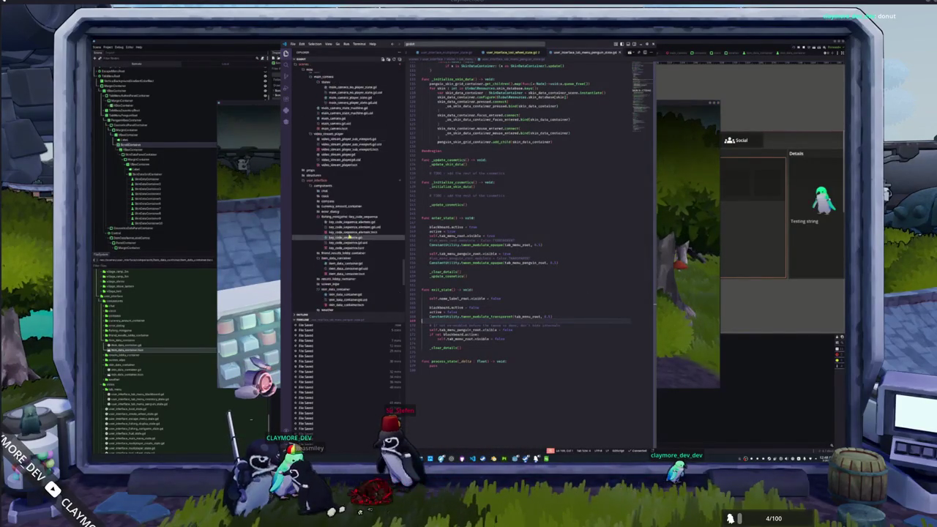
pyautogui.scroll(10, 347, 241)
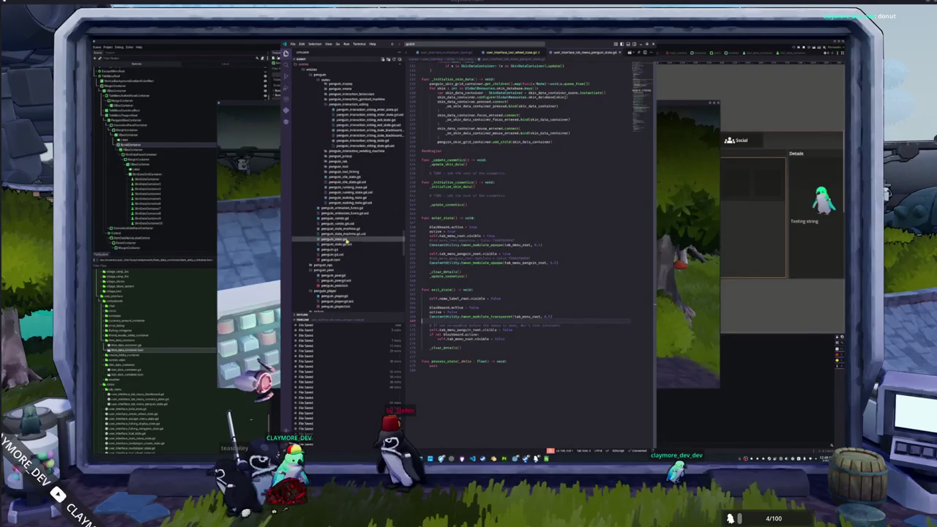
pyautogui.scroll(10, 344, 243)
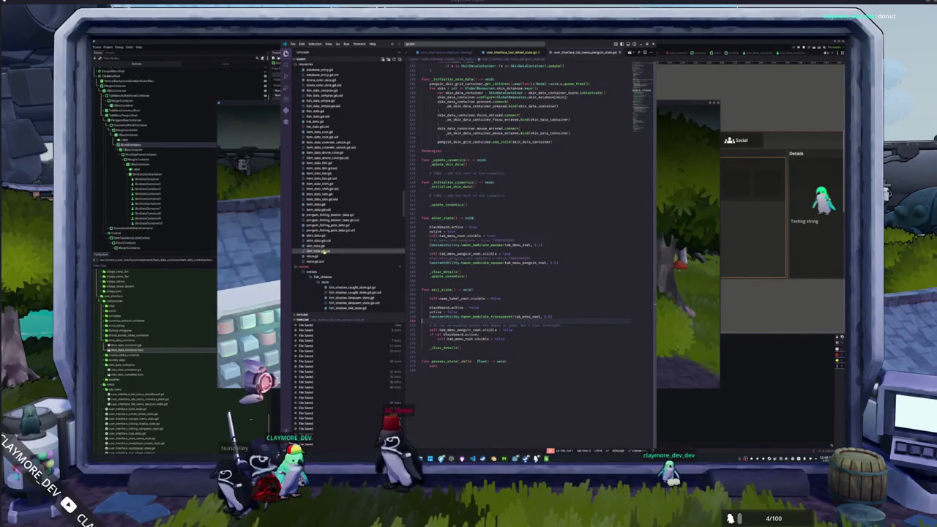
pyautogui.click(325, 246)
pyautogui.click(501, 193)
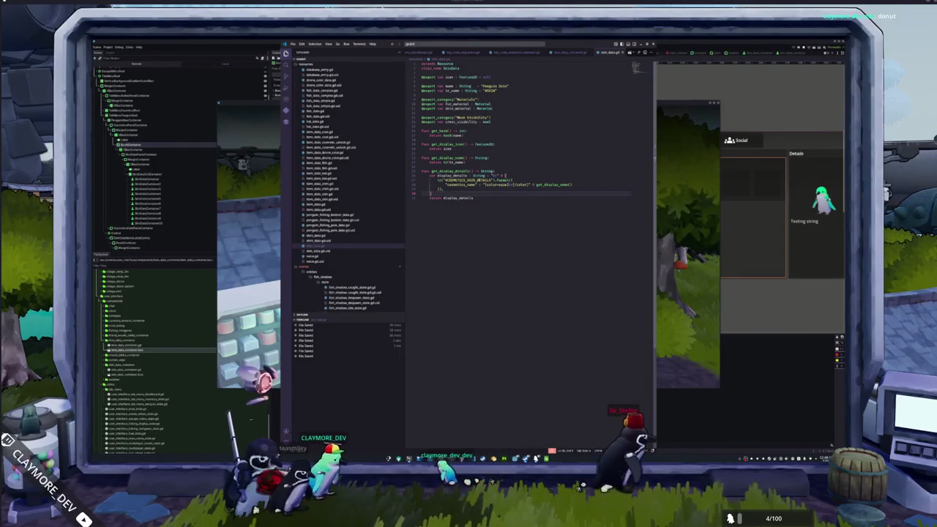
pyautogui.doubleClick(460, 180)
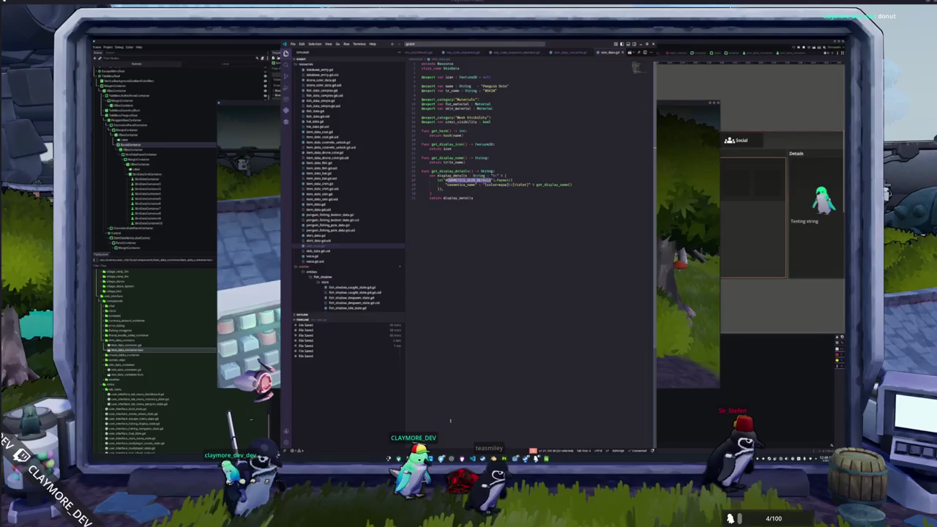
pyautogui.hotkey('alt', 'Tab')
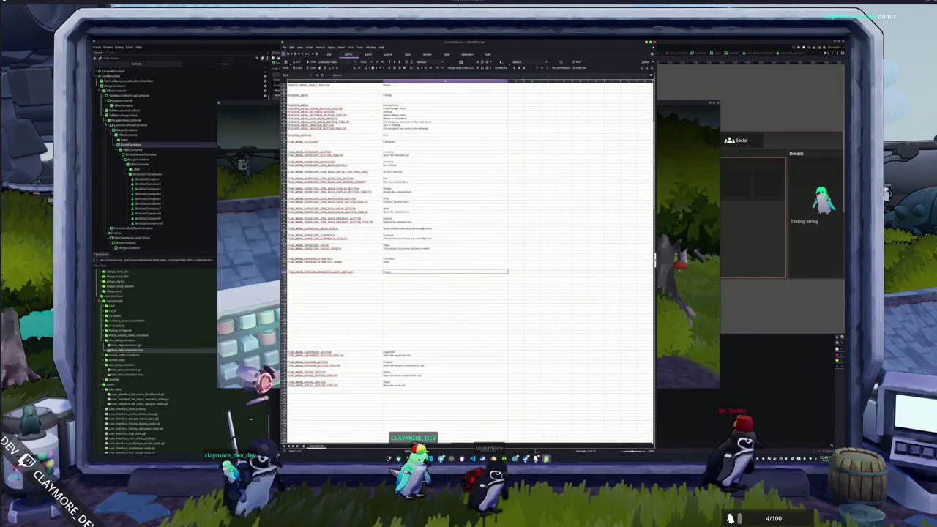
# Reopen the UI strings CSV from Recent Documents and accept the Text Import settings
pyautogui.scroll(-10, 483, 385)
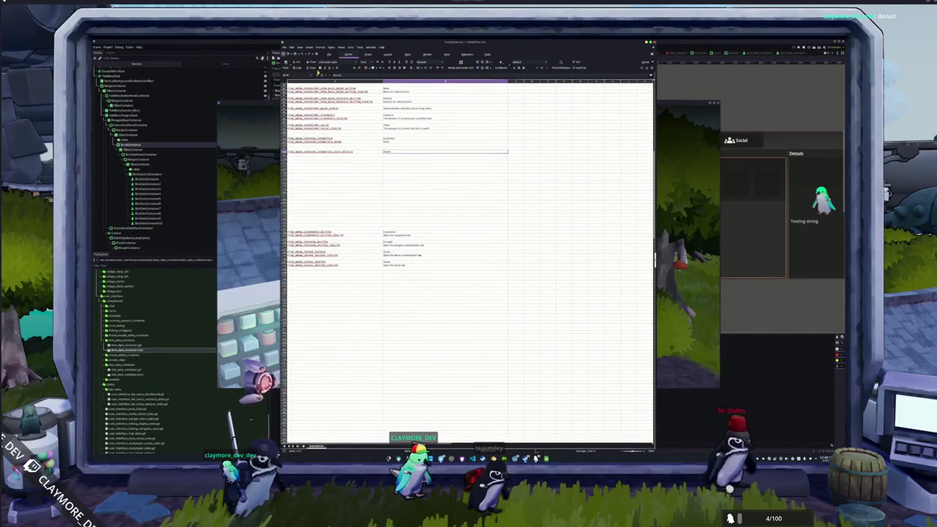
pyautogui.click(285, 47)
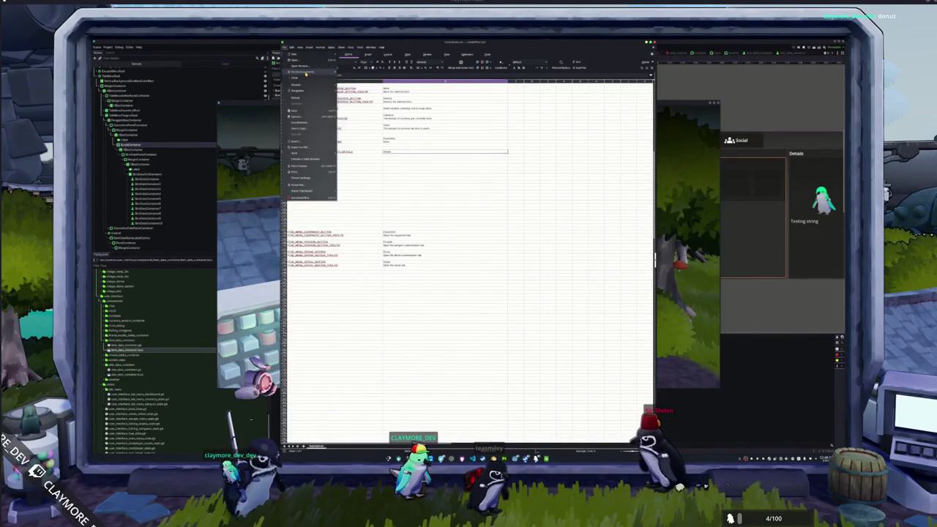
pyautogui.moveTo(328, 73)
pyautogui.click(360, 81)
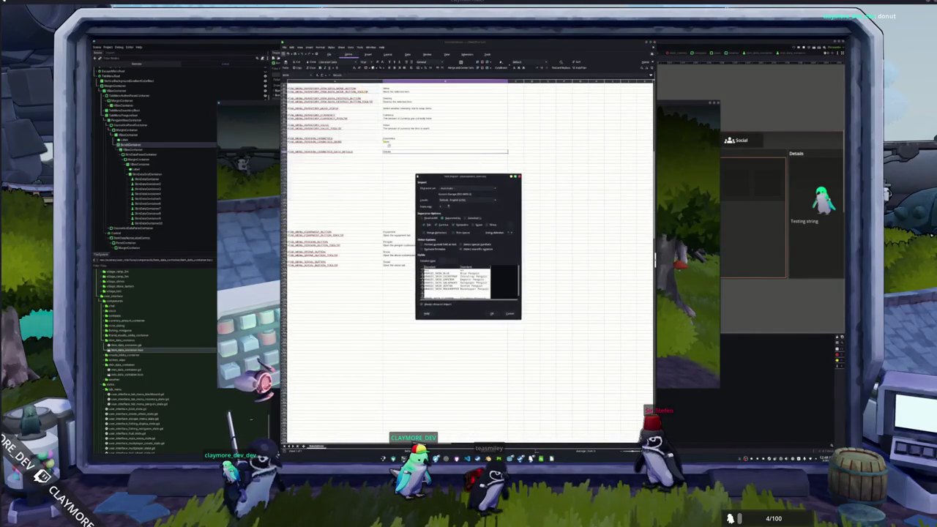
pyautogui.click(494, 317)
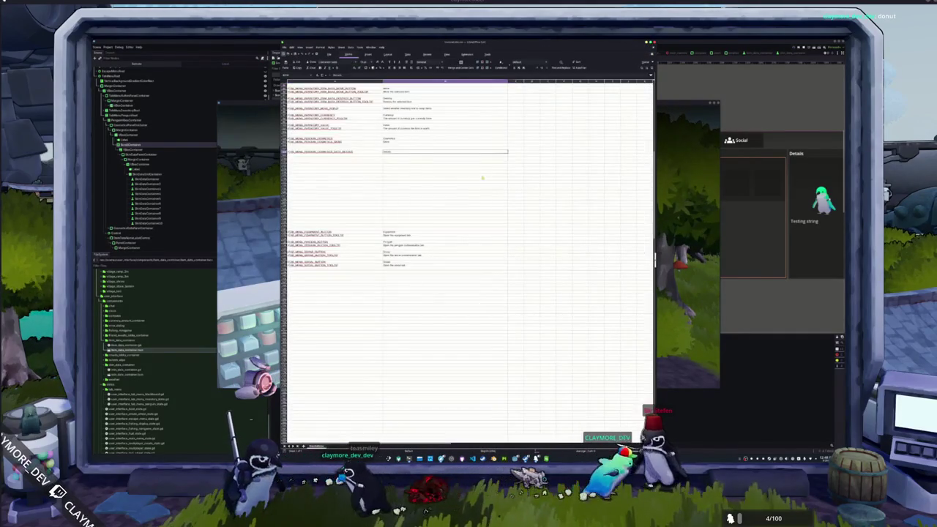
# Check the cosmetics text entries in column B of the translation sheet
pyautogui.click(462, 189)
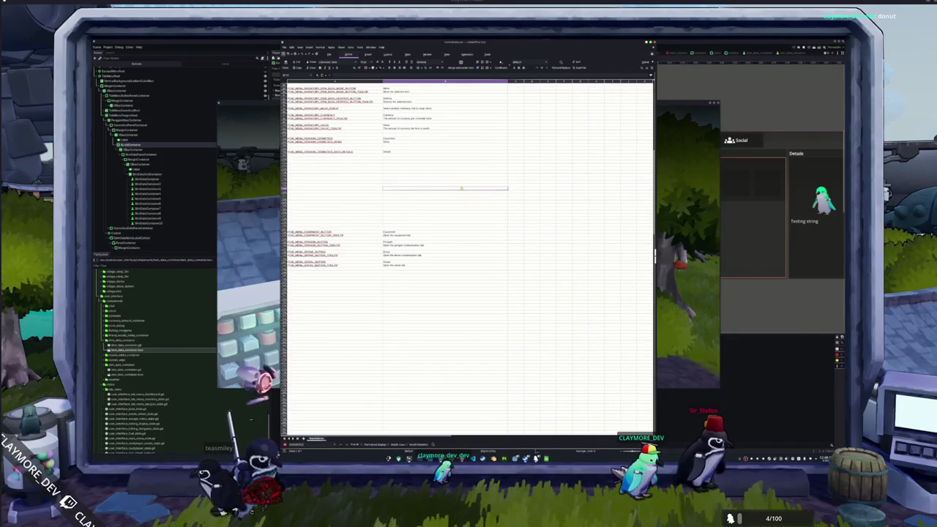
pyautogui.scroll(-10, 462, 188)
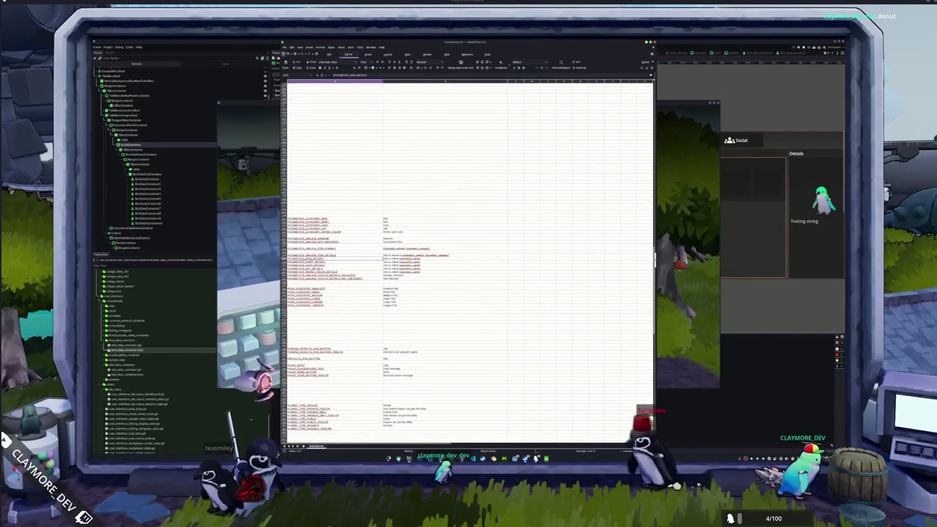
pyautogui.click(445, 261)
pyautogui.press('Down')
pyautogui.press('Down')
pyautogui.press('Down')
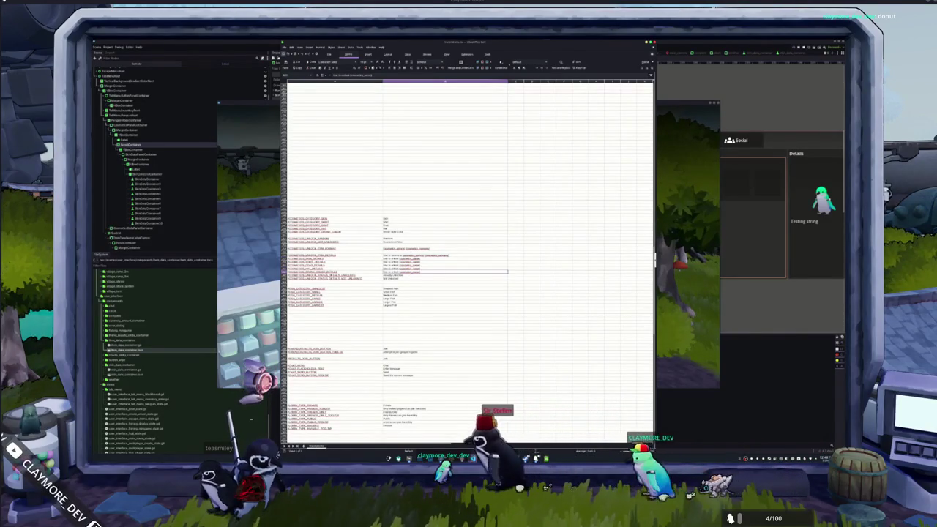
# Return to VS Code and reselect the COSMETICS_SKIN_DETAILS key in get_display_details
pyautogui.hotkey('alt', 'Tab')
pyautogui.doubleClick(460, 184)
pyautogui.doubleClick(469, 179)
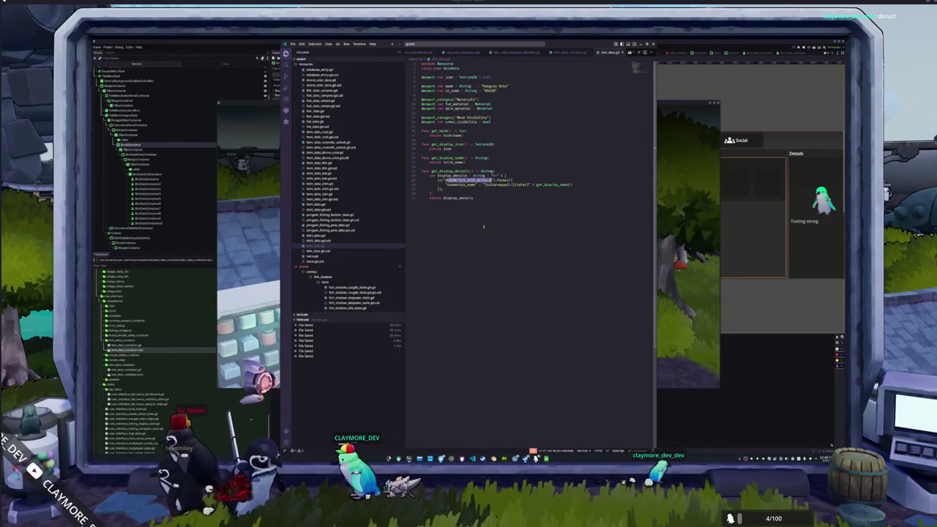
# Add a [/color] closing tag to the display_details string line
pyautogui.press('Right')
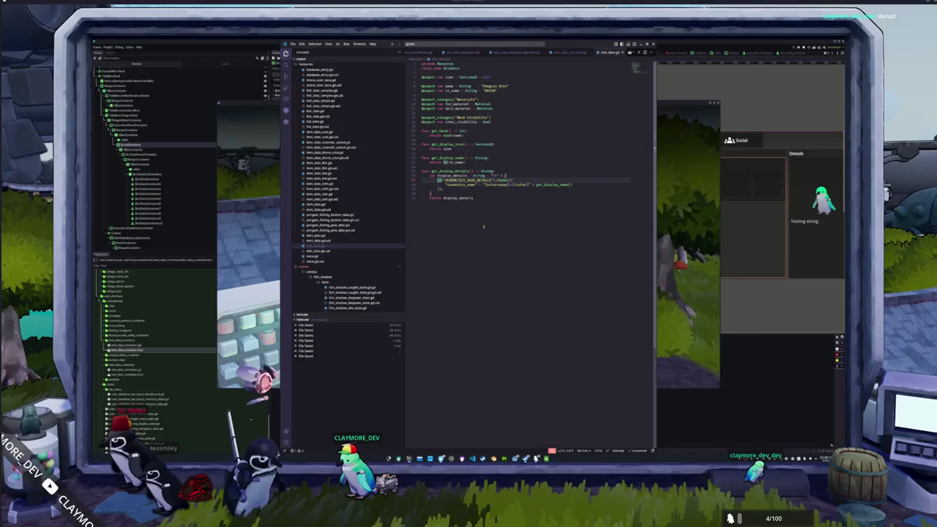
pyautogui.press('Down')
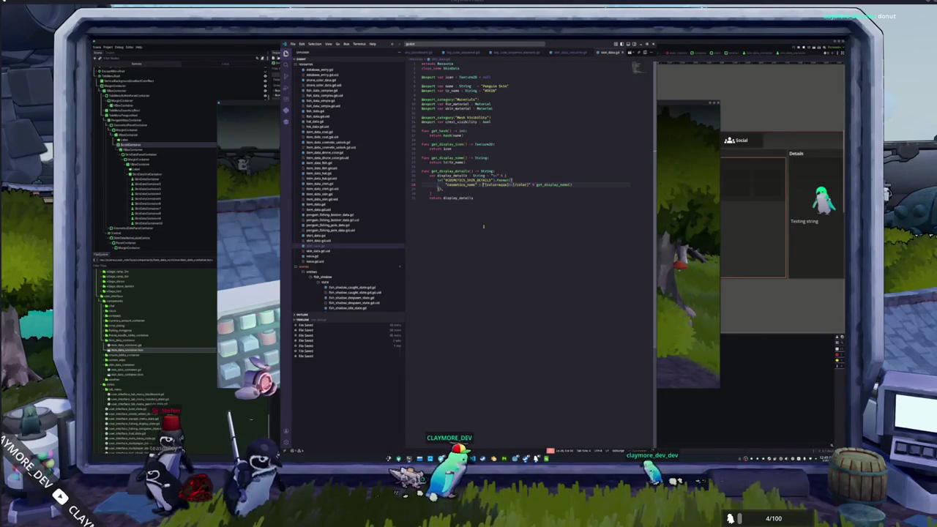
pyautogui.hotkey('ctrl', 'shift', 'Right')
pyautogui.hotkey('ctrl', 'shift', 'Right')
pyautogui.hotkey('ctrl', 'shift', 'Right')
pyautogui.press('Up')
pyautogui.press('Up')
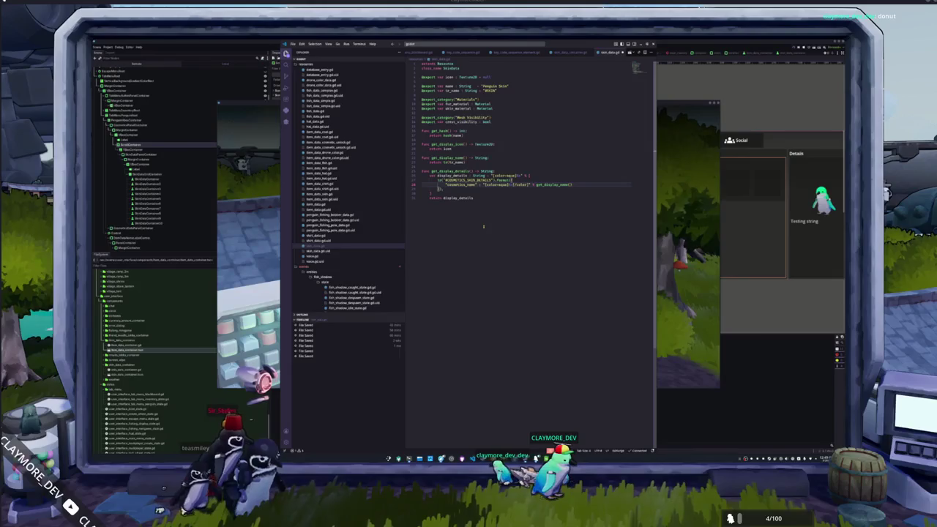
pyautogui.write('[/color]')
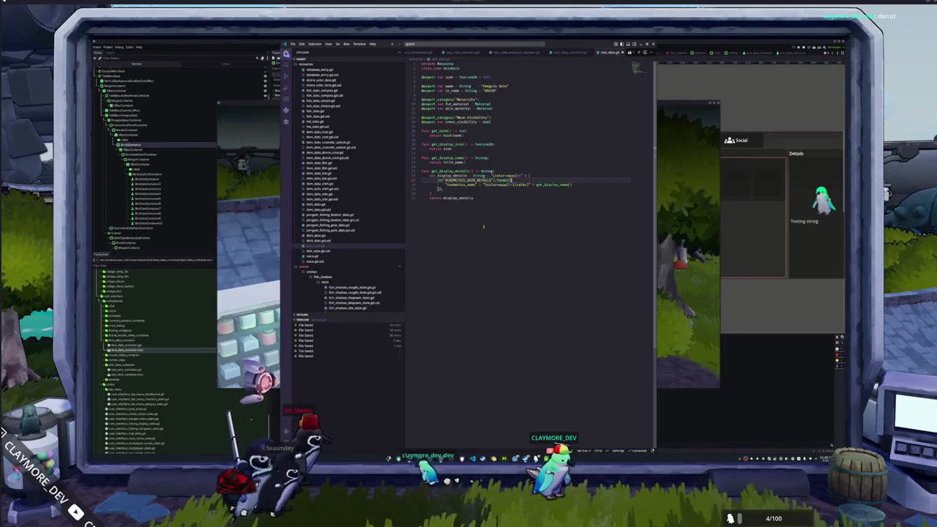
pyautogui.press('Down')
pyautogui.press('Down')
pyautogui.press('Home')
# Delete the COSMETICS_SKIN_DETAILS tr().format translation lines
pyautogui.press('Up')
pyautogui.hotkey('ctrl', 'shift', 'k')
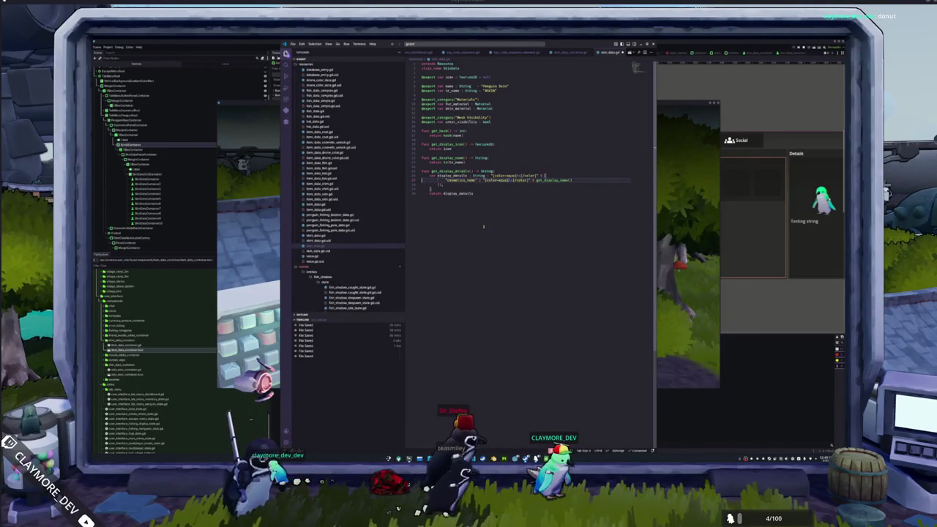
pyautogui.press('Down')
pyautogui.hotkey('shift', 'End')
pyautogui.press('BackSpace')
pyautogui.press('BackSpace')
pyautogui.press('BackSpace')
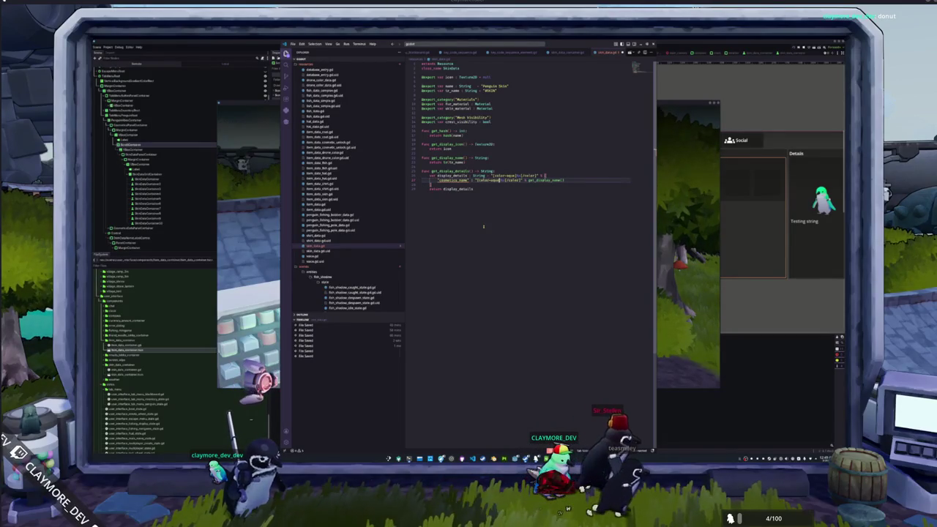
# Make the string '[color=aqua]%s[/color]' formatted with get_display_name(), then switch to the game
pyautogui.hotkey('ctrl', 'shift', 'Right')
pyautogui.hotkey('ctrl', 'shift', 'Right')
pyautogui.hotkey('ctrl', 'shift', 'Right')
pyautogui.press('BackSpace')
pyautogui.write('%s')
pyautogui.press('Down')
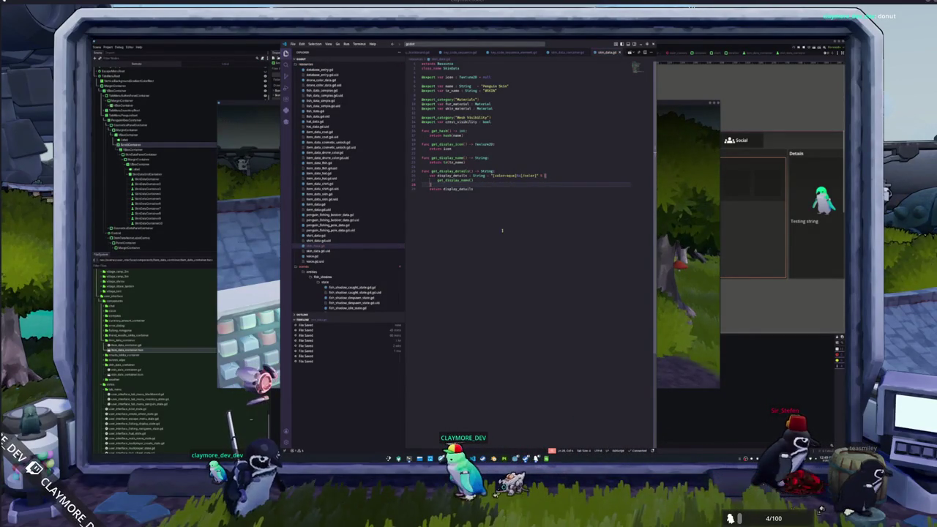
pyautogui.click(680, 281)
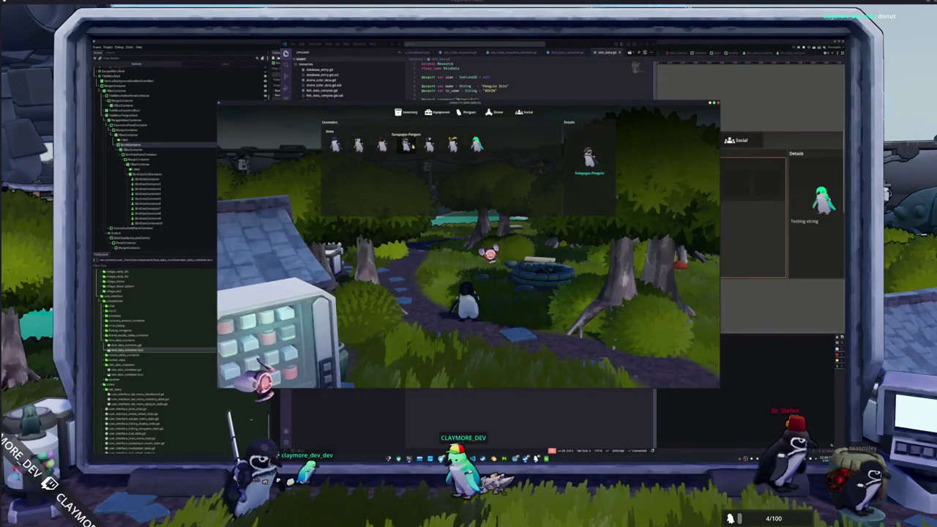
# Equip the teal penguin skin, close the cosmetics menu, and bring up the other game instance
pyautogui.click(476, 144)
pyautogui.press('Escape')
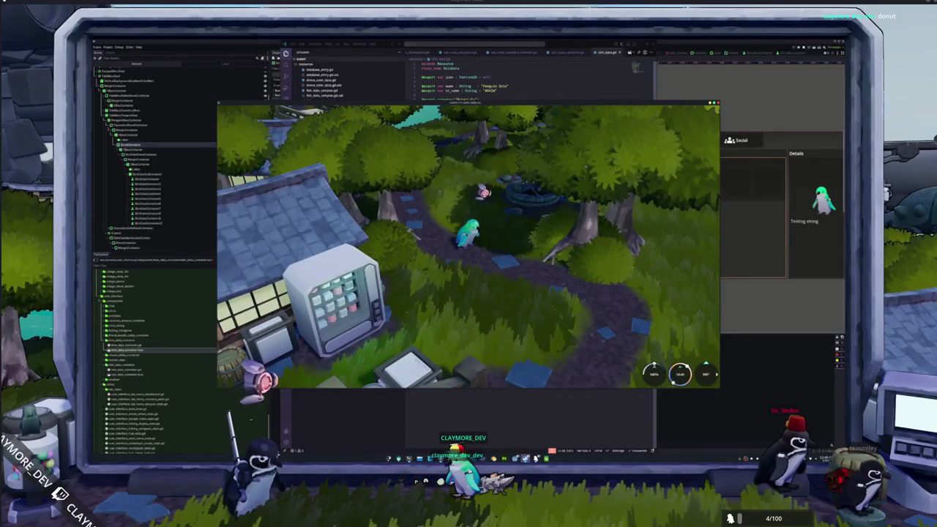
pyautogui.moveTo(526, 458)
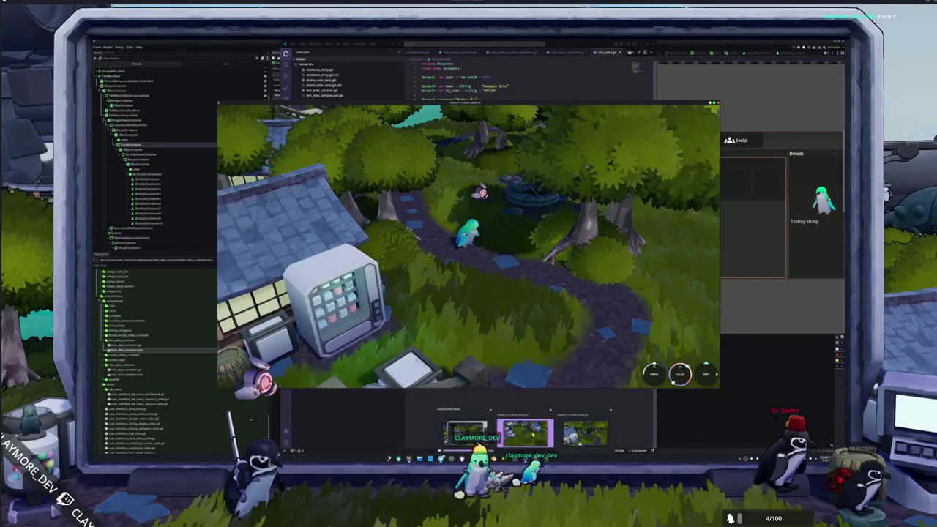
pyautogui.click(524, 432)
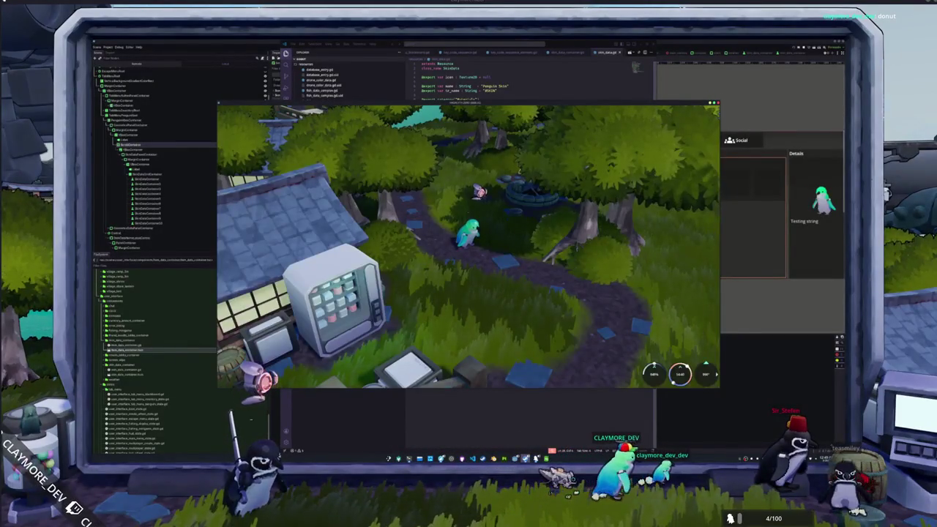
pyautogui.moveTo(526, 459)
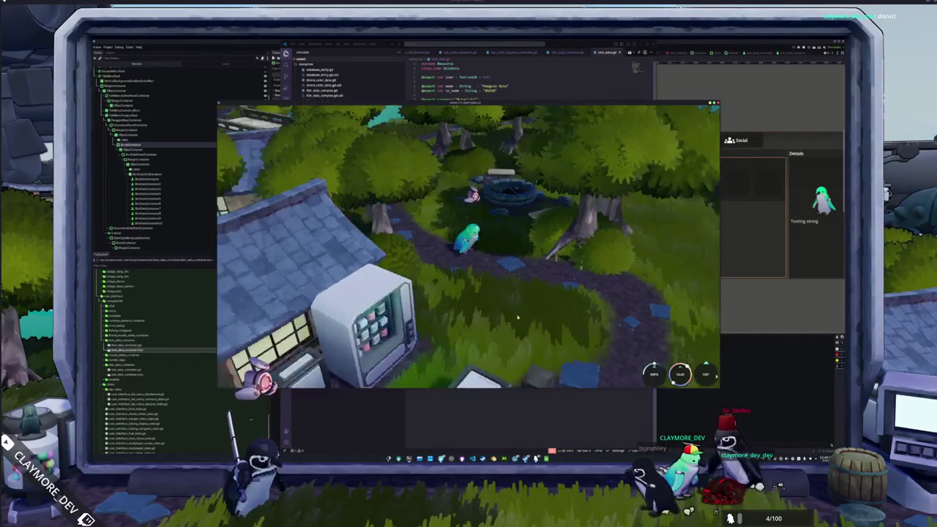
# Walk the penguin, open the tab menu, and view the Penguin skins and fish Inventory tabs
pyautogui.press('w')
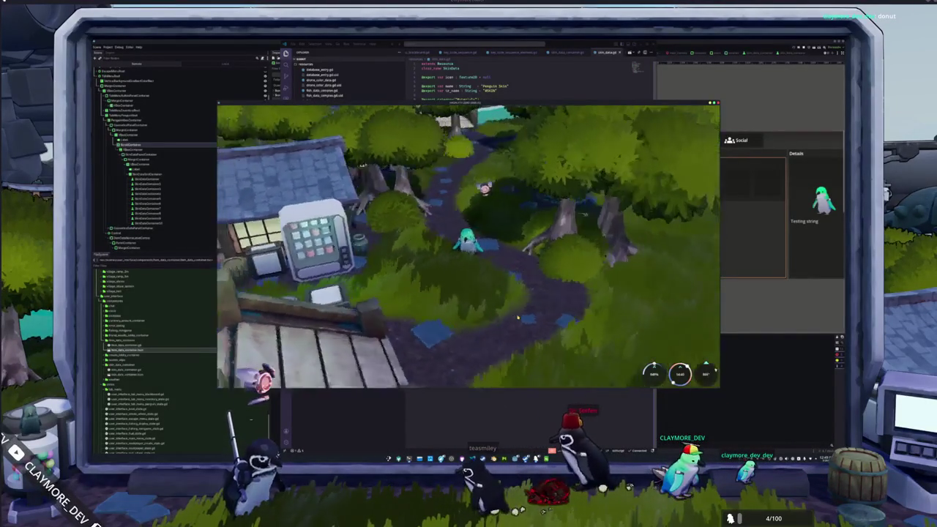
pyautogui.press('i')
pyautogui.click(473, 112)
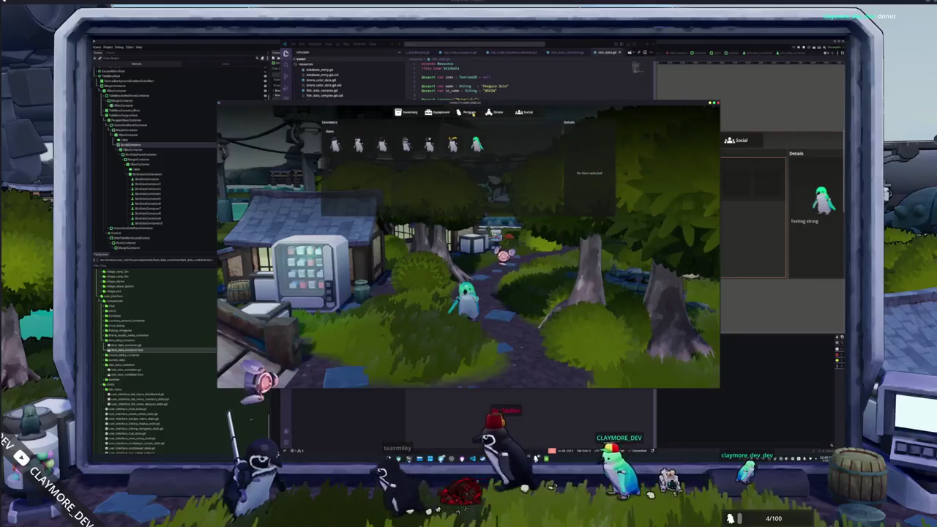
pyautogui.click(404, 113)
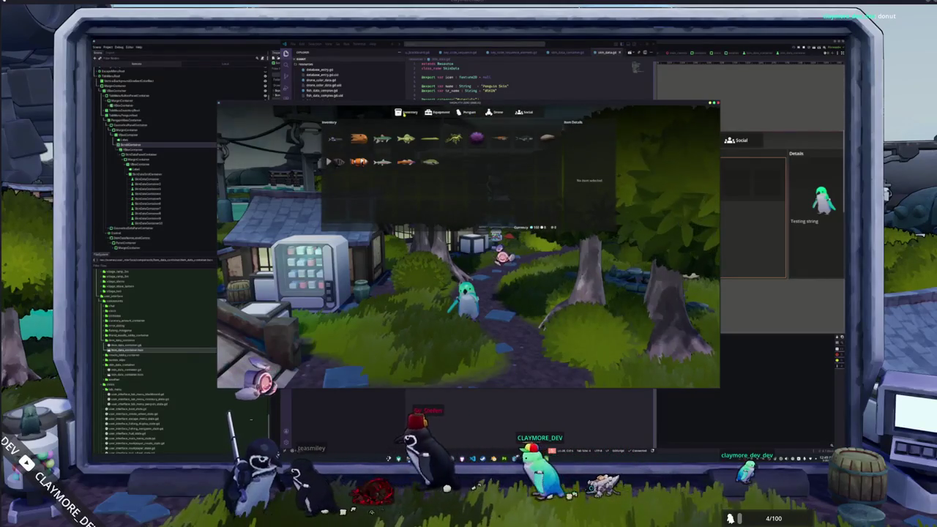
pyautogui.hotkey('alt', 'Tab')
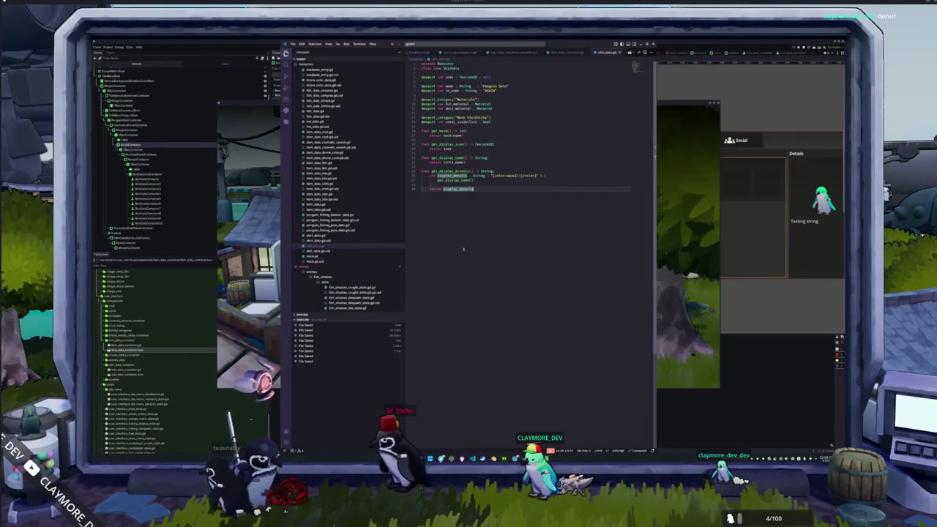
# Browse scripts: penguin_interaction_sitting_state_blackboard.gd, collapse its folder, then key_code_sequence_element.gd
pyautogui.scroll(-10, 339, 270)
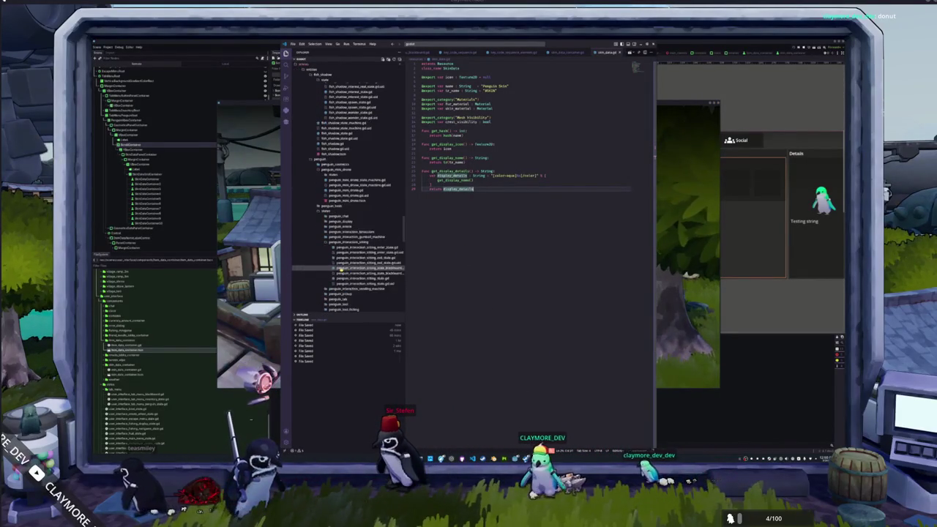
pyautogui.click(352, 278)
pyautogui.click(344, 268)
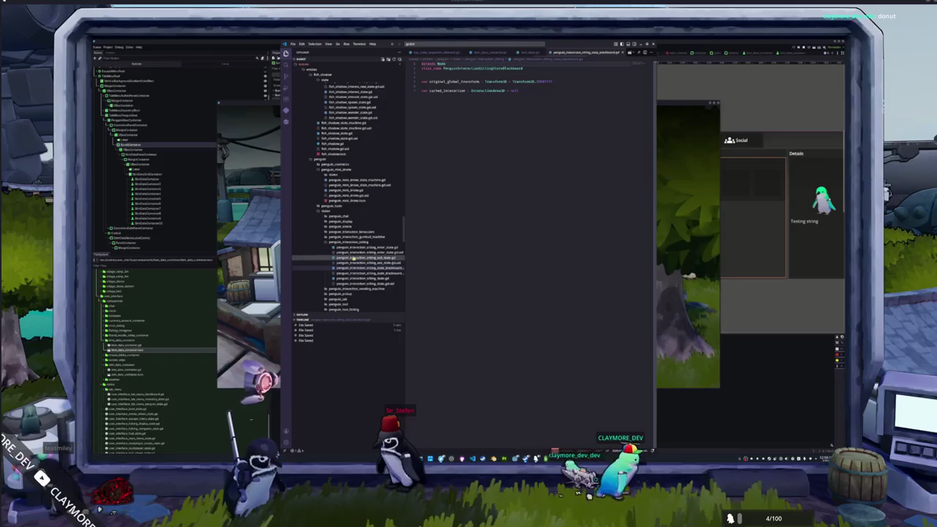
pyautogui.click(355, 243)
pyautogui.scroll(-3, 354, 249)
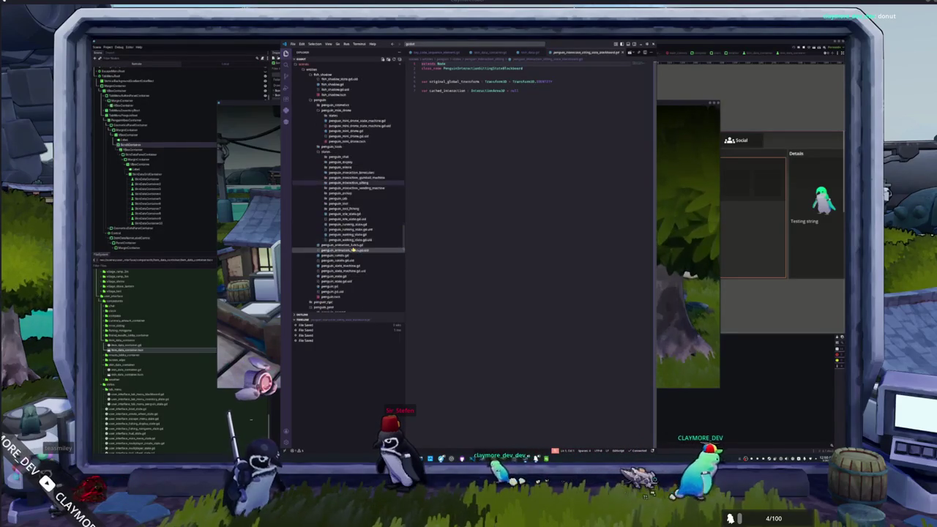
pyautogui.scroll(-3, 352, 249)
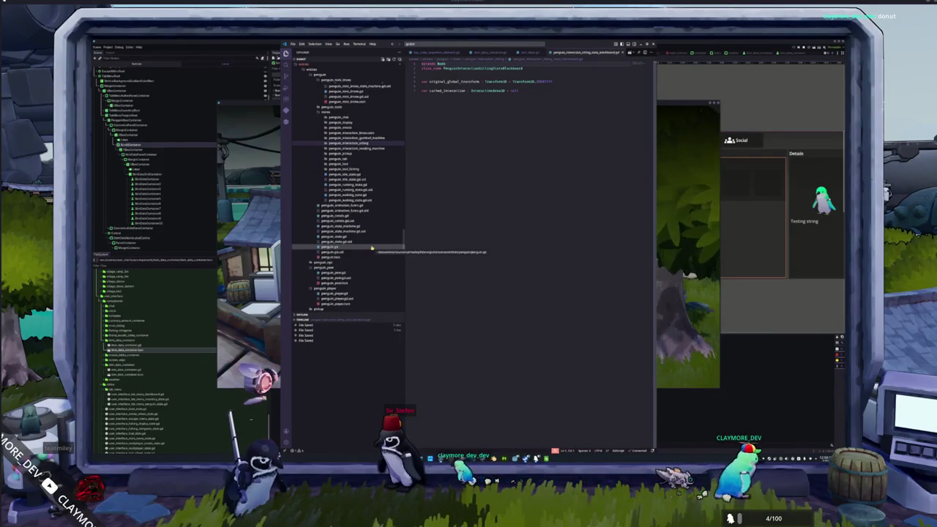
pyautogui.click(515, 56)
pyautogui.click(438, 53)
pyautogui.scroll(3, 512, 53)
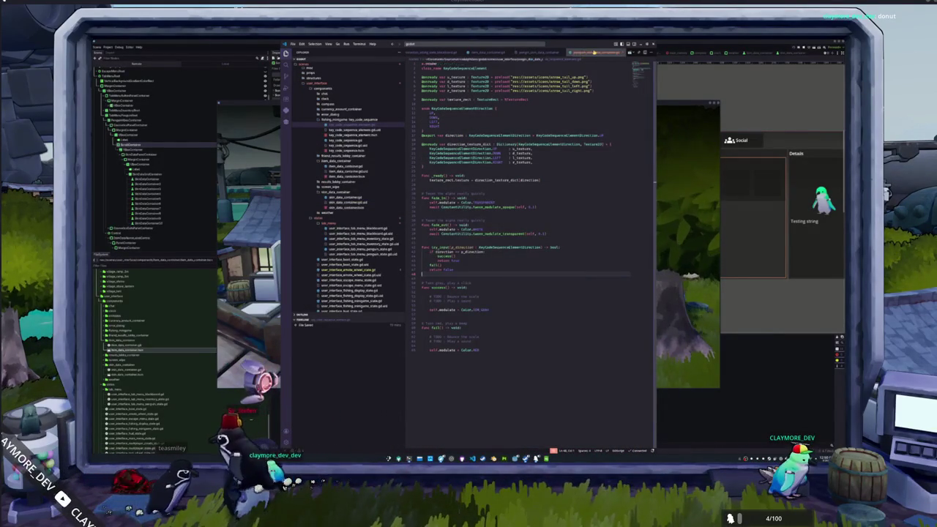
pyautogui.scroll(-2, 356, 243)
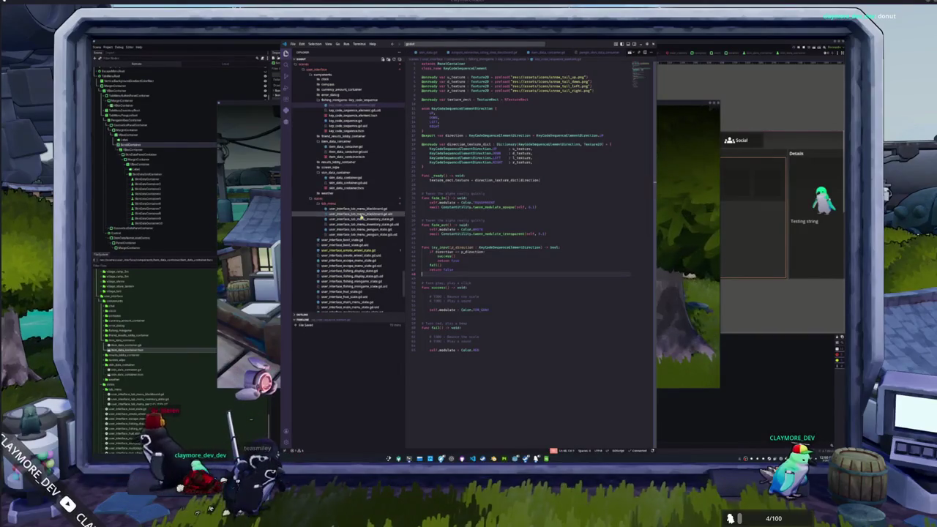
# Open user_interface_tab_menu_inventory_state.gd, then user_interface_tab_menu_penguin_state.gd
pyautogui.click(361, 219)
pyautogui.click(457, 293)
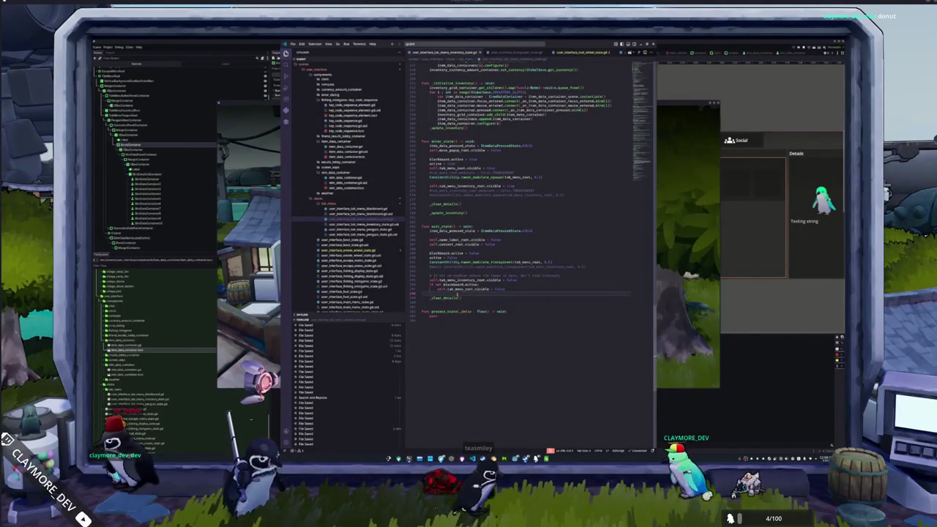
pyautogui.moveTo(451, 280)
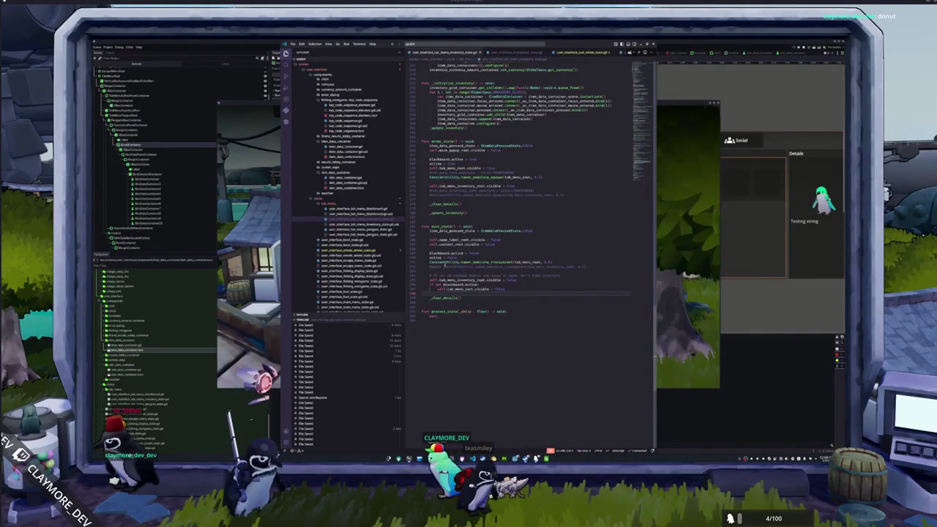
pyautogui.click(354, 229)
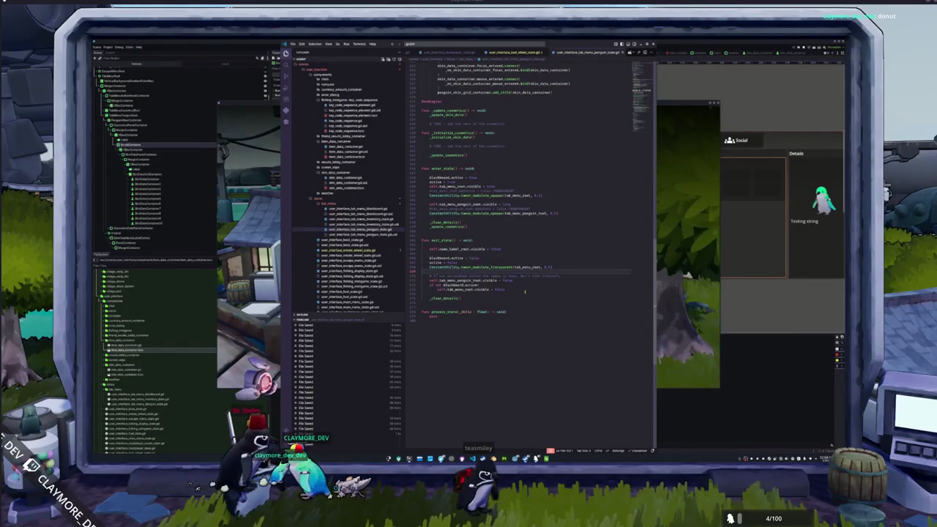
# Comment out the second tween_modulate line in the penguin tab-menu state
pyautogui.scroll(1, 525, 291)
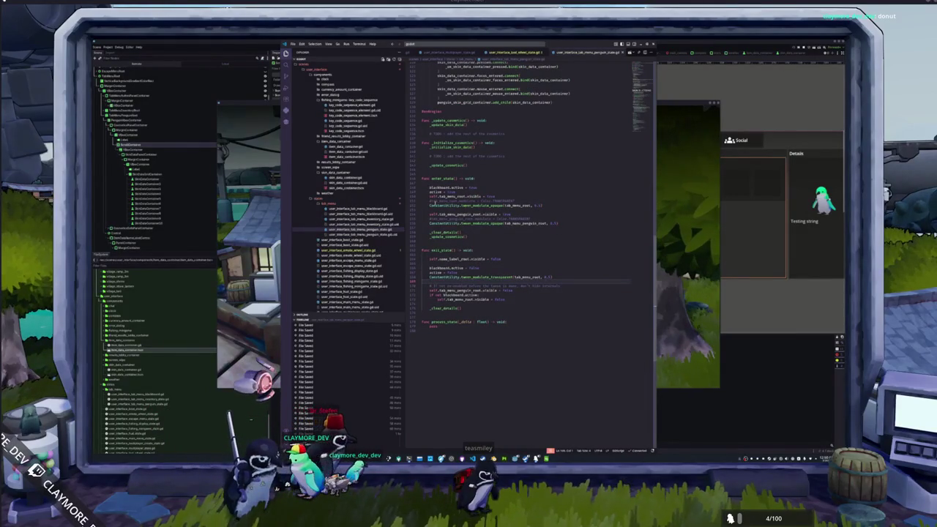
pyautogui.doubleClick(440, 205)
pyautogui.moveTo(431, 205); pyautogui.dragTo(549, 206)
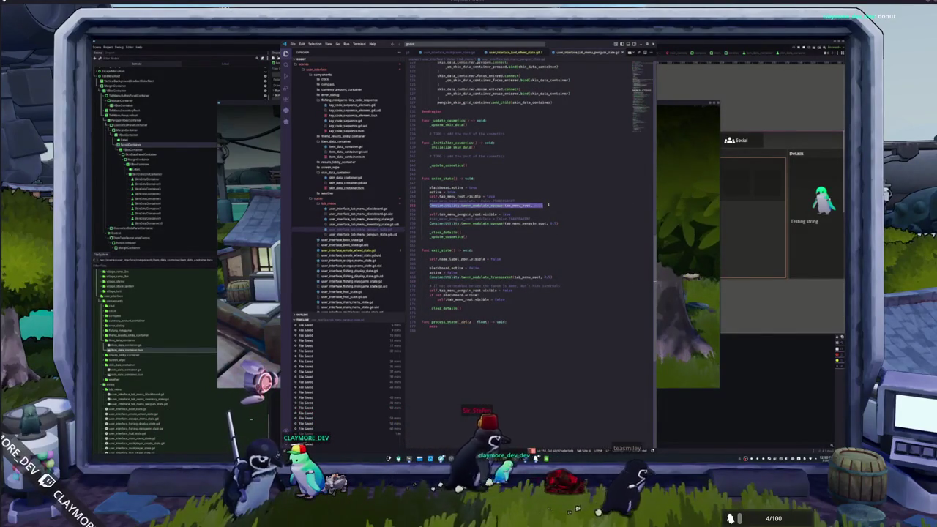
pyautogui.click(548, 206)
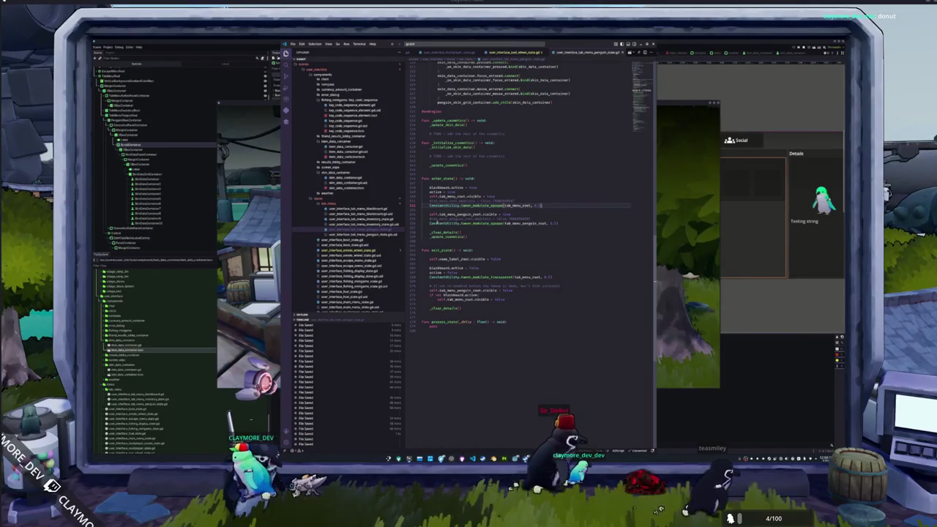
pyautogui.doubleClick(439, 223)
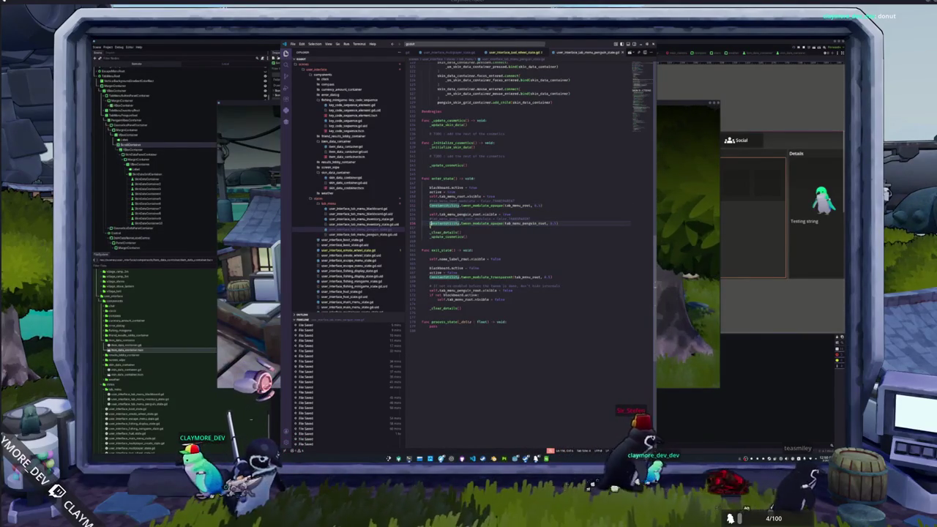
pyautogui.hotkey('ctrl', '/')
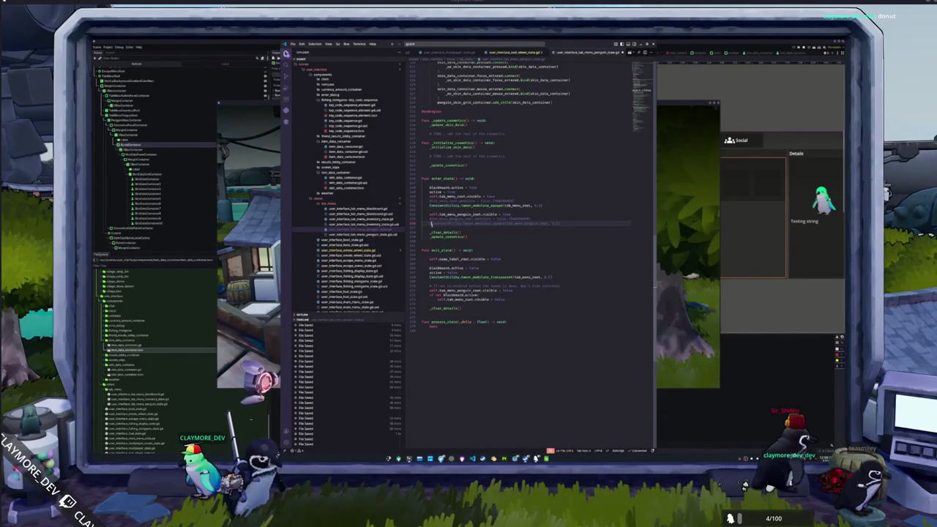
# In the inventory state's exit_state, insert a blank line after active = false
pyautogui.click(374, 218)
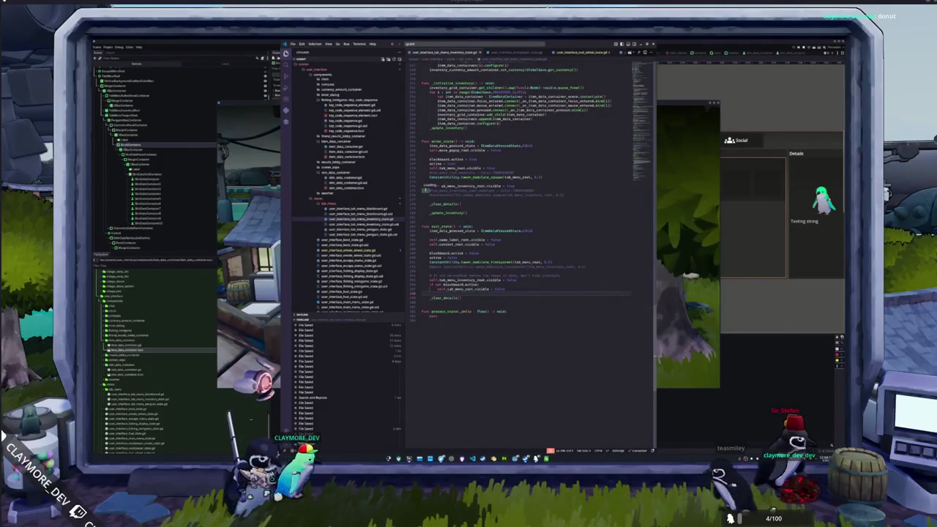
pyautogui.click(422, 199)
pyautogui.click(429, 298)
pyautogui.click(431, 302)
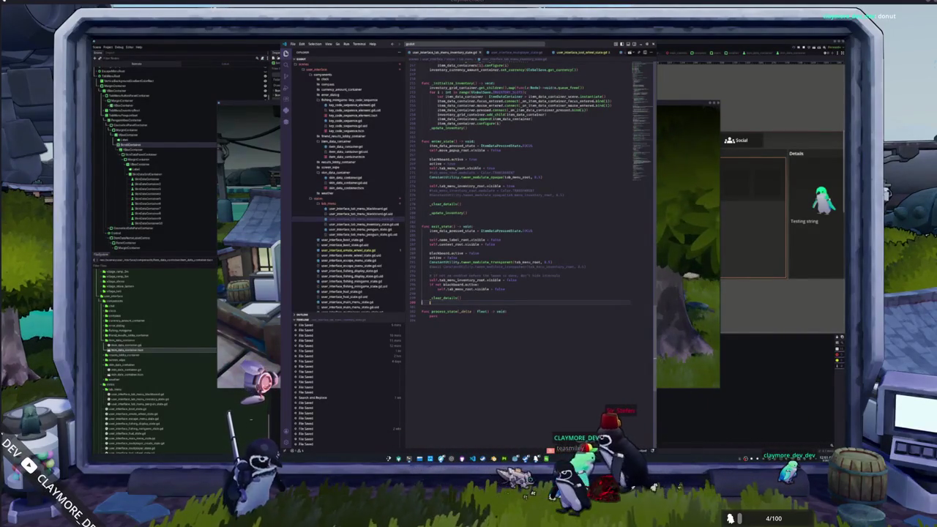
pyautogui.click(489, 257)
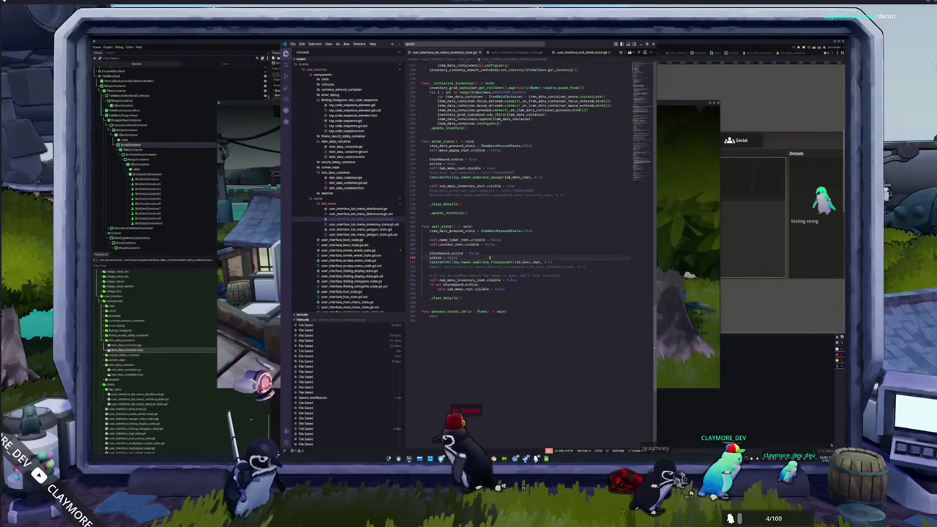
pyautogui.press('Return')
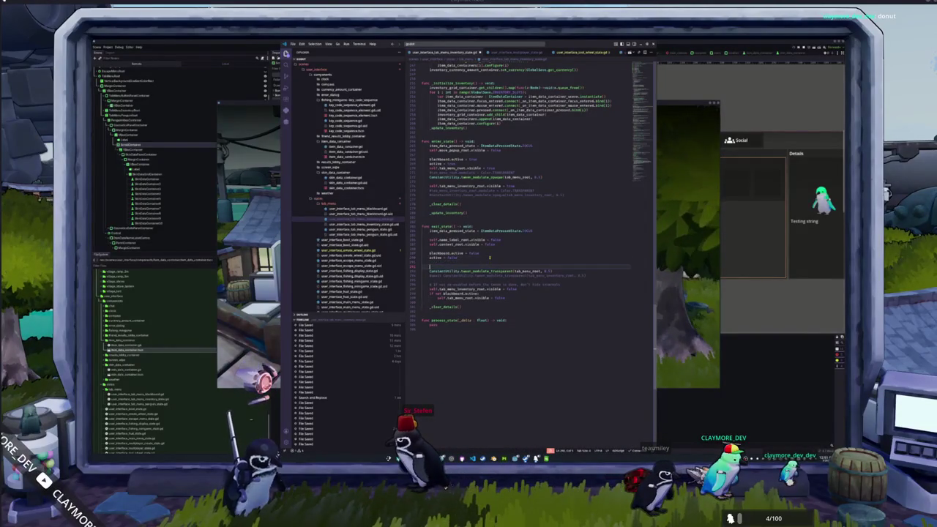
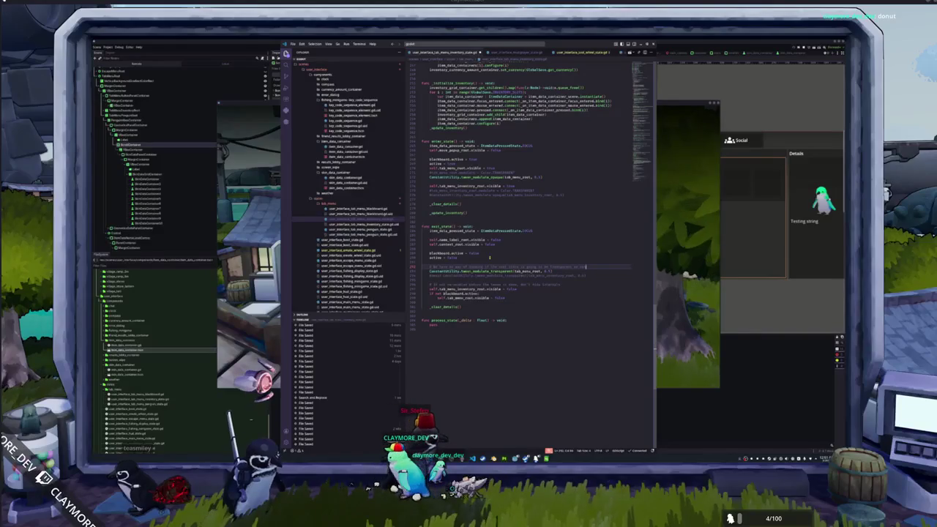
# In inventory_state.gd, move the fade-out tween line below visible = false, prefix it with await, and save
pyautogui.doubleClick(444, 271)
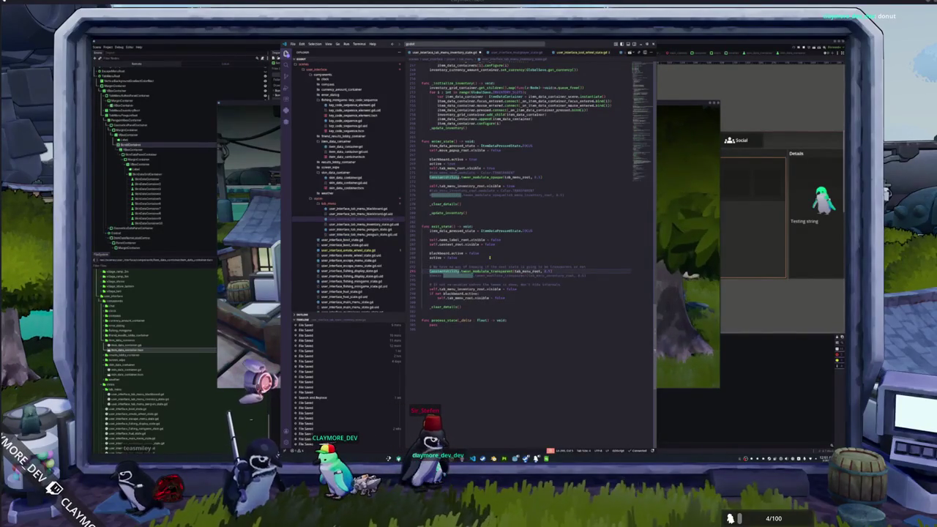
pyautogui.hotkey('ctrl', 'l')
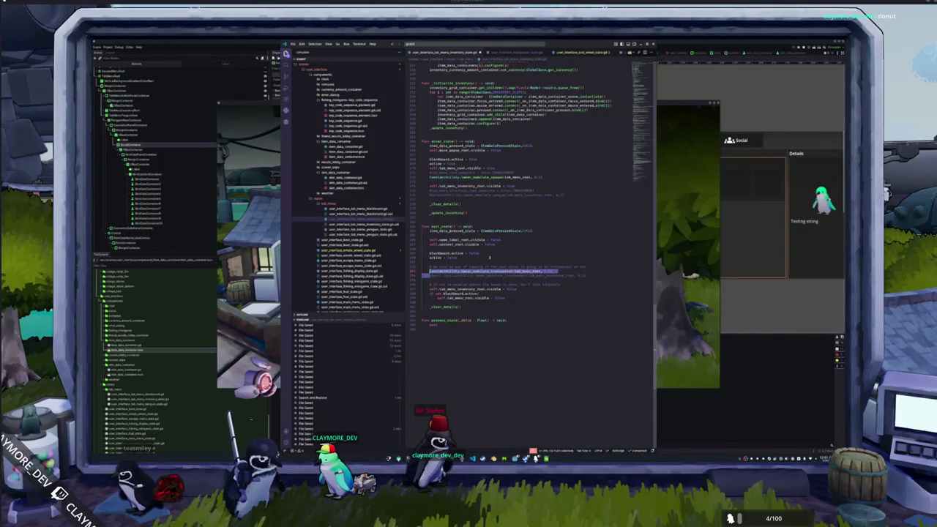
pyautogui.press('Delete')
pyautogui.press('Down')
pyautogui.press('Down')
pyautogui.press('Down')
pyautogui.hotkey('ctrl', 'v')
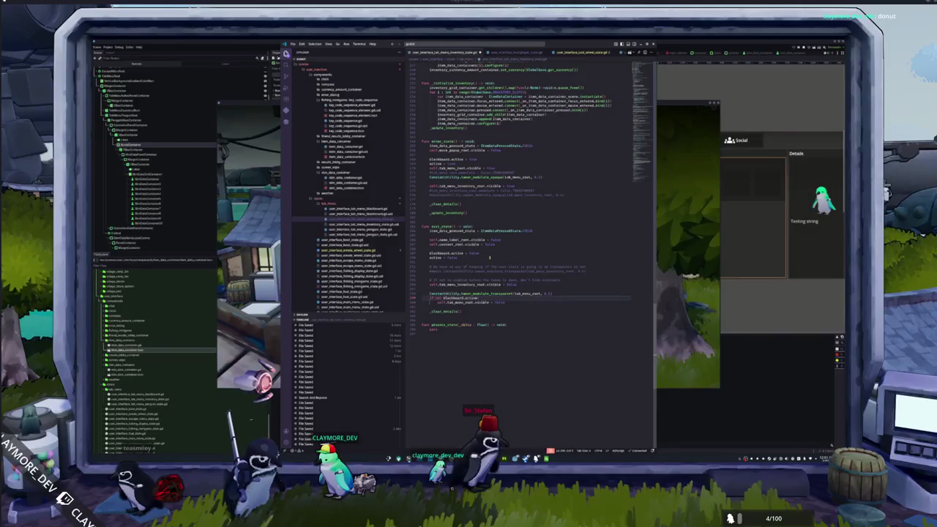
pyautogui.write('await')
pyautogui.hotkey('ctrl', 's')
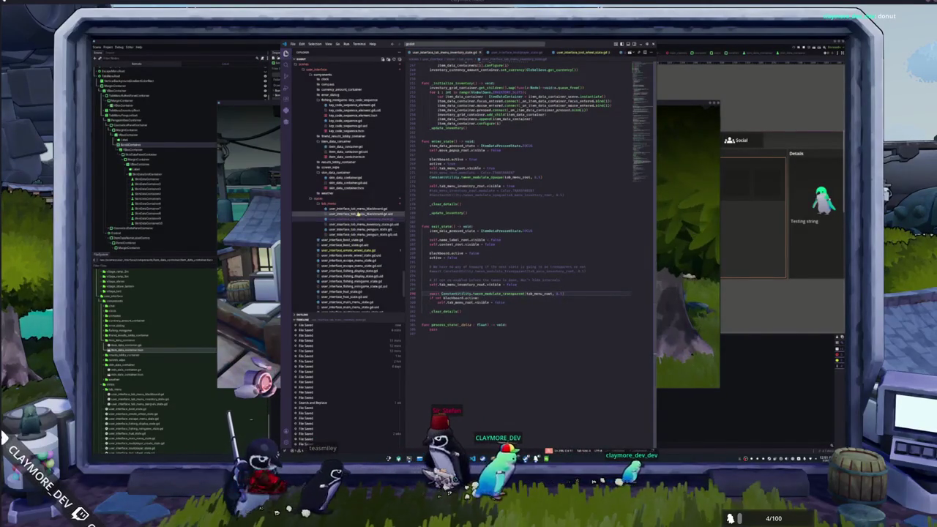
# In penguin_state.gd, move the visible = false line above the fade-out tween call
pyautogui.click(355, 230)
pyautogui.click(431, 287)
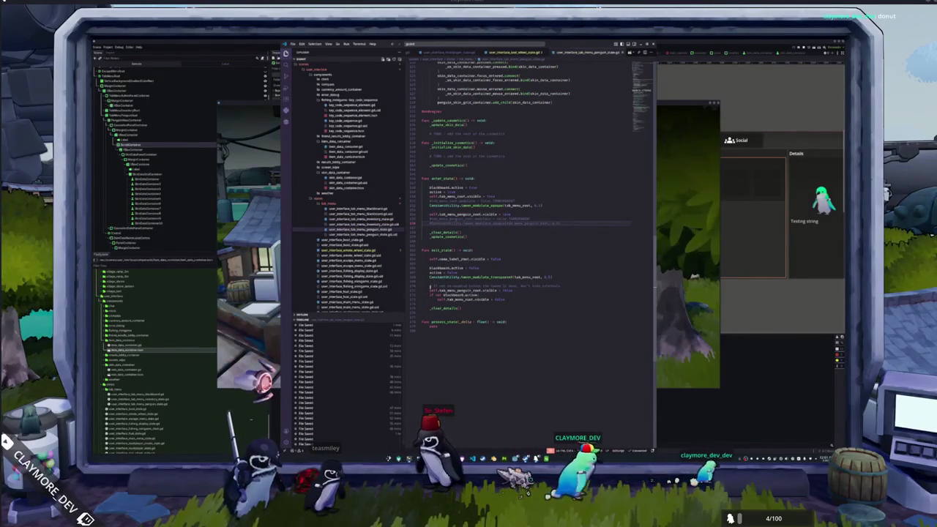
pyautogui.click(430, 290)
pyautogui.hotkey('alt', 'Up')
pyautogui.hotkey('alt', 'Up')
pyautogui.hotkey('alt', 'Up')
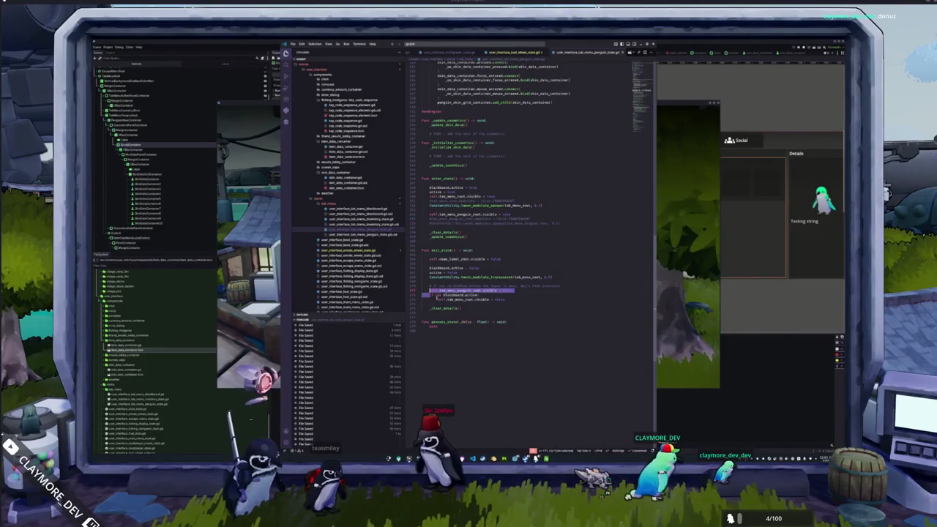
pyautogui.press('Return')
pyautogui.hotkey('shift', 'Down')
pyautogui.hotkey('ctrl', 'c')
pyautogui.press('Delete')
pyautogui.hotkey('ctrl', 'v')
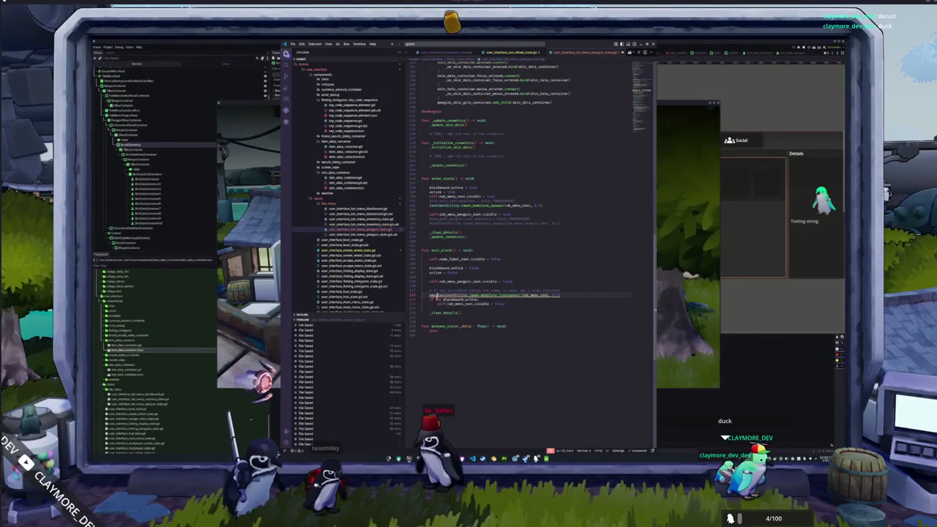
pyautogui.hotkey('alt', 'Tab')
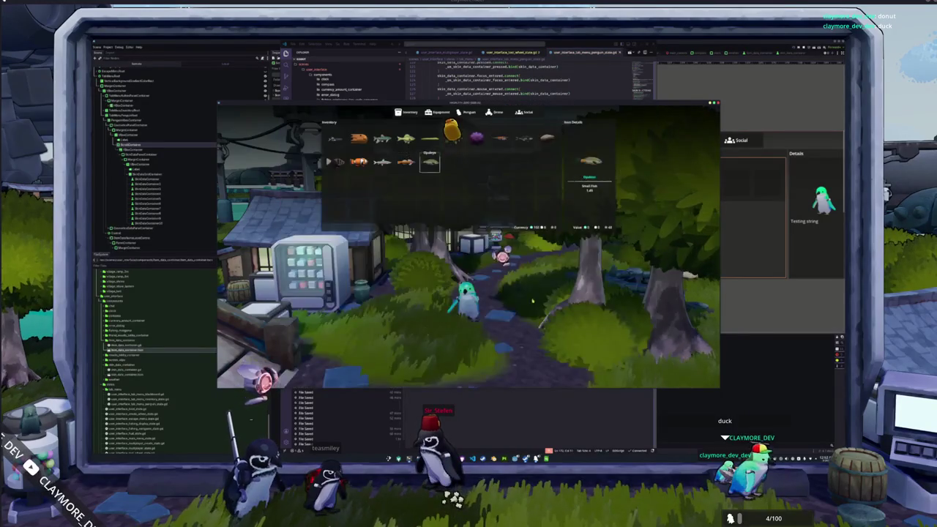
pyautogui.press('Tab')
pyautogui.press('Tab')
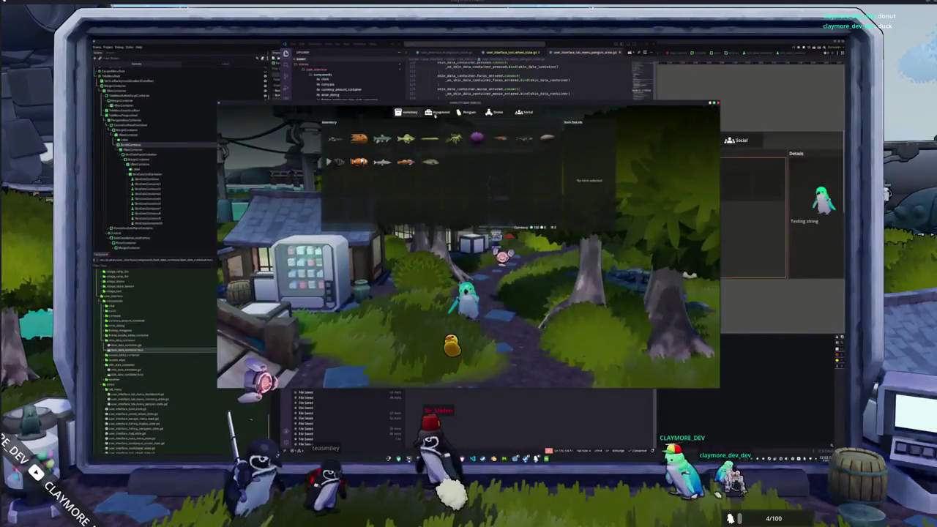
pyautogui.press('Tab')
pyautogui.press('Tab')
pyautogui.press('Tab')
pyautogui.press('Tab')
pyautogui.click(467, 121)
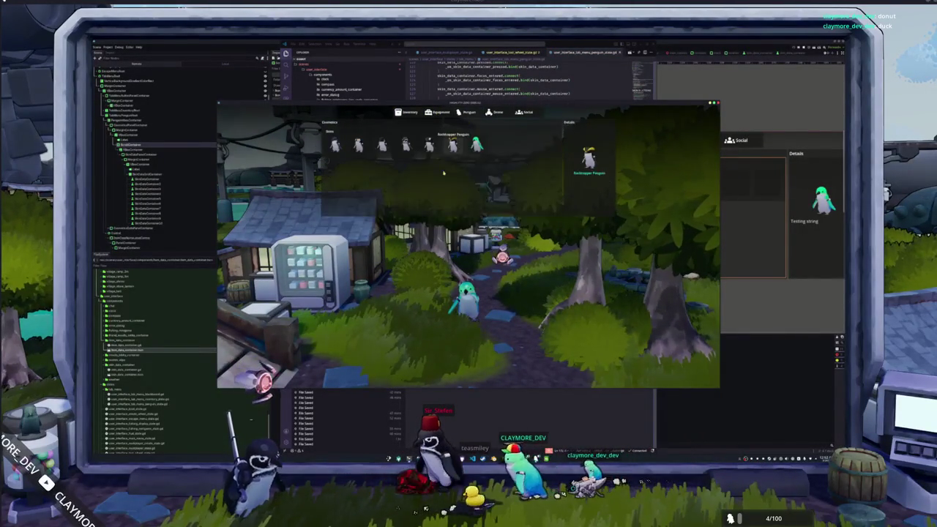
pyautogui.hotkey('alt', 'Tab')
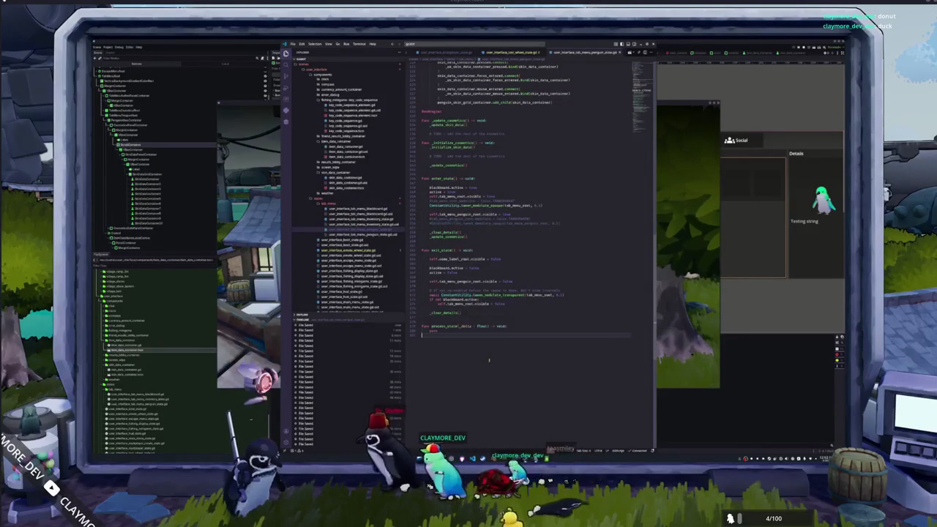
# Add 'await get_tree().physics_frame' and 'if blackboard.active: return' above the tween in penguin_state.gd
pyautogui.click(429, 294)
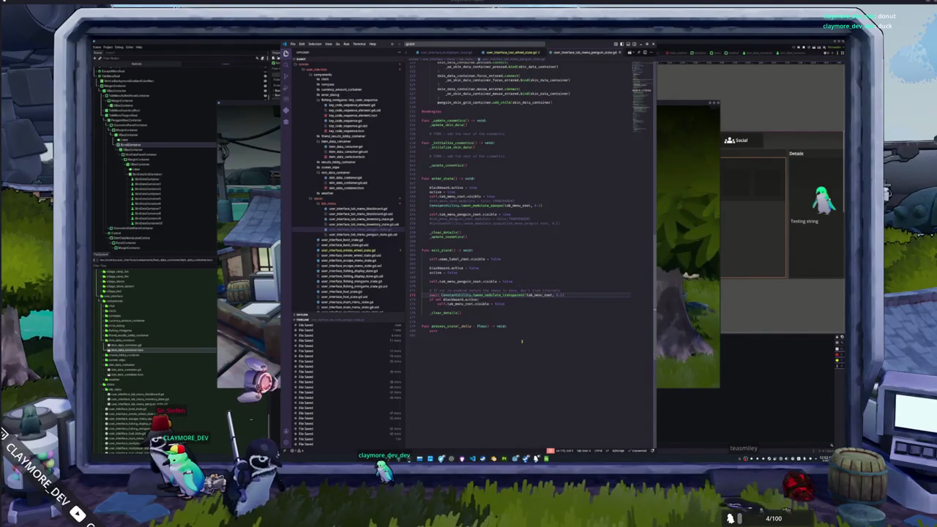
pyautogui.press('Return')
pyautogui.press('Up')
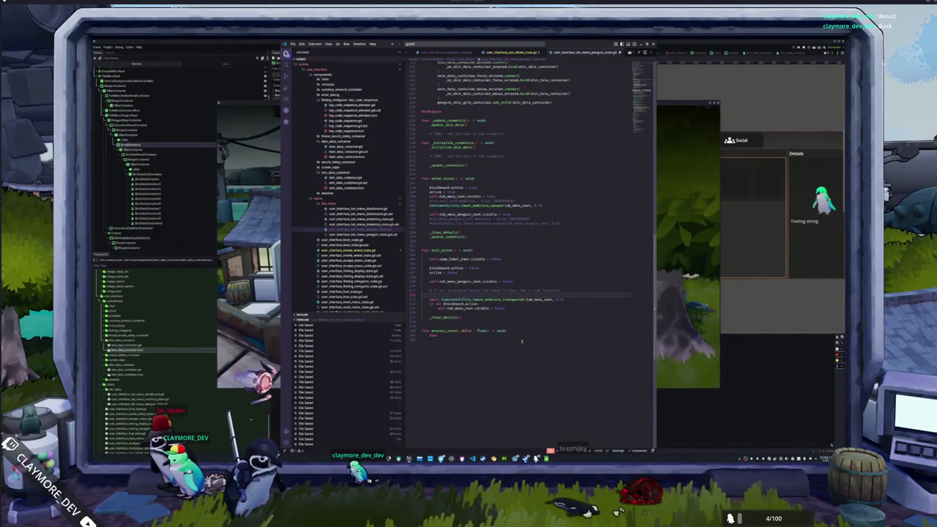
pyautogui.write('peng')
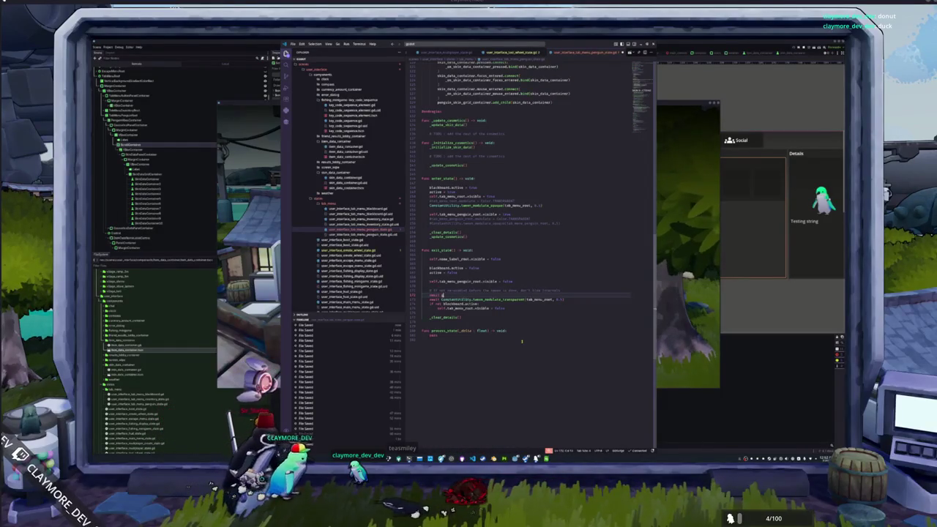
pyautogui.write('uin_root')
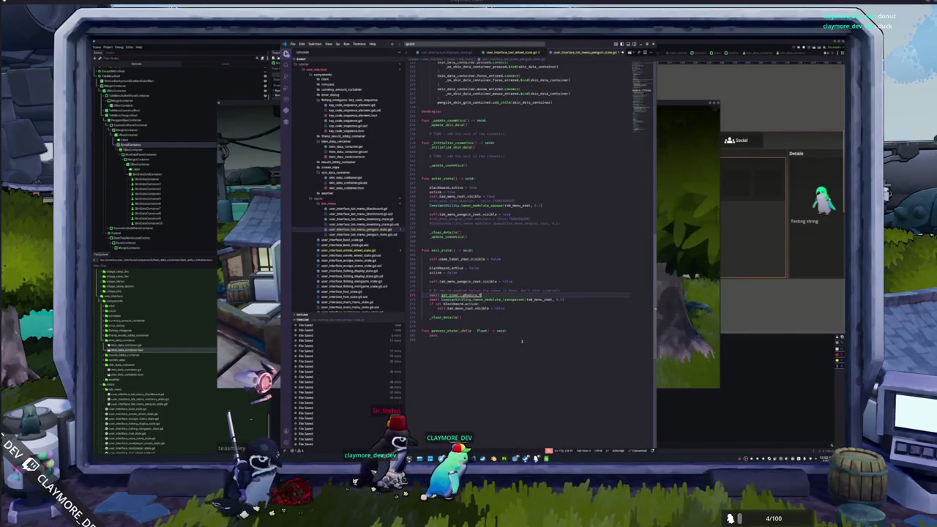
pyautogui.write('ame')
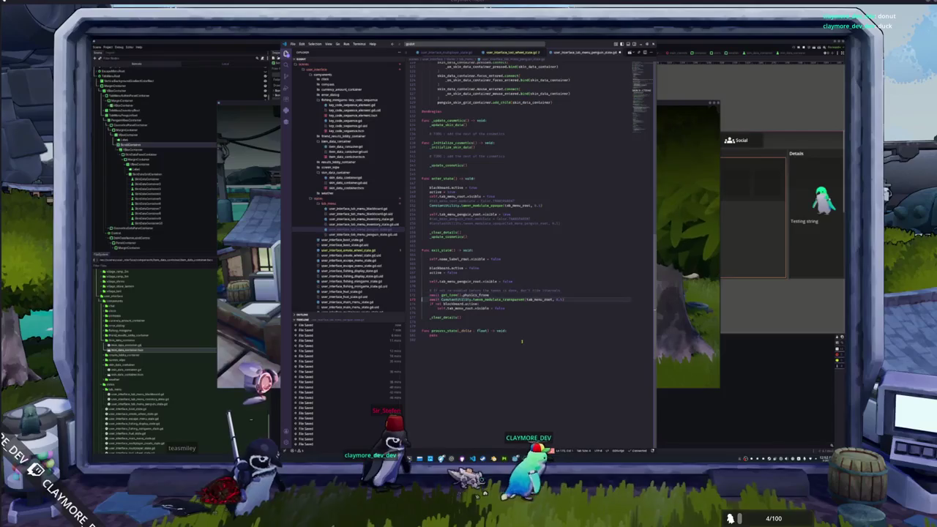
pyautogui.press('Return')
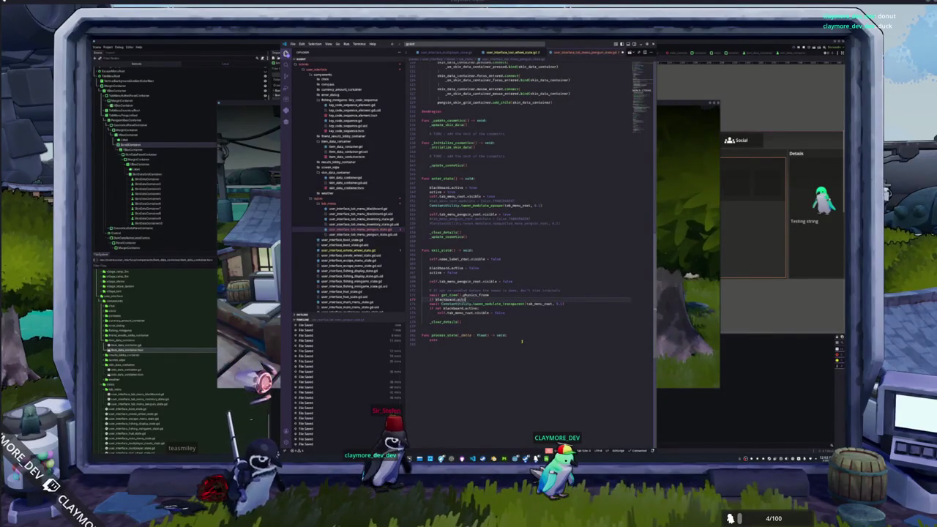
pyautogui.write(':')
pyautogui.press('Return')
pyautogui.hotkey('shift', 'Up')
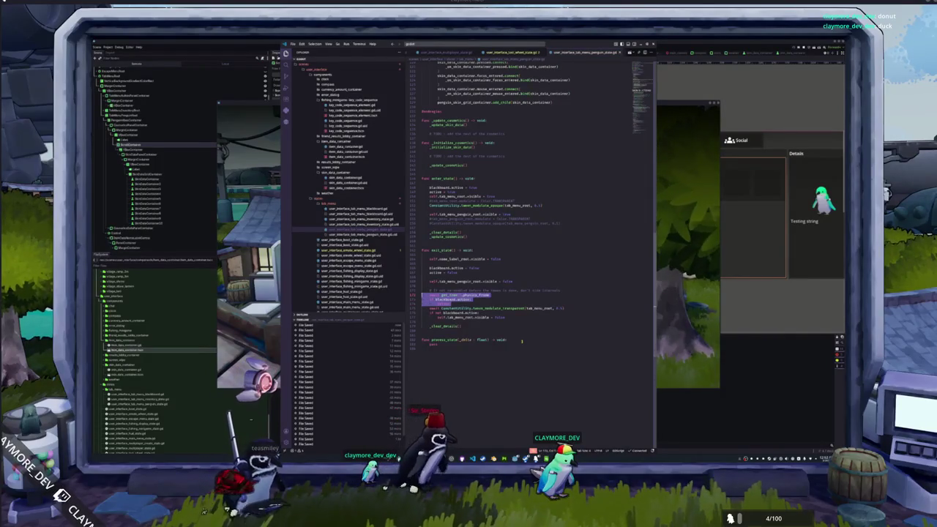
# Paste the same two lines into inventory_state.gd's exit_state and remove the leftover blank line
pyautogui.click(359, 219)
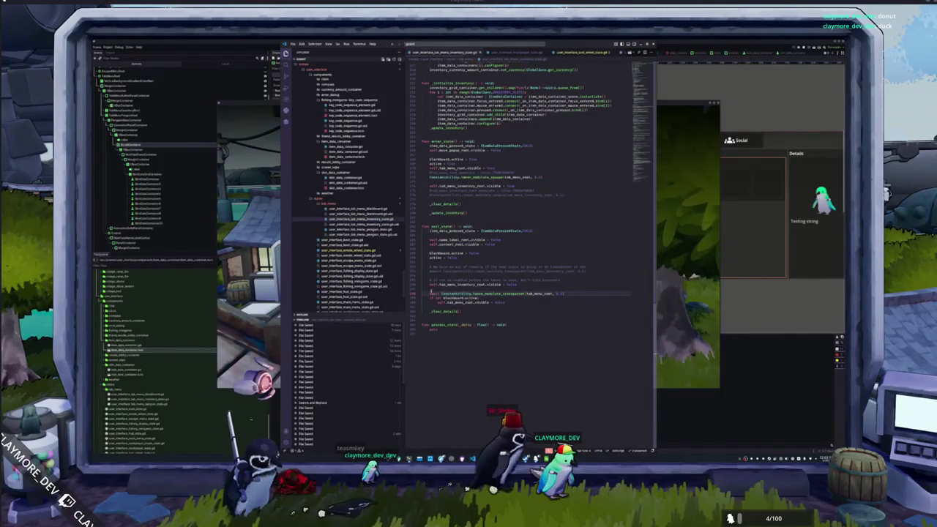
pyautogui.hotkey('ctrl', 'v')
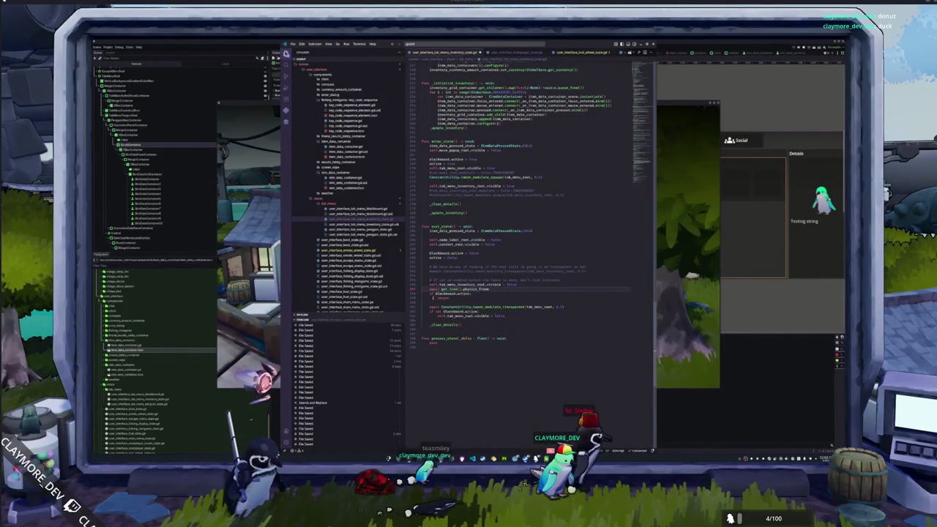
pyautogui.click(431, 302)
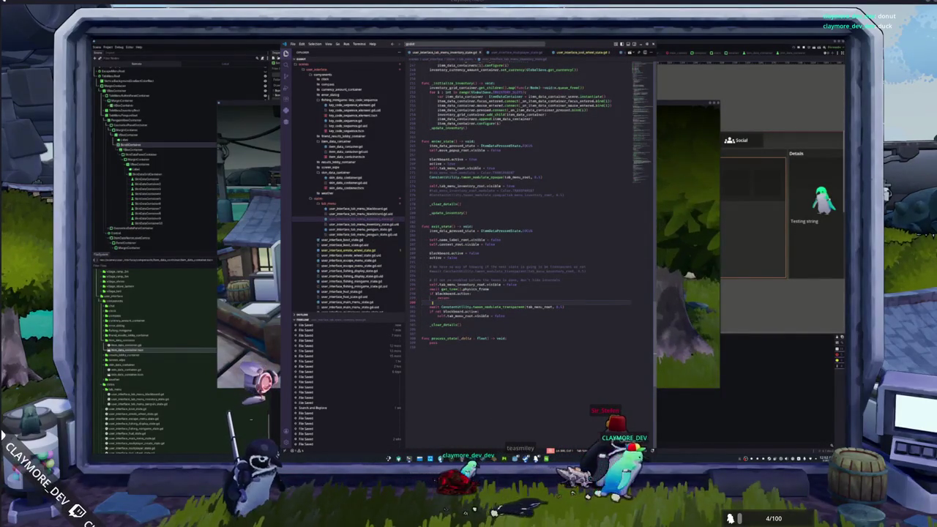
pyautogui.press('Delete')
pyautogui.hotkey('alt', 'Tab')
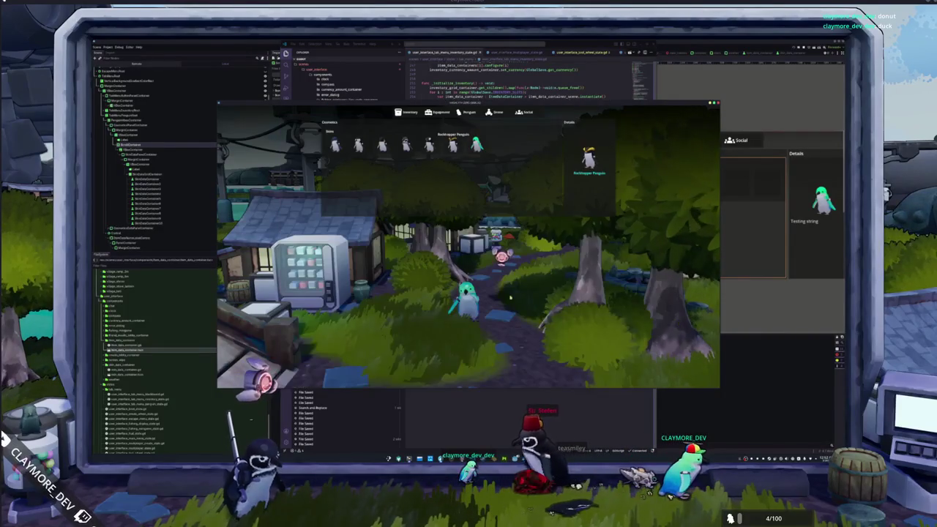
# On the game's Penguin page, switch skins from Chinstrap to Blue Penguin, then quit to desktop
pyautogui.click(408, 112)
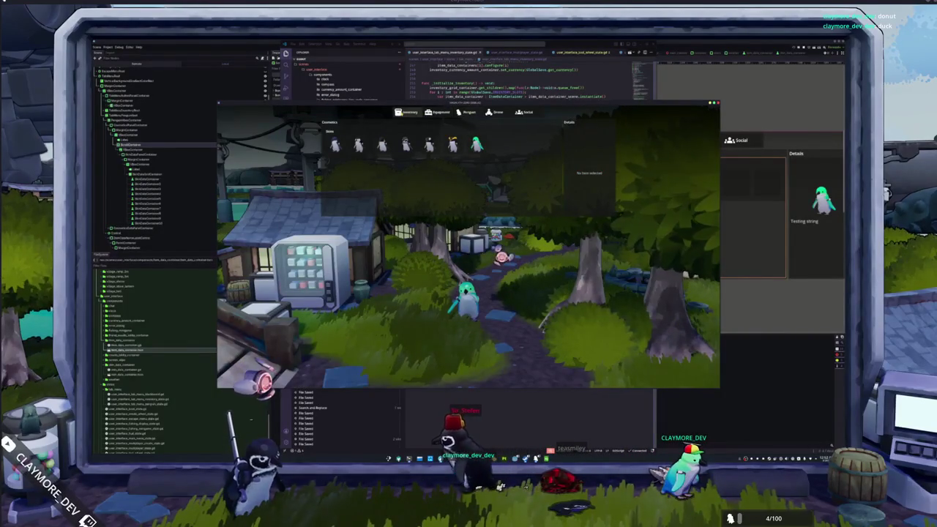
pyautogui.click(469, 112)
pyautogui.click(452, 144)
pyautogui.click(430, 144)
pyautogui.click(405, 144)
pyautogui.click(358, 144)
pyautogui.click(334, 144)
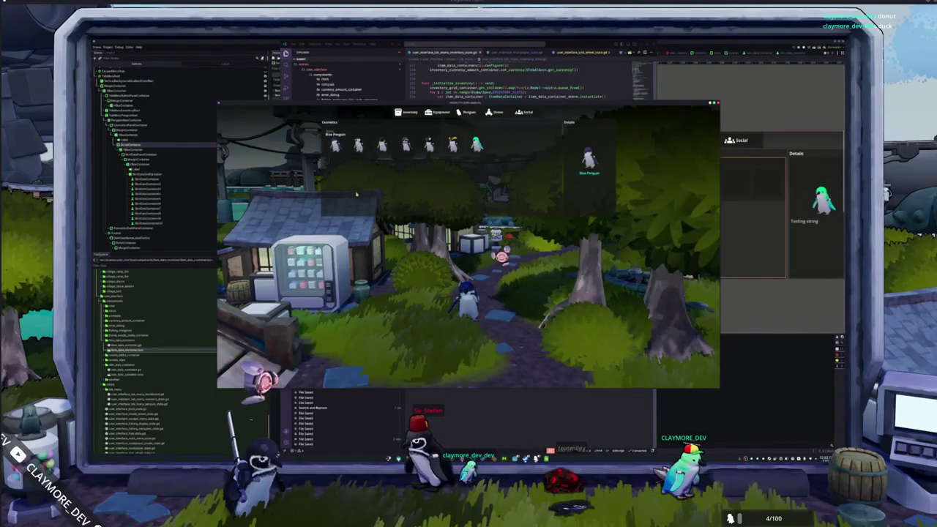
pyautogui.press('Escape')
pyautogui.press('Escape')
pyautogui.click(468, 258)
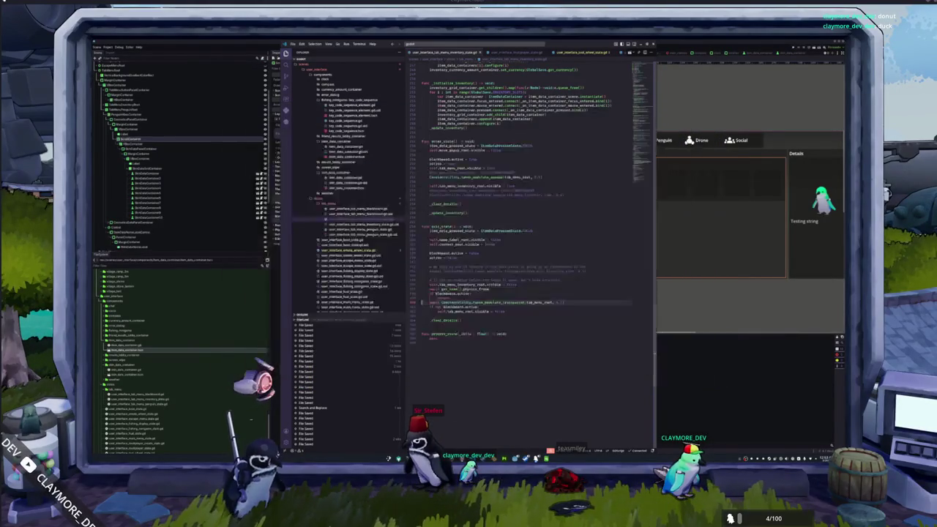
# Browse the file manager to the project's config file and open it in a text editor
pyautogui.press('super+e')
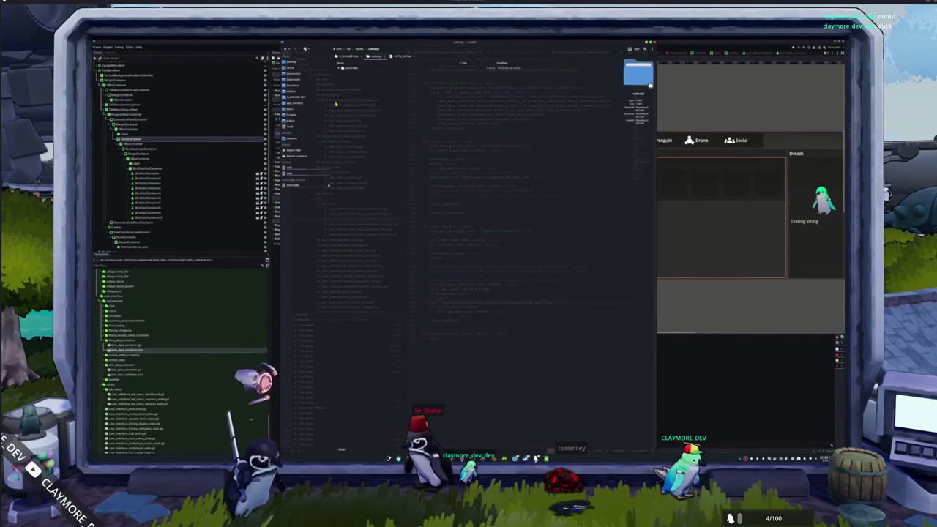
pyautogui.click(299, 97)
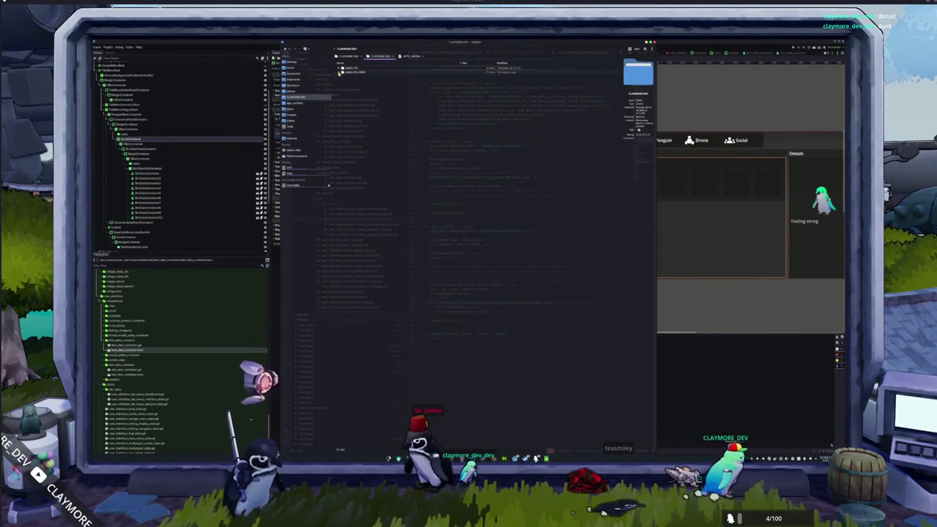
pyautogui.doubleClick(348, 72)
pyautogui.click(356, 86)
pyautogui.doubleClick(355, 86)
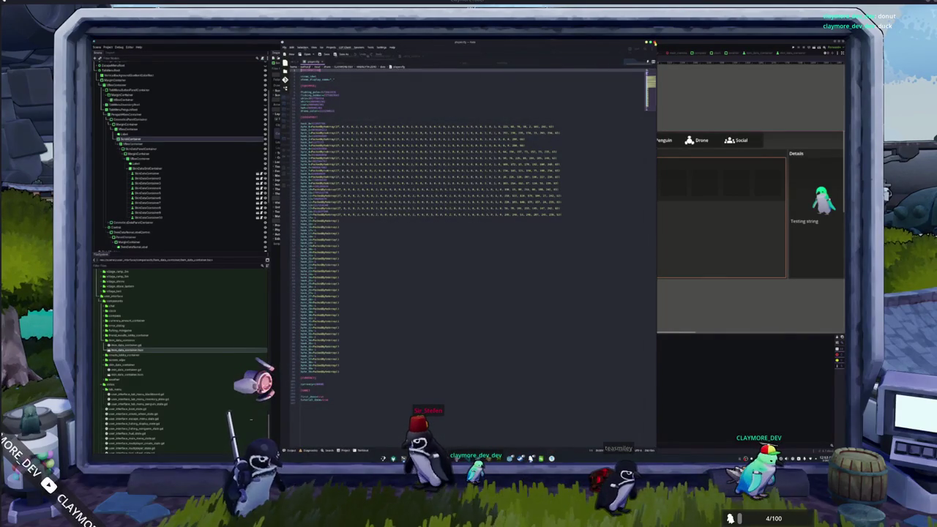
# Select every matching value at the config file's line ends and overwrite them all with false
pyautogui.hotkey('ctrl', 'w')
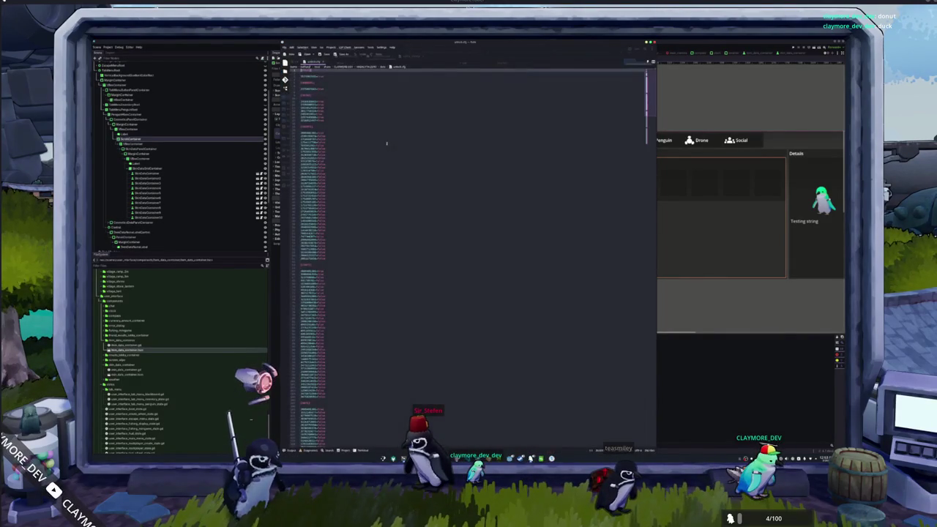
pyautogui.click(333, 101)
pyautogui.hotkey('ctrl', 'shift', 'Left')
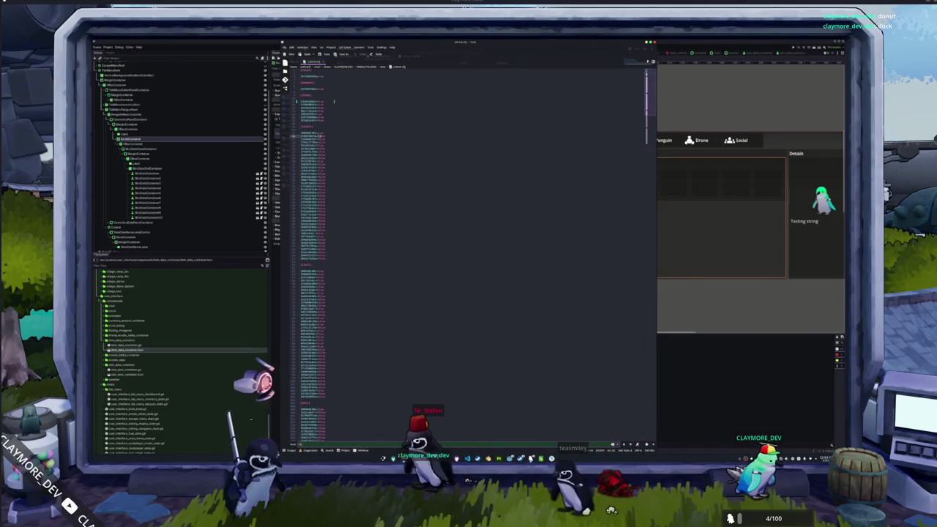
pyautogui.hotkey('ctrl', 'shift', 'l')
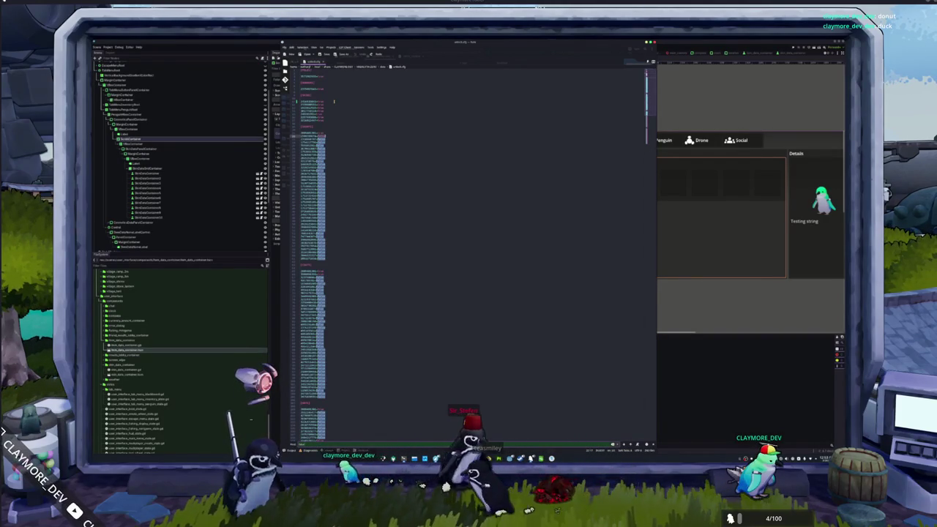
pyautogui.write('false')
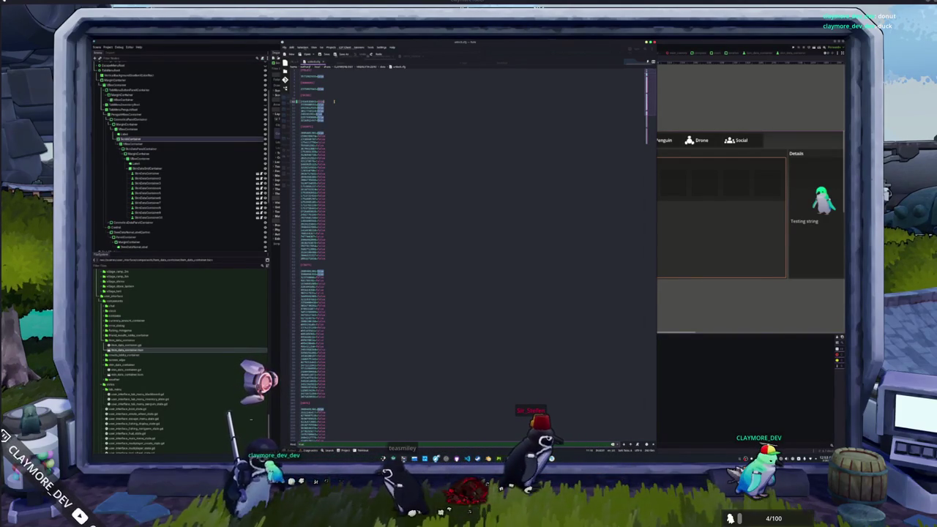
# Search the config file to check the matches, close the find bar, and save
pyautogui.hotkey('ctrl', 'f')
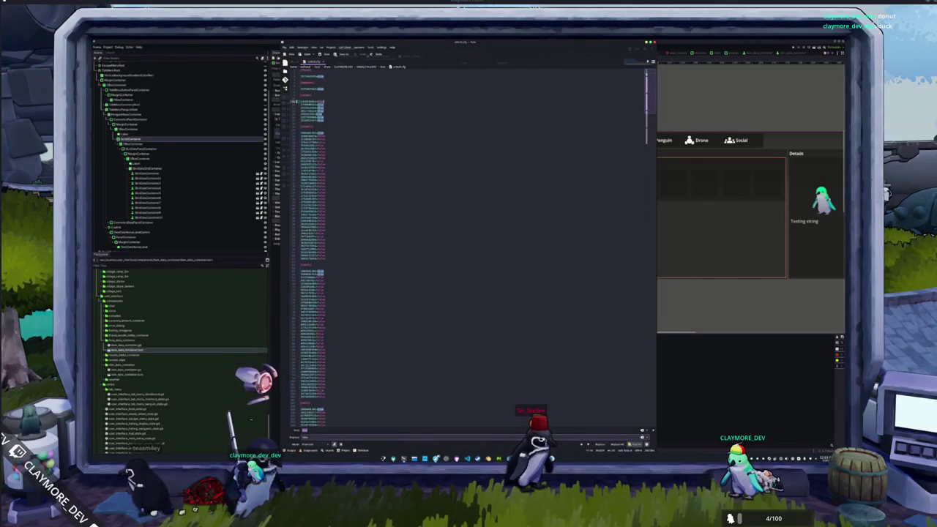
pyautogui.press('Return')
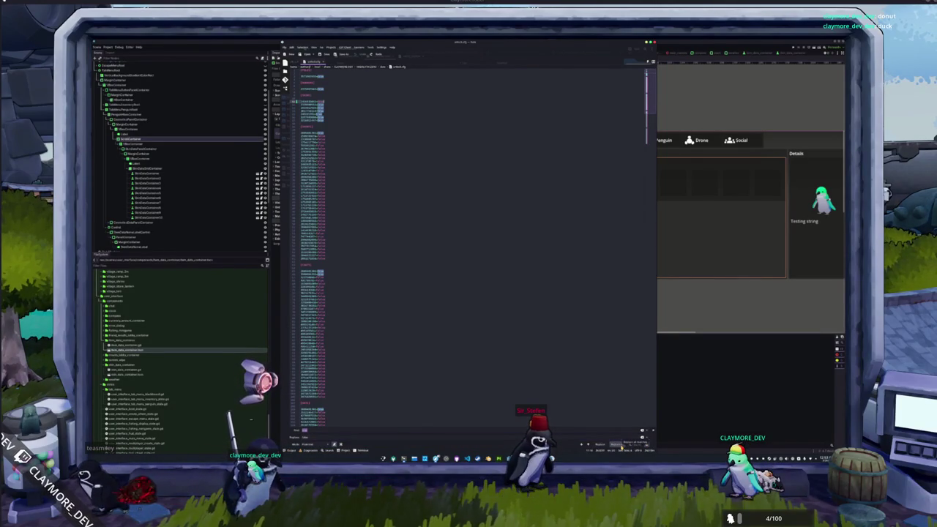
pyautogui.press('Escape')
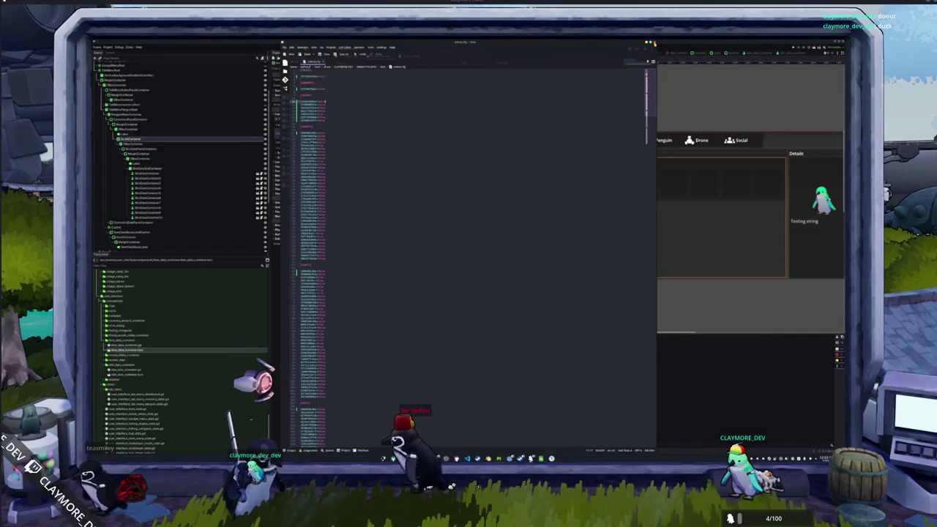
pyautogui.hotkey('ctrl', 'o')
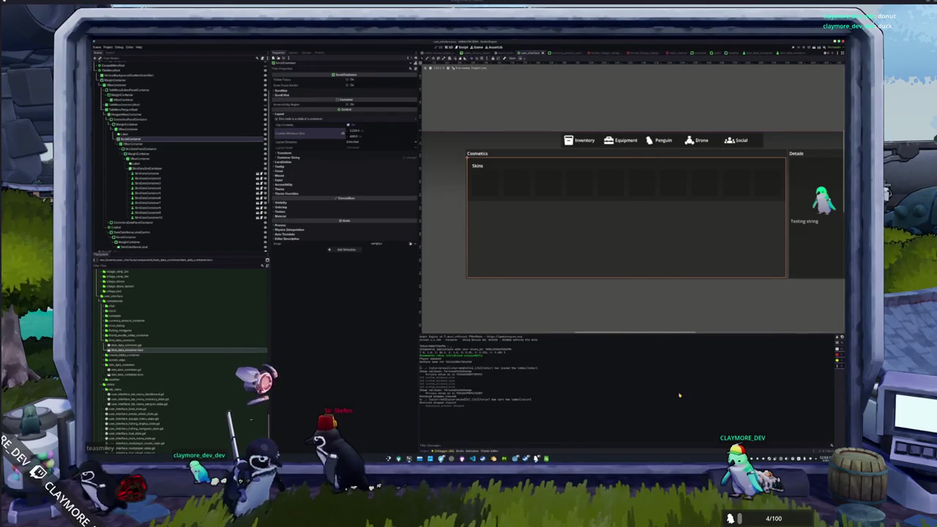
# Run the project, enter the game, and equip the Gentoo Penguin skin from the Penguin page
pyautogui.press('F5')
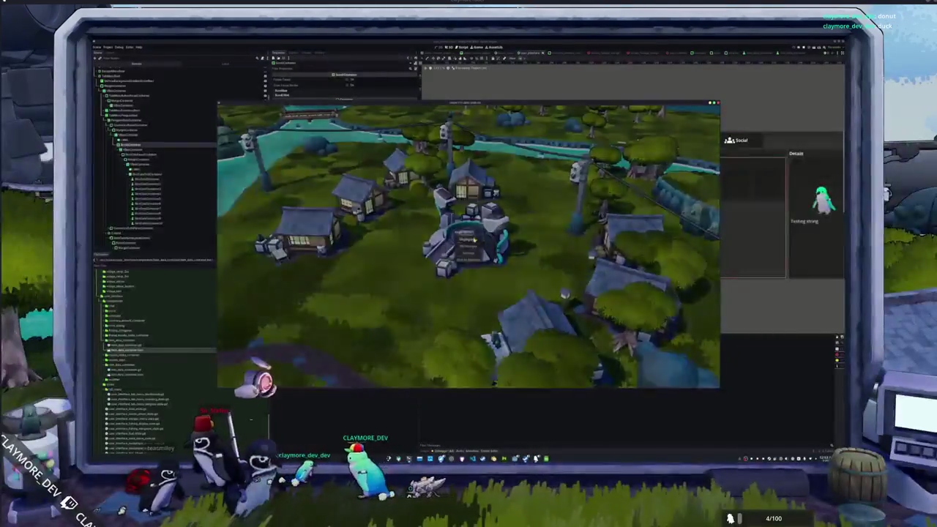
pyautogui.click(475, 240)
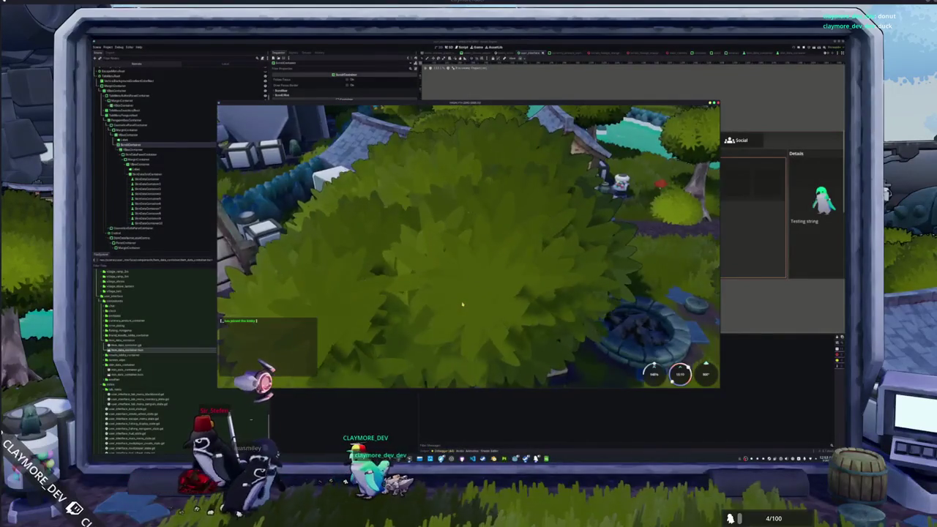
pyautogui.press('i')
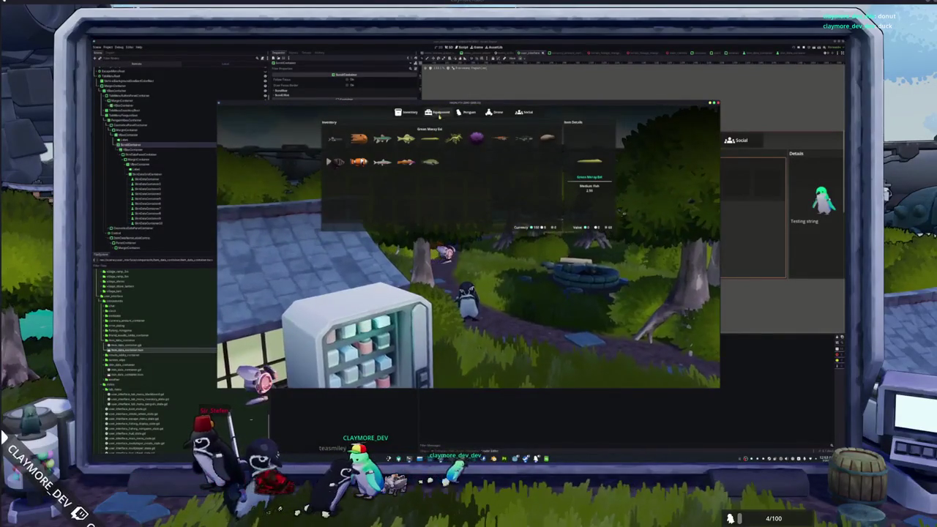
pyautogui.click(469, 112)
pyautogui.click(336, 146)
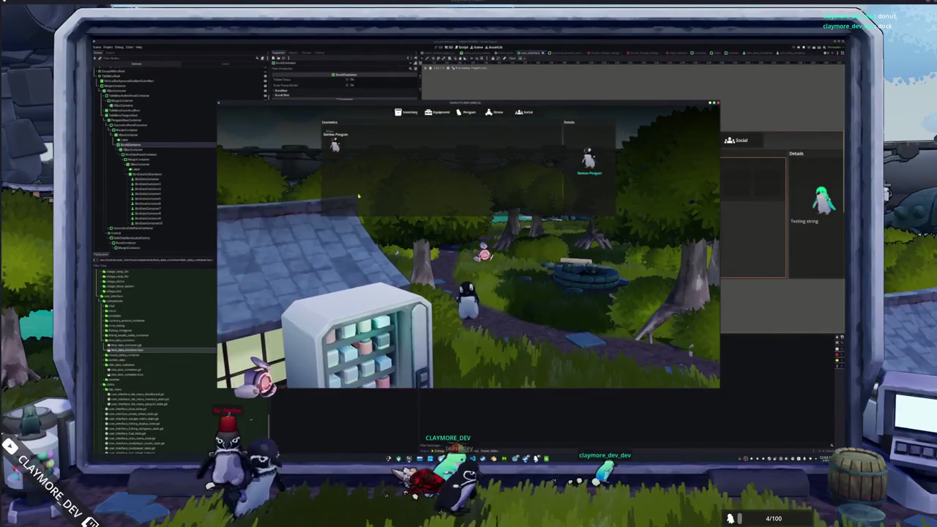
pyautogui.press('Escape')
# Toggle the inventory panel, then walk the penguin along the village path to the vending machine
pyautogui.press('i')
pyautogui.press('Escape')
pyautogui.press('i')
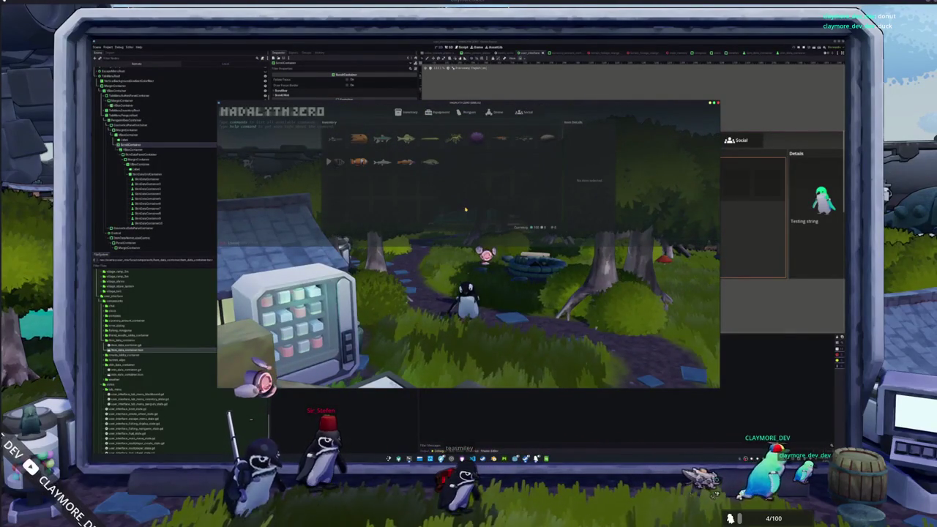
pyautogui.press('Escape')
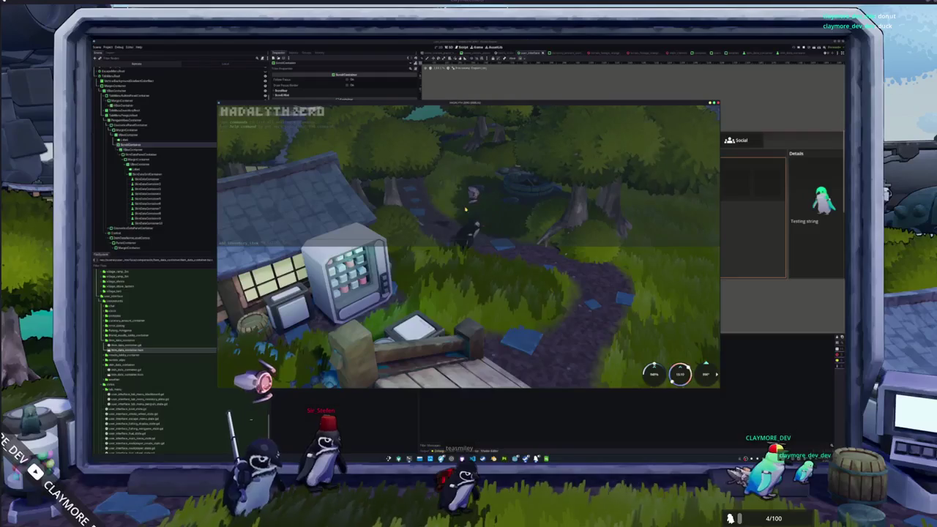
pyautogui.press('d')
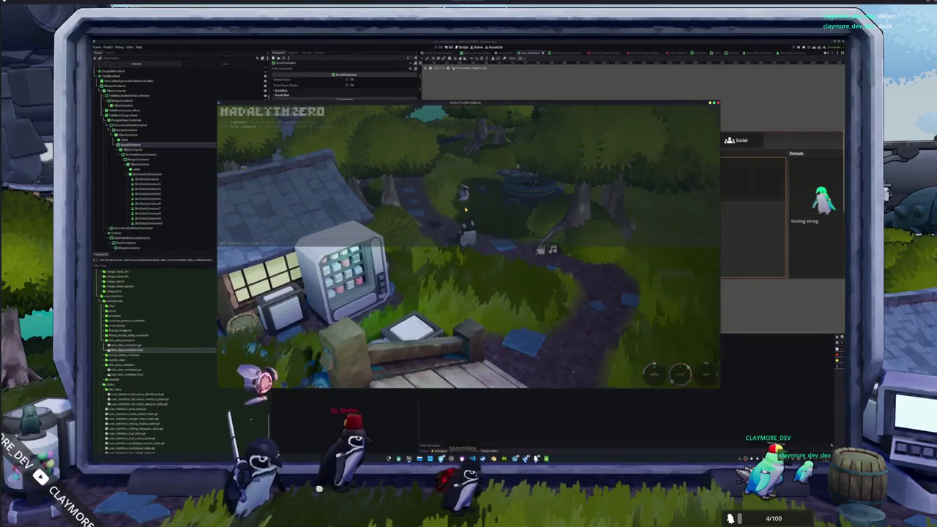
pyautogui.press('d')
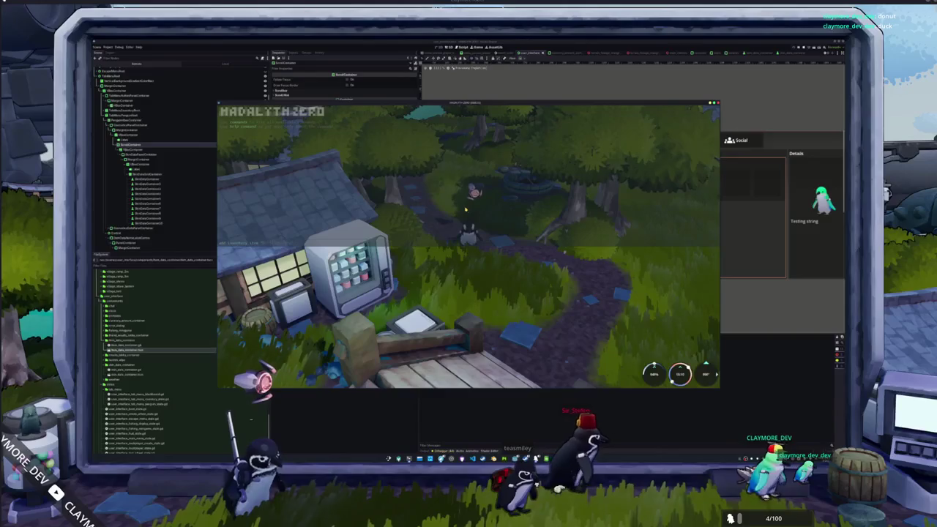
pyautogui.press('d')
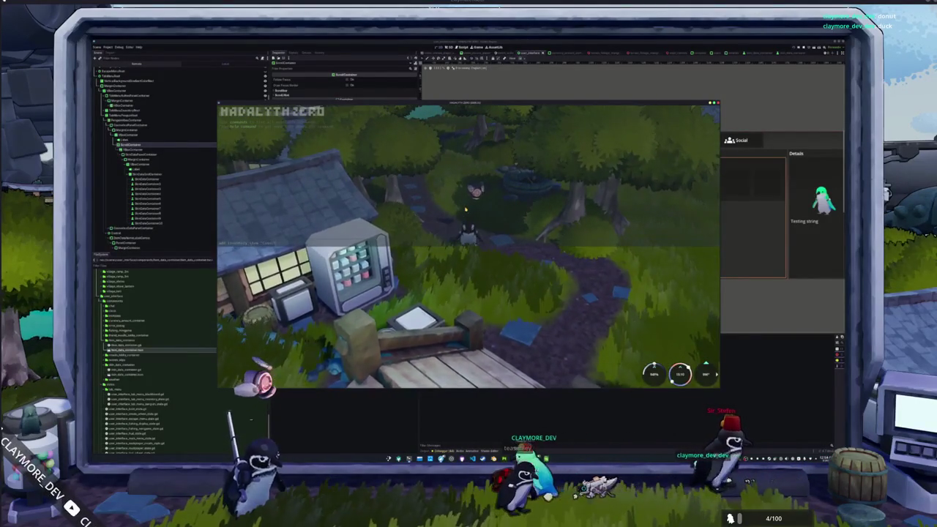
pyautogui.press('w')
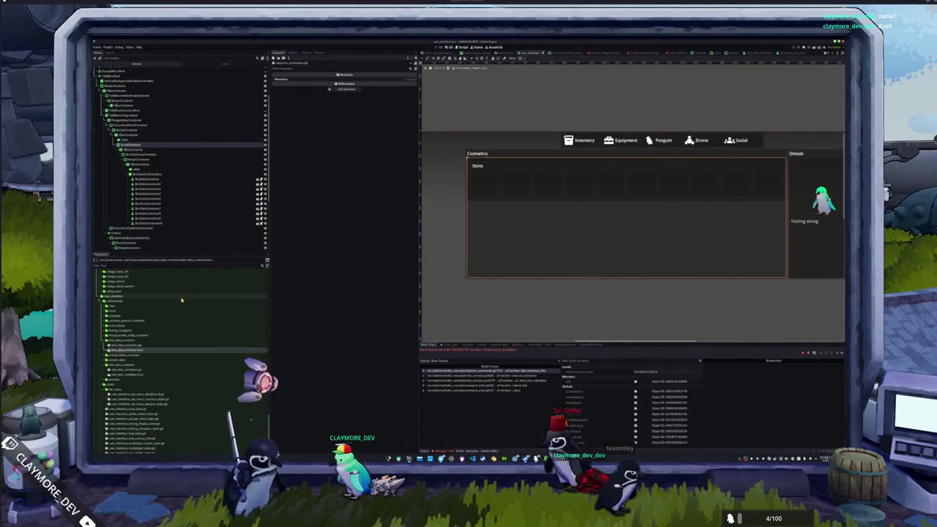
# Stop the game, fill its inventory with fish and Random Skin boxes via the debug console, and close it
pyautogui.scroll(10, 163, 337)
pyautogui.scroll(-3, 159, 341)
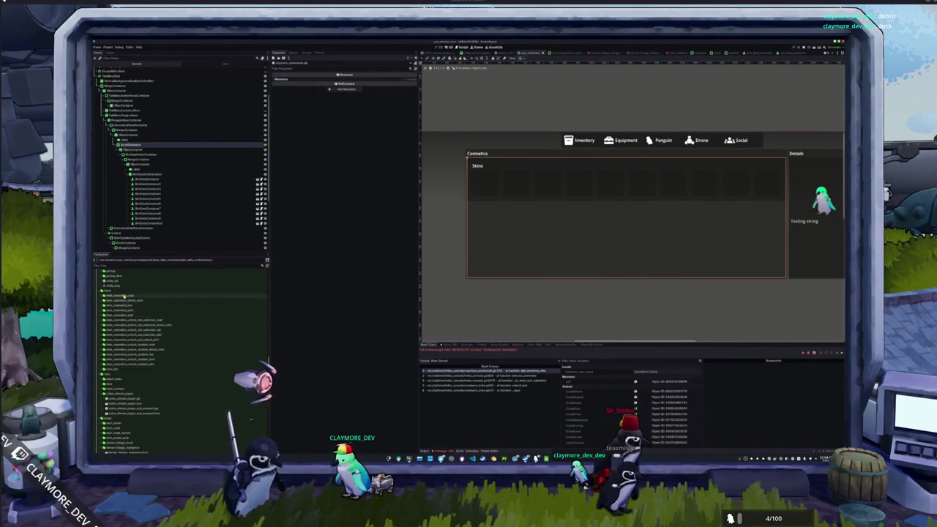
pyautogui.scroll(4, 154, 351)
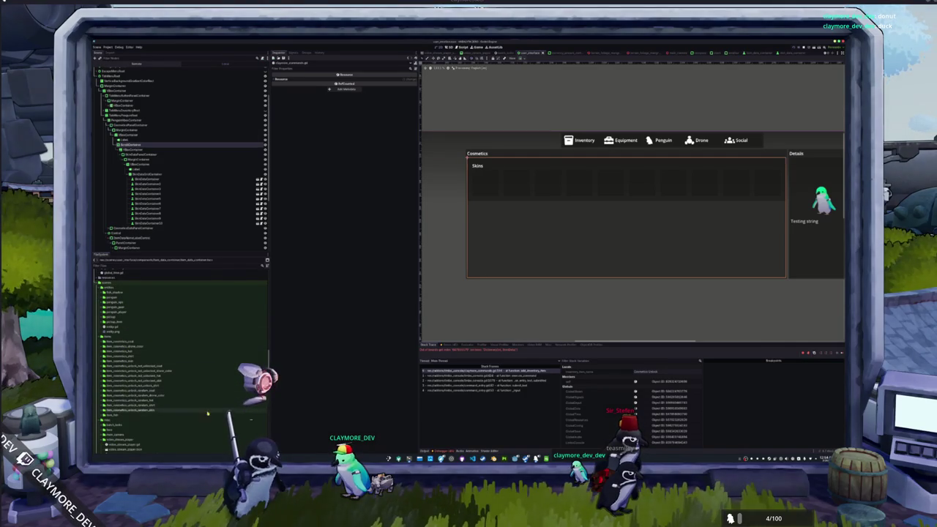
pyautogui.press('F8')
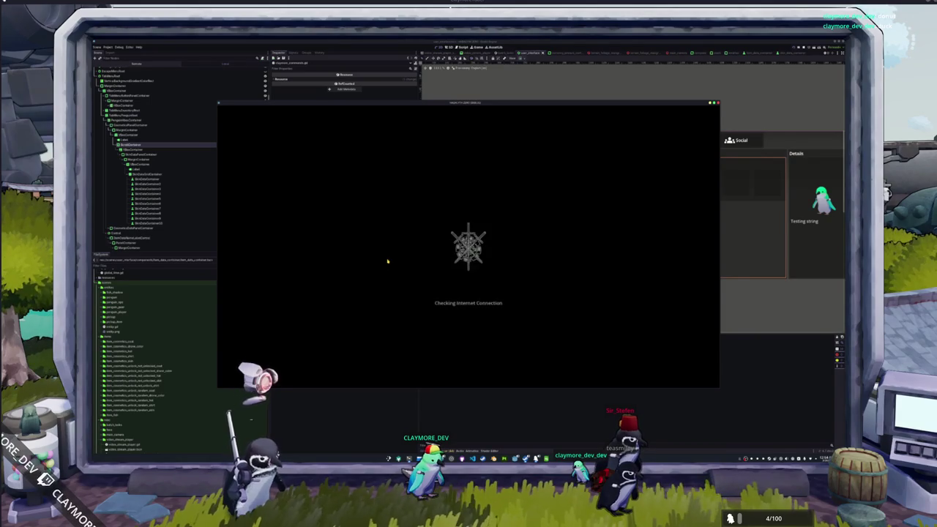
pyautogui.moveTo(525, 459)
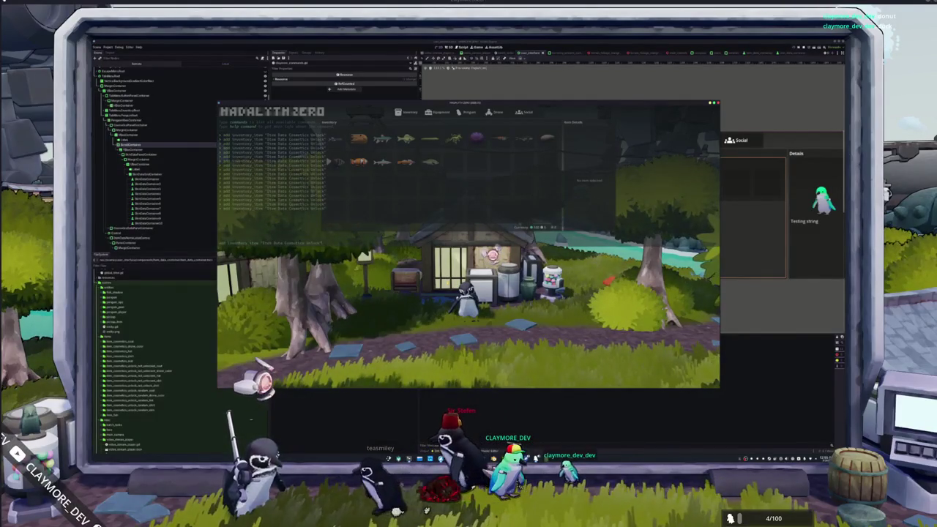
pyautogui.press('`')
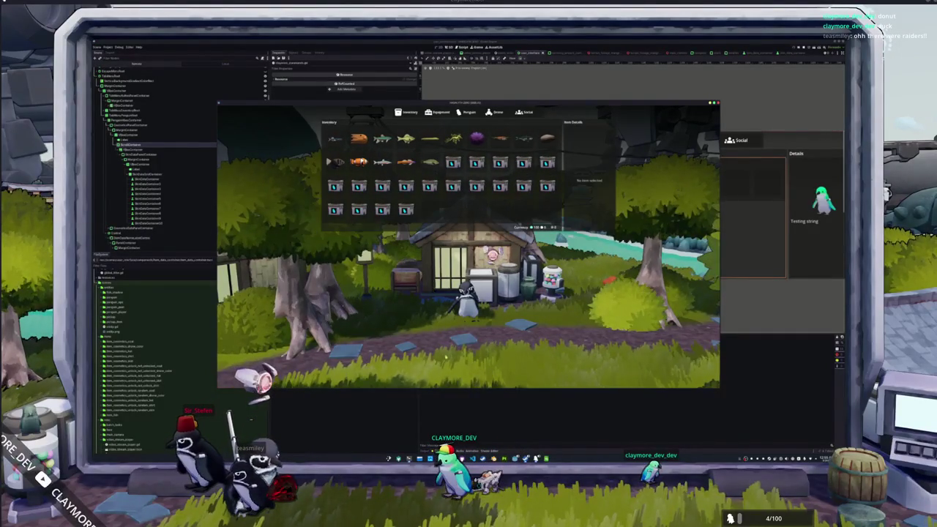
pyautogui.press('F8')
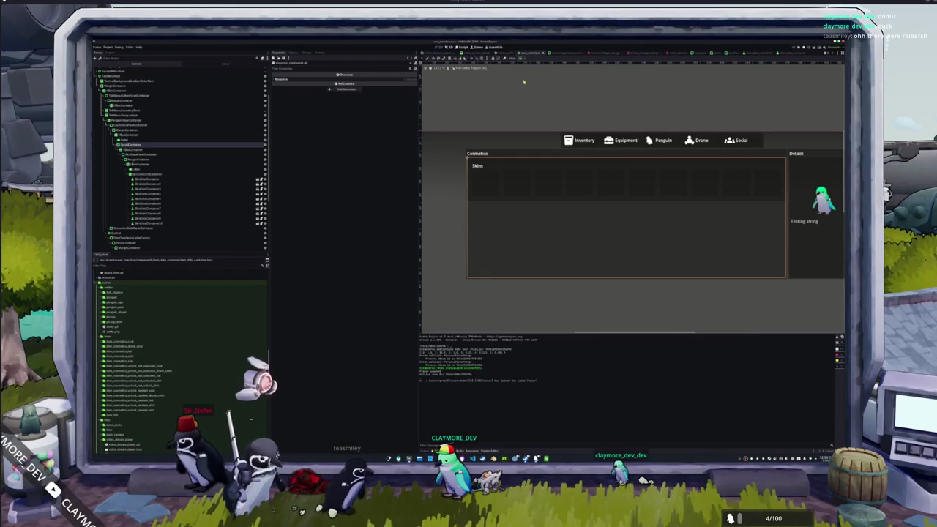
# Inspect the skin slot scene, then set the Details panel's penguin image to Fit Width Proportional
pyautogui.scroll(3, 150, 152)
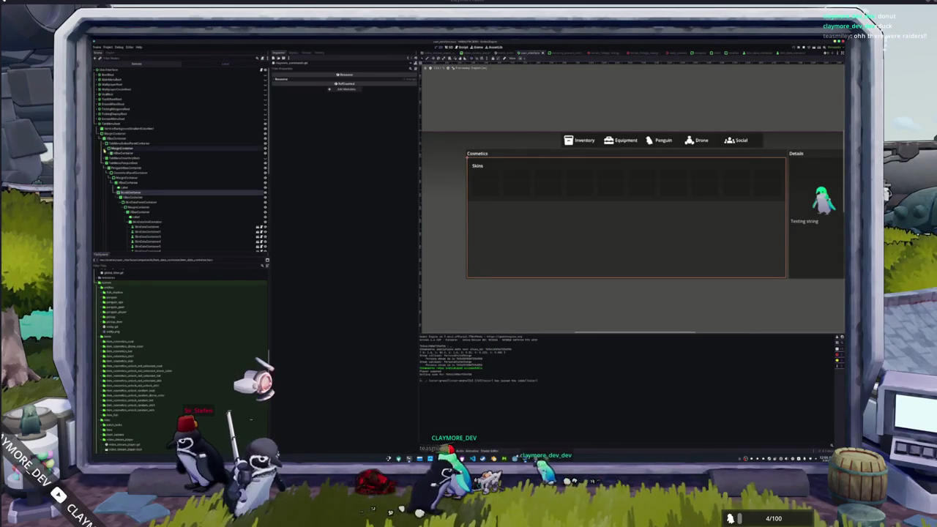
pyautogui.click(188, 228)
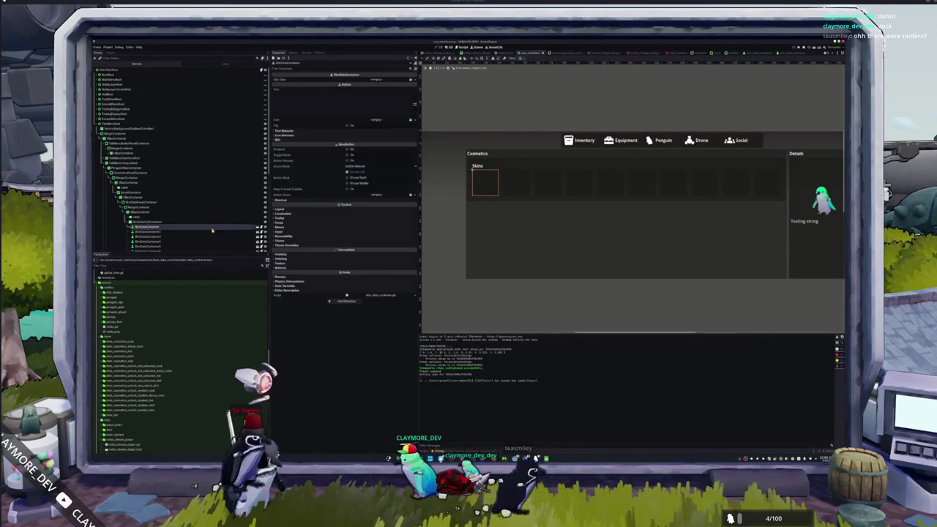
pyautogui.click(259, 229)
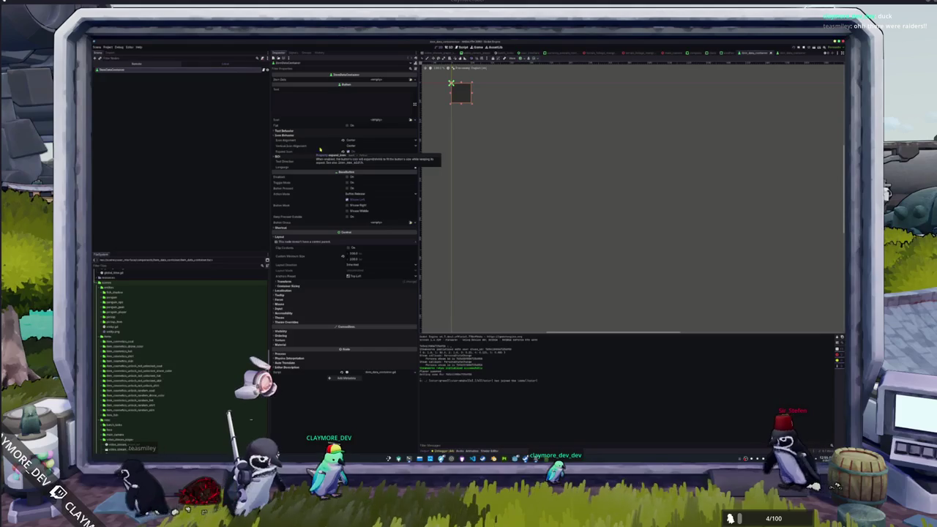
pyautogui.click(533, 53)
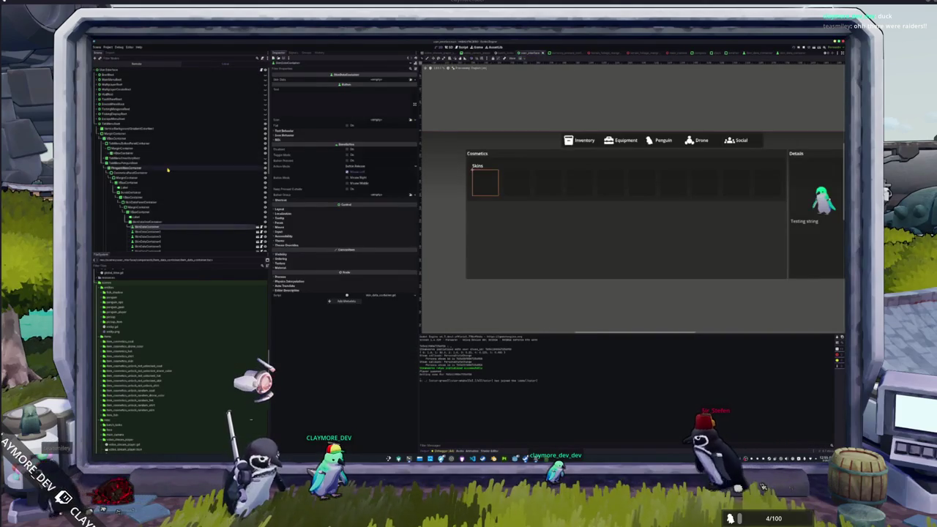
pyautogui.scroll(-3, 154, 197)
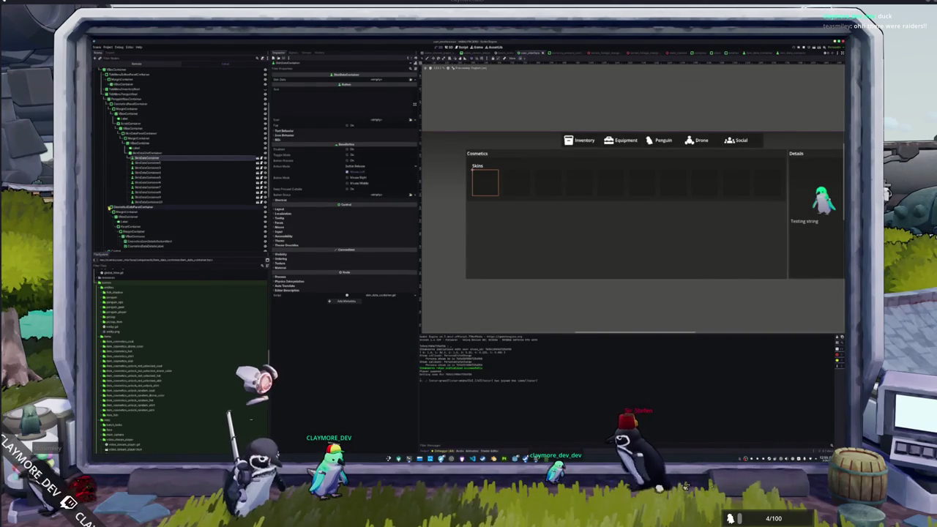
pyautogui.scroll(-3, 123, 214)
pyautogui.click(147, 218)
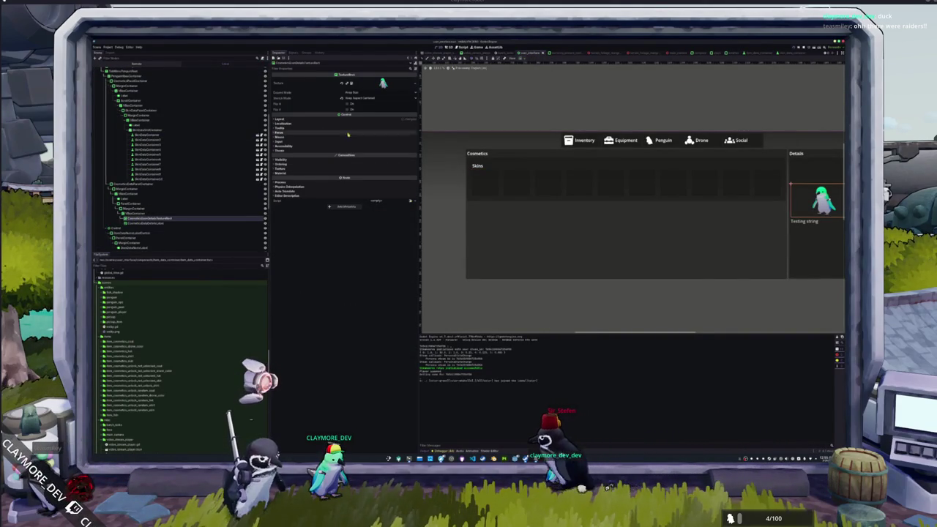
pyautogui.click(363, 94)
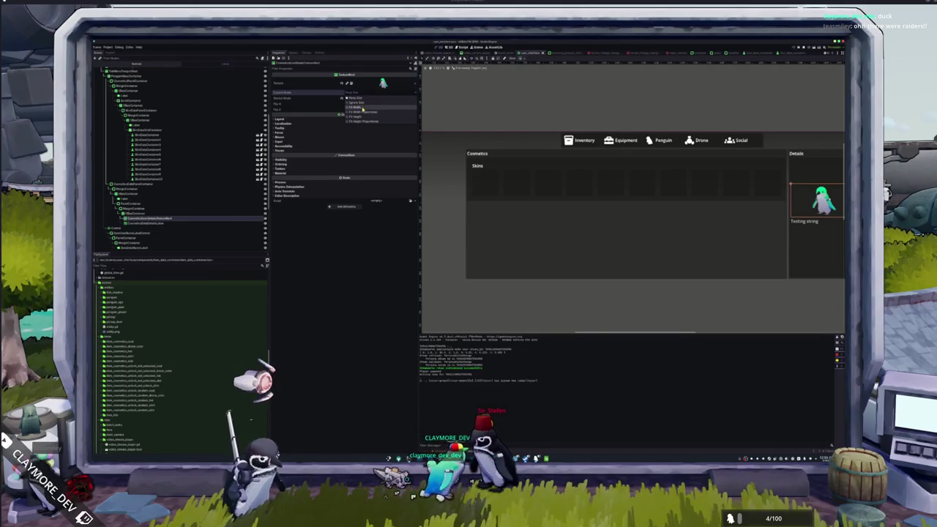
pyautogui.click(364, 112)
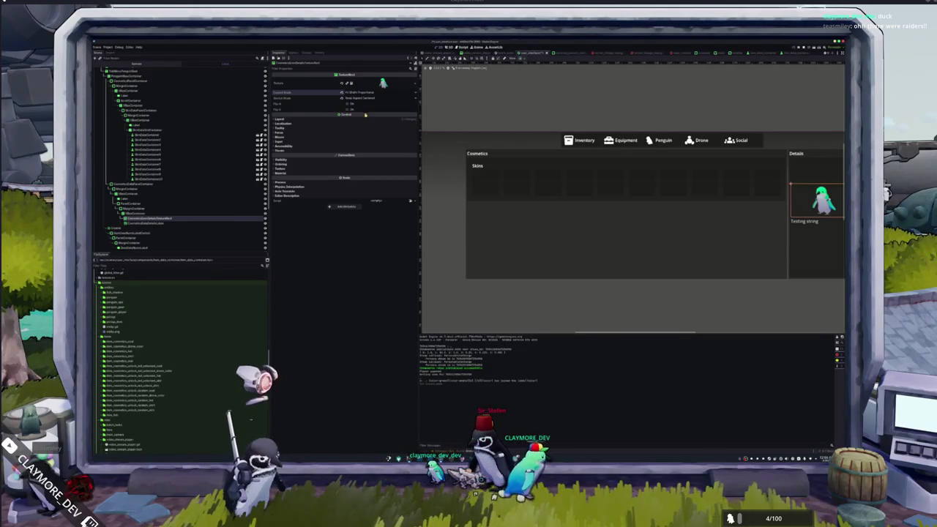
pyautogui.scroll(-2, 507, 178)
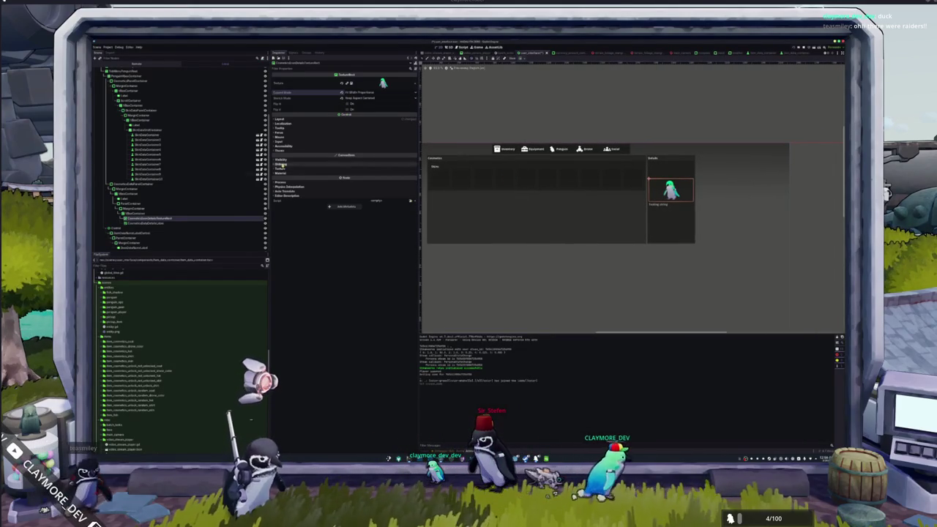
pyautogui.scroll(3, 176, 188)
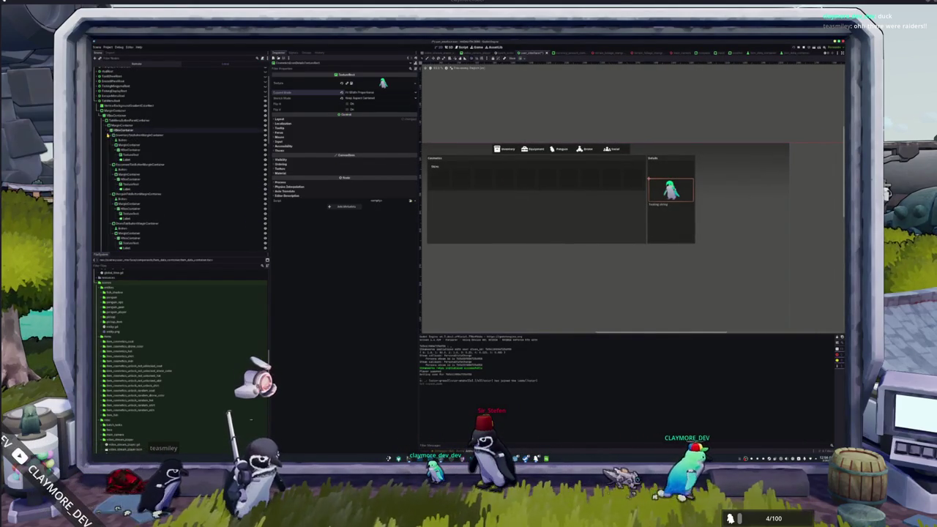
# Set the PenguinBoxContainer's TextureRect expand mode to Fit Width Proportional and relaunch the game
pyautogui.click(121, 145)
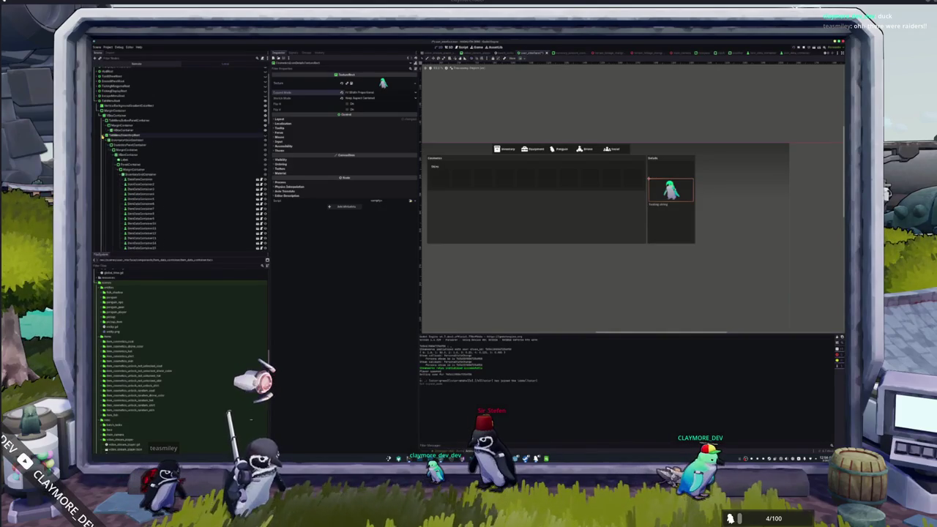
pyautogui.scroll(-5, 183, 157)
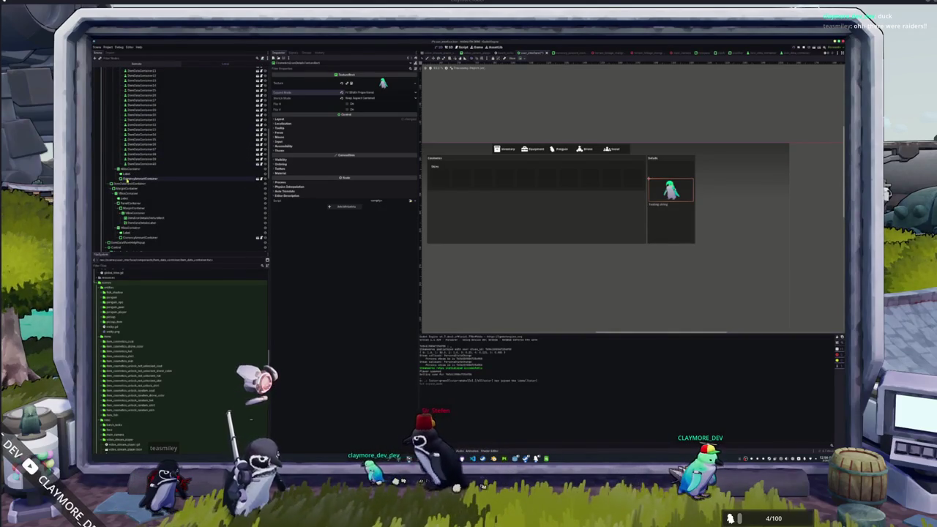
pyautogui.click(142, 218)
pyautogui.click(351, 95)
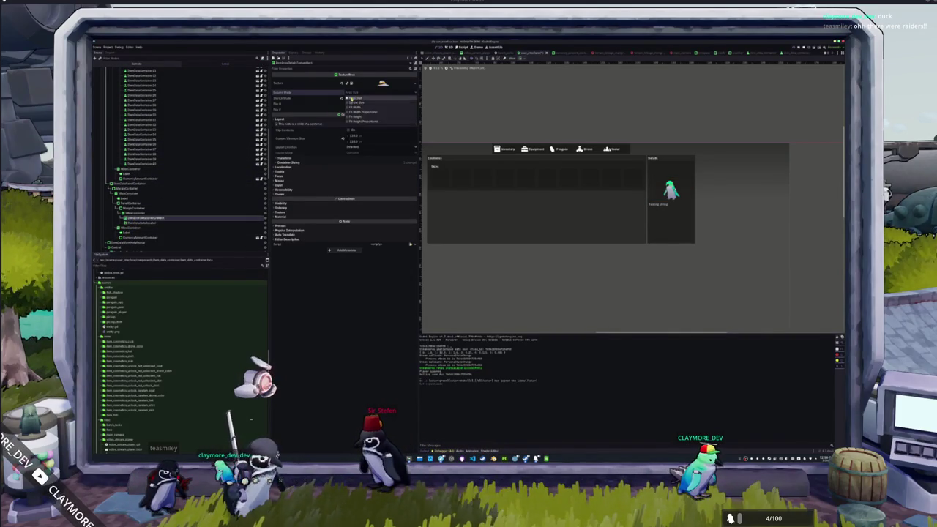
pyautogui.click(357, 112)
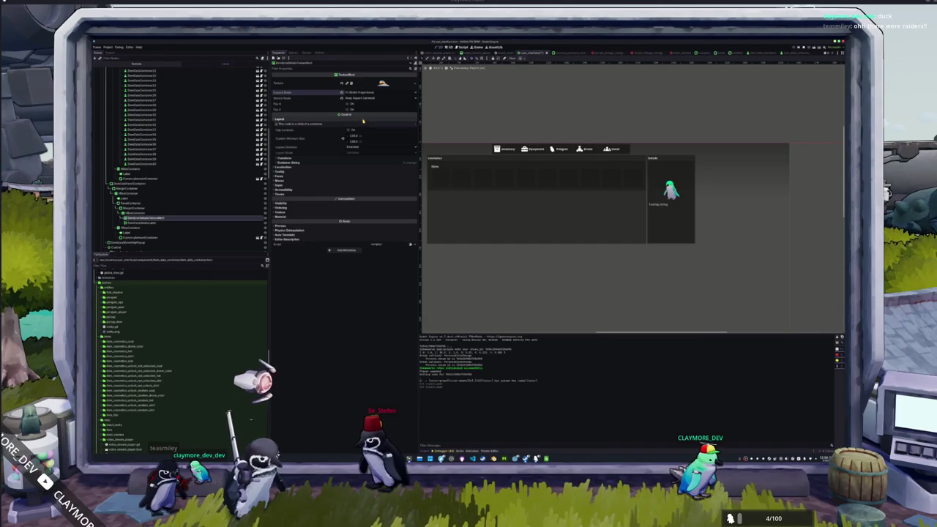
pyautogui.press('F5')
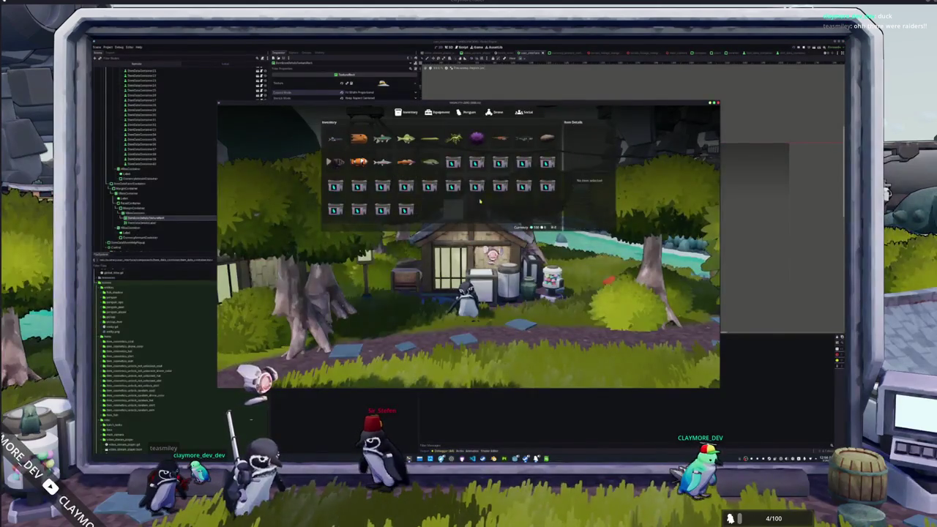
# Use several Random Skin boxes, unlock the Claymore Penguin skin, and use the Blue Penguin item
pyautogui.click(476, 188)
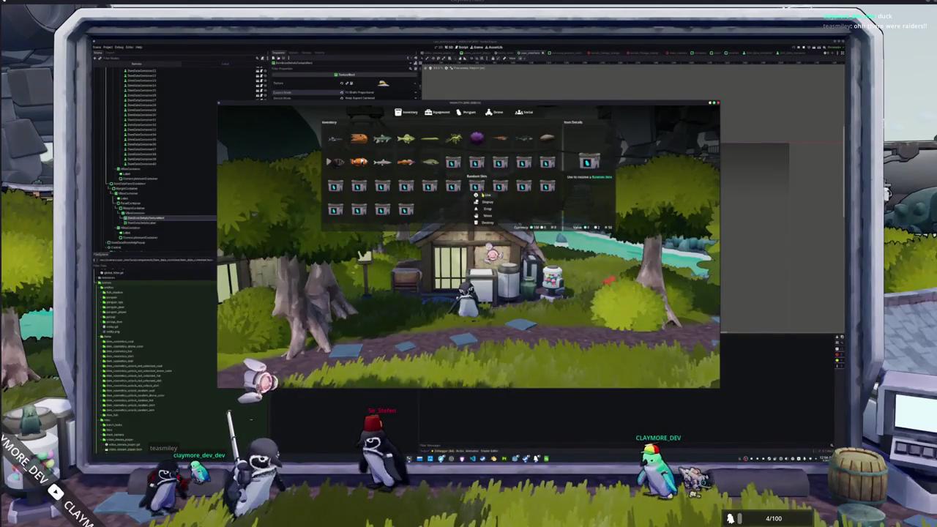
pyautogui.click(476, 167)
pyautogui.click(487, 172)
pyautogui.click(500, 162)
pyautogui.click(511, 172)
pyautogui.click(524, 162)
pyautogui.click(490, 167)
pyautogui.click(477, 164)
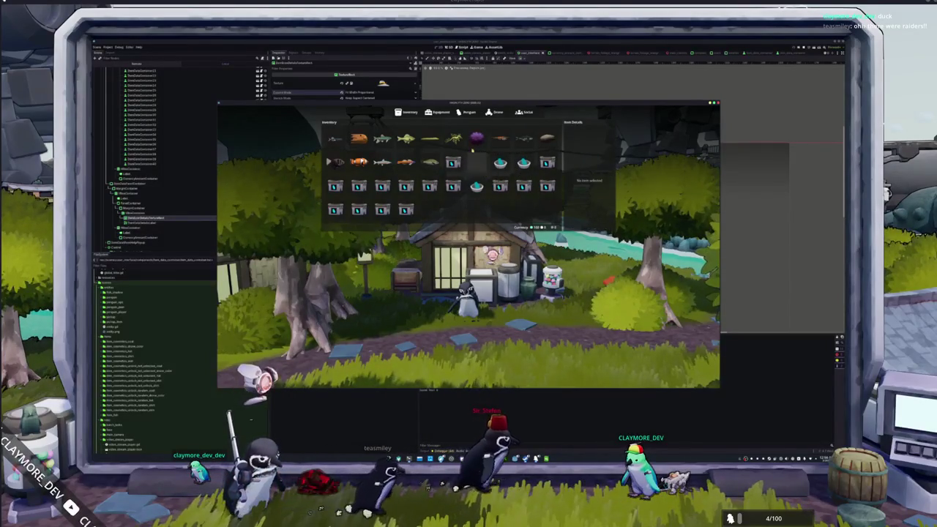
pyautogui.click(486, 173)
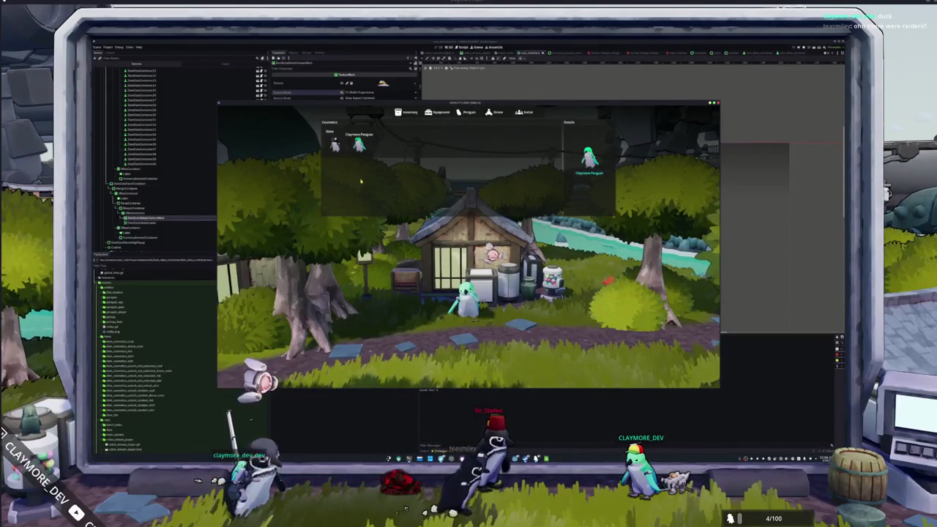
pyautogui.click(410, 113)
pyautogui.click(500, 163)
pyautogui.click(523, 163)
pyautogui.click(534, 171)
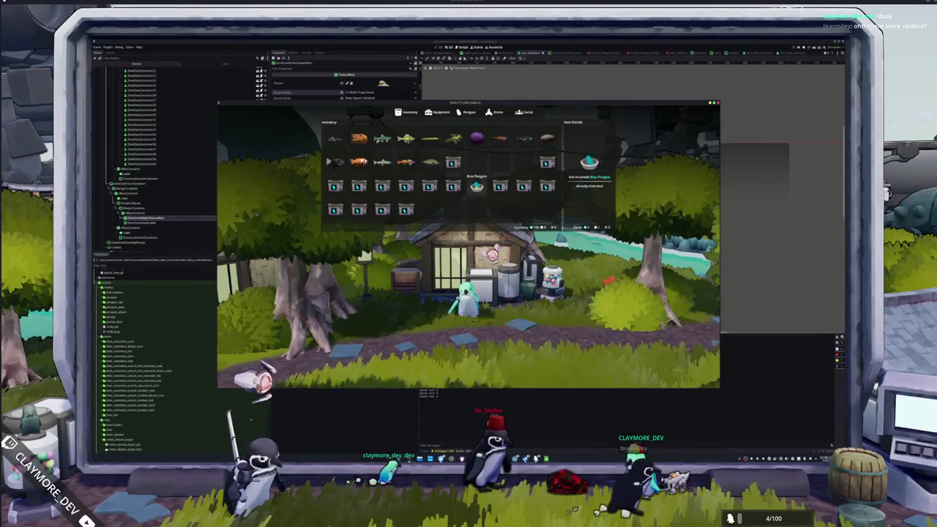
pyautogui.click(485, 194)
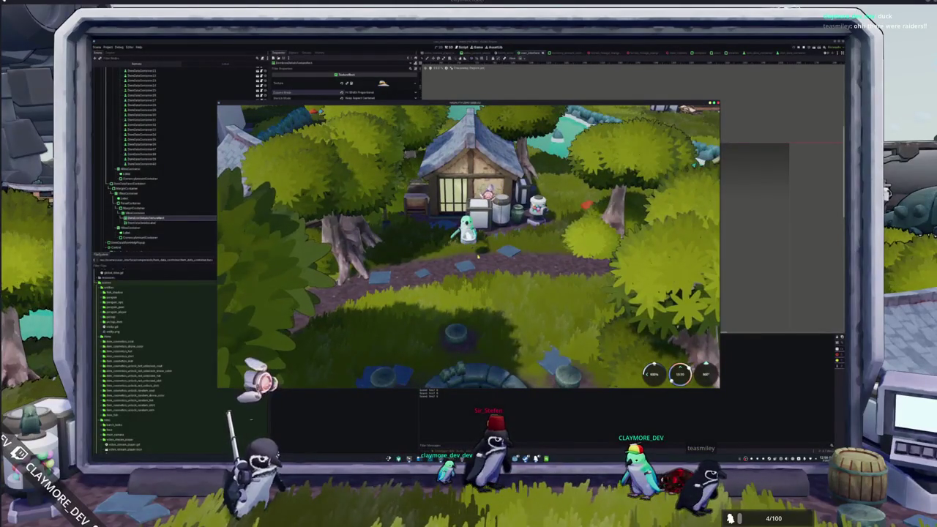
# Drop the Blue Penguin item and three Random Skin boxes, then select the Questing Clam
pyautogui.press('i')
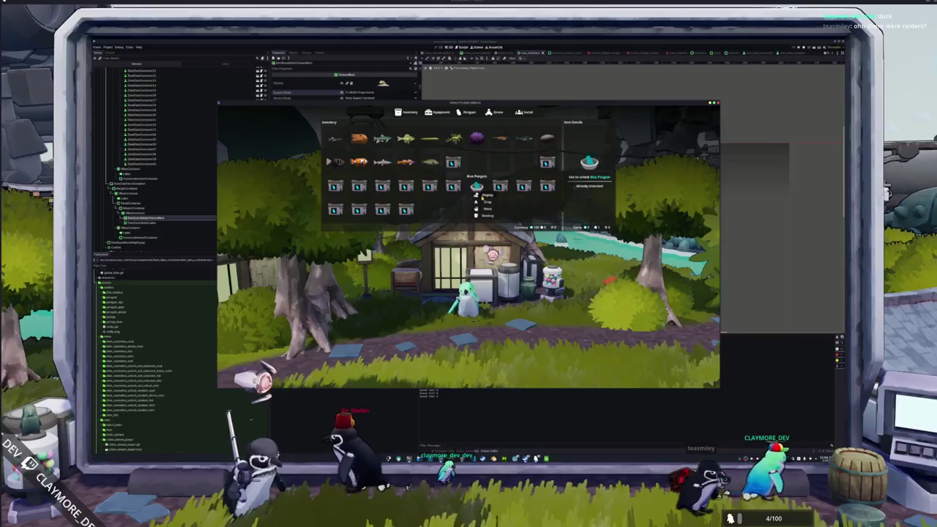
pyautogui.press('i')
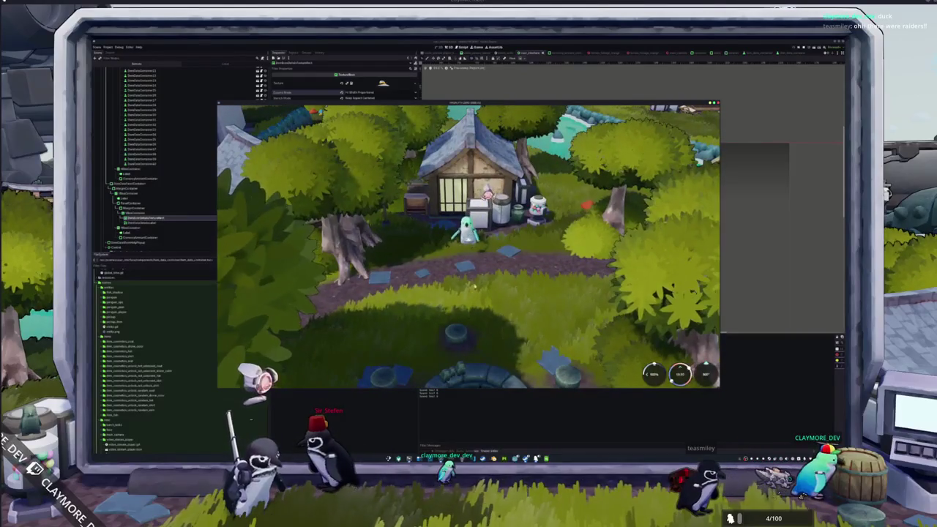
pyautogui.press('i')
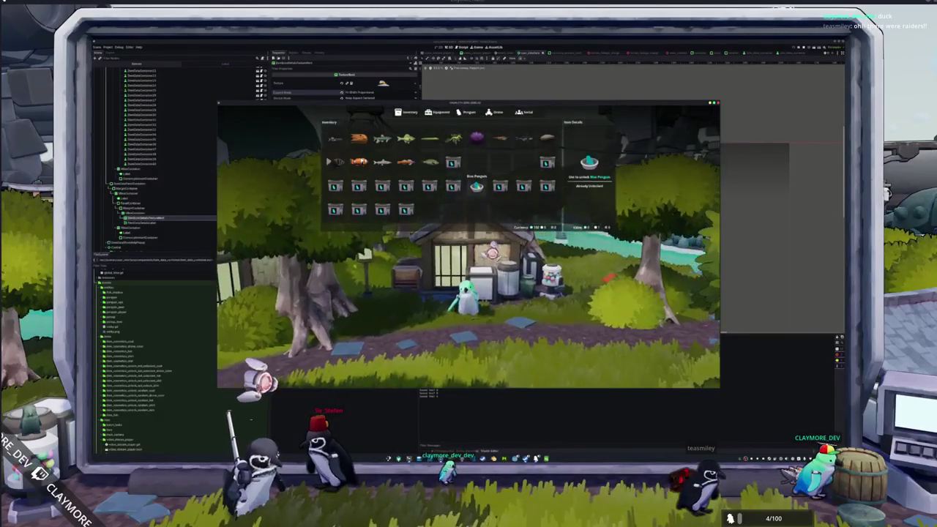
pyautogui.click(487, 202)
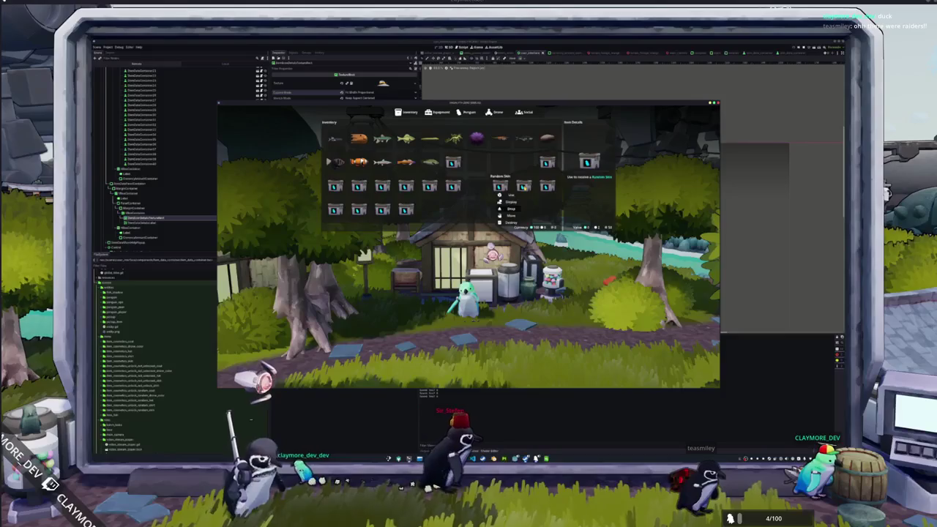
pyautogui.click(510, 209)
pyautogui.click(522, 186)
pyautogui.click(534, 208)
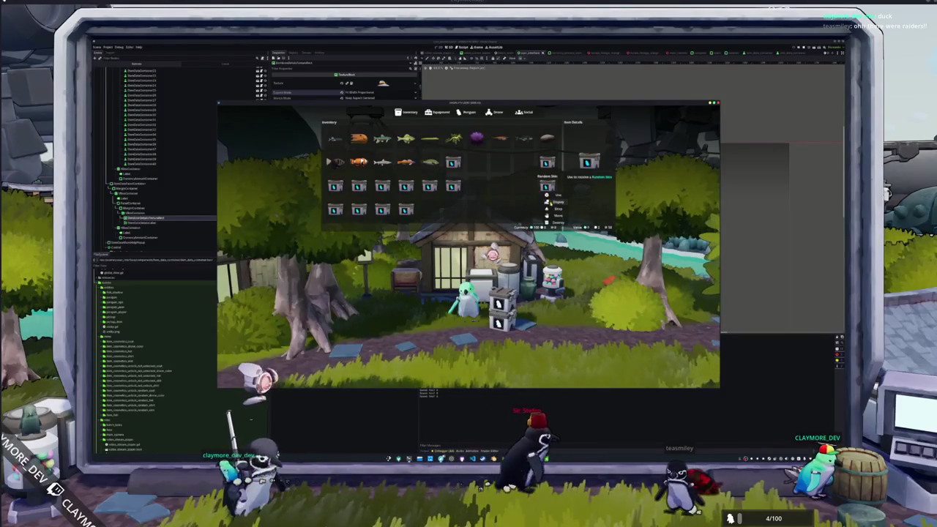
pyautogui.click(547, 139)
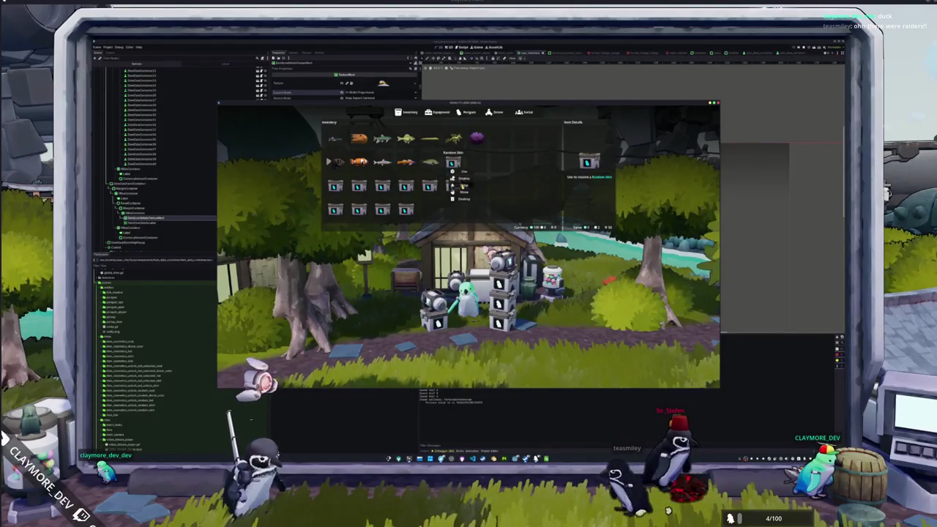
# Walk the penguin into the house and back out onto the path, then stop the game
pyautogui.press('Escape')
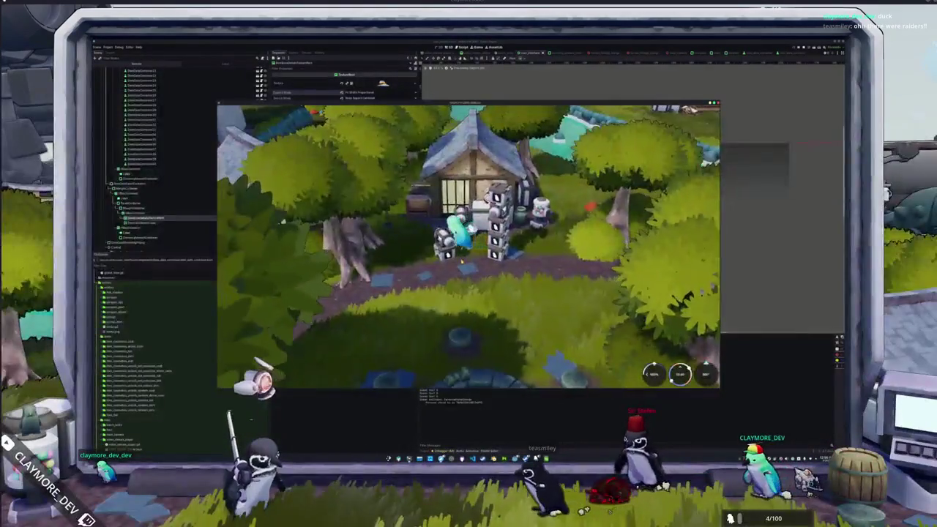
pyautogui.press('a')
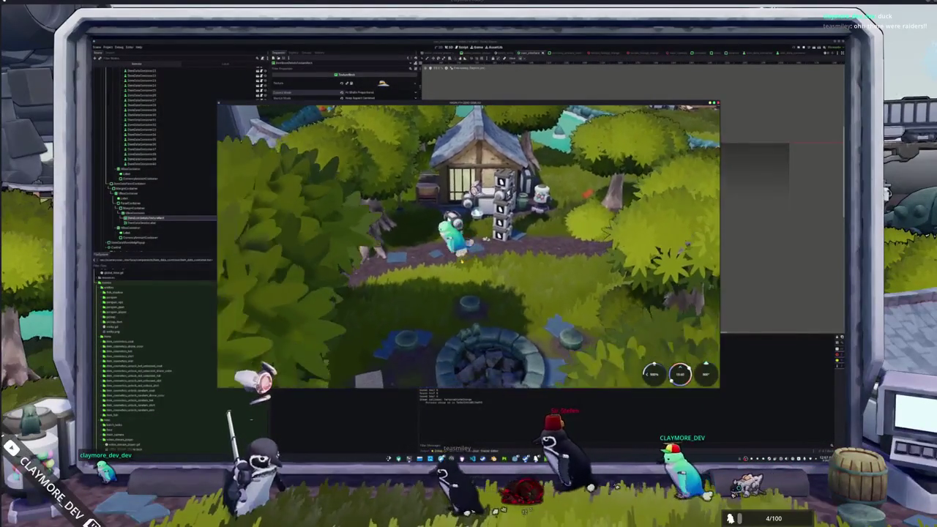
pyautogui.press('w')
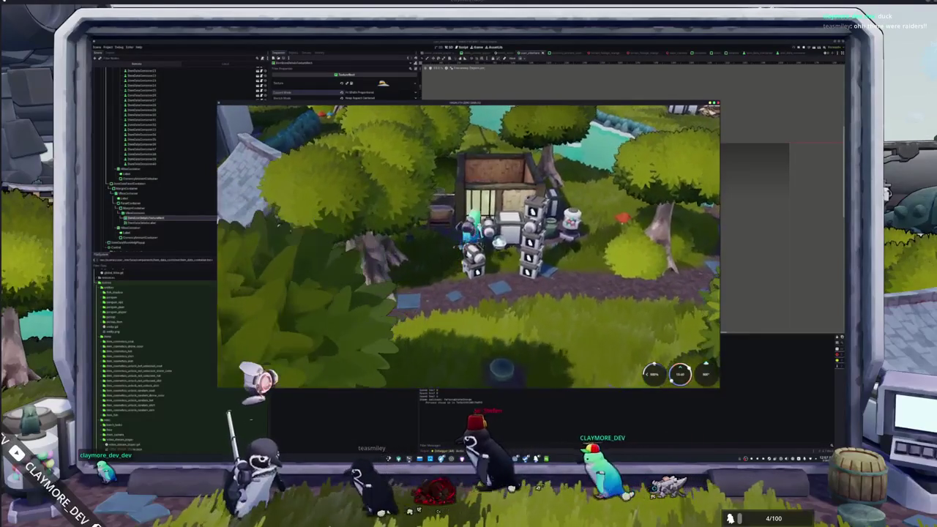
pyautogui.press('w')
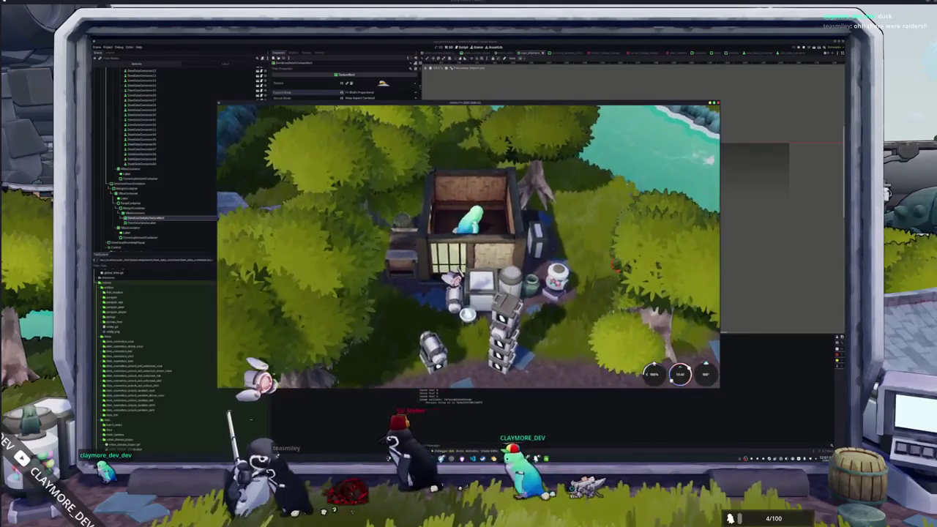
pyautogui.press('s')
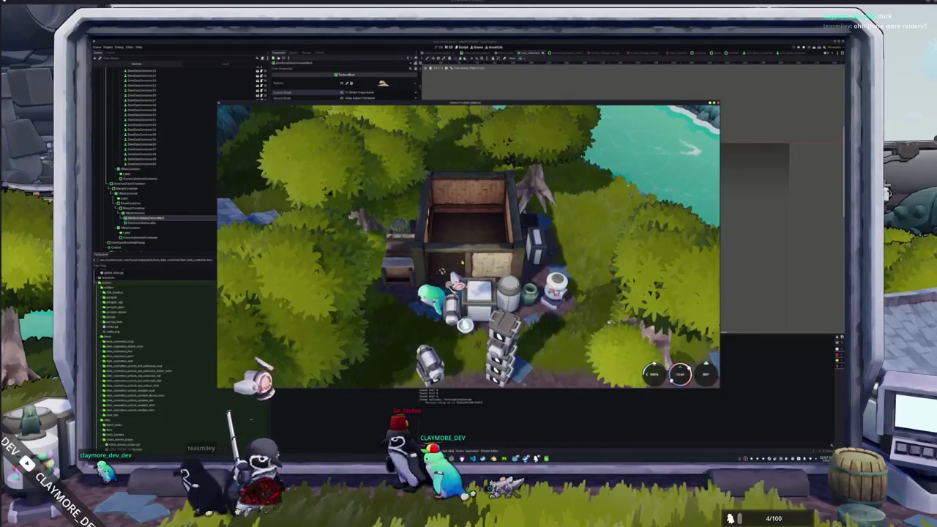
pyautogui.press('s')
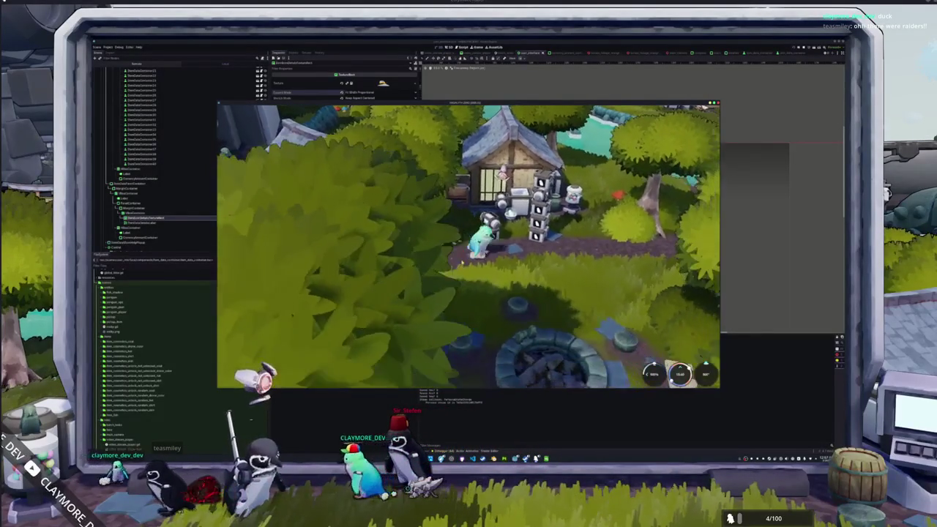
pyautogui.press('d')
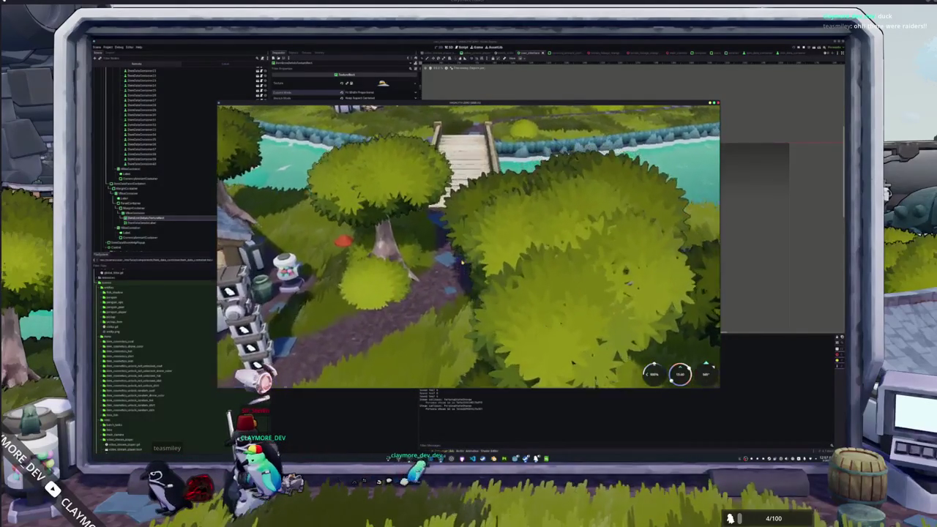
pyautogui.press('d')
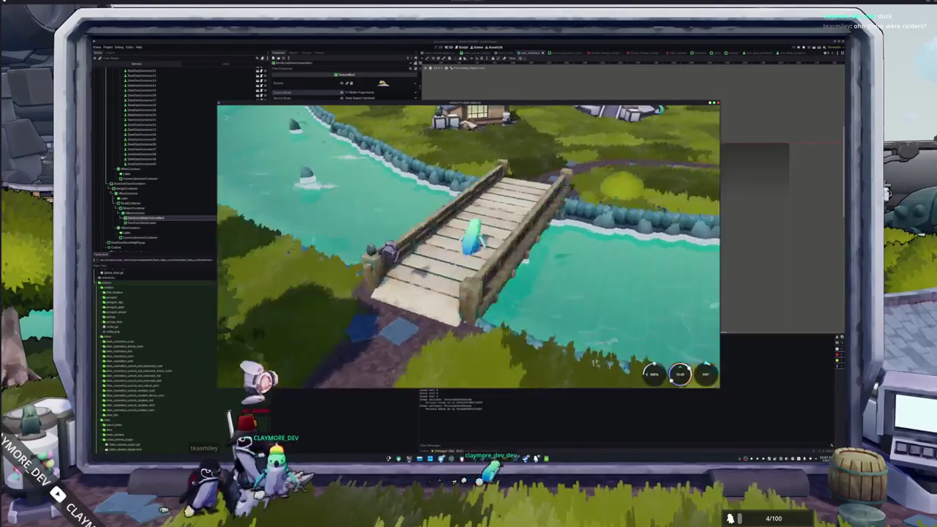
pyautogui.press('F8')
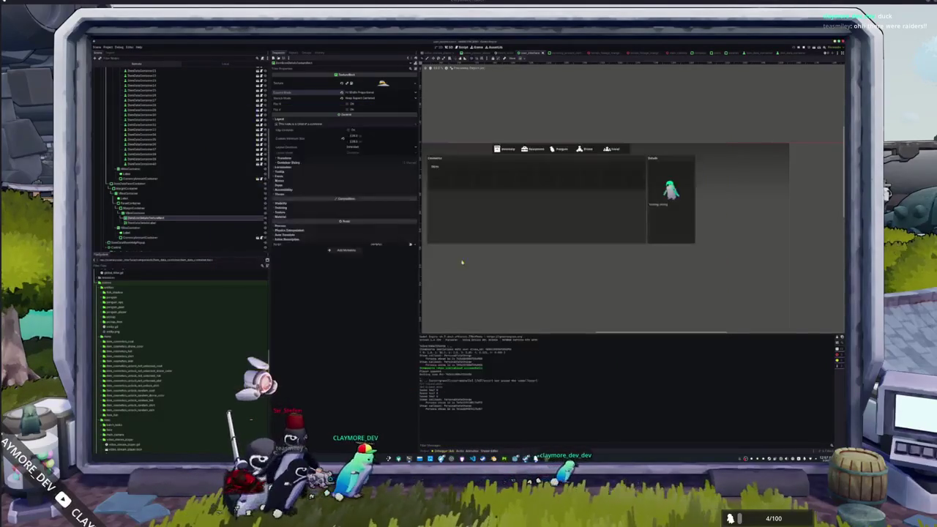
# Relaunch the game so the penguin stands on the wooden bridge over the river
pyautogui.press('F5')
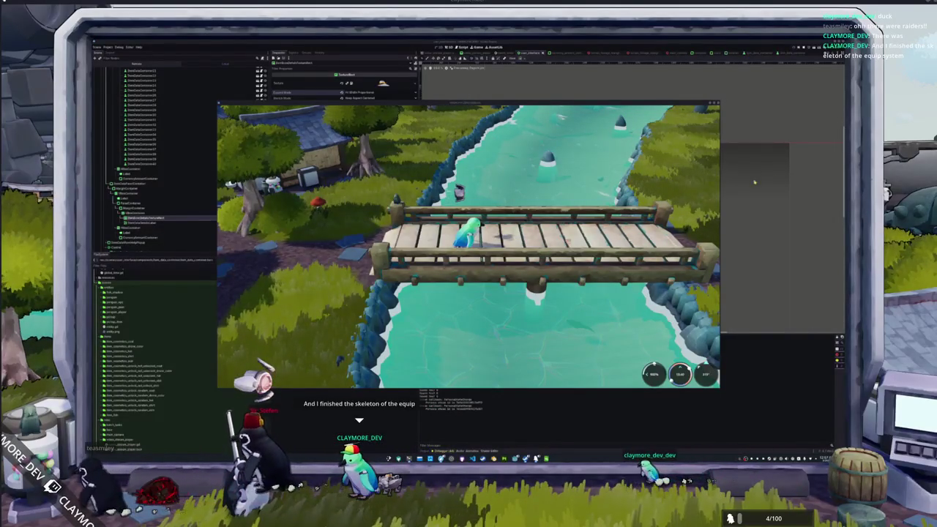
# In the inventory, move the Gentoo Penguin item and use a Random Skin box to get Chinstrap Penguin
pyautogui.press('i')
pyautogui.rightClick(453, 186)
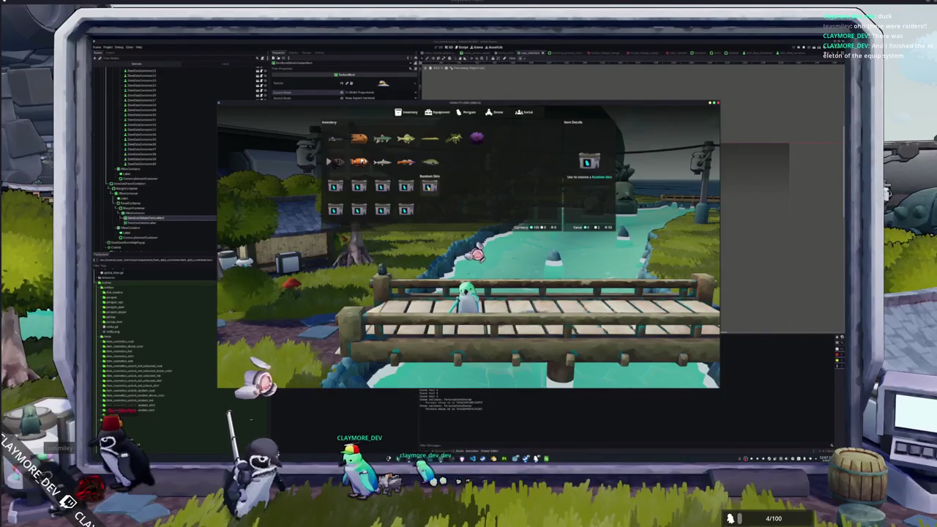
pyautogui.click(462, 201)
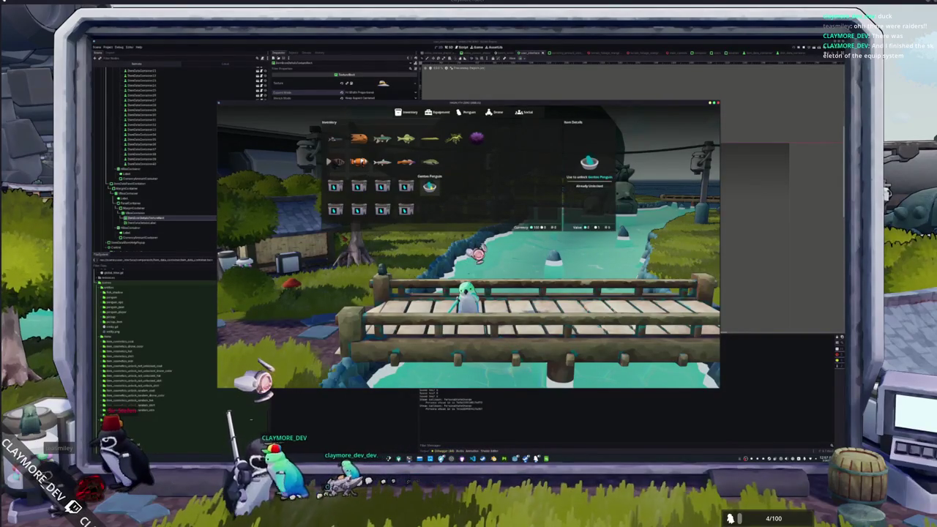
pyautogui.rightClick(429, 186)
pyautogui.rightClick(405, 186)
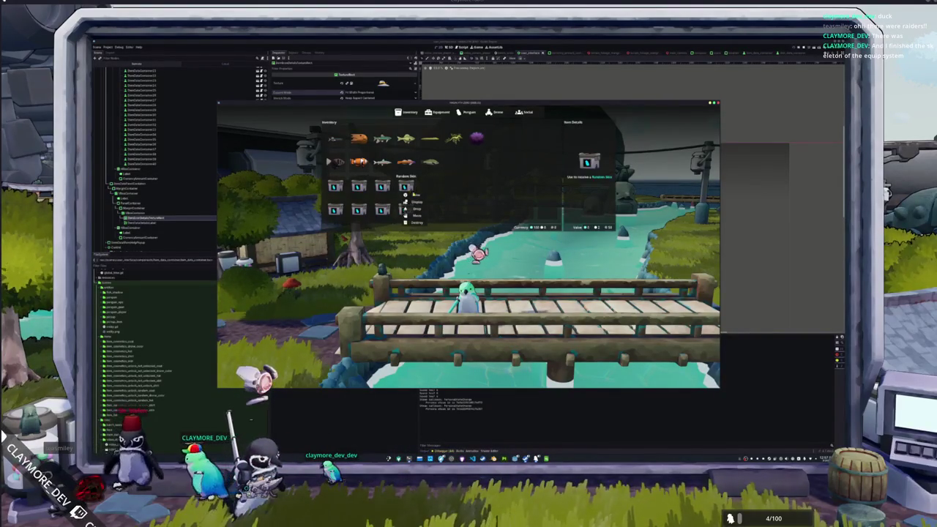
pyautogui.click(416, 195)
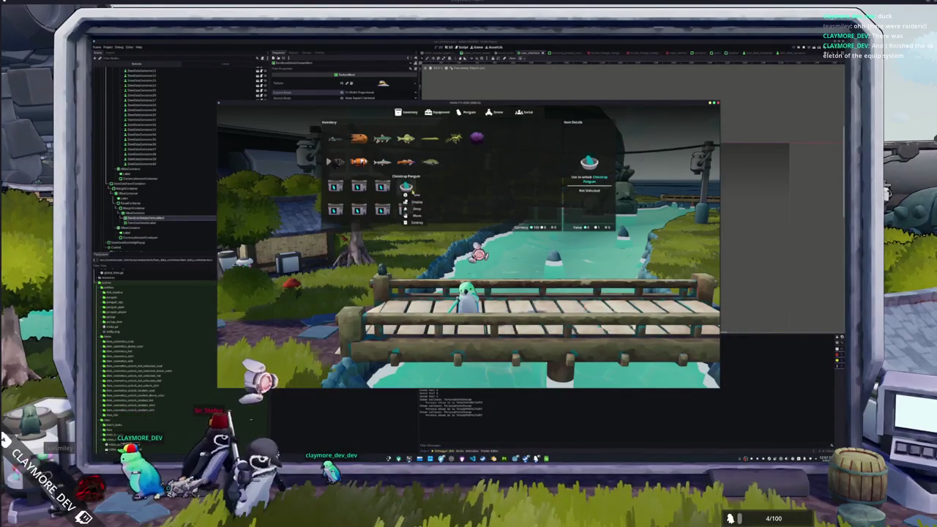
# Put the Emperor, Blue, and Claymore Penguin skins on the penguin in turn
pyautogui.click(466, 114)
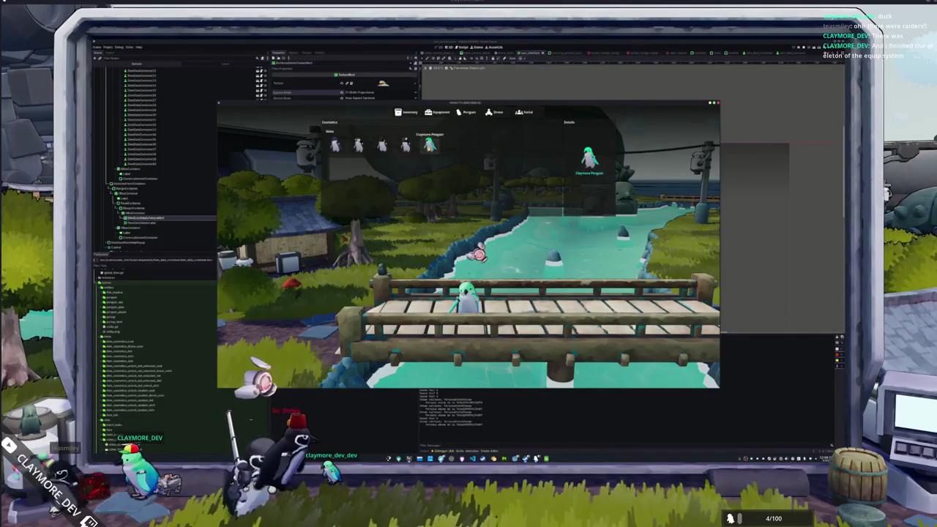
pyautogui.click(382, 145)
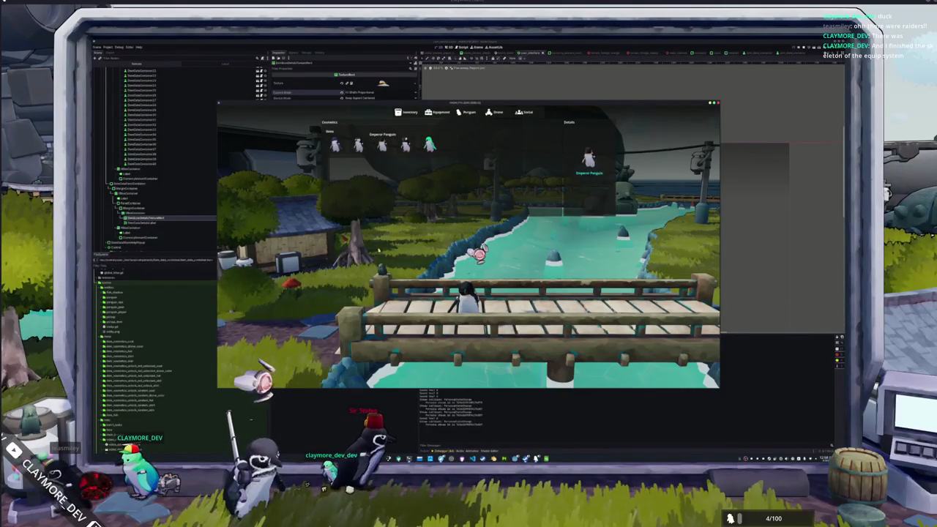
pyautogui.press('Escape')
pyautogui.press('i')
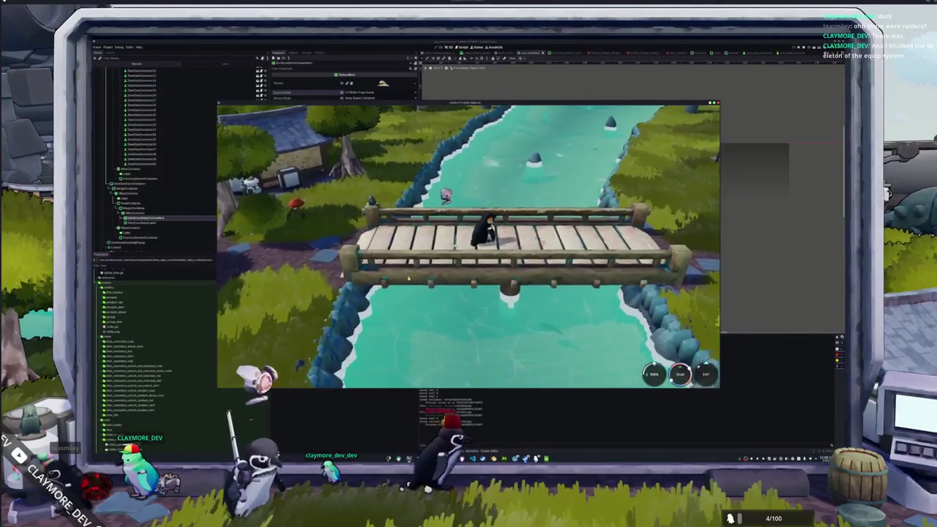
pyautogui.click(464, 114)
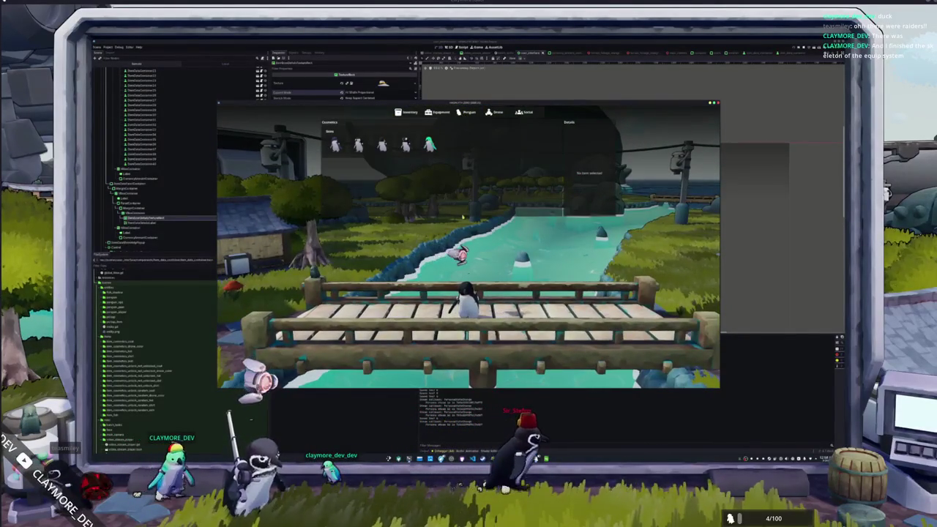
pyautogui.click(335, 146)
pyautogui.click(429, 145)
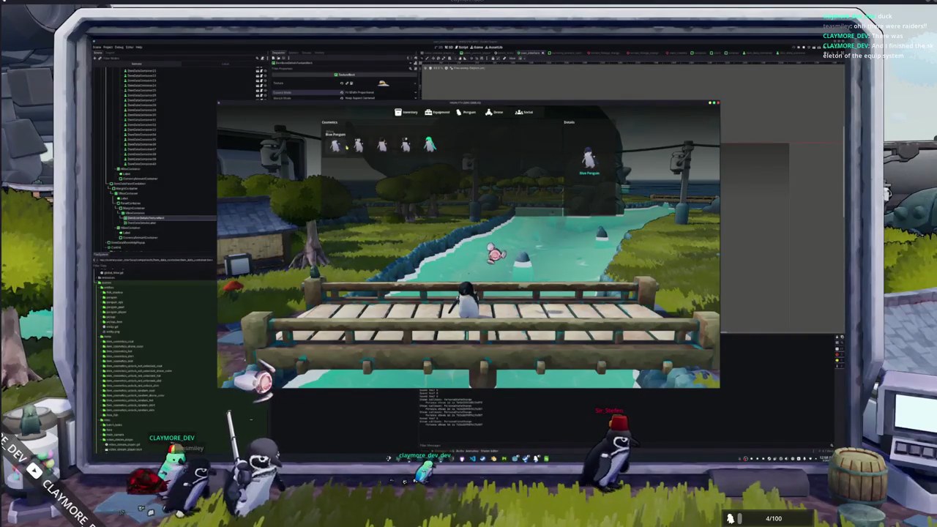
# Equip the green Opaleye fish from the inventory for the penguin to hold
pyautogui.click(407, 112)
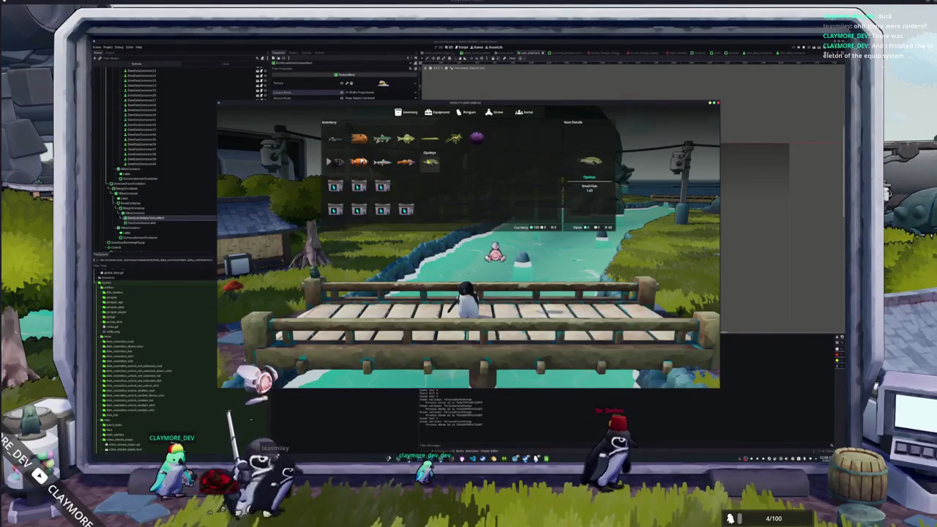
pyautogui.press('Escape')
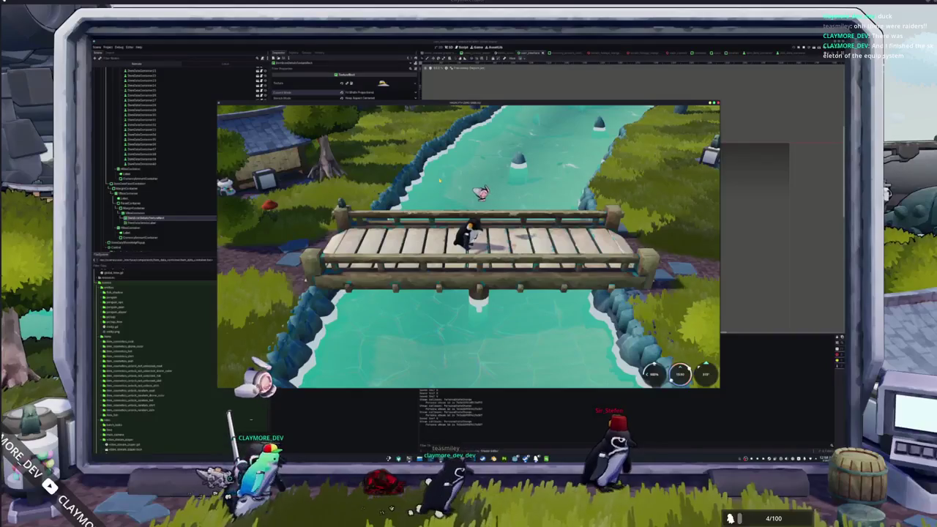
pyautogui.press('i')
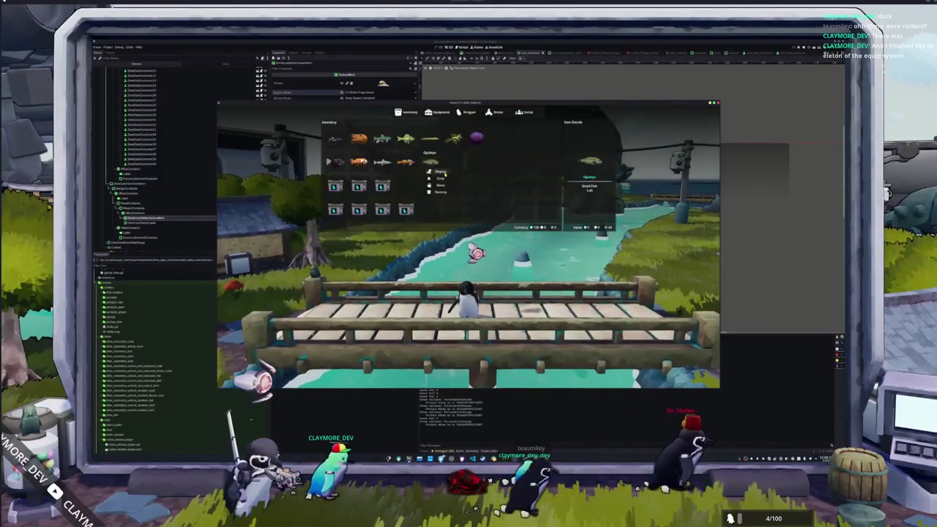
pyautogui.click(441, 172)
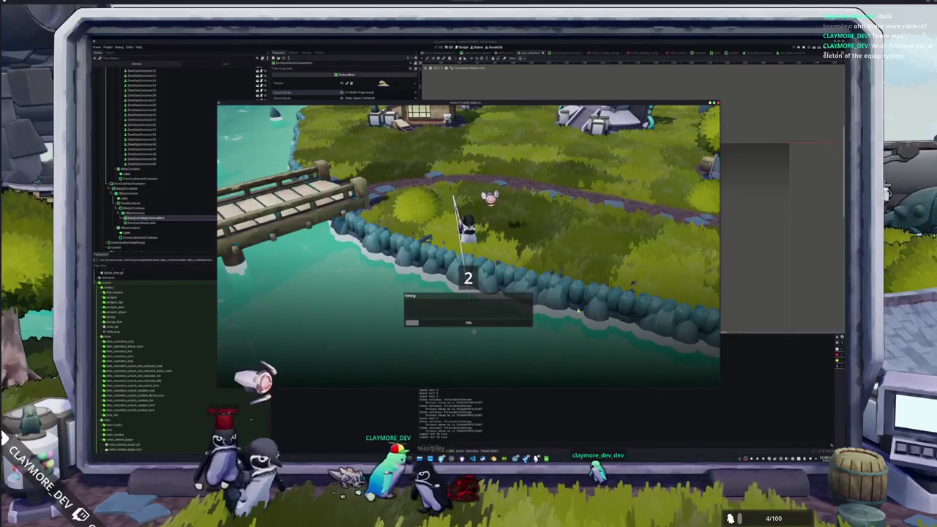
# Enter the first fishing arrow sequence: Down, Right, Left, Left, Right, Up
pyautogui.press('Down')
pyautogui.press('Right')
pyautogui.press('Down')
pyautogui.press('Left')
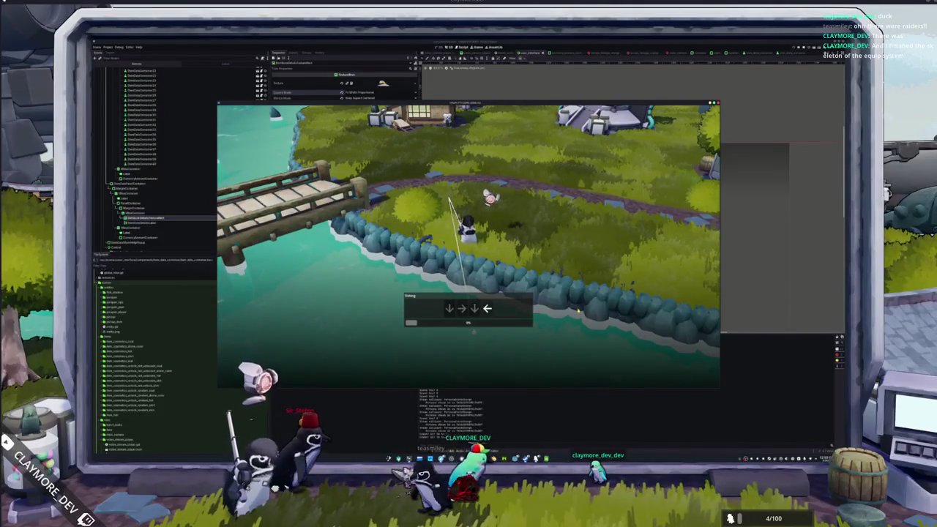
pyautogui.press('Left')
pyautogui.press('Right')
pyautogui.press('Up')
pyautogui.press('Up')
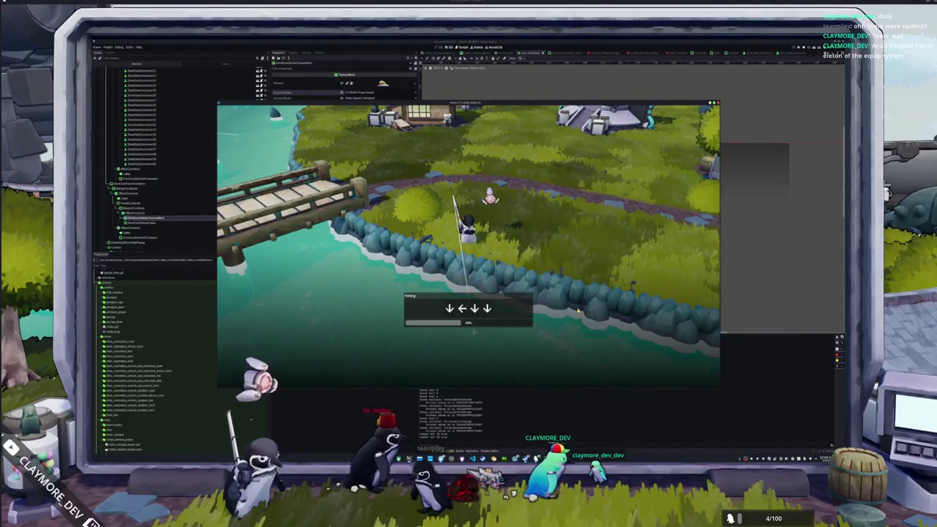
# Enter the final arrow sequence to land the Giant Tiger Prawn
pyautogui.press('Up')
pyautogui.press('Right')
pyautogui.press('Down')
pyautogui.press('Right')
pyautogui.press('Left')
pyautogui.press('Right')
pyautogui.press('Down')
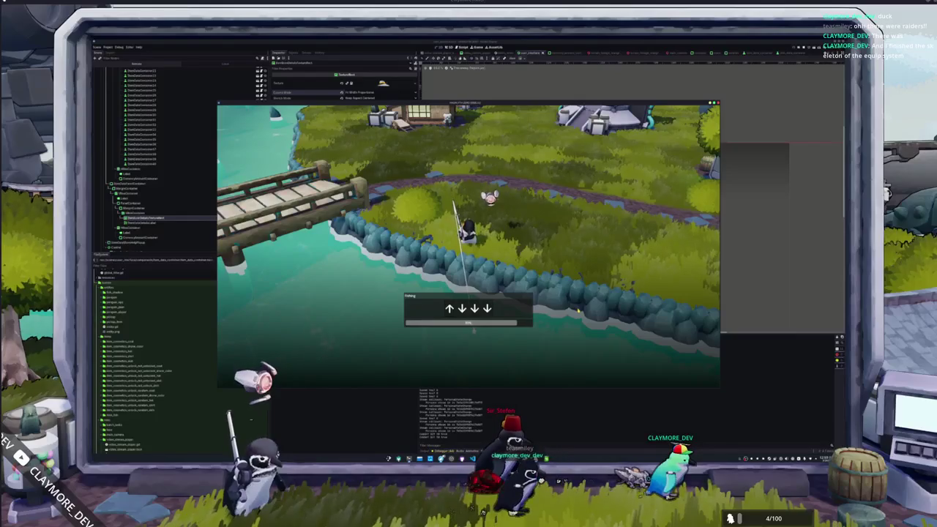
pyautogui.press('Down')
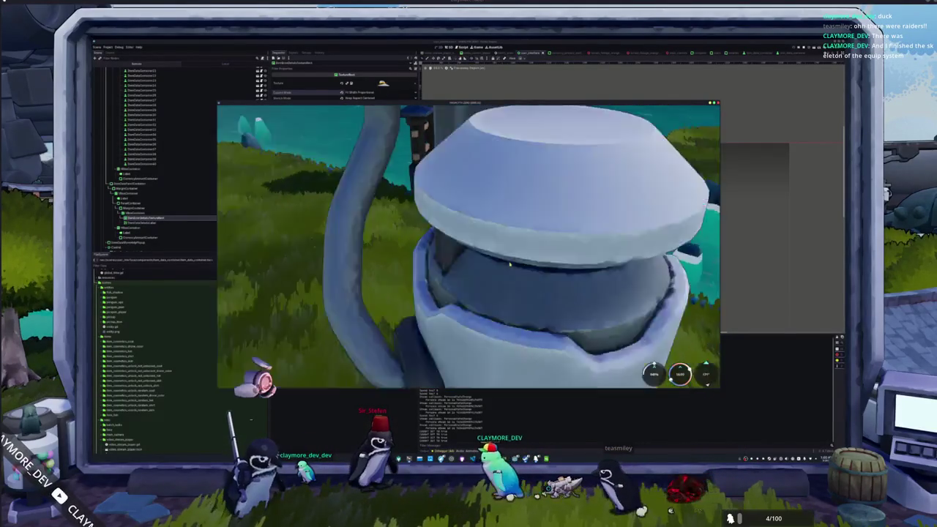
# Show the Claymore Penguin skin in the Penguin cosmetics page and screenshot the game view region
pyautogui.press('i')
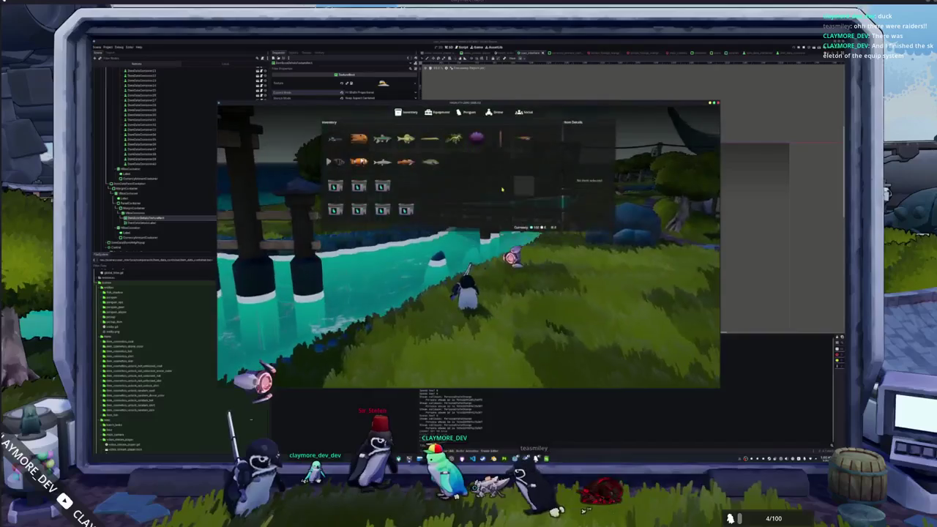
pyautogui.click(467, 112)
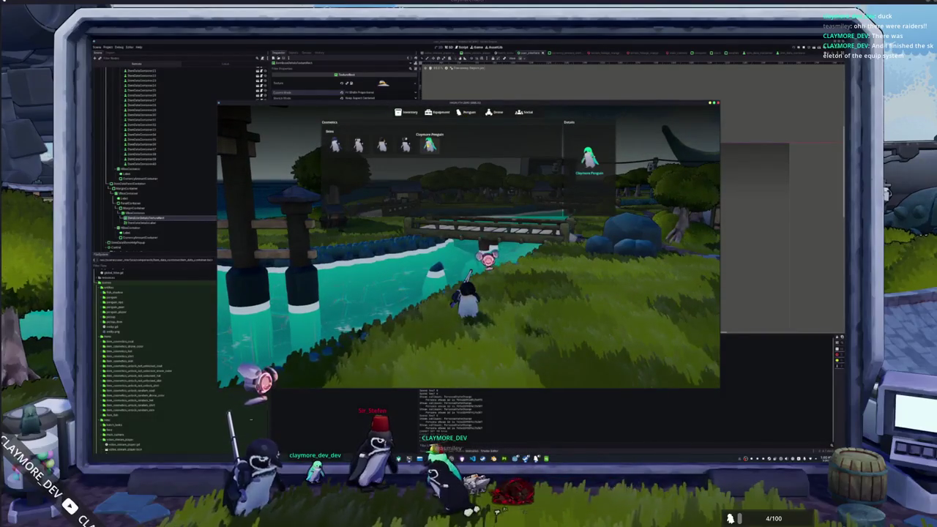
pyautogui.press('super+shift+s')
pyautogui.moveTo(305, 106)
pyautogui.mouseDown()
pyautogui.moveTo(445, 238)
pyautogui.moveTo(664, 381)
pyautogui.moveTo(645, 379)
pyautogui.mouseUp()
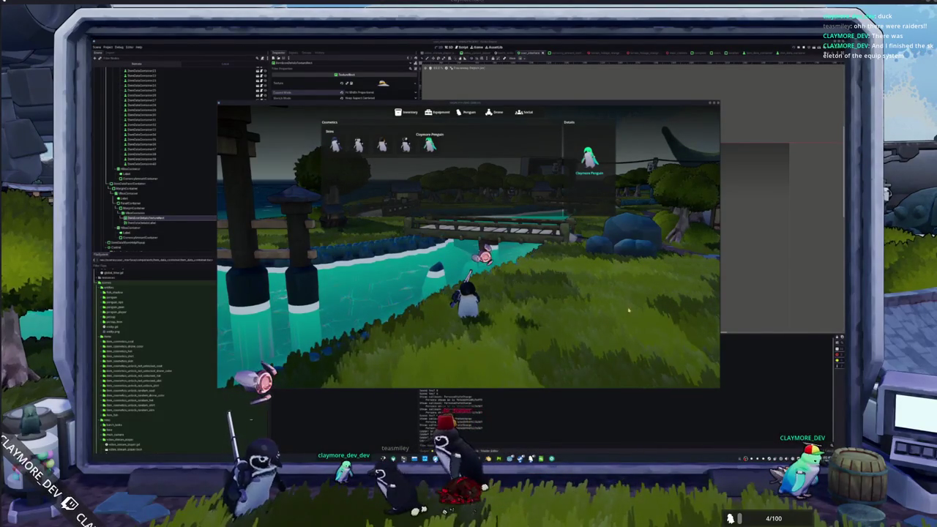
# Return to the inventory grid and drop the first three Random Skin boxes on the ground
pyautogui.press('Escape')
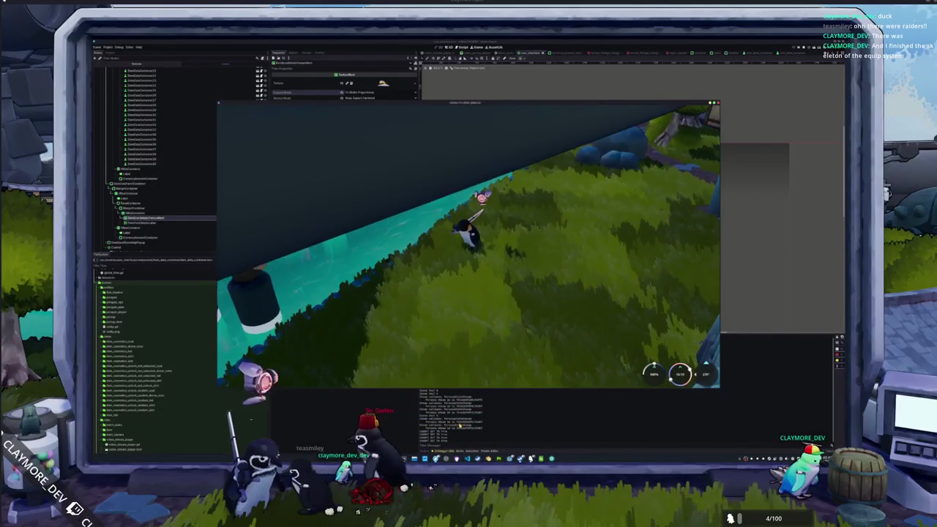
pyautogui.press('i')
pyautogui.rightClick(405, 210)
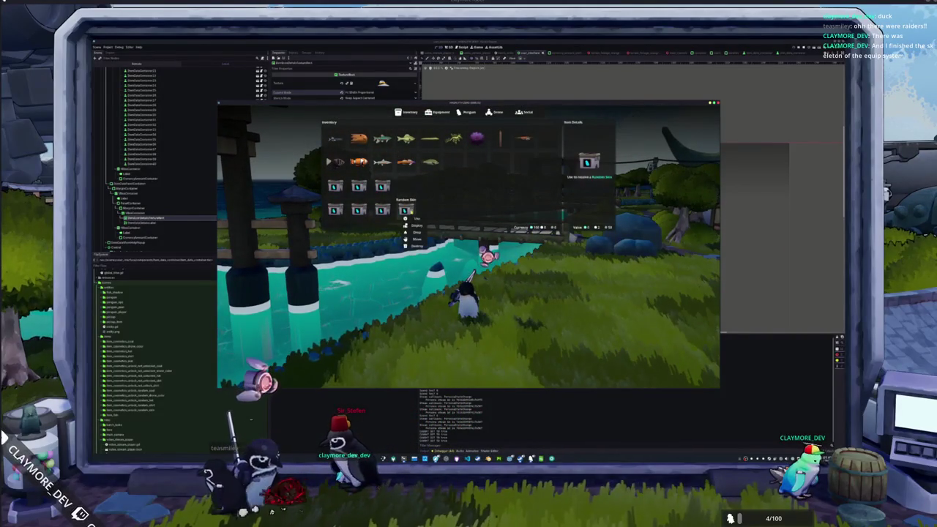
pyautogui.click(415, 232)
pyautogui.rightClick(381, 210)
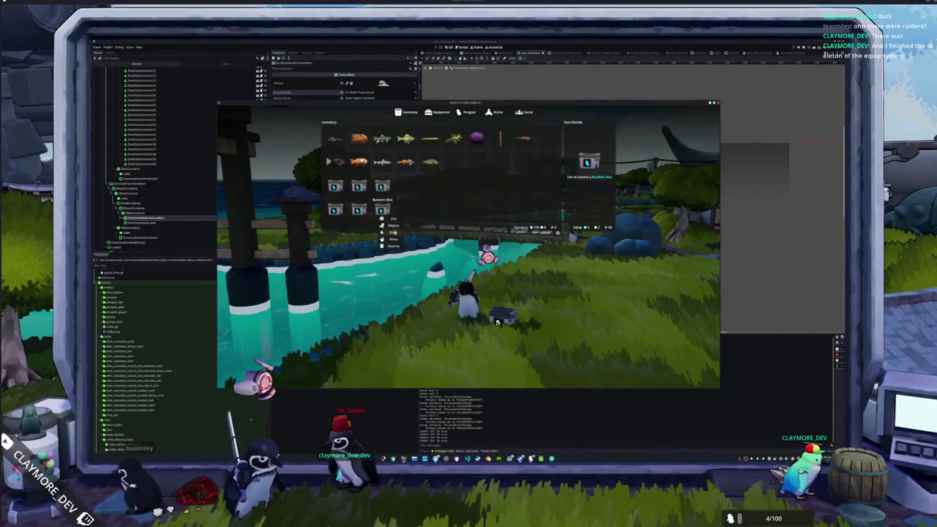
pyautogui.click(391, 232)
pyautogui.rightClick(382, 187)
pyautogui.click(391, 209)
# Drop the remaining four Random Skin boxes onto the grass beside the penguin
pyautogui.rightClick(358, 186)
pyautogui.click(368, 208)
pyautogui.rightClick(335, 187)
pyautogui.click(345, 208)
pyautogui.rightClick(334, 210)
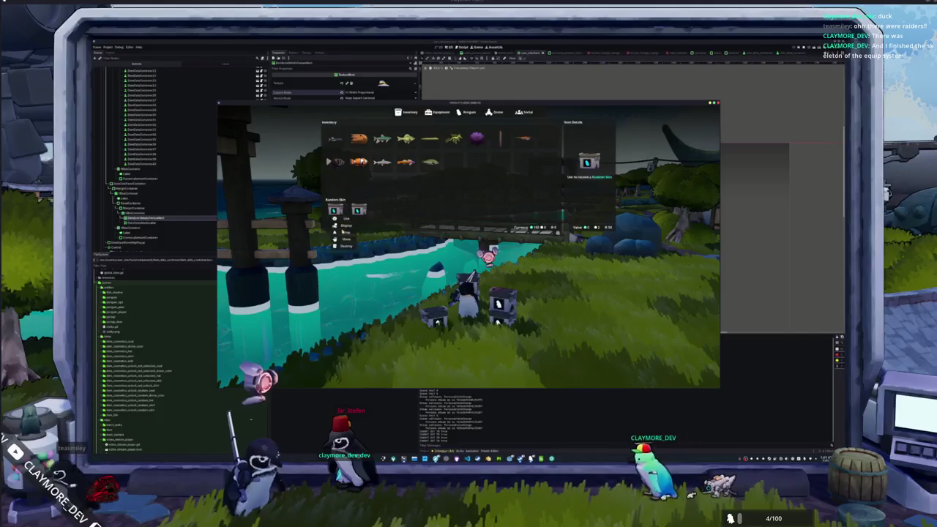
pyautogui.click(345, 232)
pyautogui.rightClick(359, 211)
pyautogui.click(369, 233)
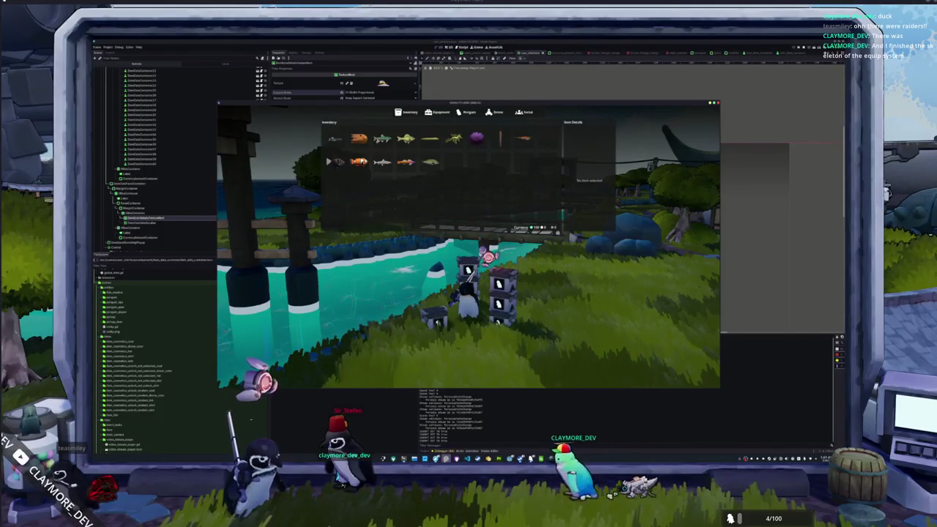
pyautogui.hotkey('alt', 'Tab')
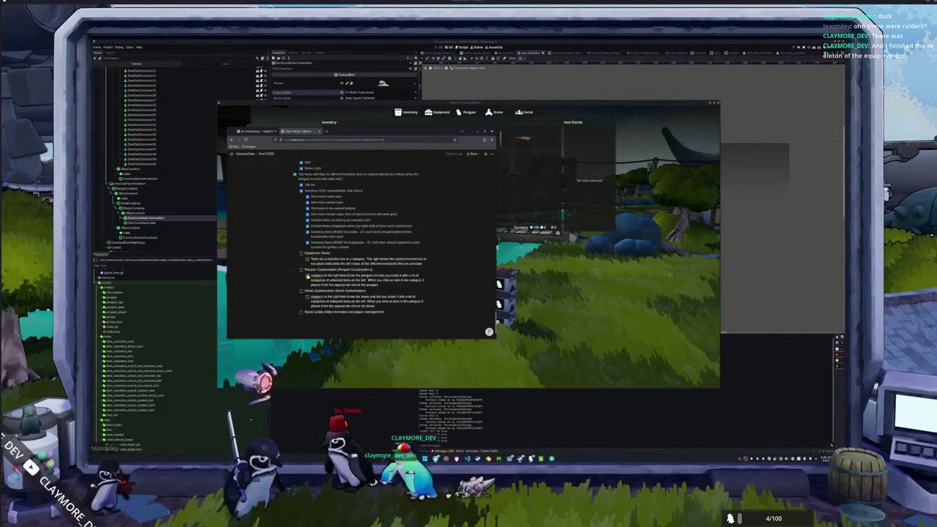
# Tick the Penguin Customization subtask, add the note 'slot really care BUT', and hide the browser
pyautogui.click(307, 276)
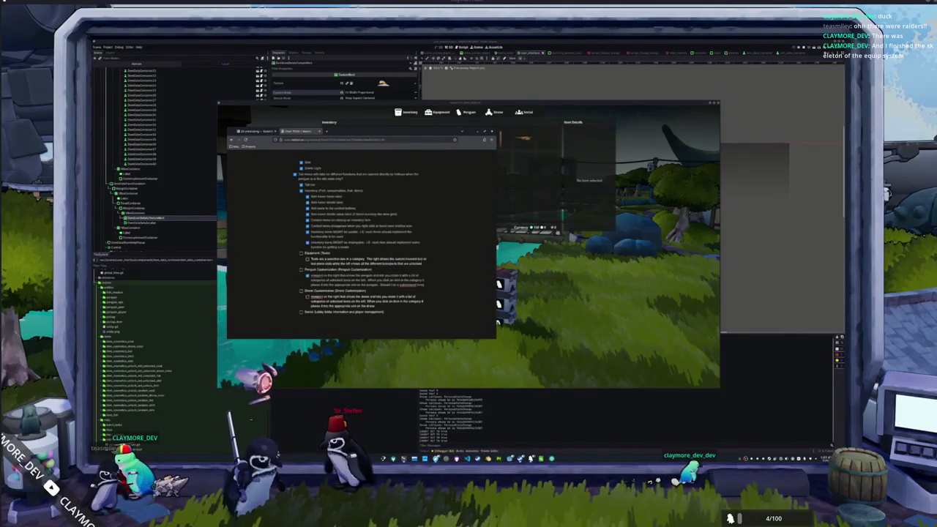
pyautogui.write('slot')
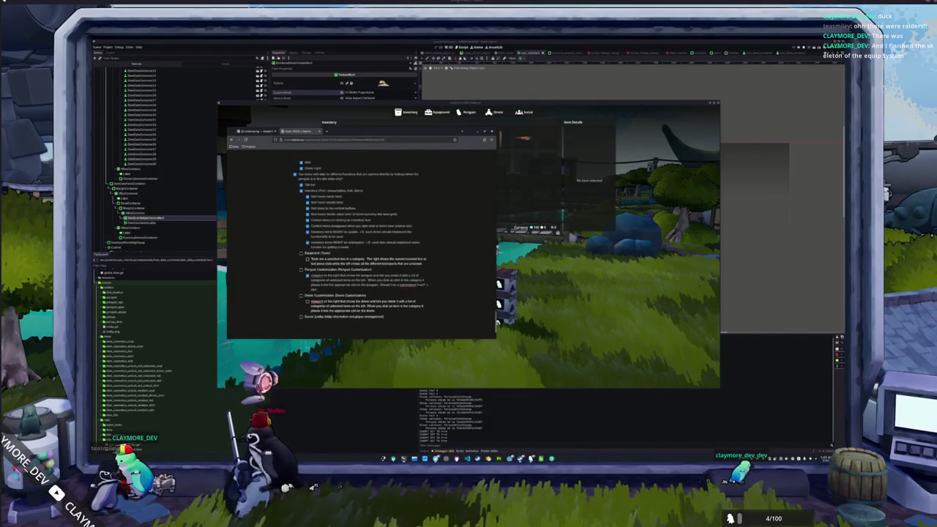
pyautogui.write(' really care BUT')
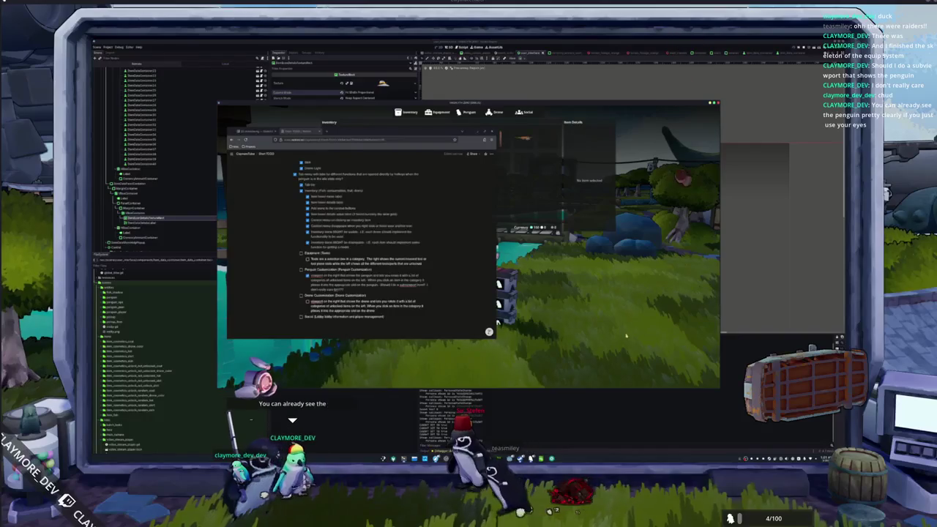
pyautogui.hotkey('alt', 'Tab')
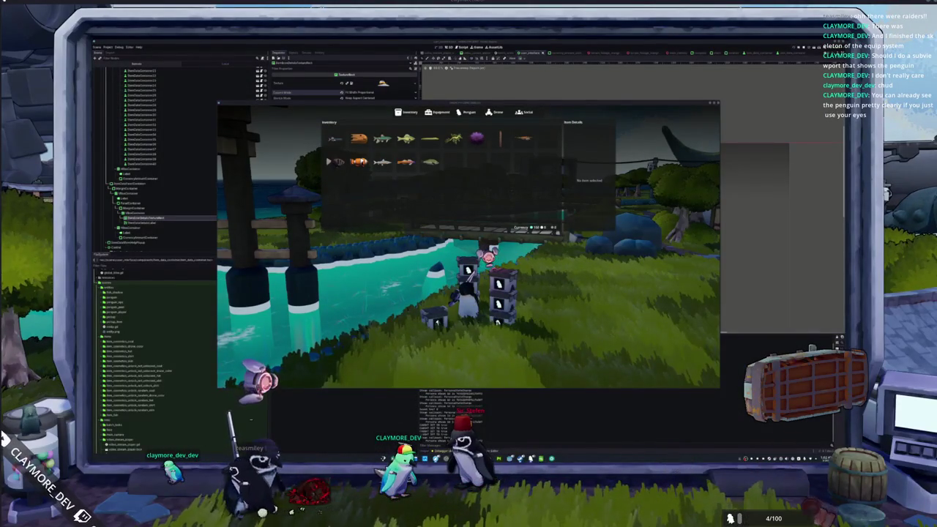
# Annotate the screenshot with a yellow circle and two arrows at the penguin, then close it
pyautogui.press('Print')
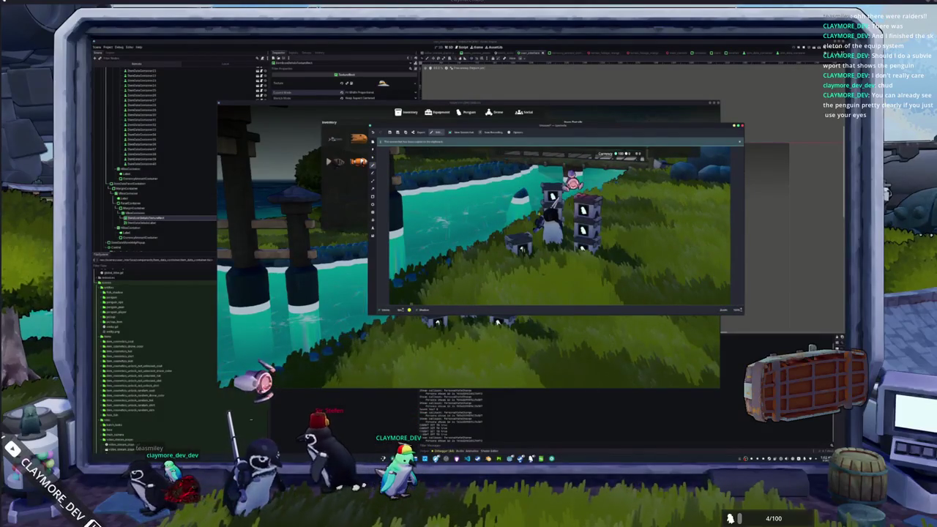
pyautogui.moveTo(554, 196); pyautogui.dragTo(582, 209)
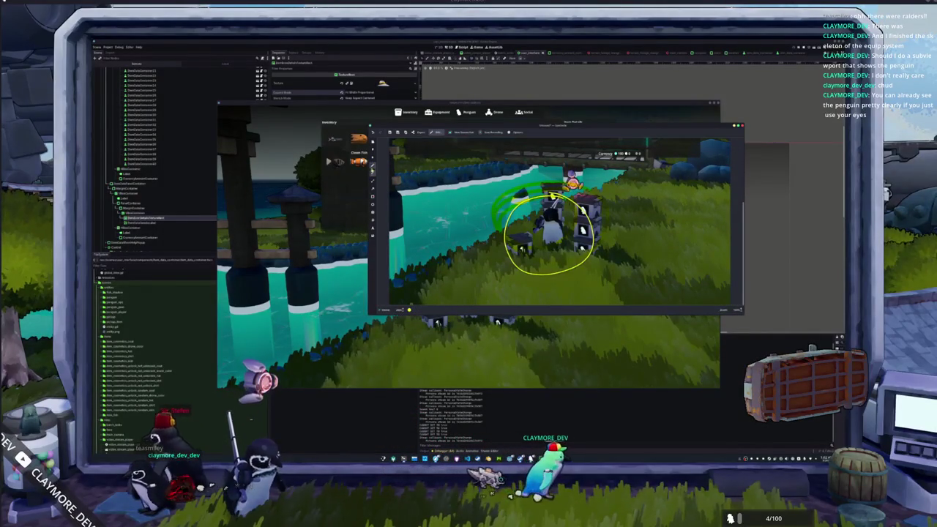
pyautogui.moveTo(438, 195); pyautogui.dragTo(489, 221)
pyautogui.moveTo(622, 206); pyautogui.dragTo(608, 213)
pyautogui.moveTo(672, 198); pyautogui.dragTo(609, 214)
pyautogui.scroll(-3, 559, 222)
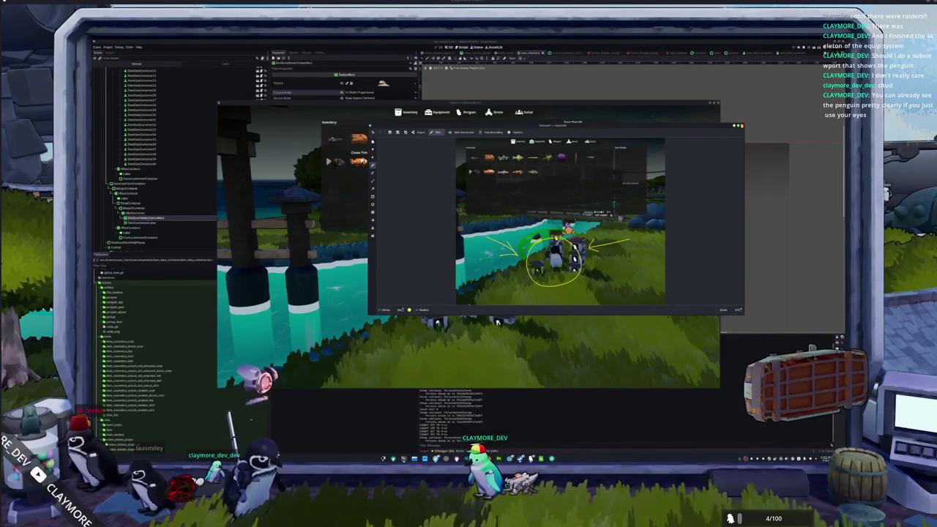
pyautogui.press('Escape')
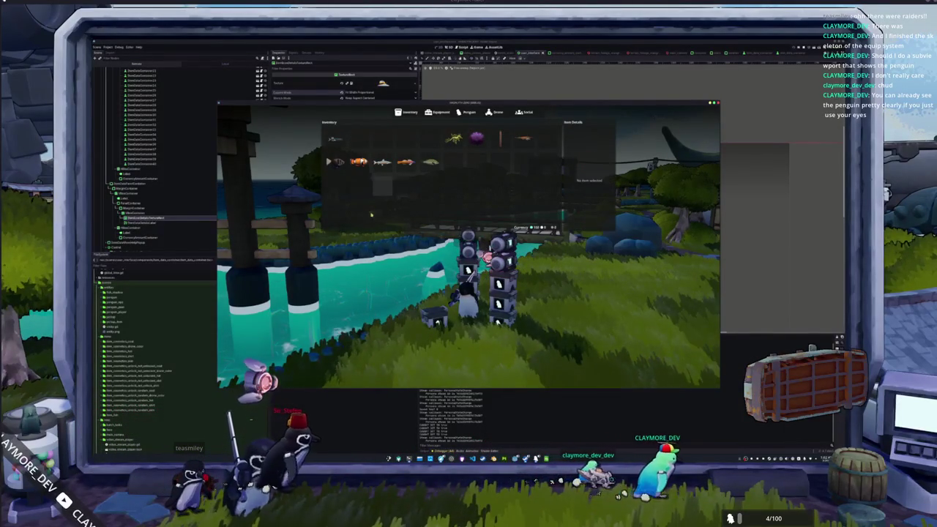
# Close the inventory panel and walk the penguin along the bank to the bridge
pyautogui.press('Tab')
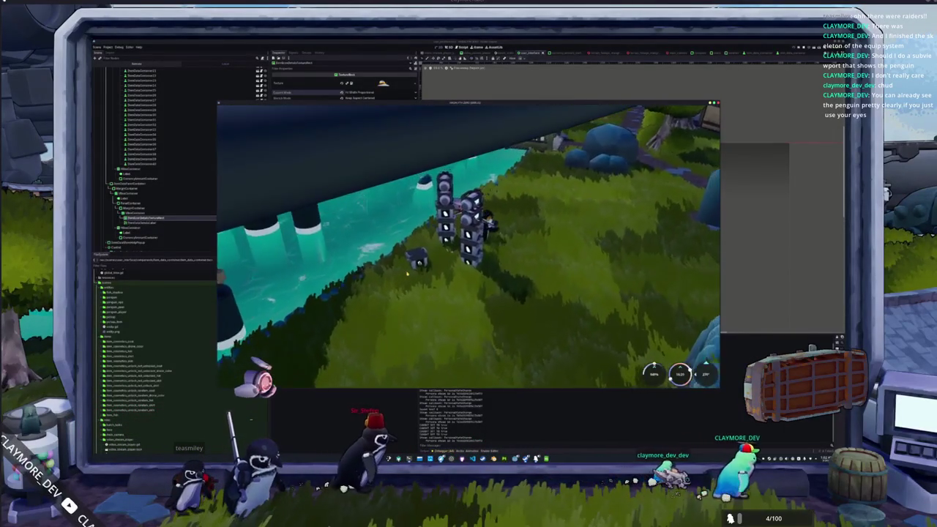
pyautogui.press('w')
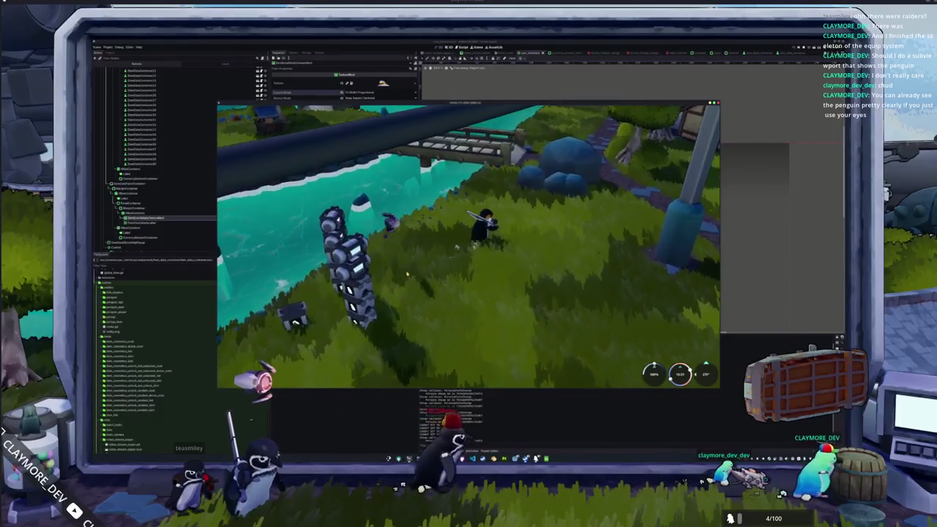
pyautogui.press('w')
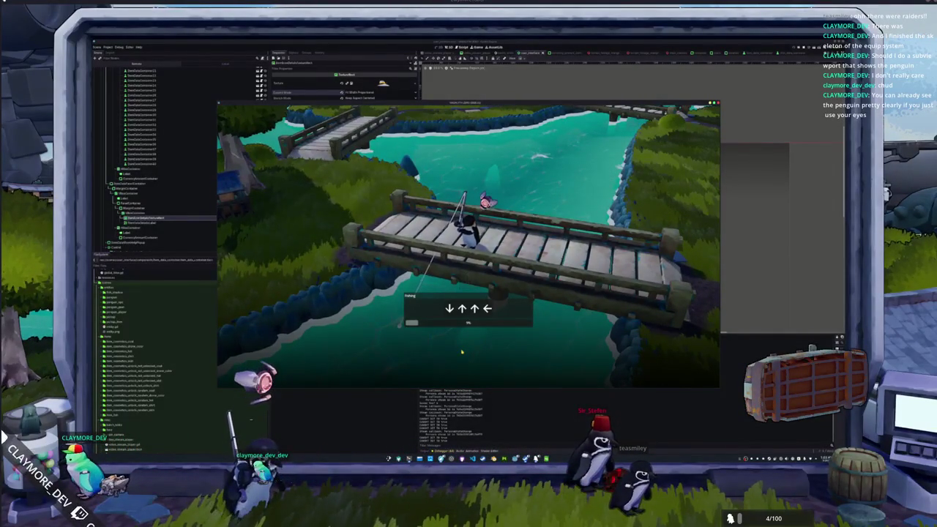
# Enter the fishing prompt arrows until the catch lands, then stop the game with F8
pyautogui.press('Up')
pyautogui.press('Left')
pyautogui.press('Down')
pyautogui.press('Up')
pyautogui.press('Right')
pyautogui.press('Right')
pyautogui.press('Left')
pyautogui.press('Left')
pyautogui.press('Down')
pyautogui.press('Left')
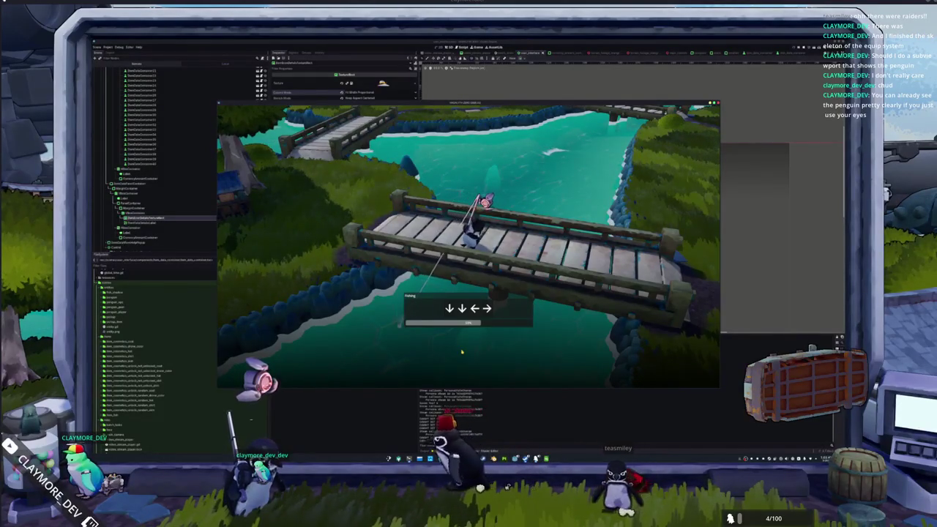
pyautogui.press('Down')
pyautogui.press('Left')
pyautogui.press('Left')
pyautogui.press('Right')
pyautogui.press('Left')
pyautogui.press('Right')
pyautogui.press('Down')
pyautogui.press('Up')
pyautogui.press('Down')
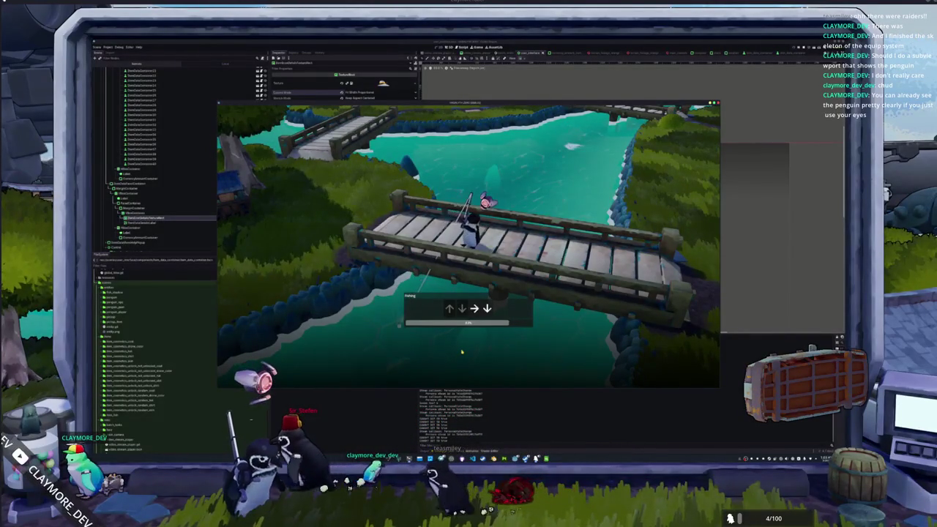
pyautogui.press('Right')
pyautogui.press('Down')
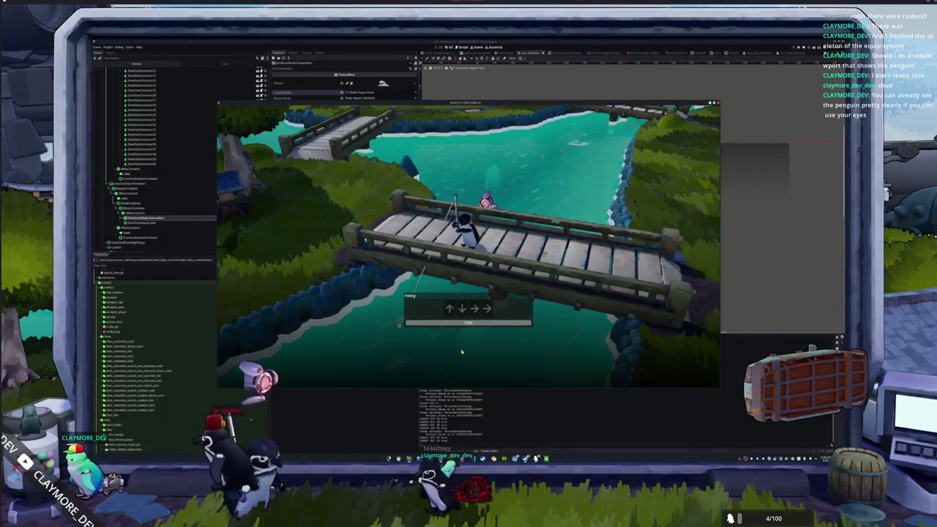
pyautogui.press('Right')
pyautogui.press('Right')
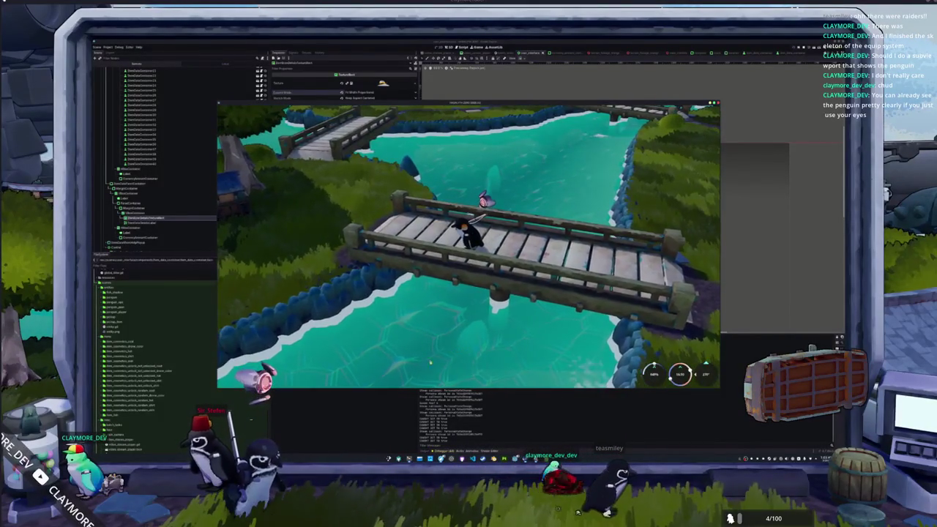
pyautogui.press('F8')
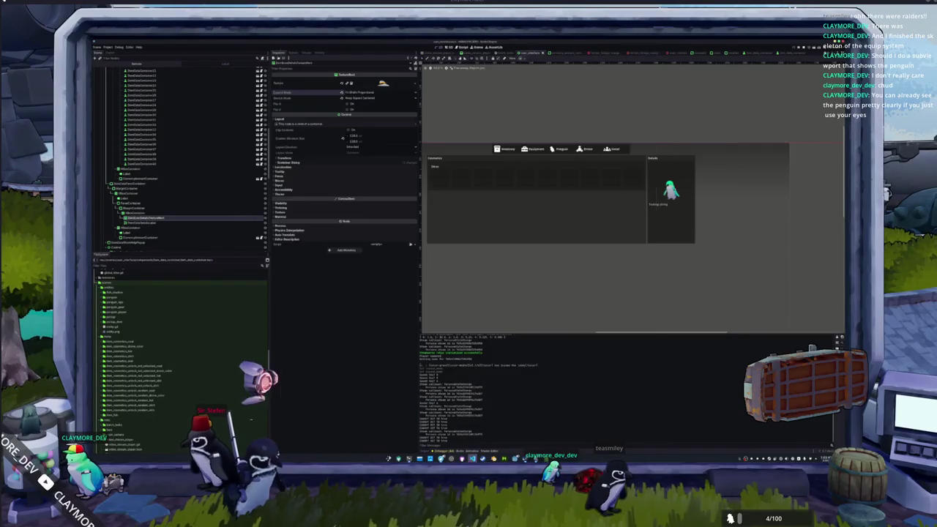
# Try tinting a slot's Visibility Modulate red, then green
pyautogui.hotkey('alt', 'Tab')
pyautogui.hotkey('alt', 'Tab')
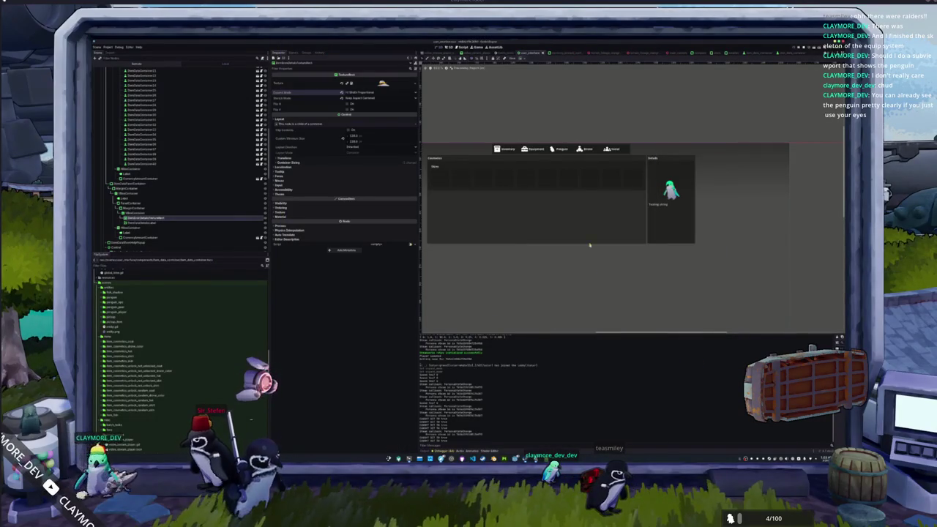
pyautogui.click(549, 179)
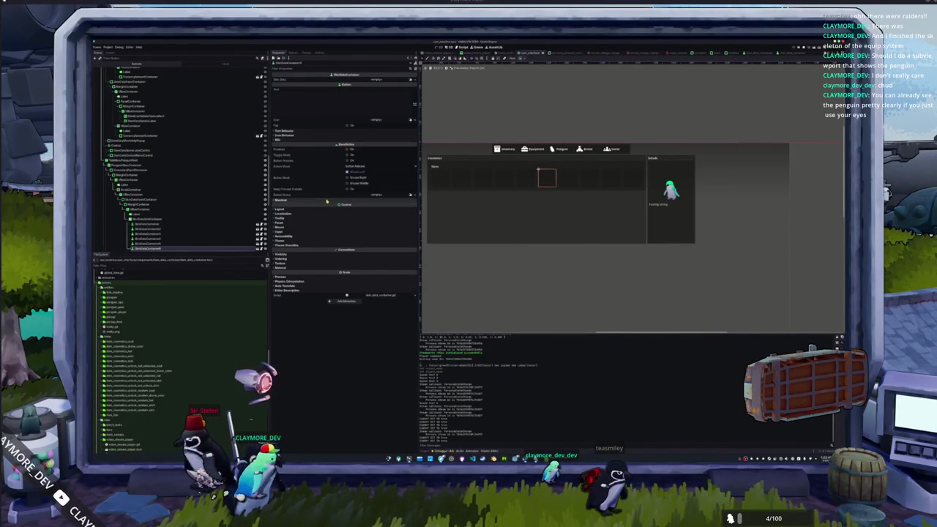
pyautogui.click(297, 268)
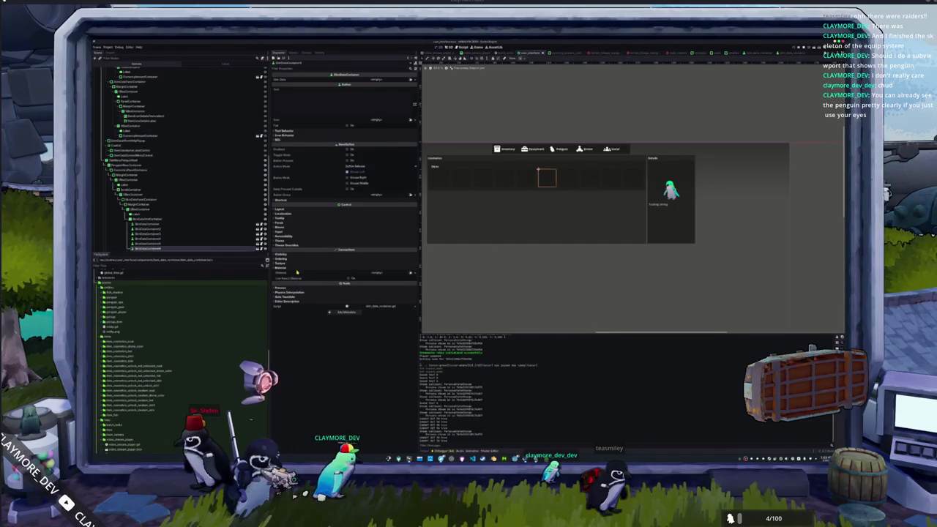
pyautogui.click(298, 264)
pyautogui.click(298, 259)
pyautogui.click(298, 254)
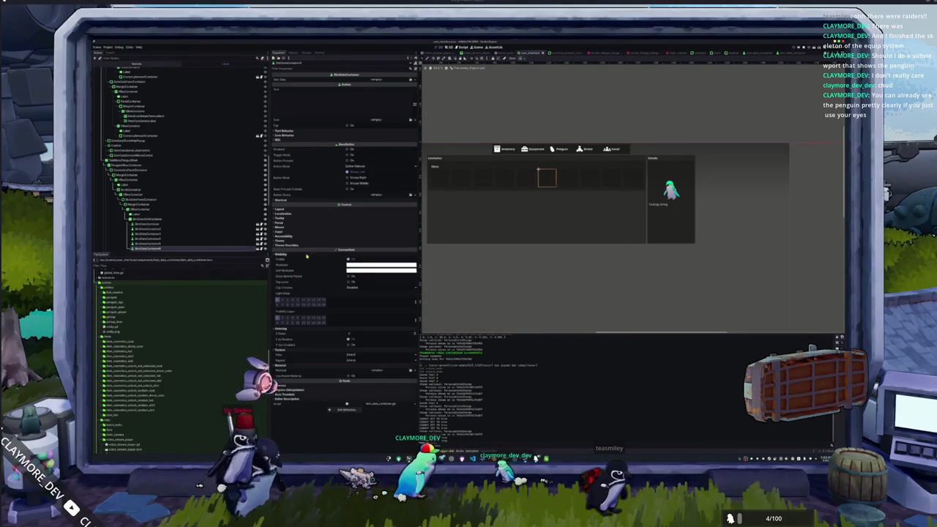
pyautogui.click(380, 268)
pyautogui.click(402, 293)
pyautogui.moveTo(380, 289); pyautogui.dragTo(368, 311)
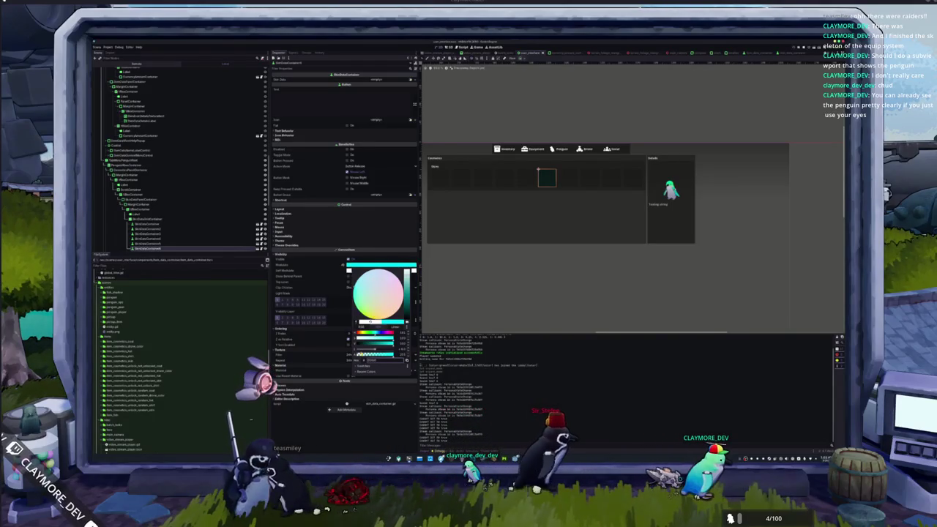
pyautogui.click(321, 272)
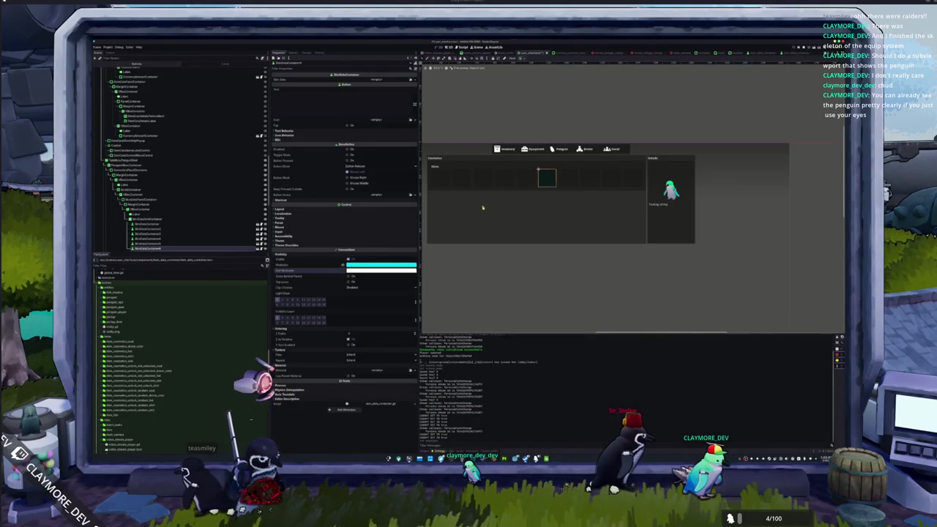
# Assign the penguin icon to the first SlotDataContainer slot via Quick Load
pyautogui.scroll(4, 540, 180)
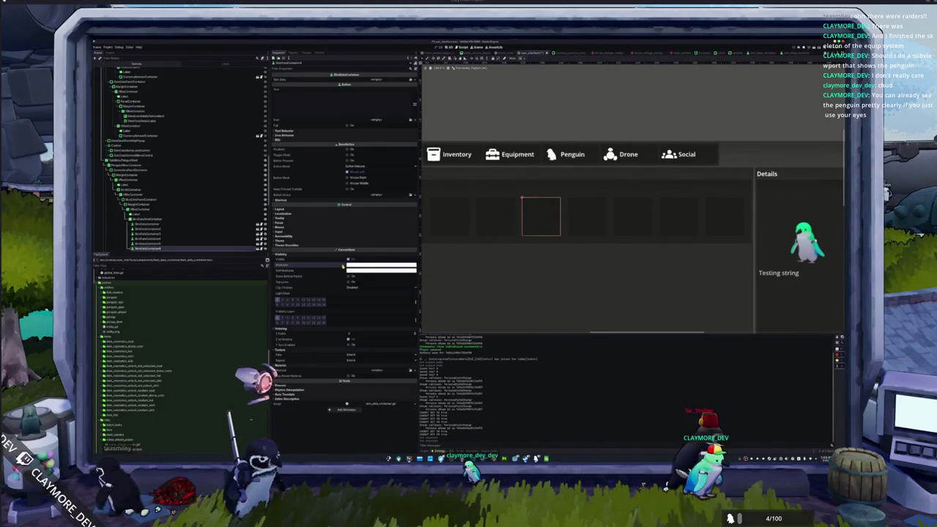
pyautogui.click(183, 219)
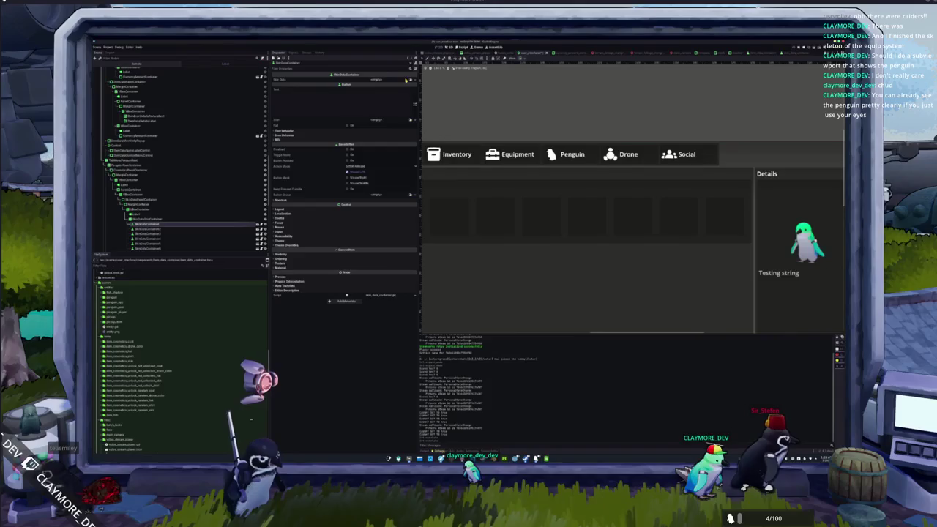
pyautogui.click(411, 121)
pyautogui.click(409, 205)
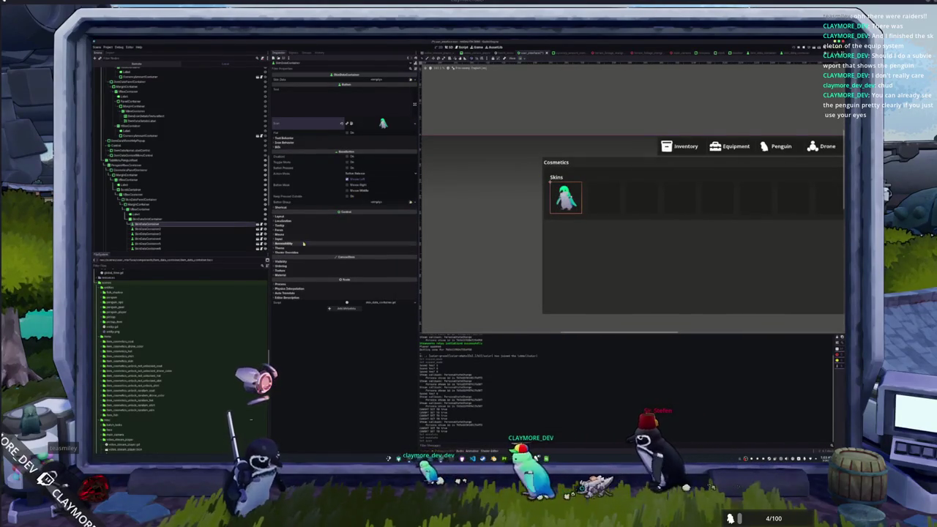
# Try red and cyan Modulate tints on the skin slot, then reset it to white
pyautogui.click(358, 261)
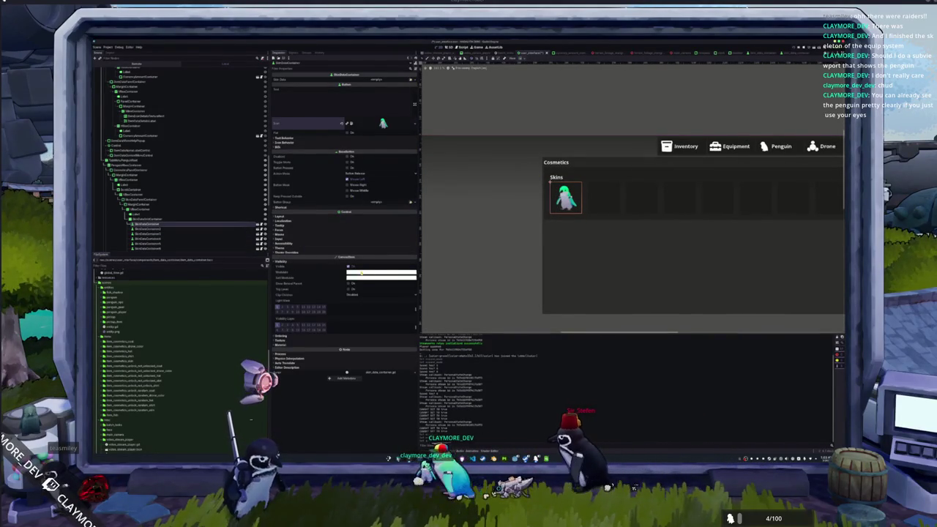
pyautogui.click(362, 272)
pyautogui.click(412, 353)
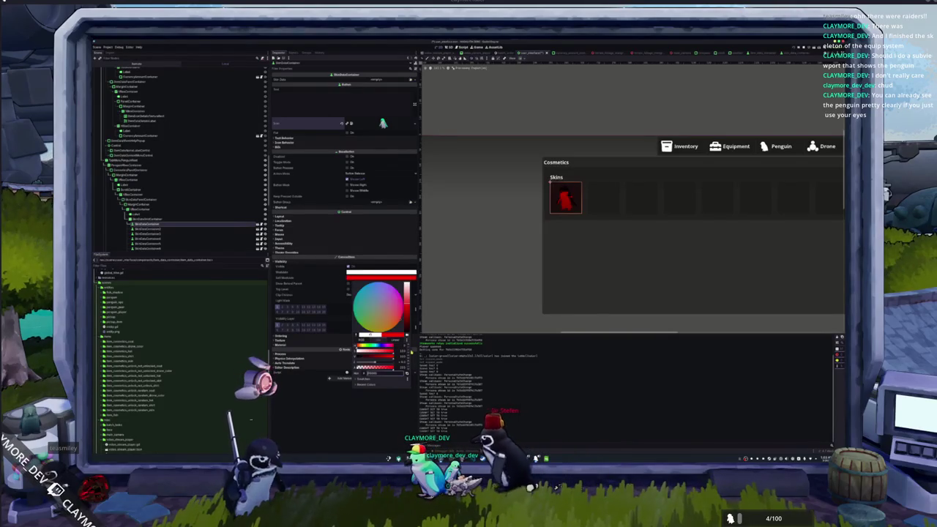
pyautogui.hotkey('ctrl', 'v')
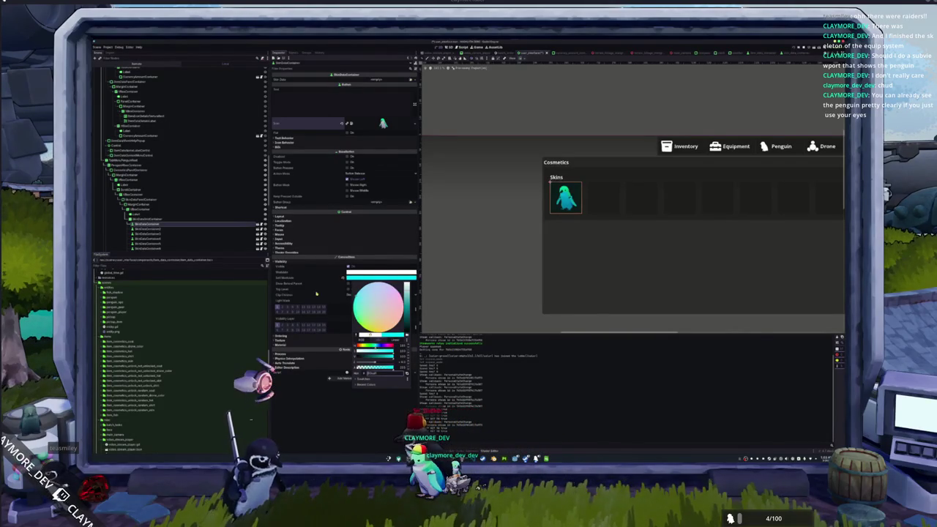
pyautogui.click(340, 304)
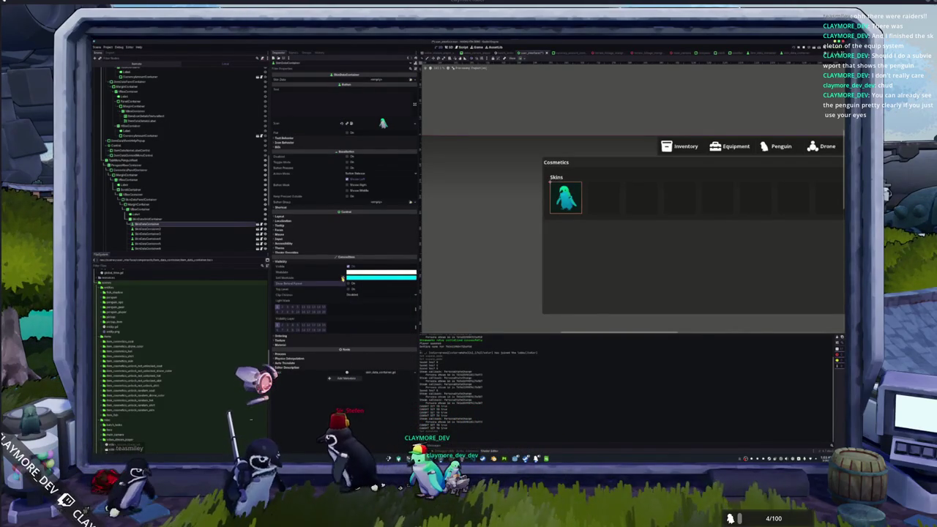
pyautogui.click(342, 278)
pyautogui.hotkey('ctrl', 'z')
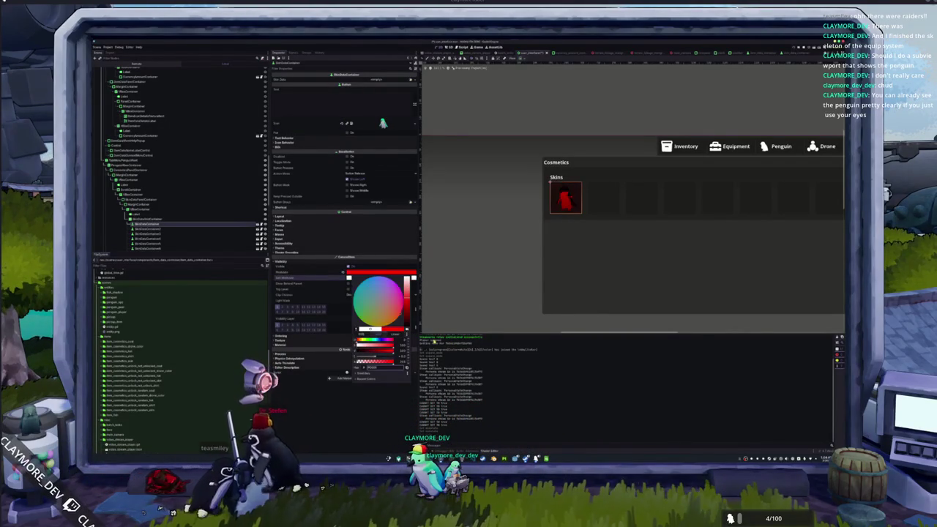
pyautogui.hotkey('ctrl', 'z')
pyautogui.click(317, 289)
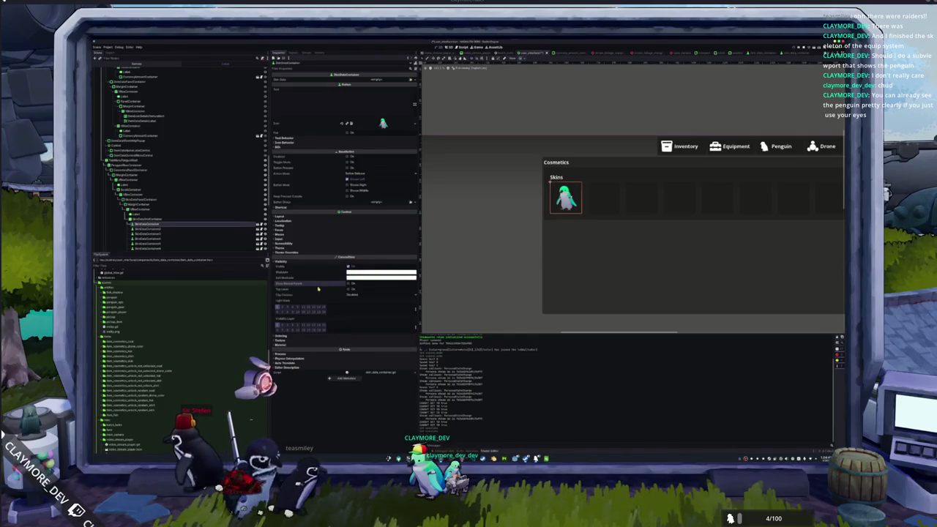
# Expand the slot's Theme Overrides with its Icons and Styles groups
pyautogui.click(322, 251)
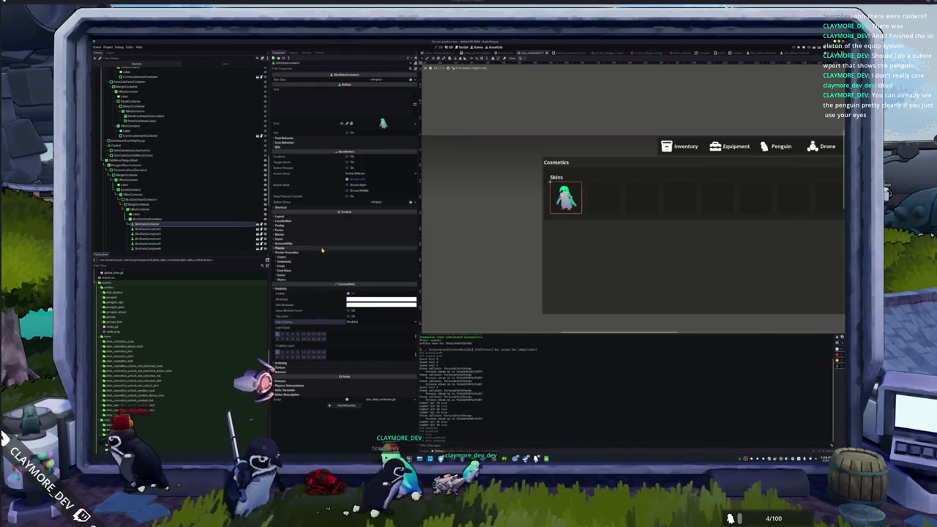
pyautogui.click(301, 275)
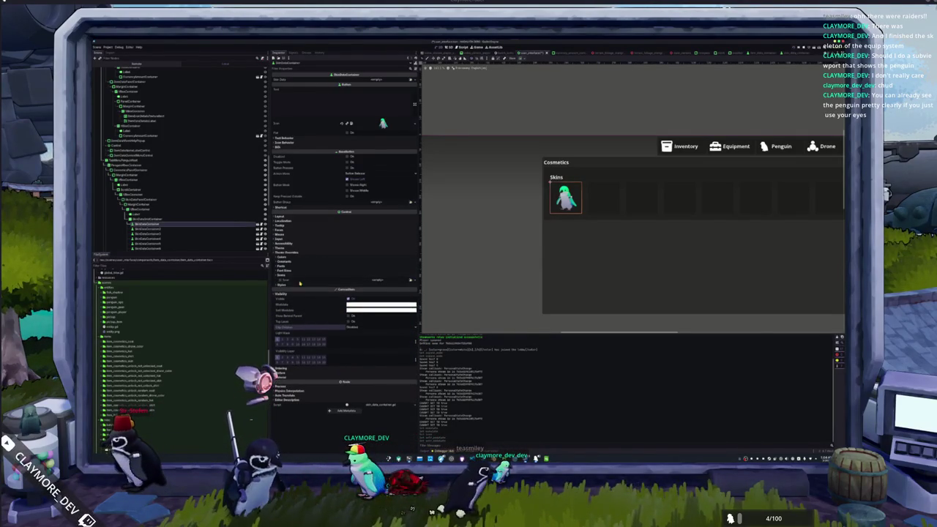
pyautogui.click(299, 285)
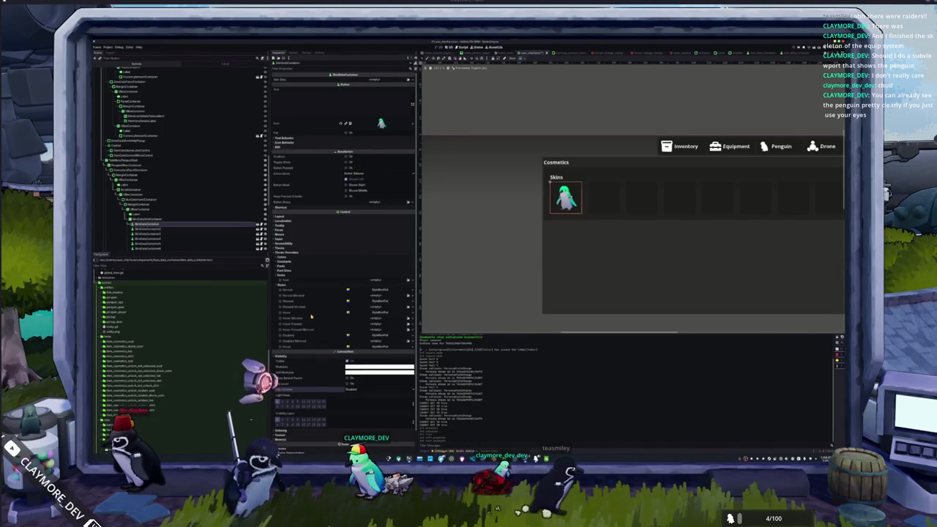
# Expand the Constants, Fonts, Font Sizes and Colors override groups
pyautogui.click(287, 269)
pyautogui.click(286, 265)
pyautogui.click(290, 262)
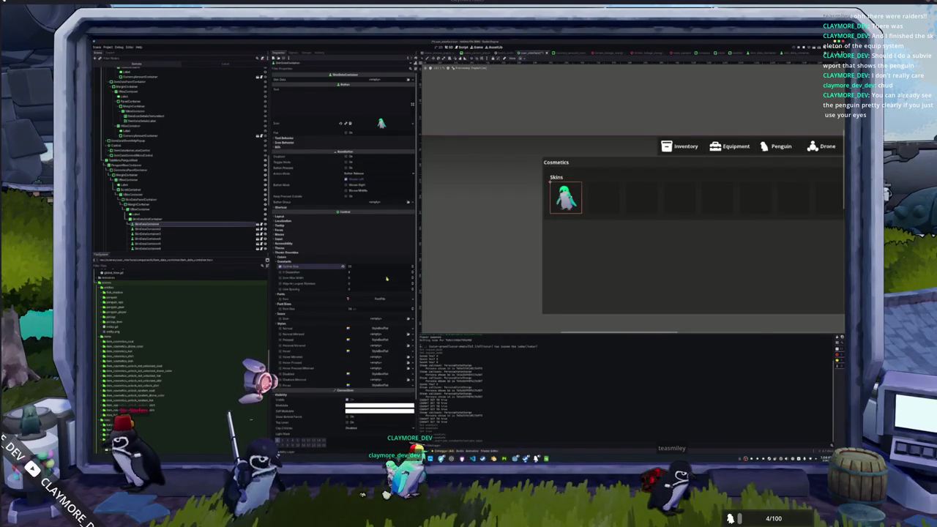
pyautogui.click(314, 257)
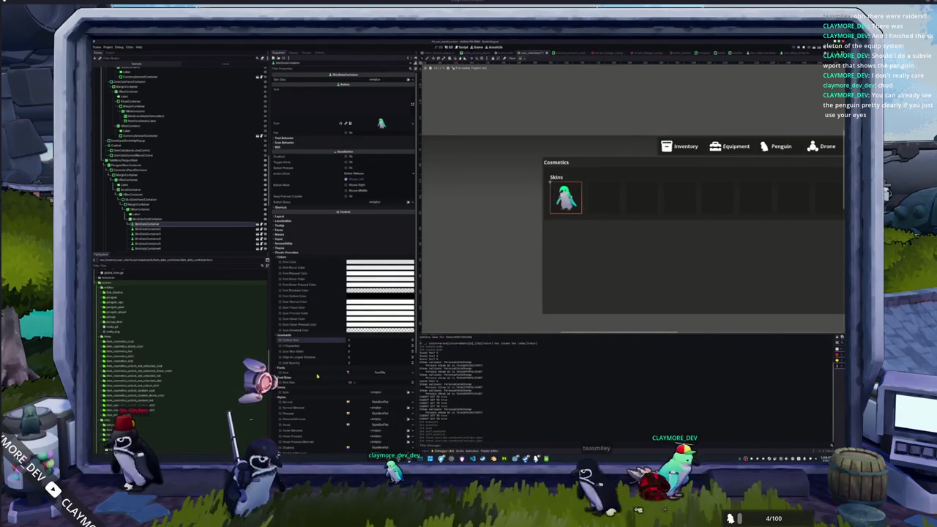
pyautogui.scroll(-3, 317, 375)
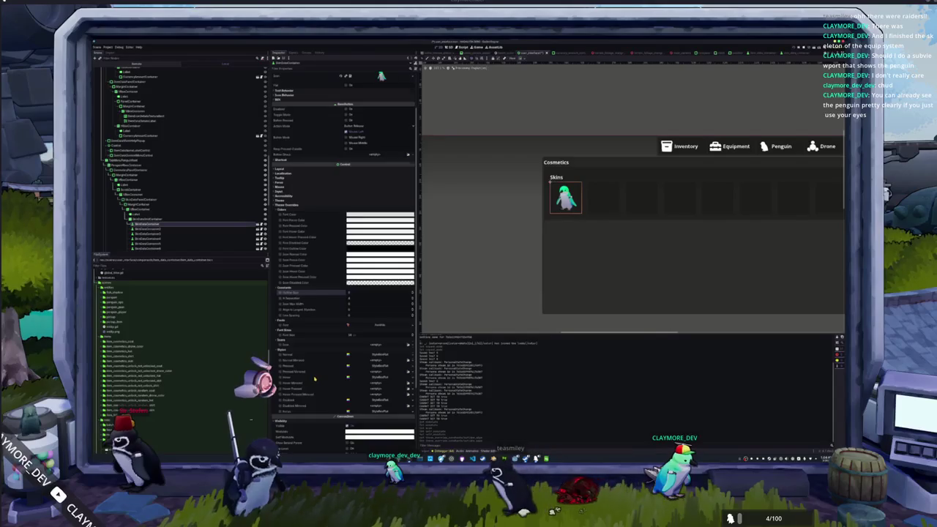
pyautogui.scroll(-3, 315, 379)
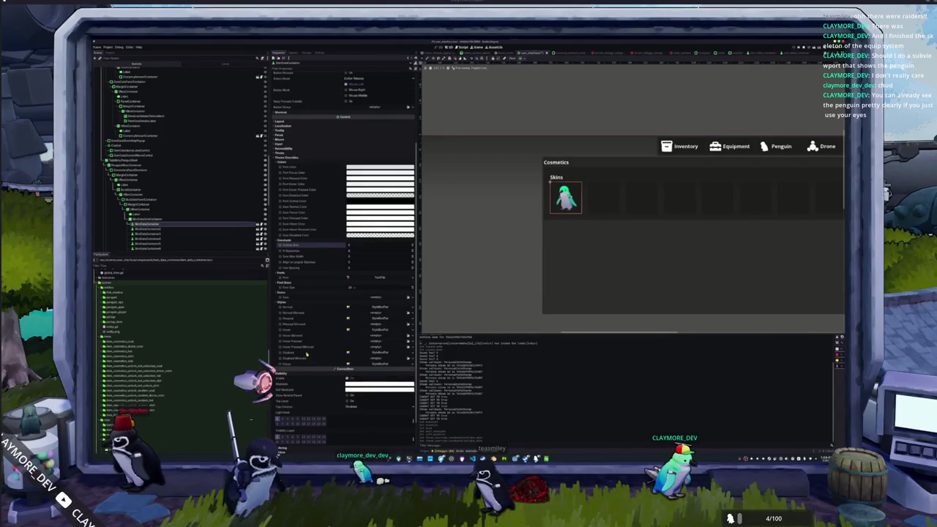
# Clear the Normal style override and assign it a New StyleBoxFlat
pyautogui.click(297, 312)
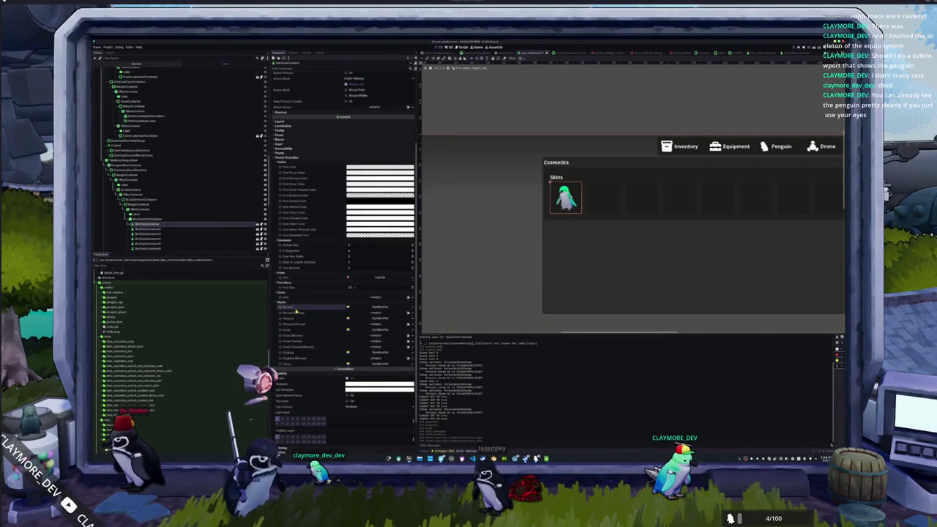
pyautogui.click(411, 309)
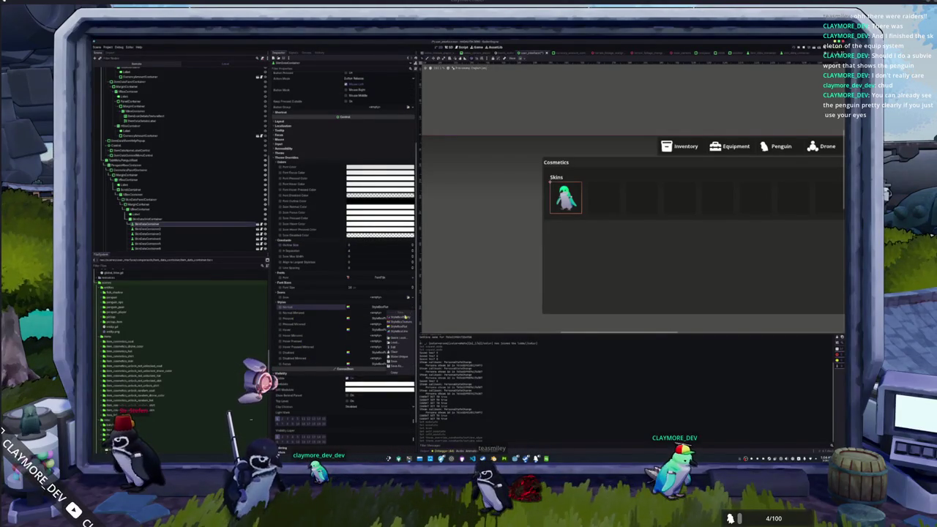
pyautogui.click(396, 328)
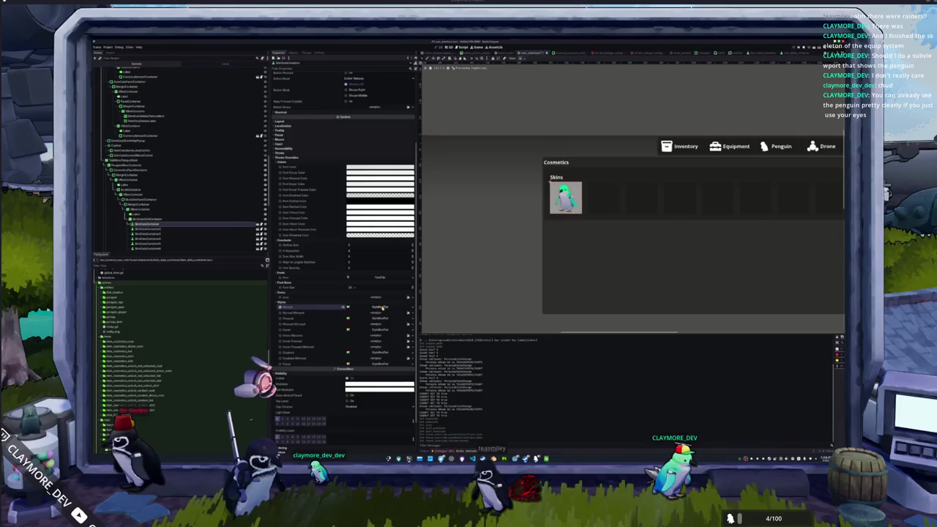
pyautogui.click(341, 309)
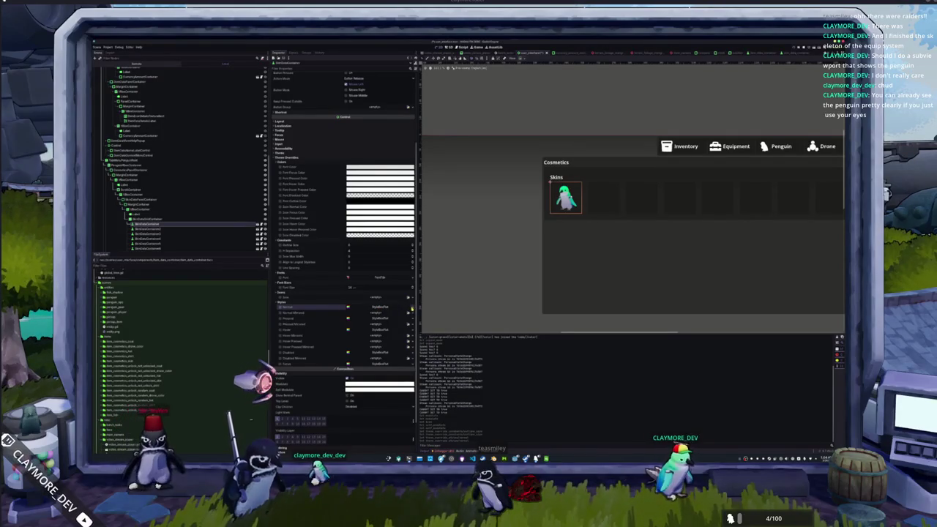
pyautogui.click(408, 307)
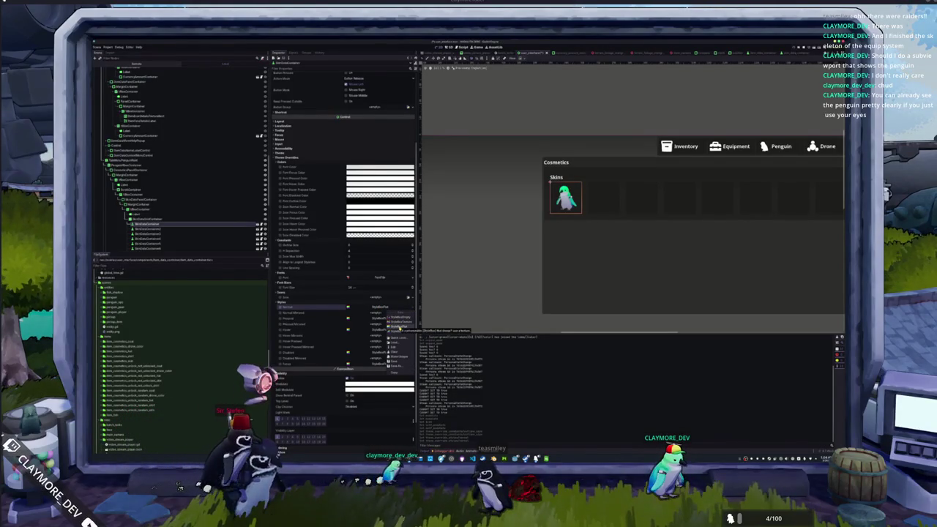
pyautogui.click(336, 314)
pyautogui.click(408, 307)
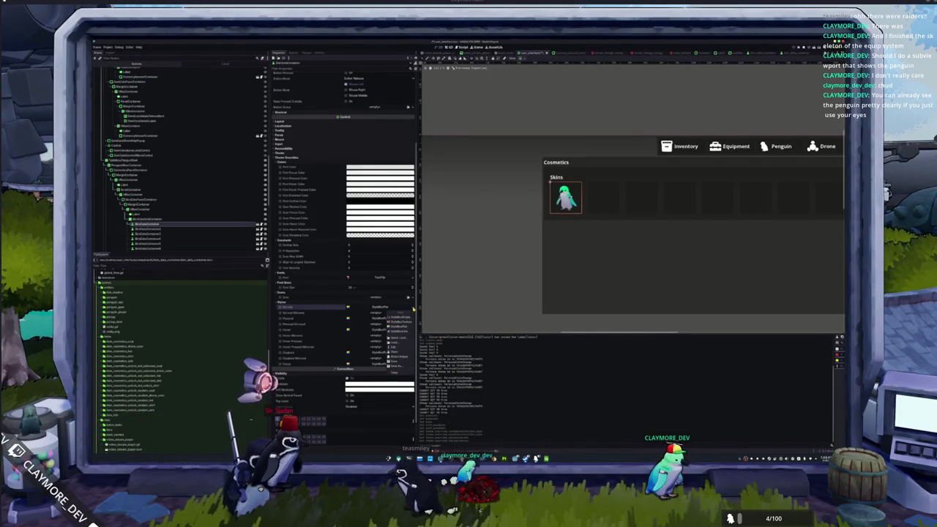
pyautogui.click(399, 358)
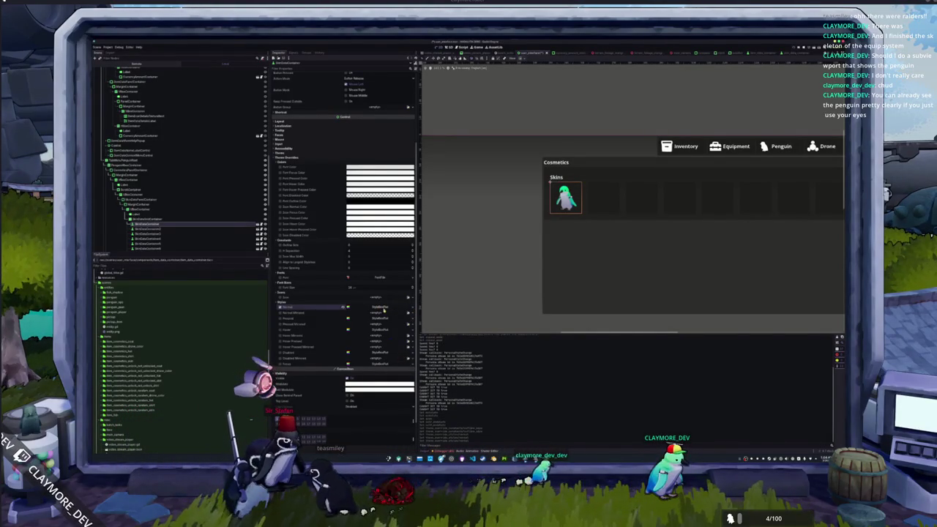
# Give the Normal StyleBoxFlat a top border width of 5 and a cyan border colour
pyautogui.click(382, 313)
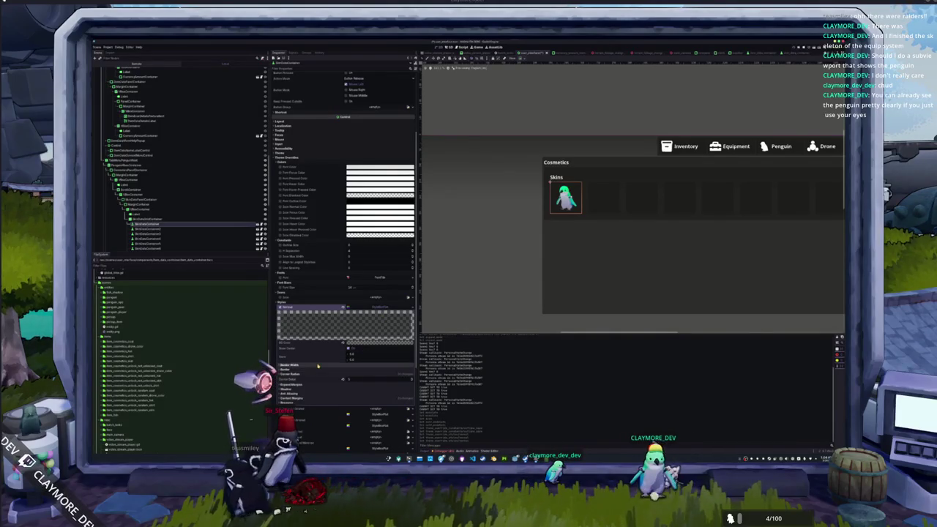
pyautogui.click(375, 365)
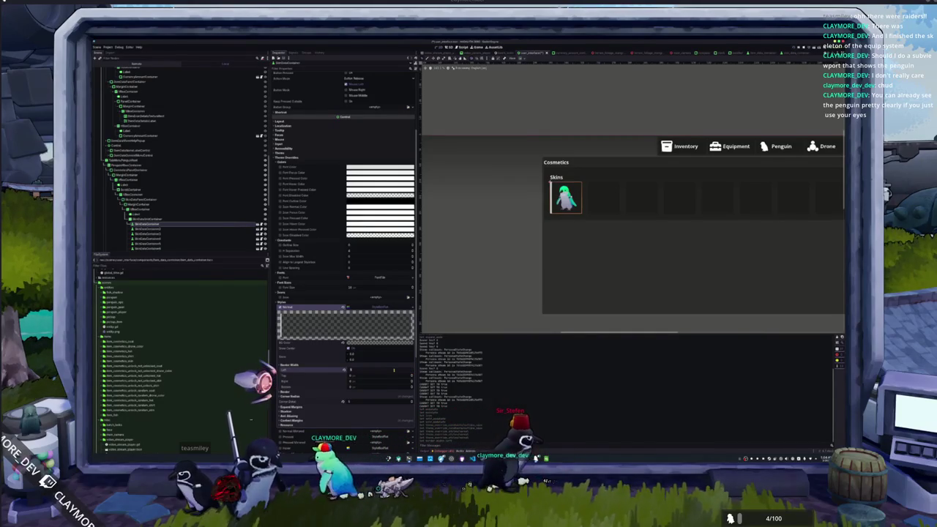
pyautogui.click(381, 377)
pyautogui.write('5')
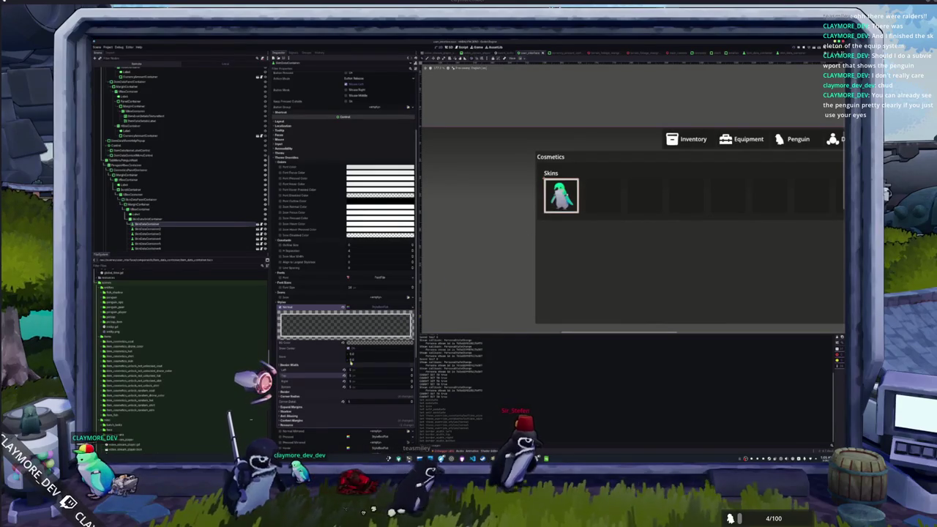
pyautogui.click(322, 392)
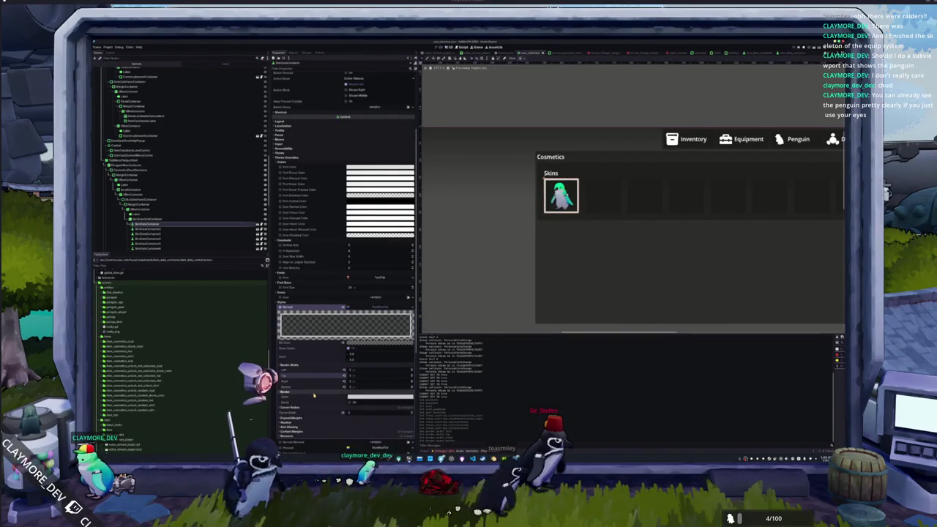
pyautogui.click(380, 397)
pyautogui.click(352, 298)
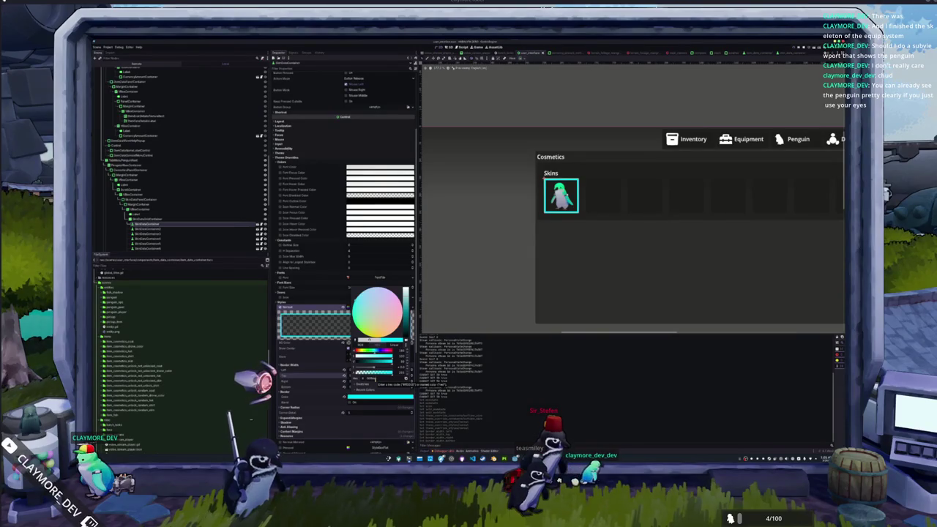
pyautogui.press('Escape')
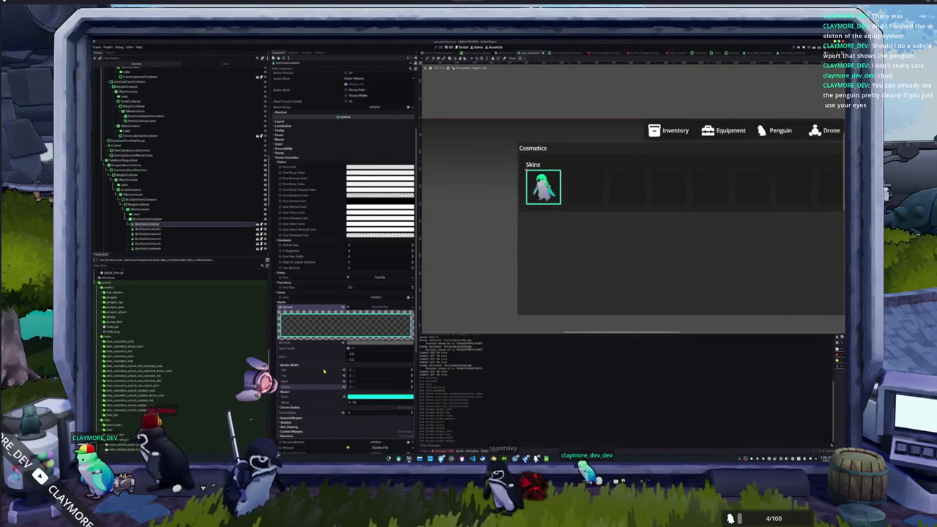
pyautogui.click(408, 309)
# Save the cyan-bordered Normal StyleBox as 'cosmetic_styleboxbox' .tres in a newly created folder
pyautogui.click(401, 365)
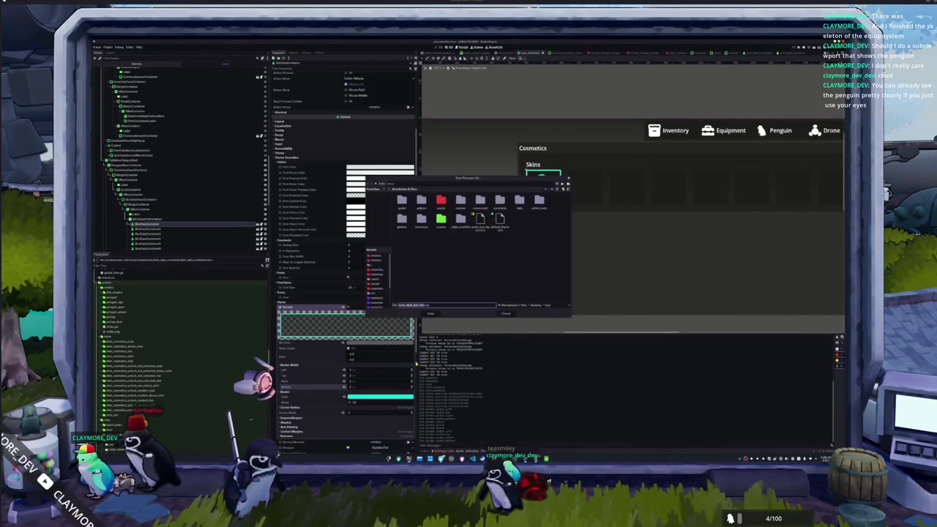
pyautogui.doubleClick(441, 219)
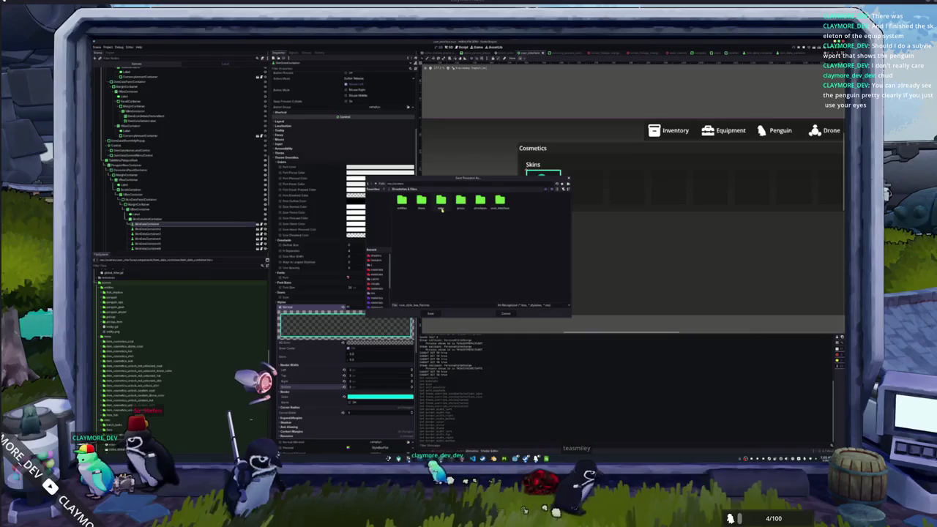
pyautogui.click(376, 187)
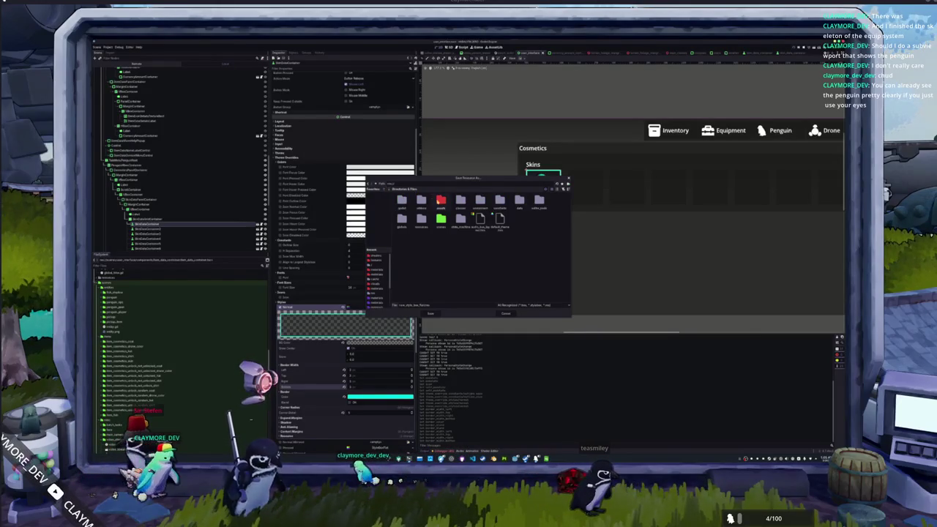
pyautogui.doubleClick(441, 202)
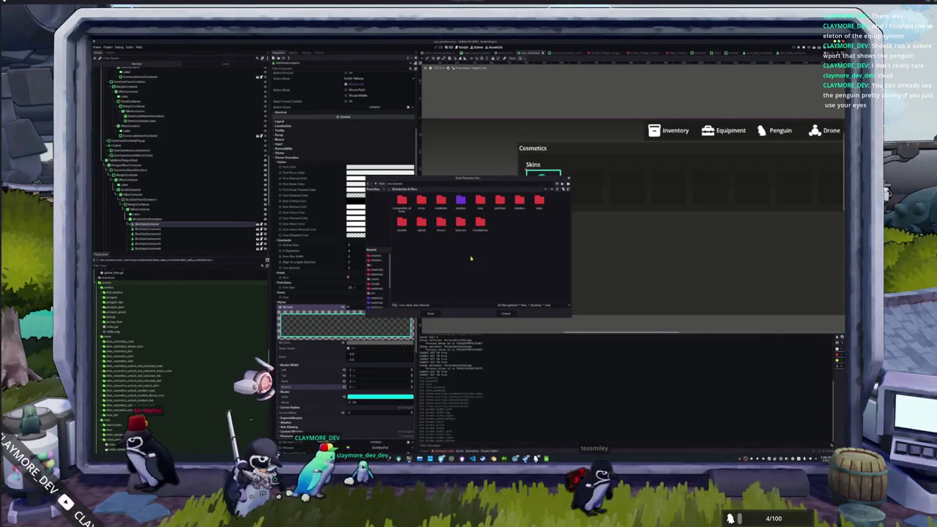
pyautogui.click(568, 188)
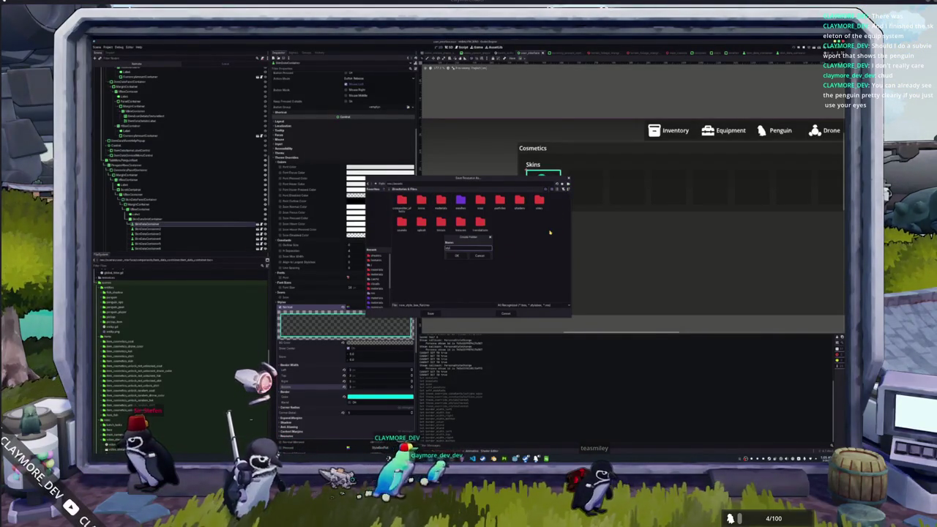
pyautogui.press('Return')
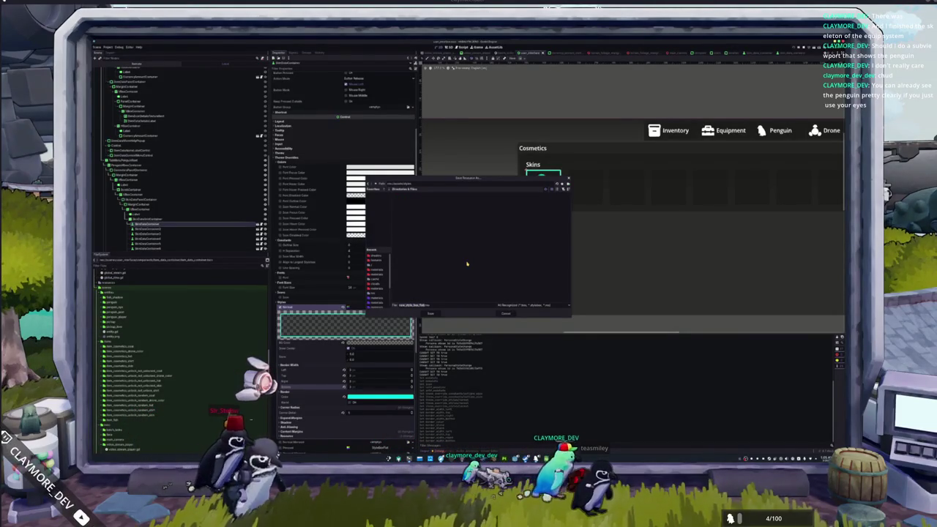
pyautogui.press('BackSpace')
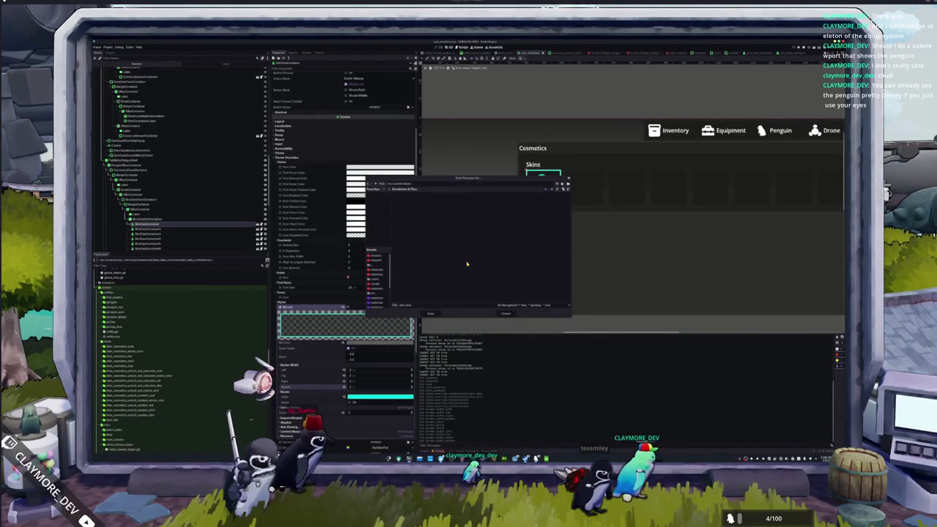
pyautogui.write('cosmetic_stylebox')
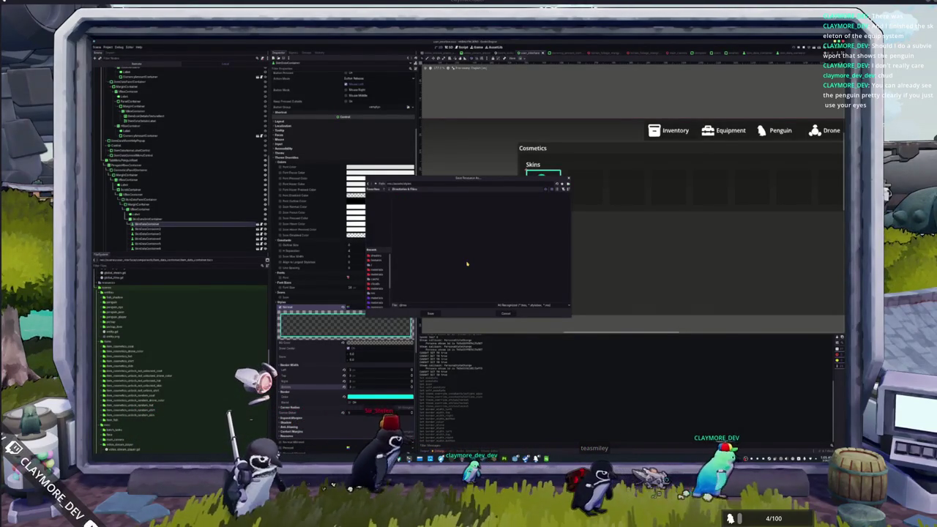
pyautogui.write('box')
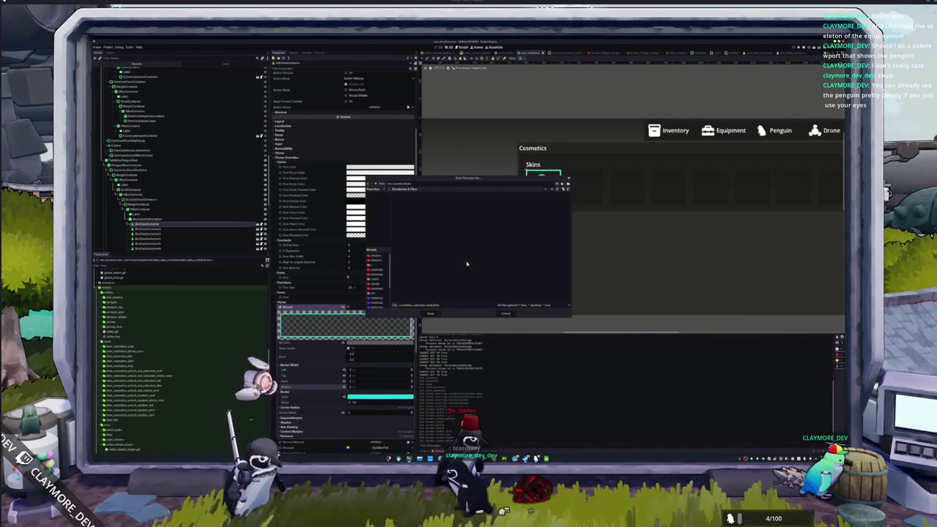
pyautogui.press('Return')
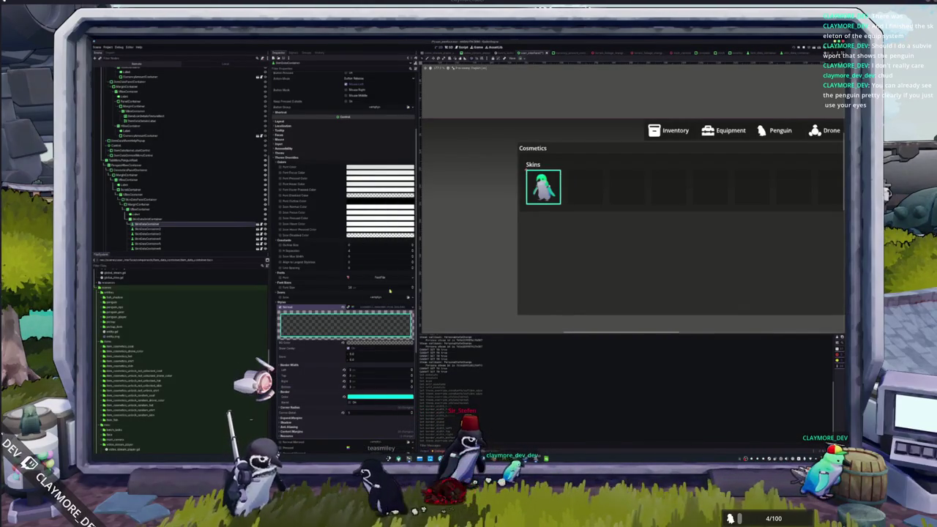
# Undo the cyan border edits and save the plain Normal StyleBox as a second .tres file
pyautogui.hotkey('ctrl', 'z')
pyautogui.click(409, 309)
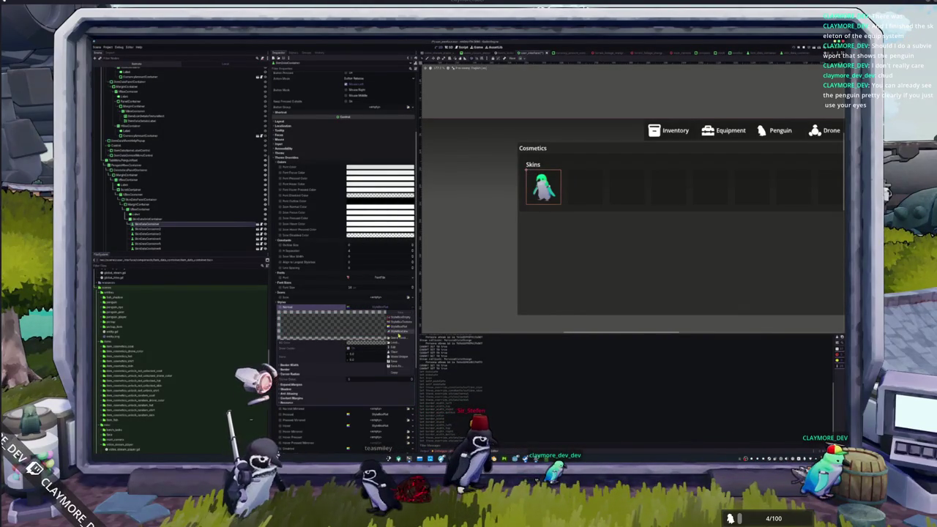
pyautogui.click(394, 366)
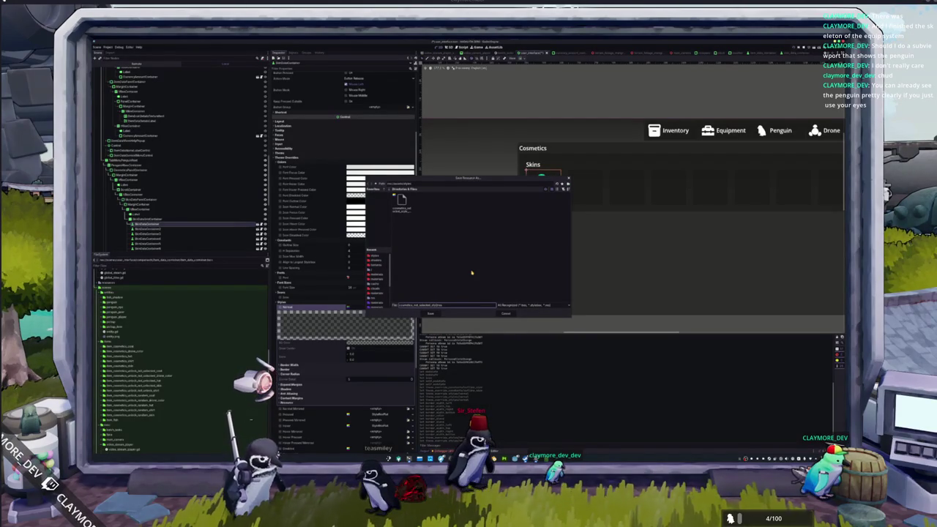
pyautogui.press('Return')
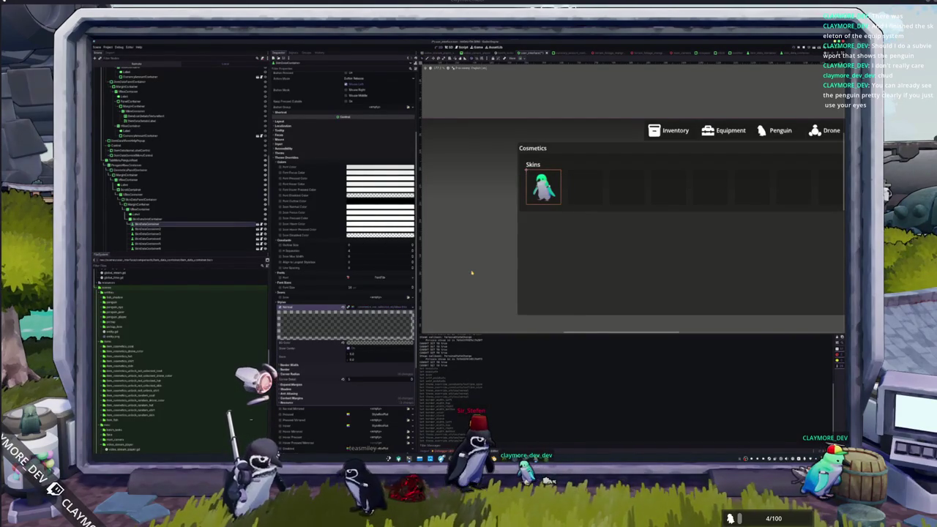
pyautogui.scroll(-1, 469, 277)
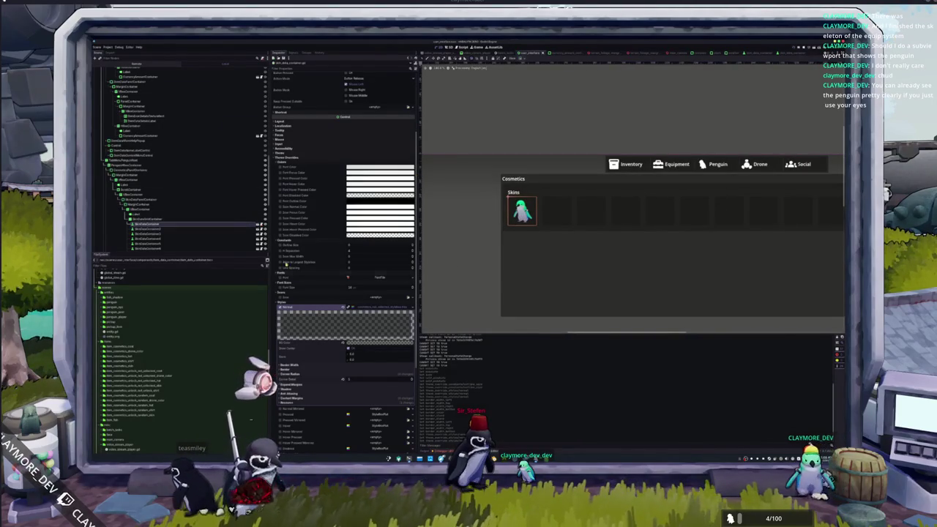
pyautogui.hotkey('alt', 'Tab')
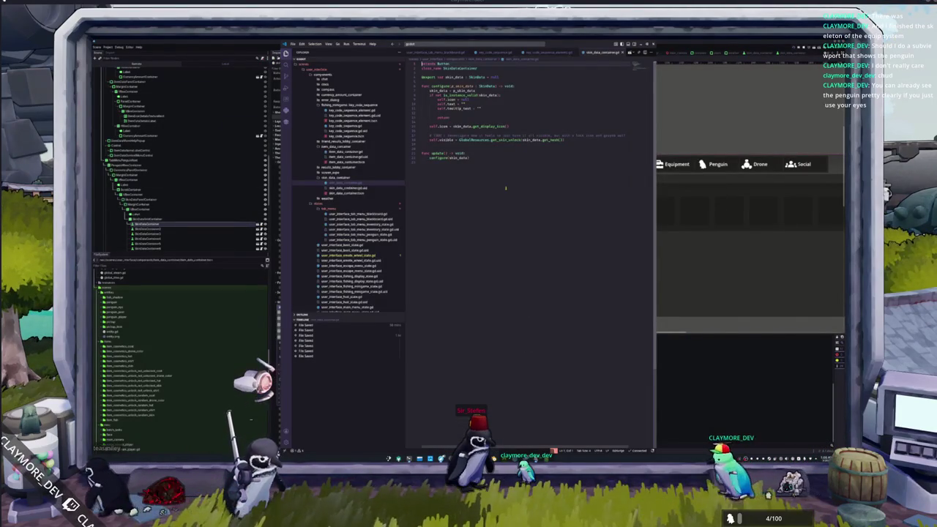
# Declare 'var selected_stylebox : StyleBoxFlat' at the script top, preloading the style box resource
pyautogui.click(454, 76)
pyautogui.press('Return')
pyautogui.press('Return')
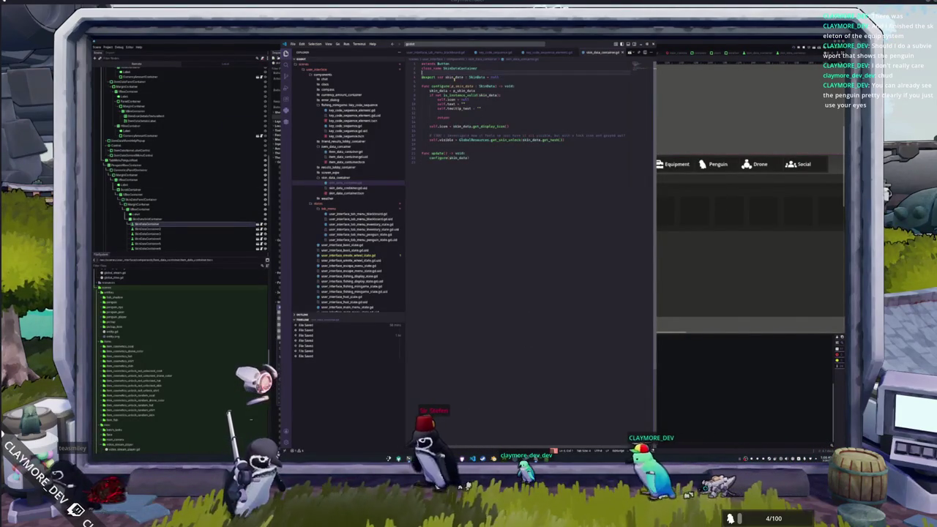
pyautogui.write('var selected')
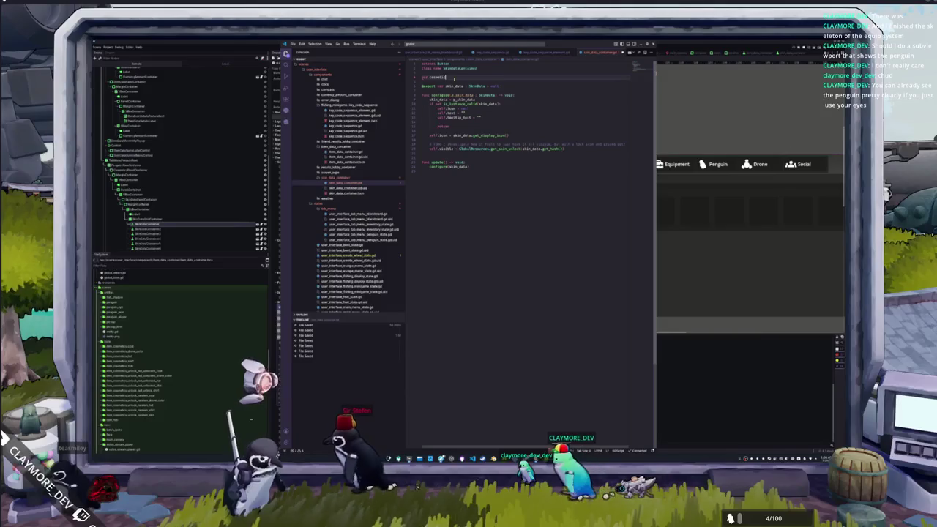
pyautogui.write('_sk')
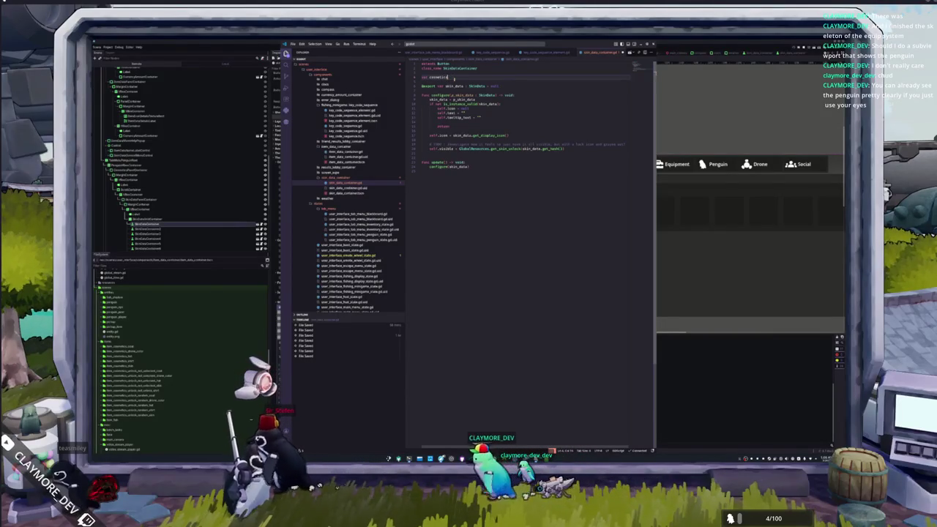
pyautogui.hotkey('ctrl', 'BackSpace')
pyautogui.write('selected_sty')
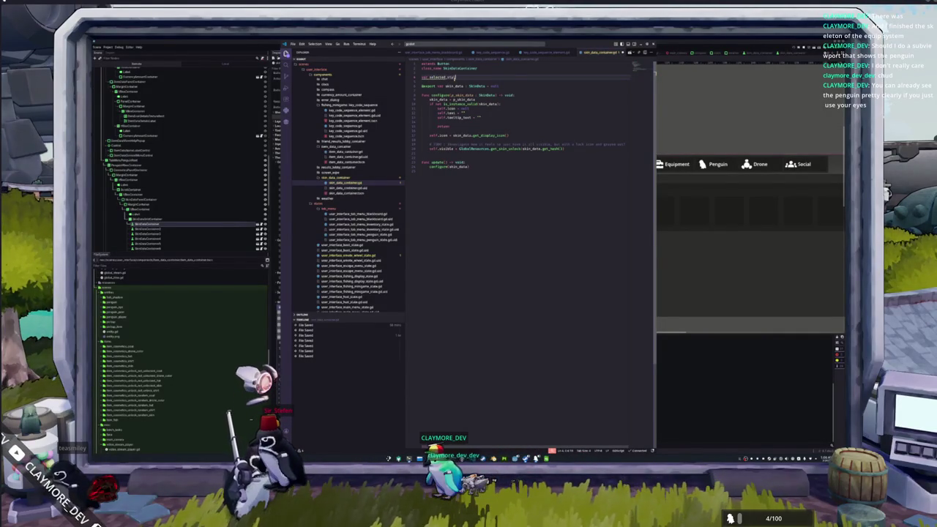
pyautogui.write('lebox : StyleBoxFlat')
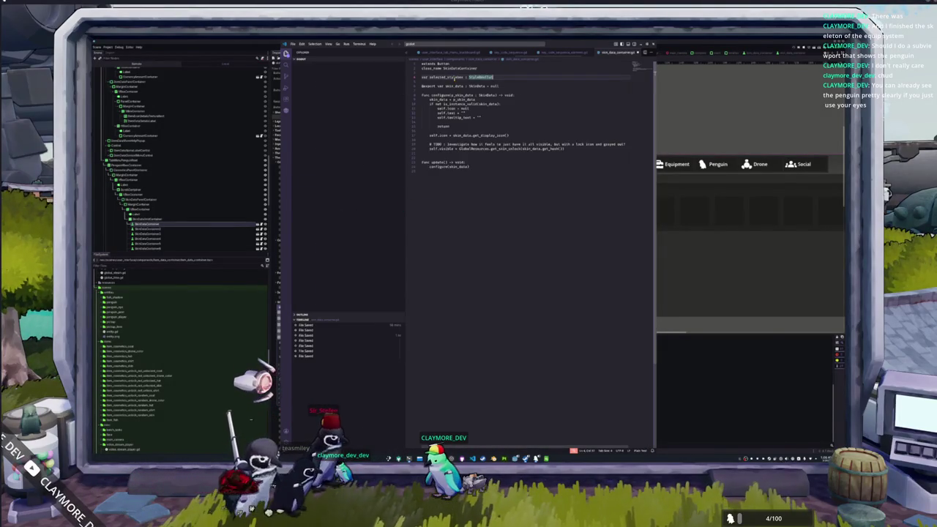
pyautogui.write('preload')
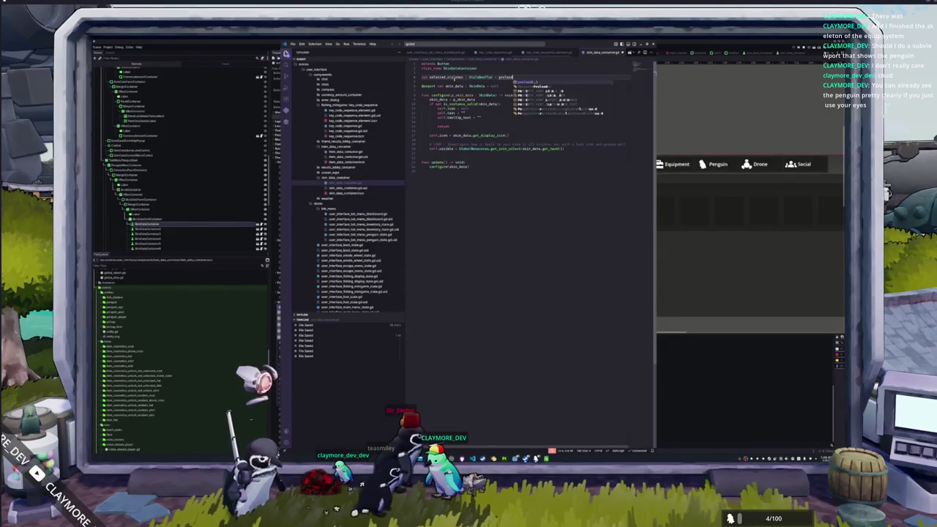
pyautogui.write('("')
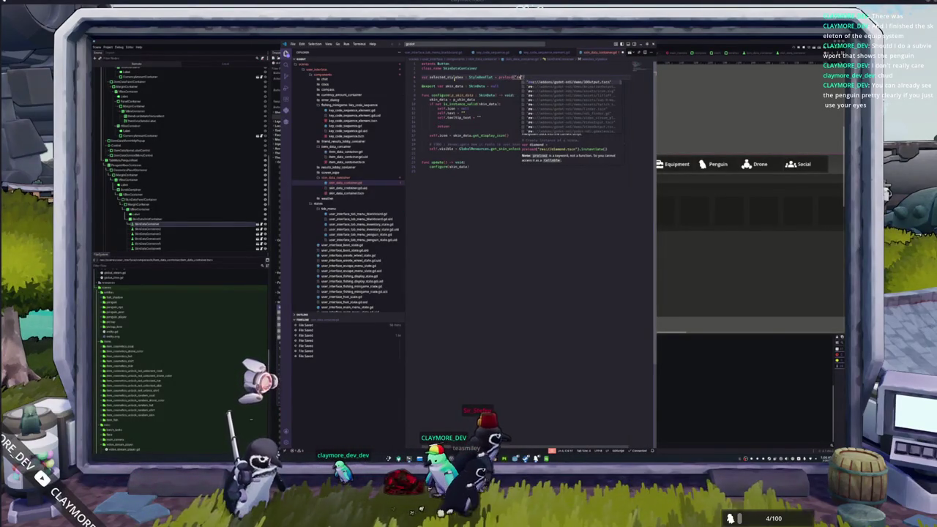
pyautogui.write('res://assets/')
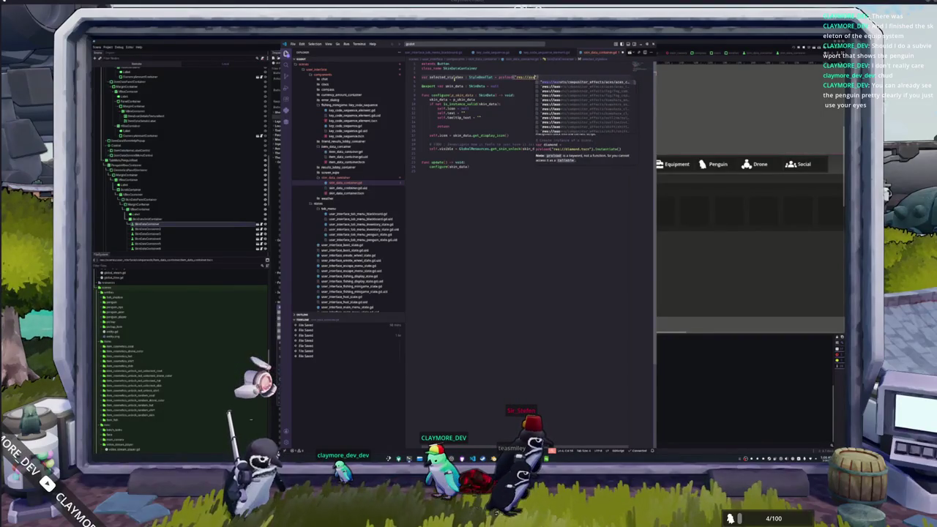
pyautogui.write('styles/')
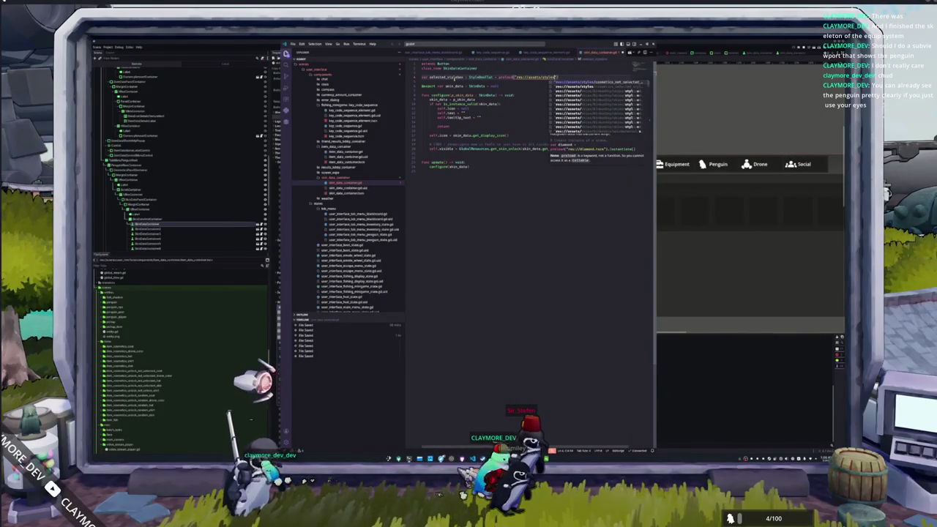
pyautogui.press('Down')
pyautogui.press('Return')
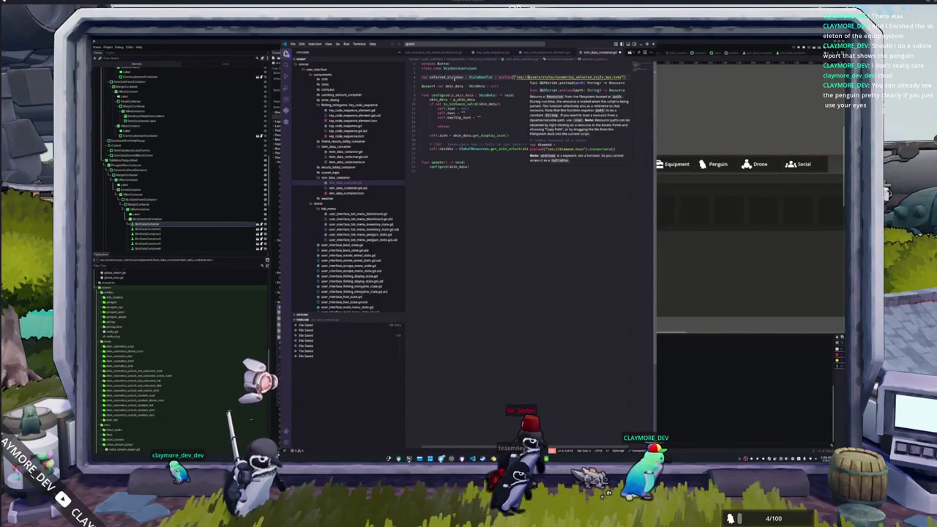
# Duplicate the preload line as not_selected_stylebox and add a blank line at the end of configure
pyautogui.press('Escape')
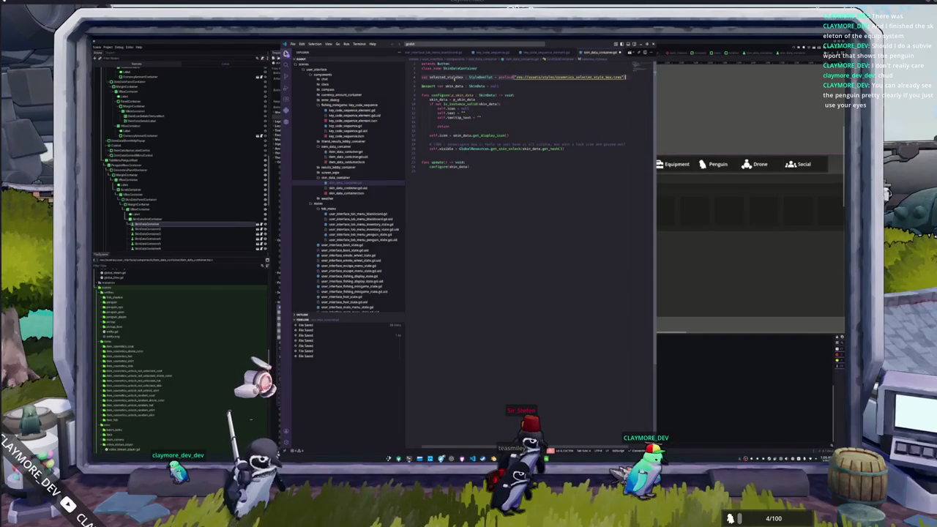
pyautogui.hotkey('ctrl', 'shift', 'd')
pyautogui.doubleClick(571, 81)
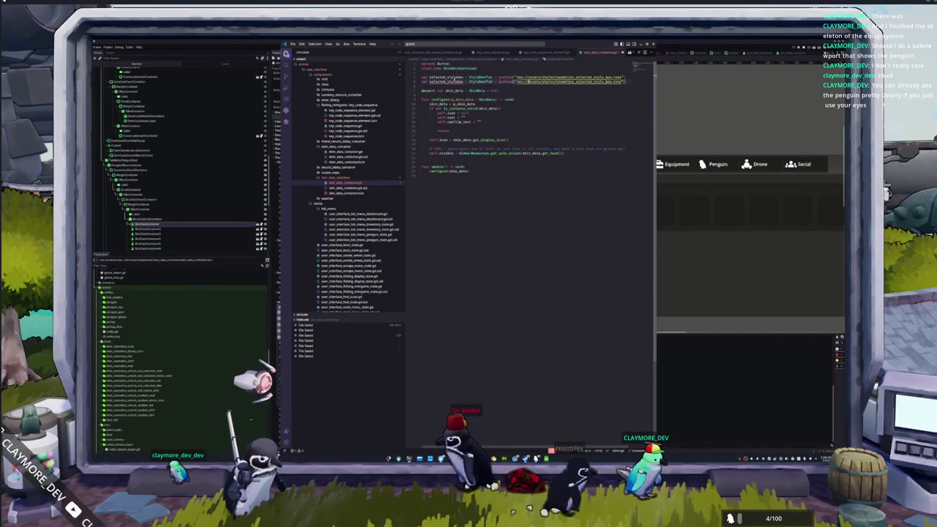
pyautogui.hotkey('ctrl', 'shift', 'Left')
pyautogui.hotkey('ctrl', 'shift', 'Left')
pyautogui.hotkey('ctrl', 'shift', 'Left')
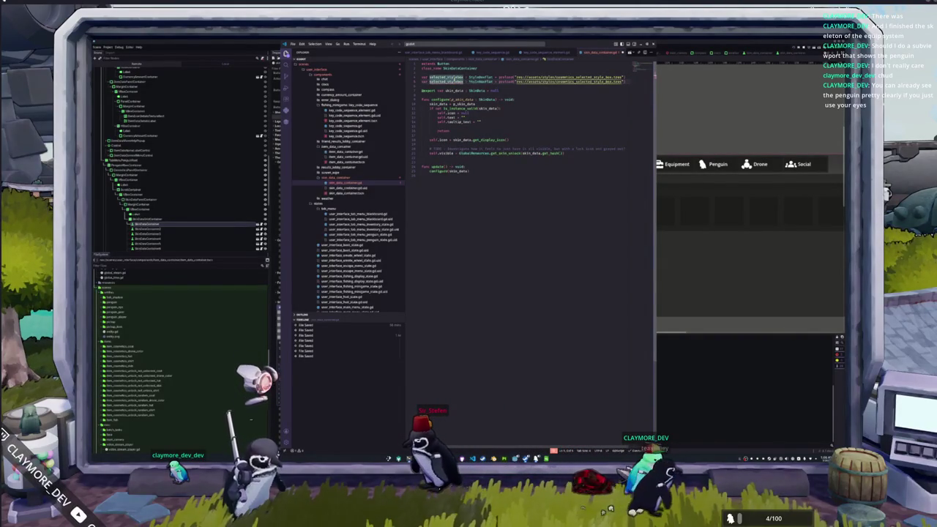
pyautogui.press('Left')
pyautogui.write('un')
pyautogui.press('BackSpace')
pyautogui.press('BackSpace')
pyautogui.write('not_')
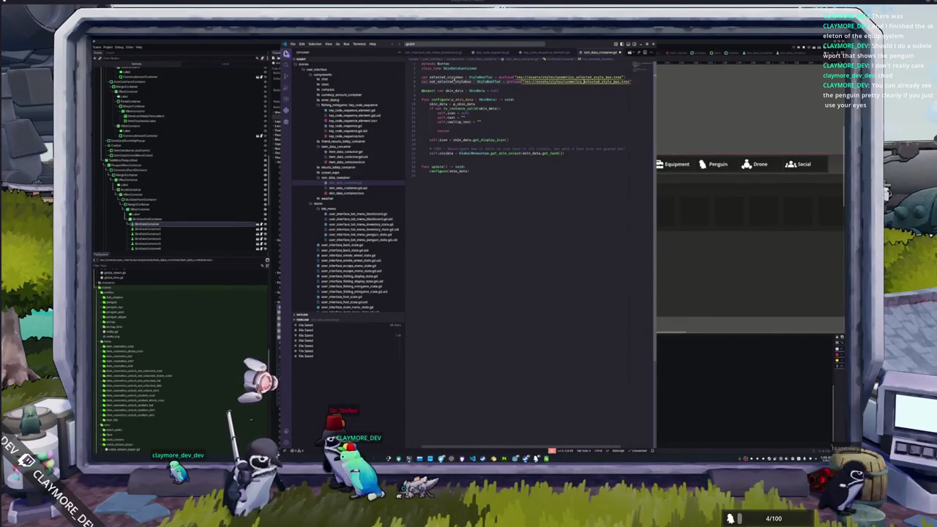
pyautogui.write('not_')
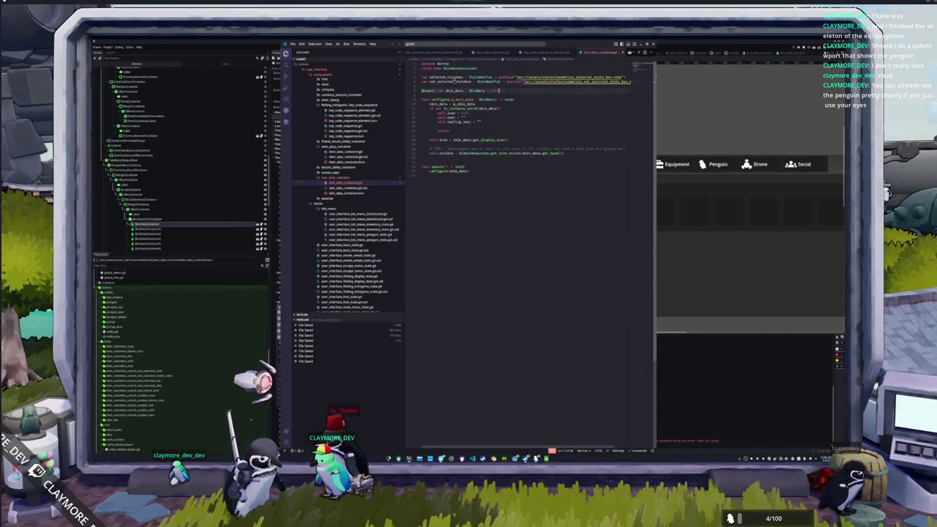
pyautogui.press('Down')
pyautogui.press('Down')
pyautogui.press('Down')
pyautogui.press('End')
pyautogui.press('Return')
pyautogui.press('Return')
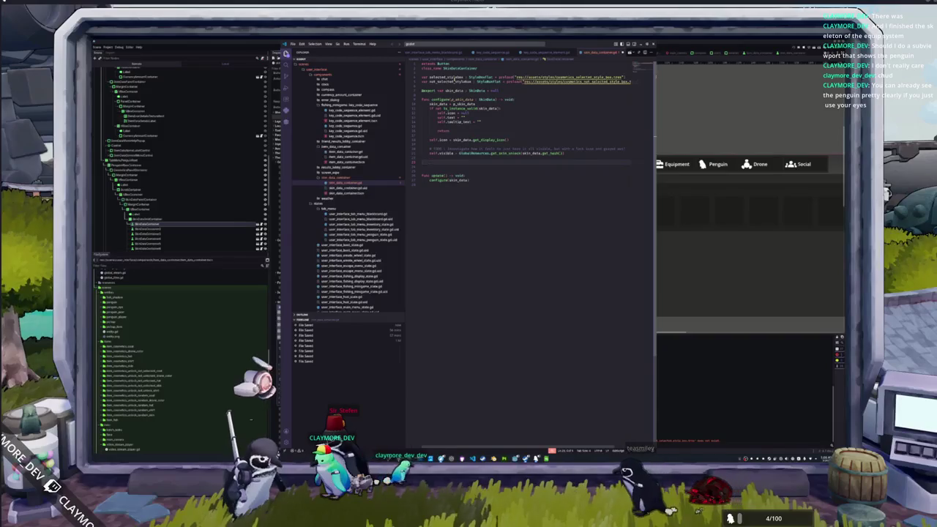
# Add 'if GlobalSave.get_equipped_skin() == skin_data.get_hash():' to configure
pyautogui.write('if GlobalSave')
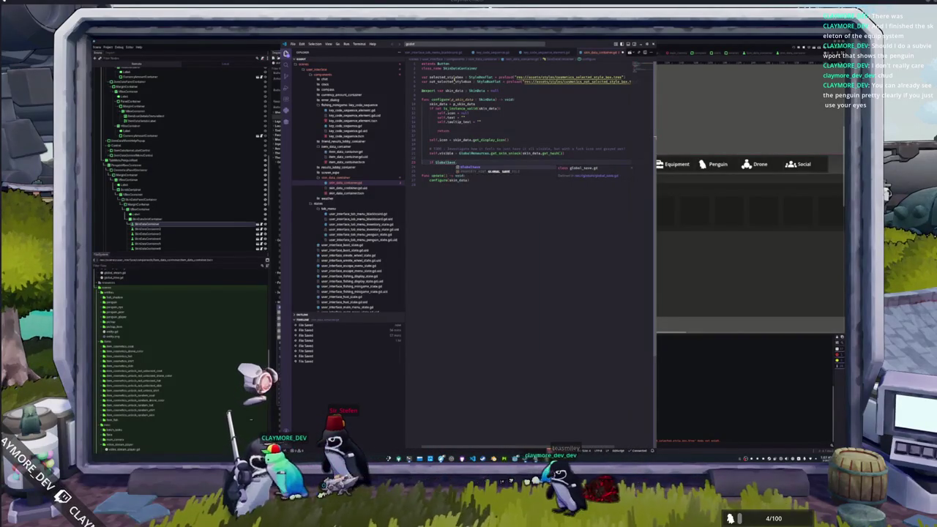
pyautogui.write('.get_equipped_skin(')
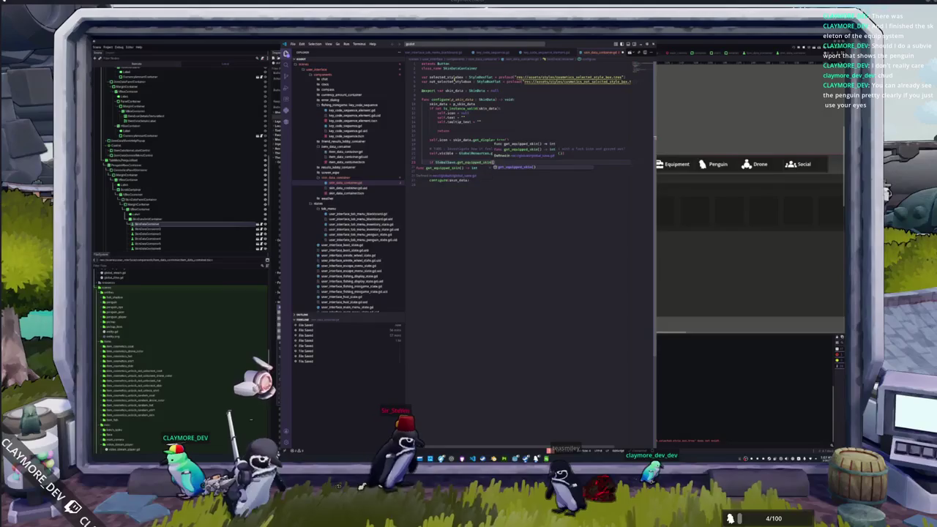
pyautogui.write(') == ')
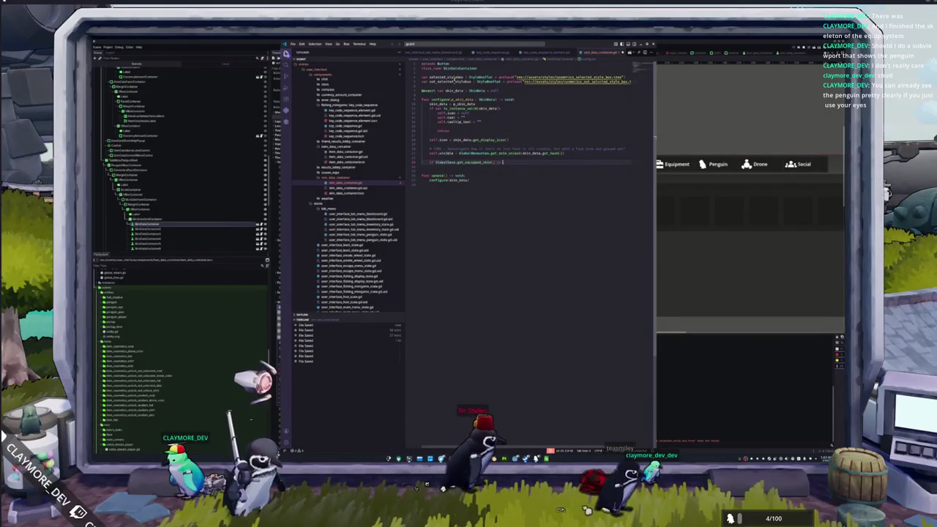
pyautogui.write('skin_data.get_hash')
pyautogui.press('Return')
pyautogui.write(':')
pyautogui.press('Return')
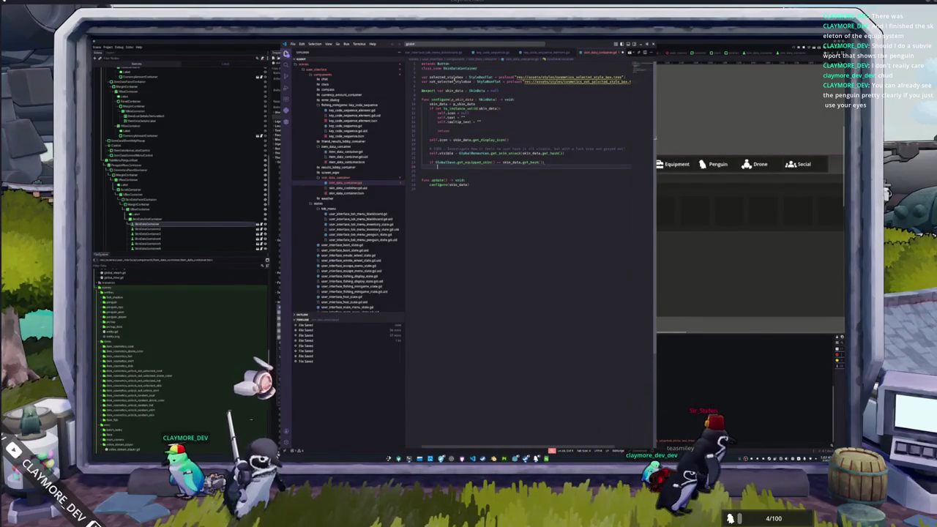
# Under the if, call self.add_theme_stylebox_override(selected_stylebox)
pyautogui.write('selected_stylebox')
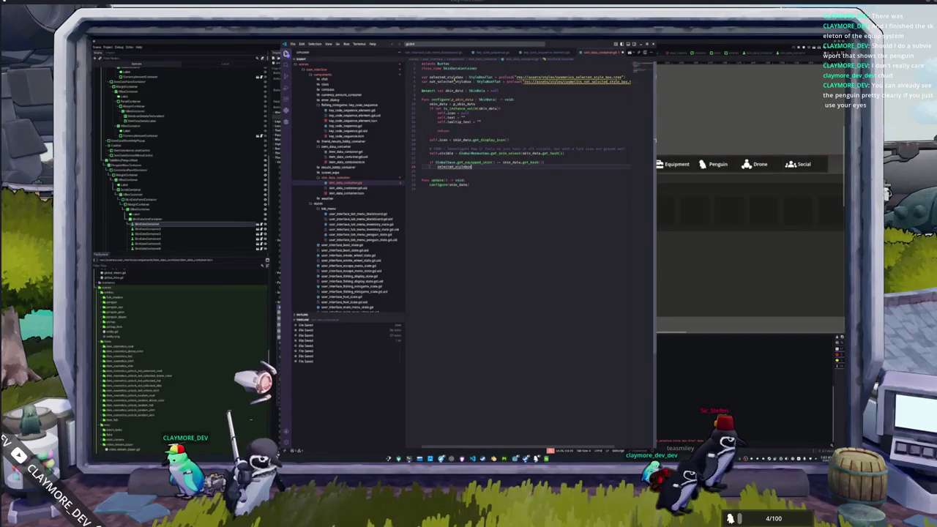
pyautogui.write('.')
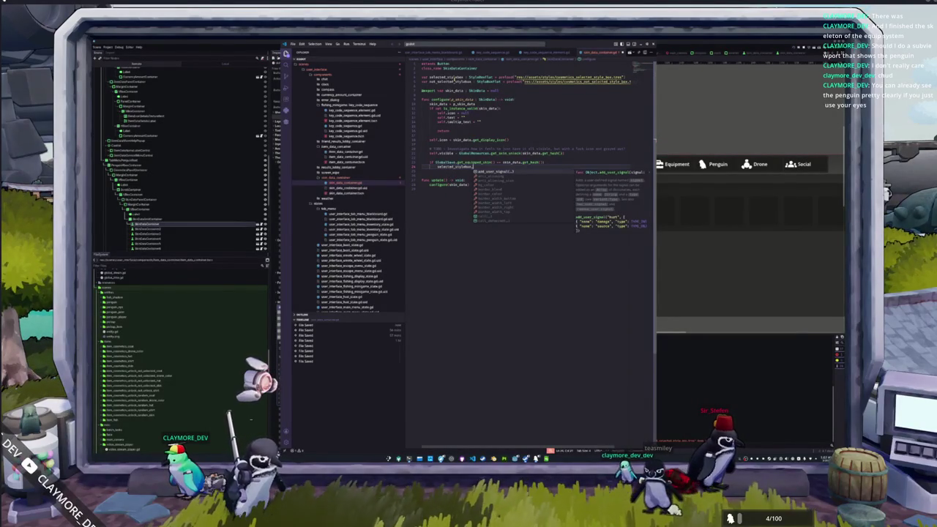
pyautogui.press('Escape')
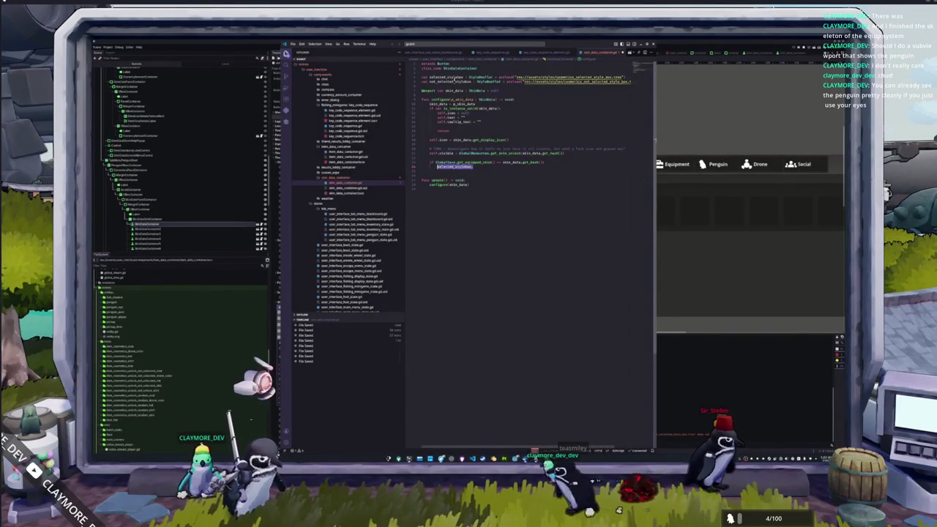
pyautogui.write('self.style')
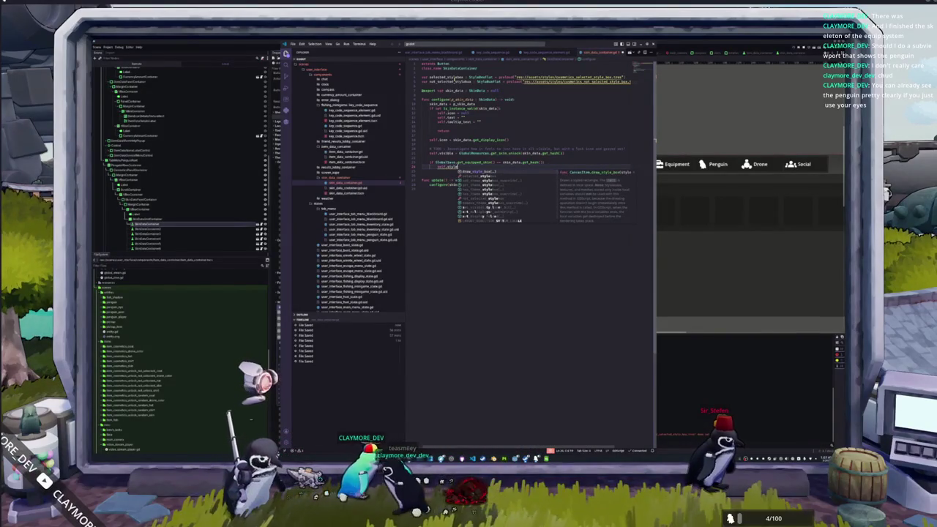
pyautogui.press('BackSpace')
pyautogui.press('BackSpace')
pyautogui.press('BackSpace')
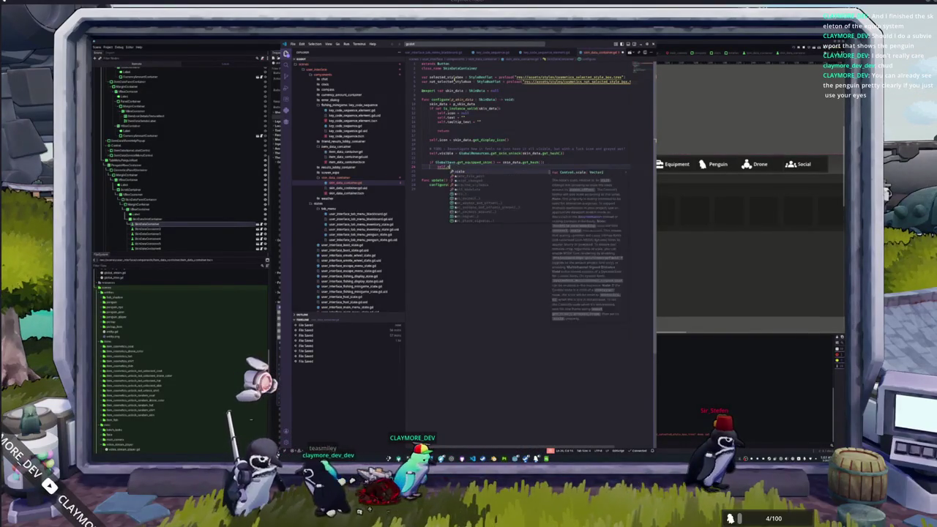
pyautogui.write('set_style')
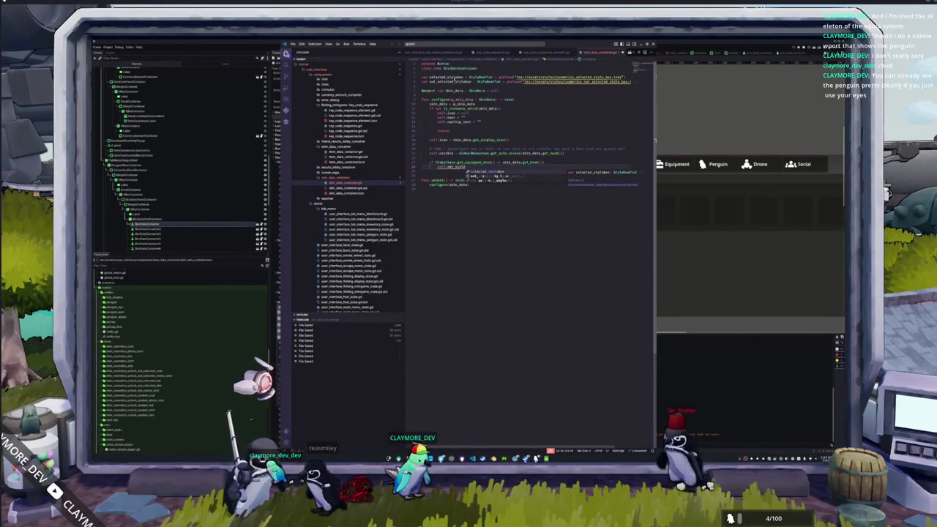
pyautogui.press('BackSpace')
pyautogui.press('BackSpace')
pyautogui.press('BackSpace')
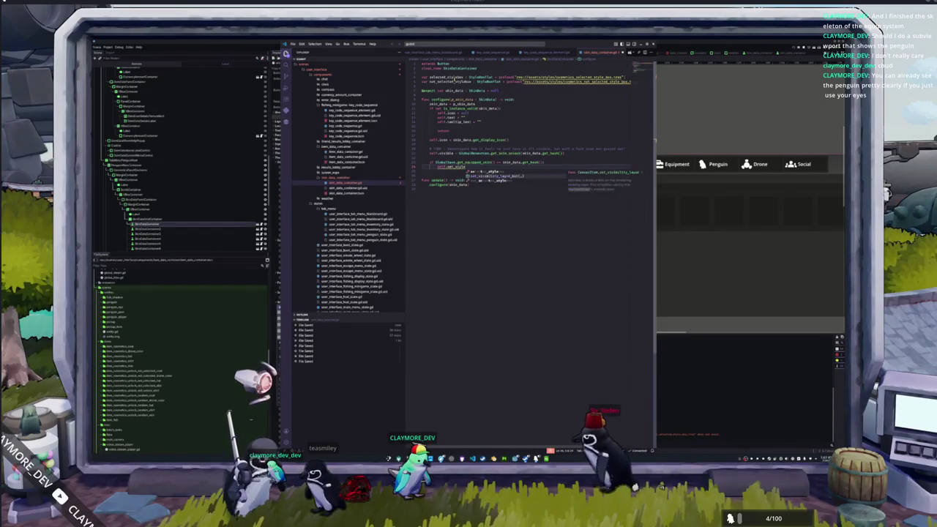
pyautogui.write('theme')
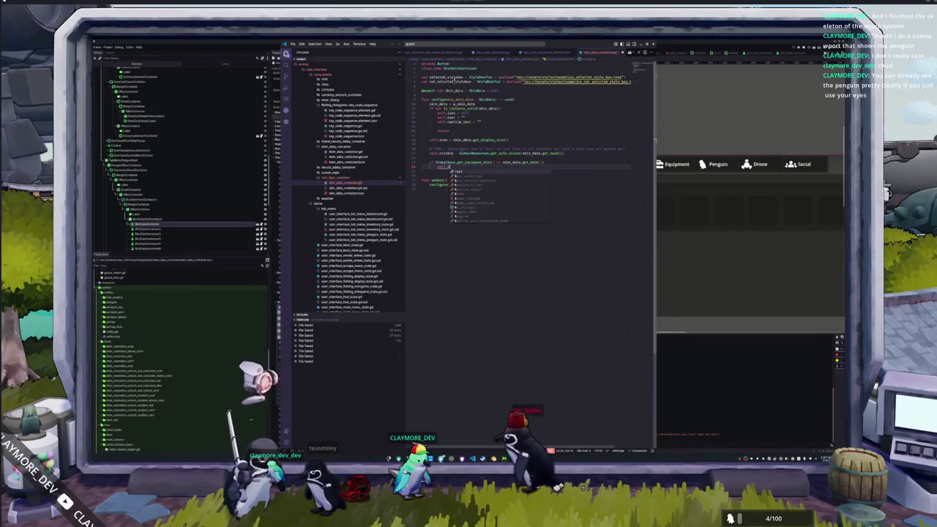
pyautogui.press('BackSpace')
pyautogui.press('BackSpace')
pyautogui.press('BackSpace')
pyautogui.write('set_thre')
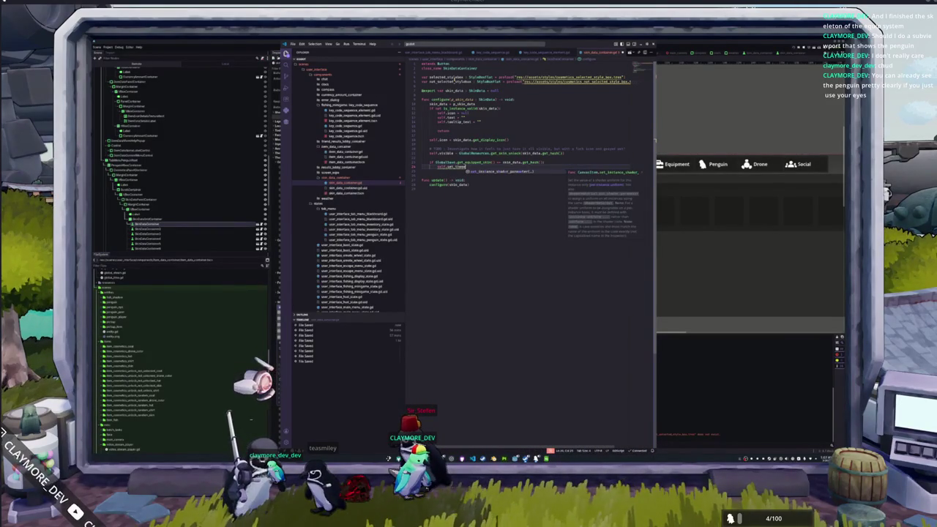
pyautogui.press('BackSpace')
pyautogui.press('BackSpace')
pyautogui.press('BackSpace')
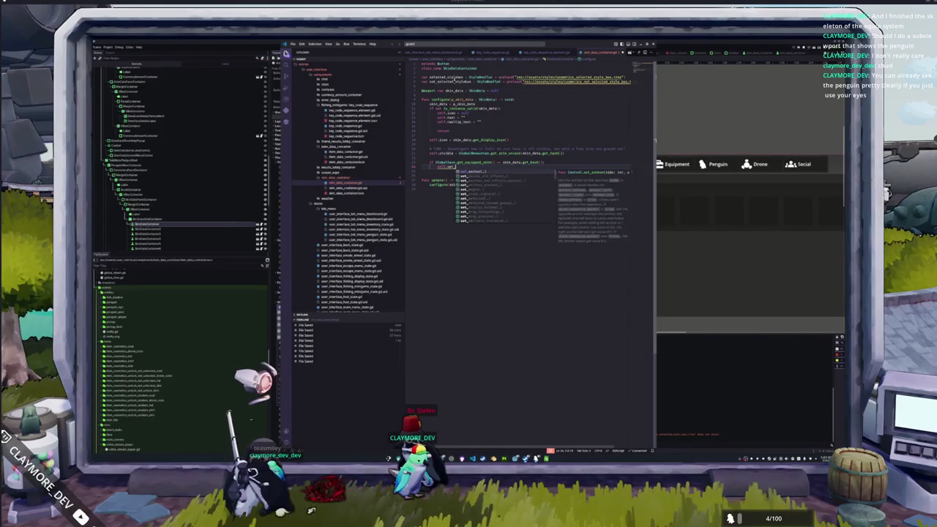
pyautogui.write('theme')
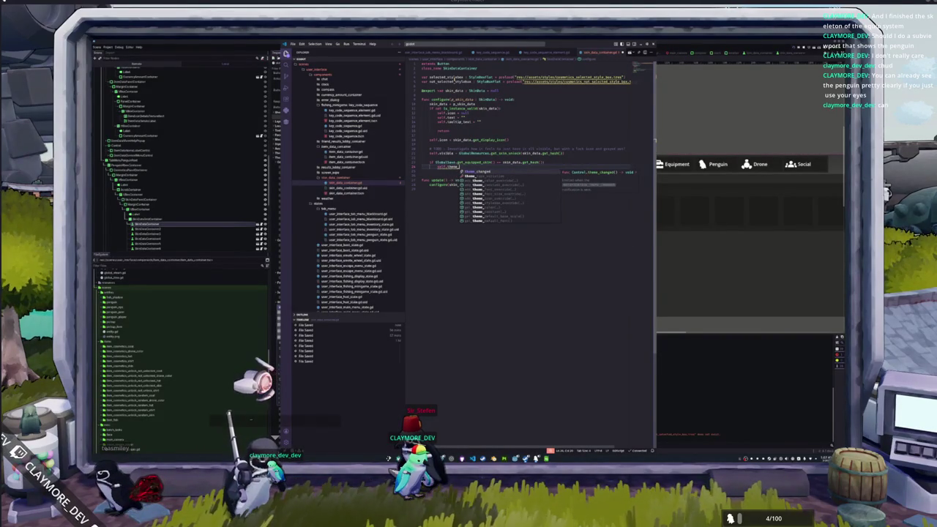
pyautogui.press('Down')
pyautogui.press('Down')
pyautogui.press('Down')
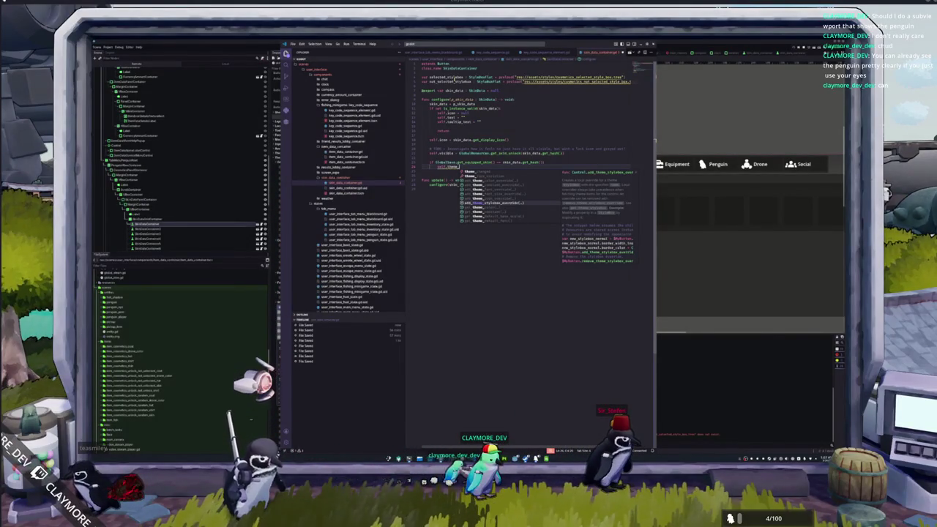
pyautogui.press('Return')
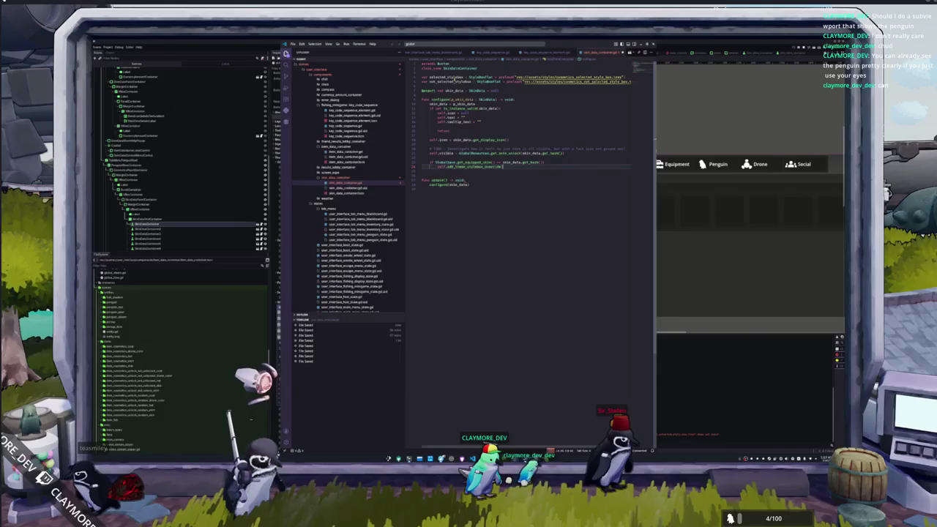
pyautogui.write('select')
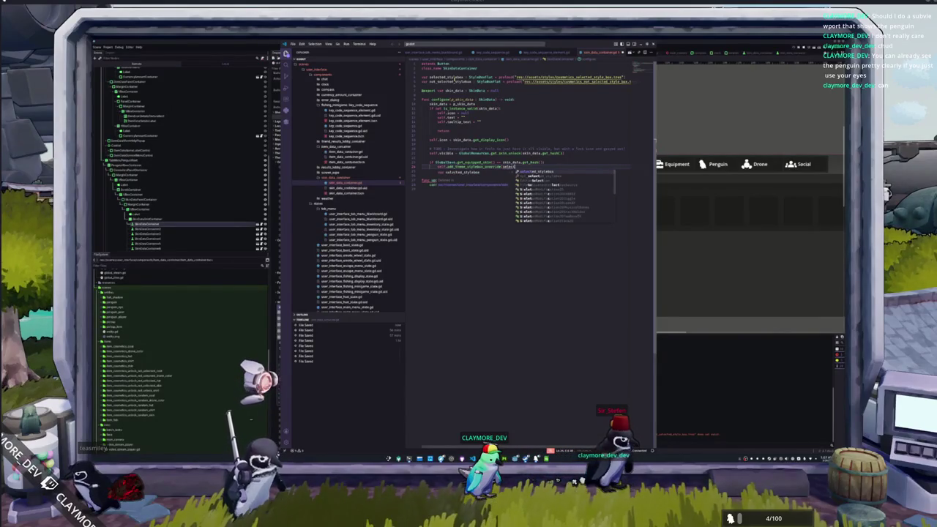
pyautogui.write('ed_stylebox)')
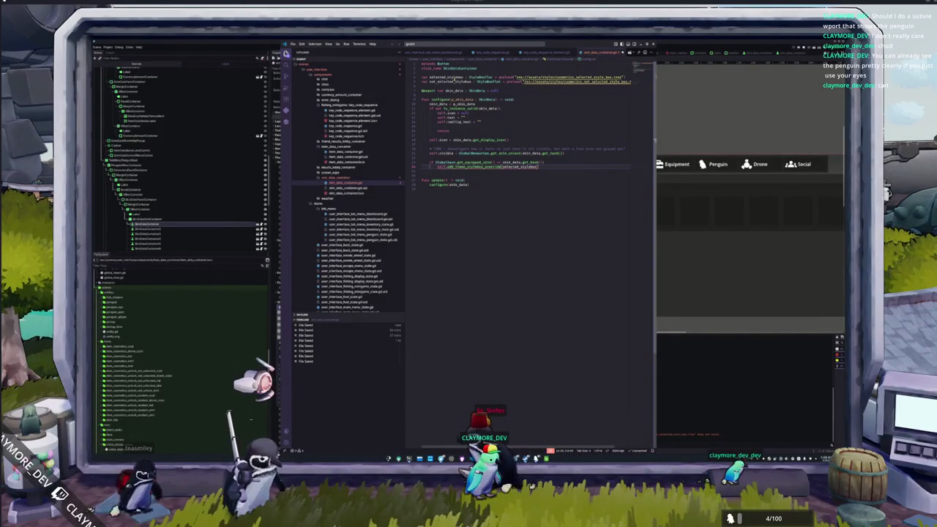
pyautogui.moveTo(468, 166)
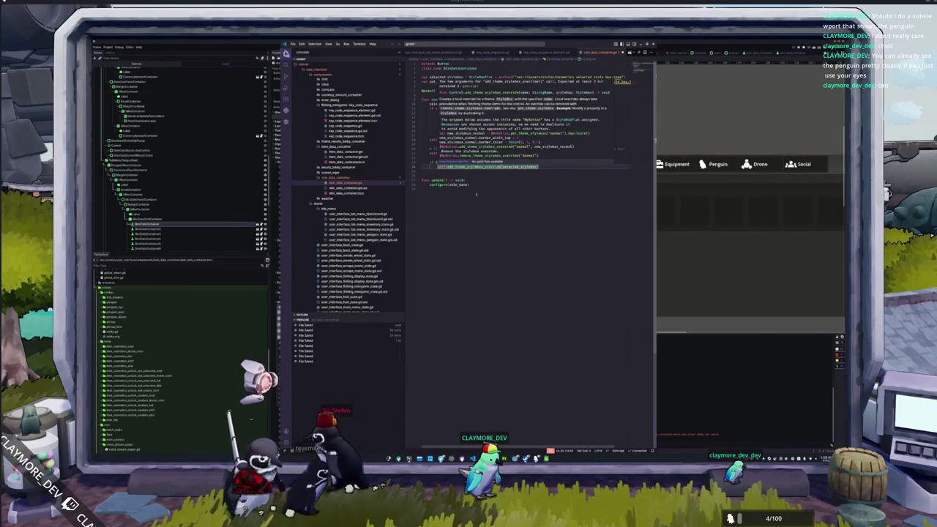
pyautogui.hotkey('alt', 'Tab')
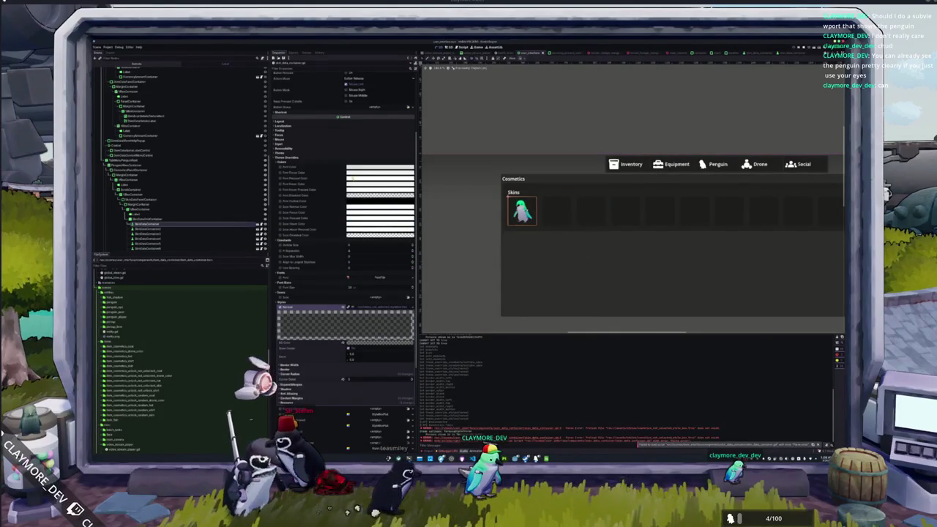
# Expand the button's Theme Overrides > Styles and inspect the Normal stylebox options
pyautogui.moveTo(303, 311)
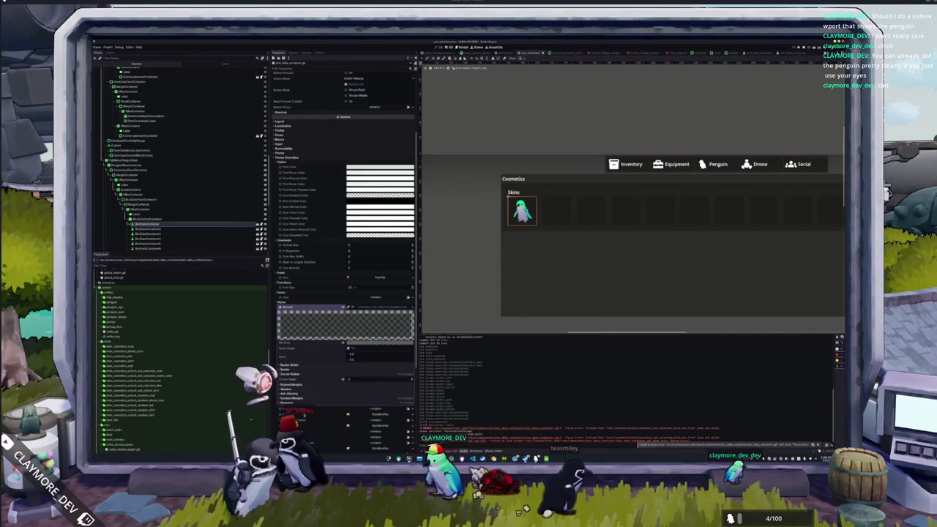
pyautogui.scroll(-3, 314, 401)
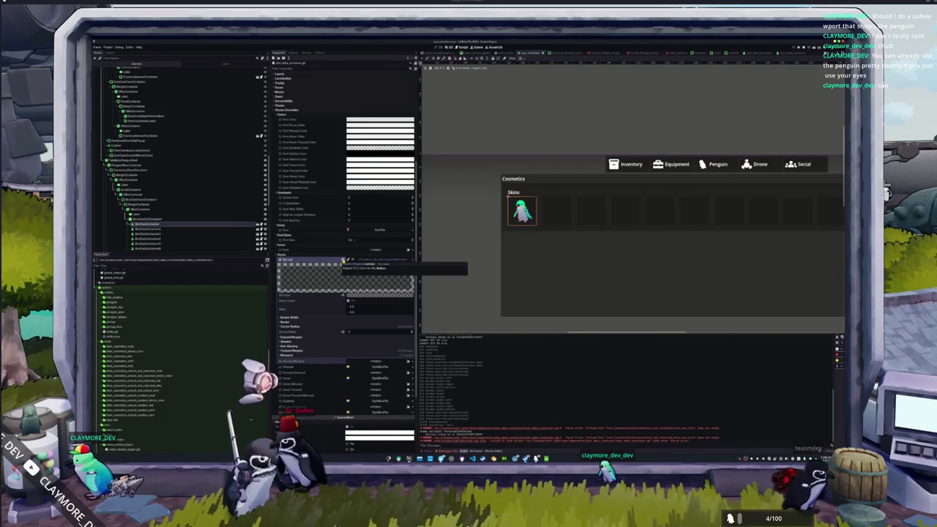
pyautogui.scroll(3, 339, 256)
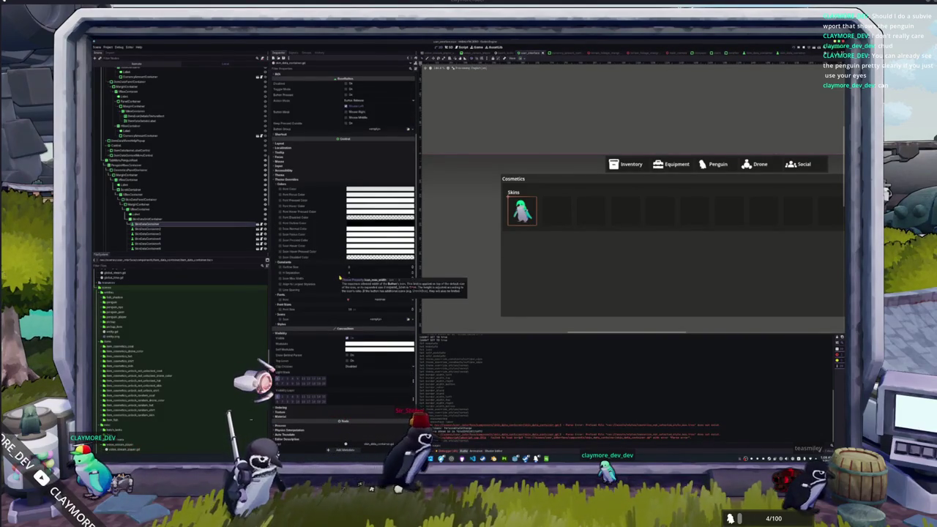
pyautogui.click(330, 325)
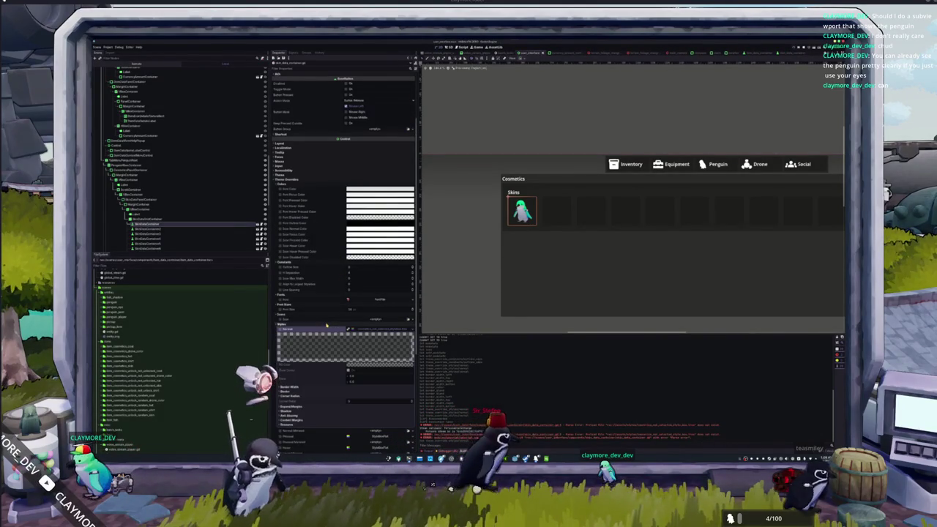
pyautogui.click(411, 330)
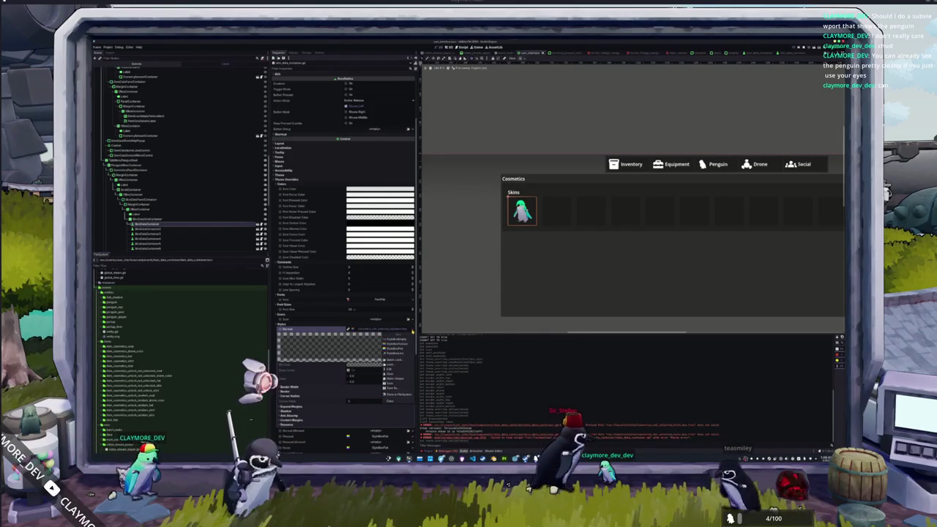
pyautogui.click(373, 357)
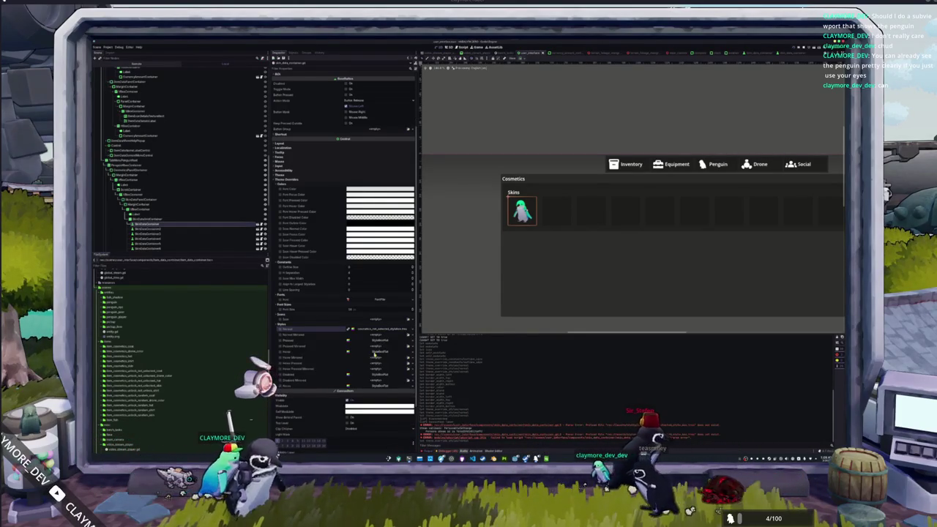
# Clear the Normal stylebox override, restore it with undo, and open the button tile scene
pyautogui.scroll(-3, 373, 357)
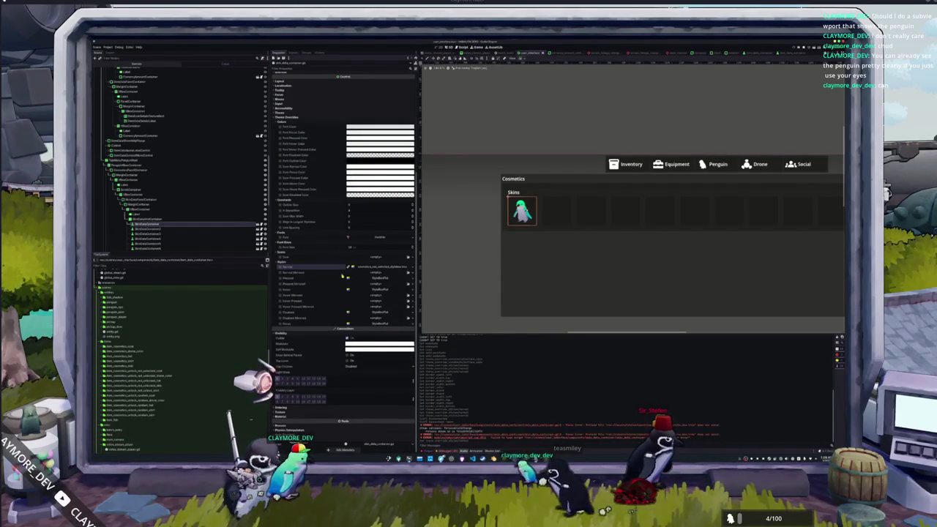
pyautogui.click(349, 267)
pyautogui.hotkey('ctrl', 'z')
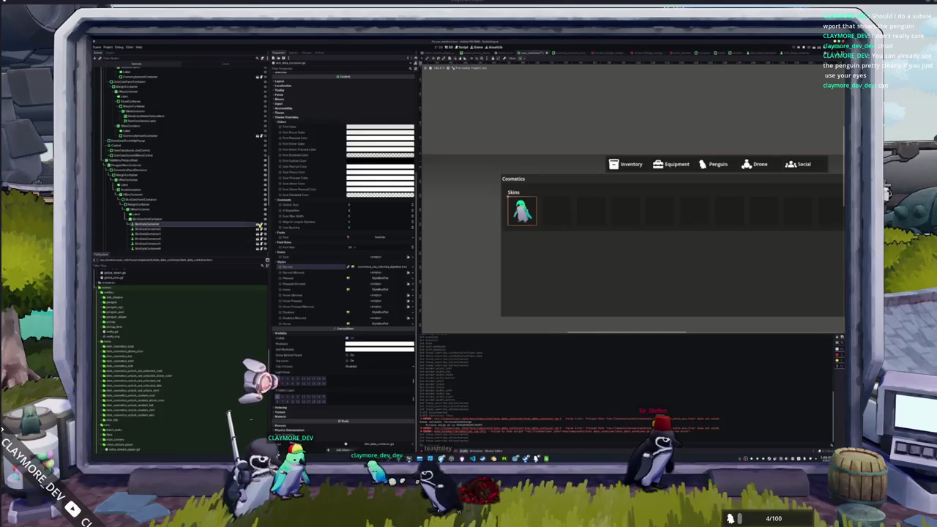
pyautogui.click(261, 224)
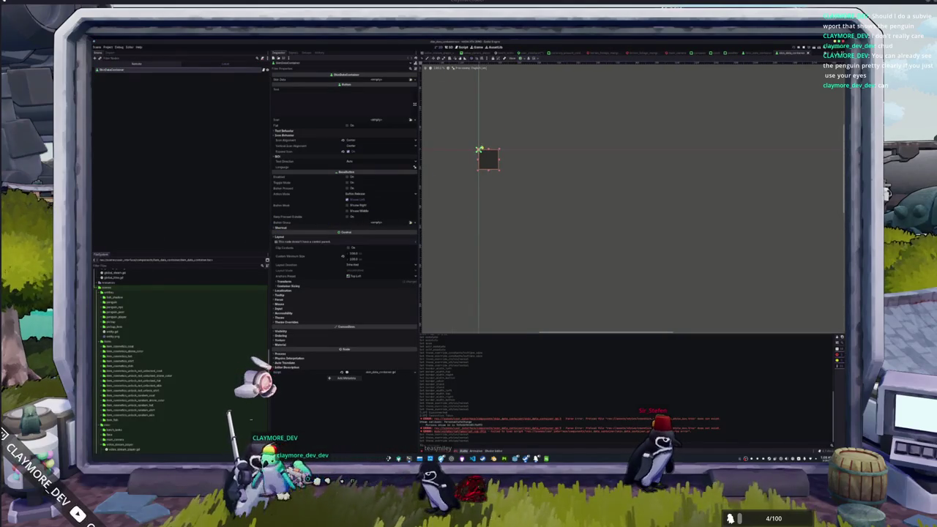
# Toggle the Theme Overrides and Visibility sections in the Inspector
pyautogui.click(340, 322)
pyautogui.click(339, 318)
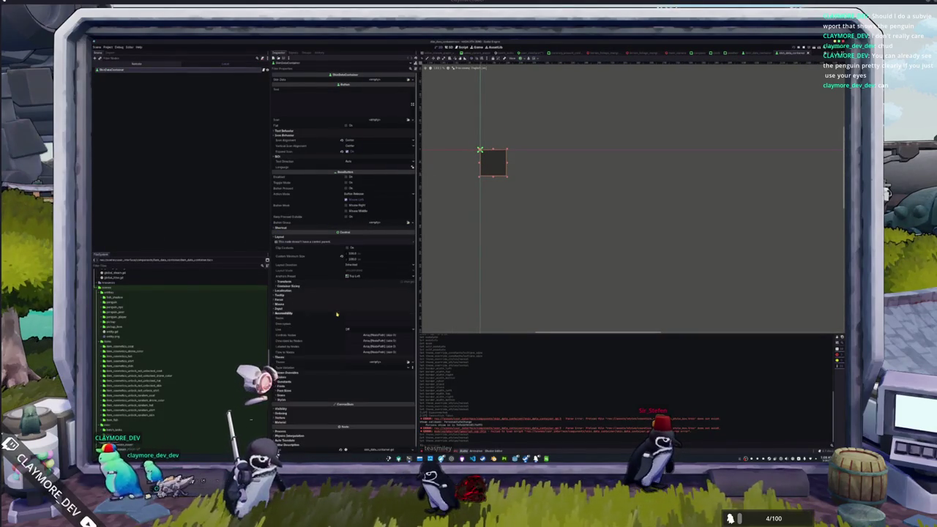
pyautogui.click(338, 318)
pyautogui.click(334, 322)
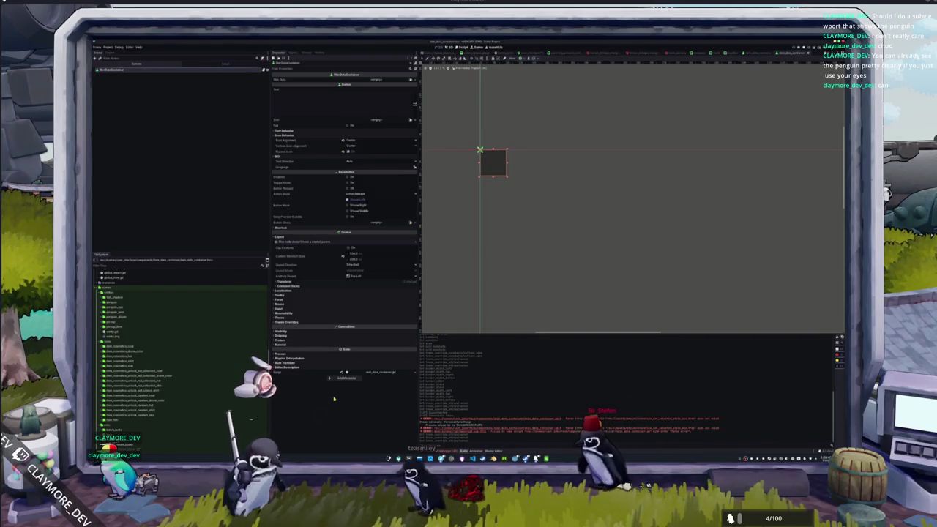
pyautogui.click(282, 331)
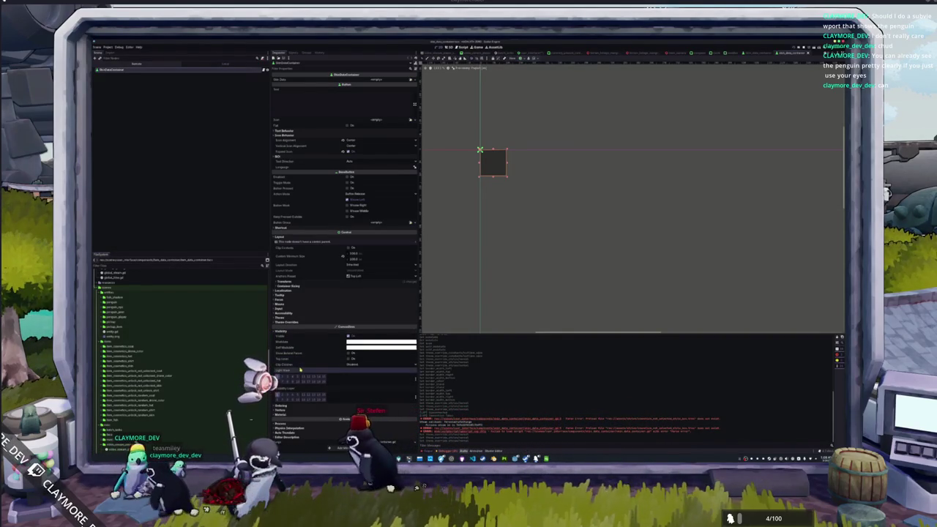
# Add a TextureRect child node under the slot scene's root
pyautogui.rightClick(142, 69)
pyautogui.click(164, 73)
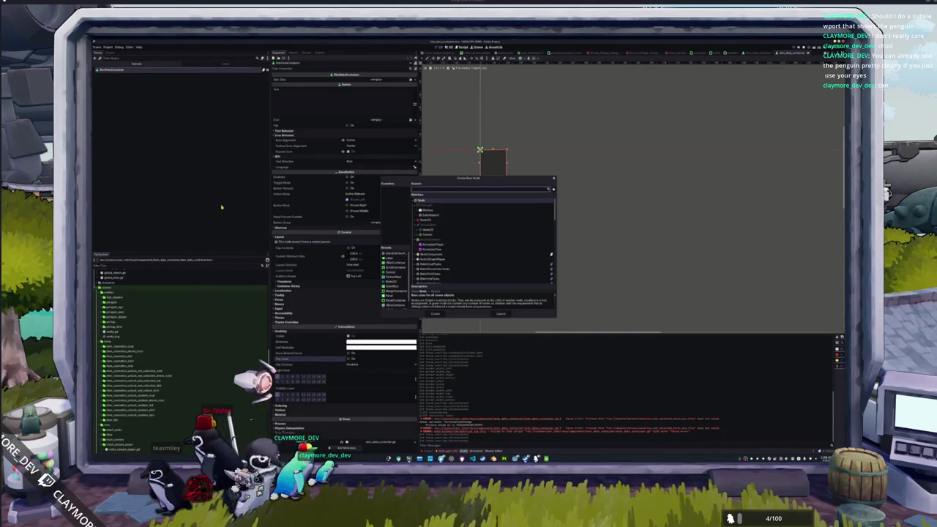
pyautogui.write('TextureRect')
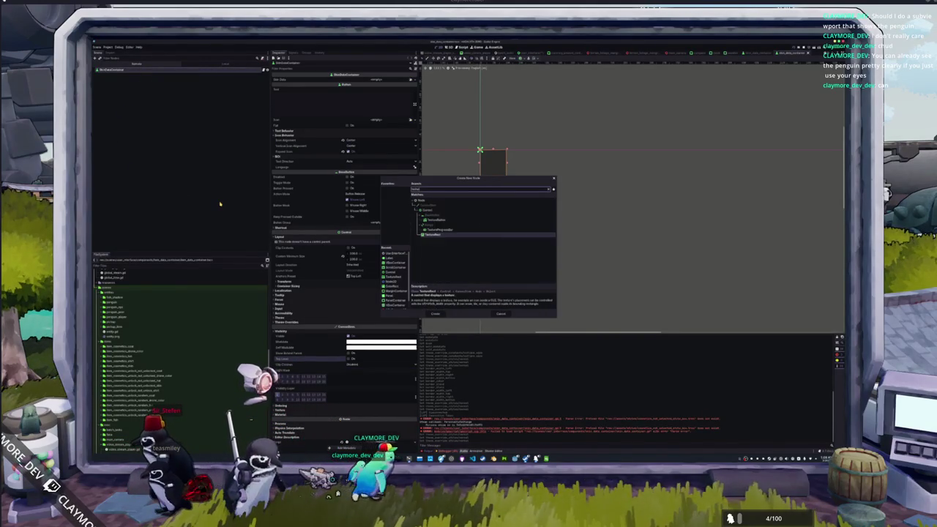
pyautogui.press('Return')
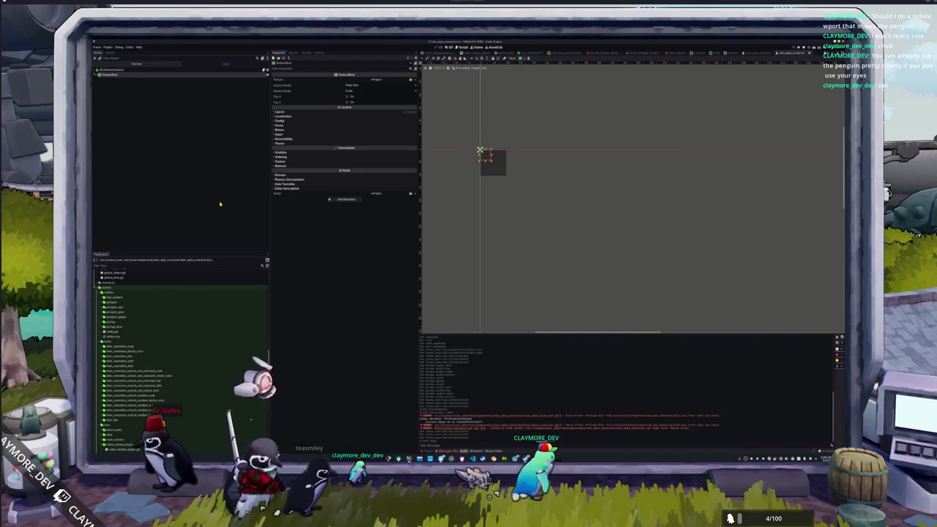
# Apply a layout anchor preset to the TextureRect and centre it in the viewport
pyautogui.click(523, 59)
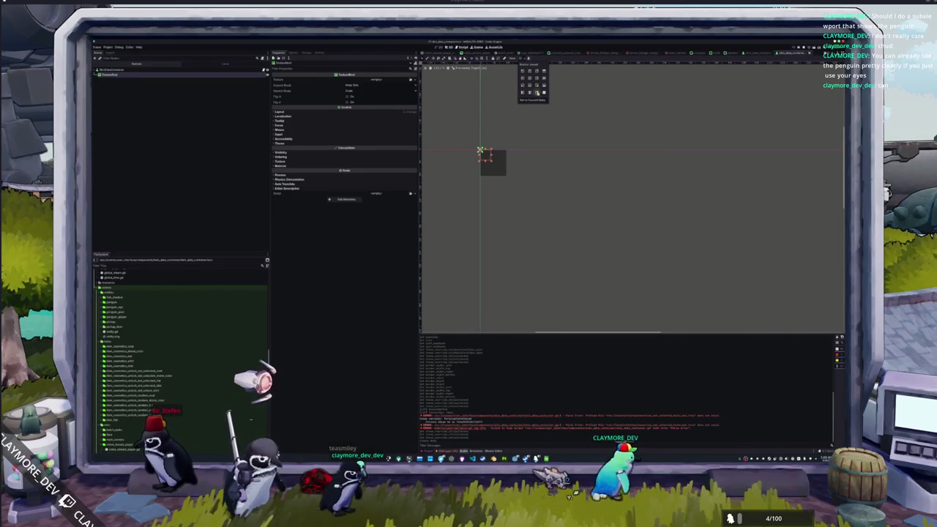
pyautogui.click(556, 151)
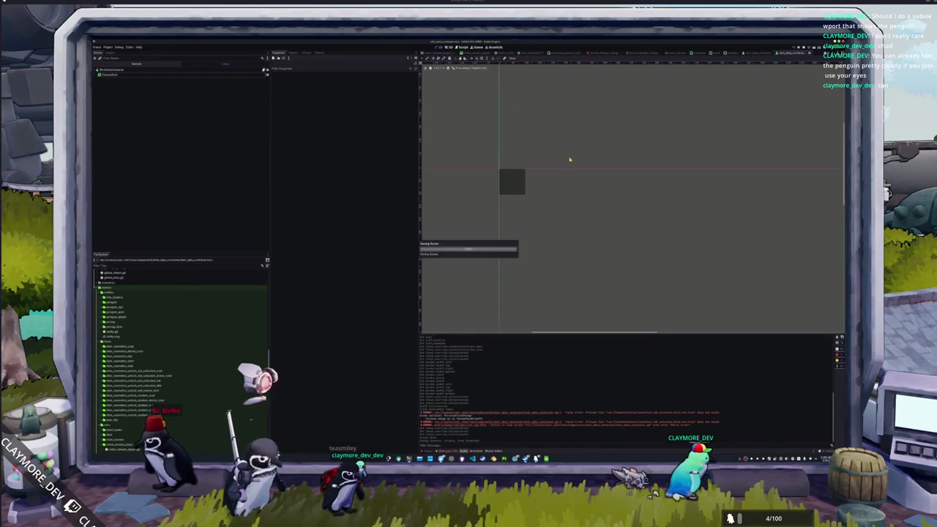
pyautogui.click(245, 75)
pyautogui.scroll(4, 508, 155)
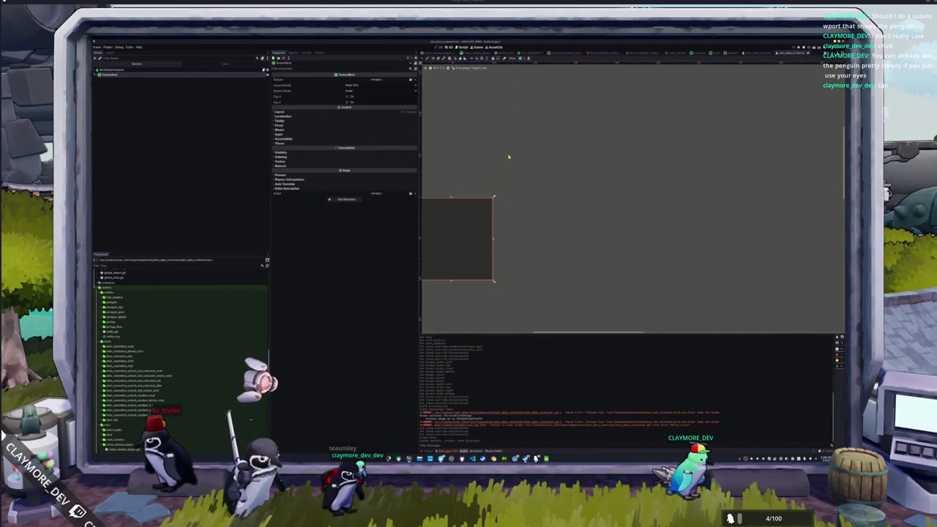
pyautogui.moveTo(547, 129); pyautogui.dragTo(564, 117)
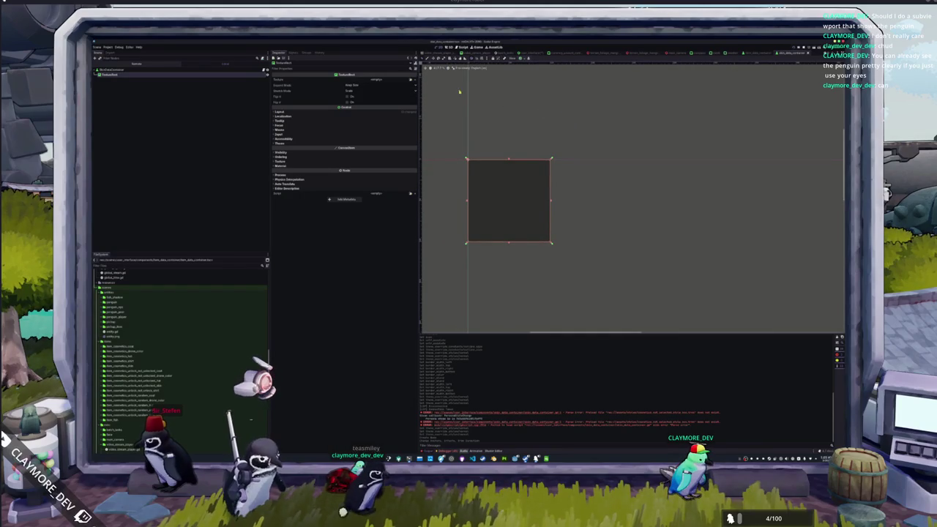
# Change the TextureRect's node type to ColorRect
pyautogui.rightClick(245, 76)
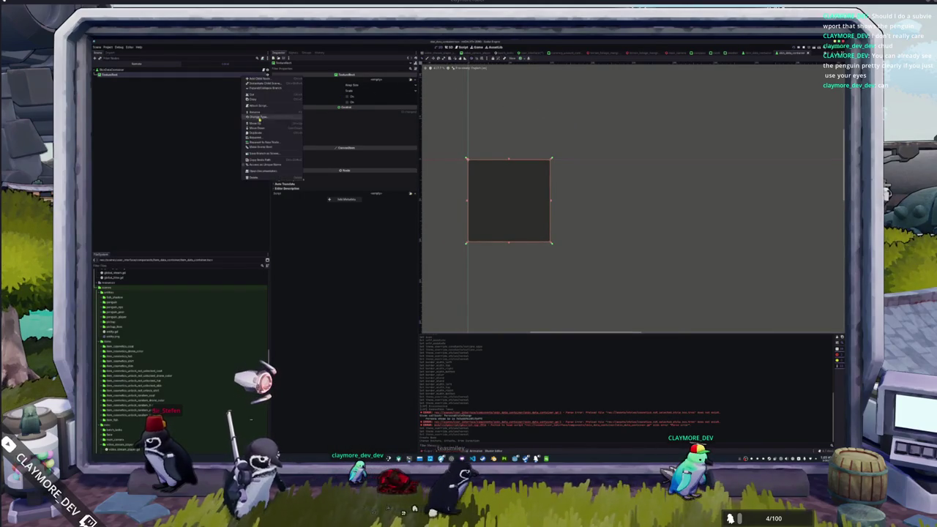
pyautogui.click(268, 118)
pyautogui.write('color')
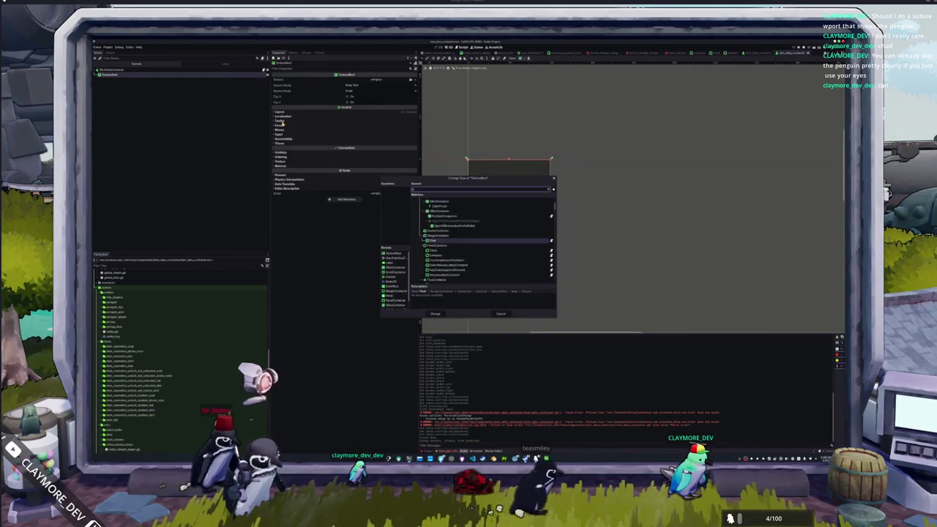
pyautogui.press('Return')
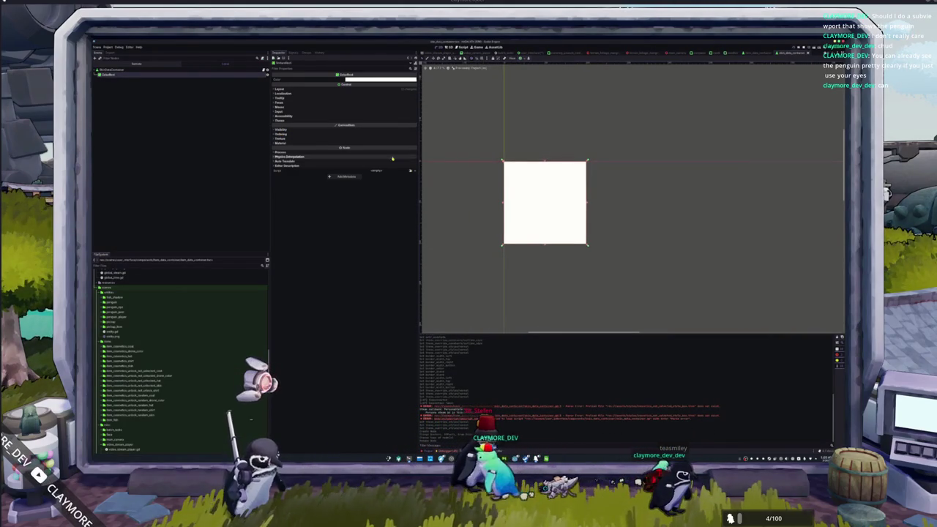
pyautogui.click(359, 120)
# Give the ColorRect a new ShaderMaterial in its Material property
pyautogui.click(359, 120)
pyautogui.click(362, 143)
pyautogui.click(414, 149)
pyautogui.click(407, 163)
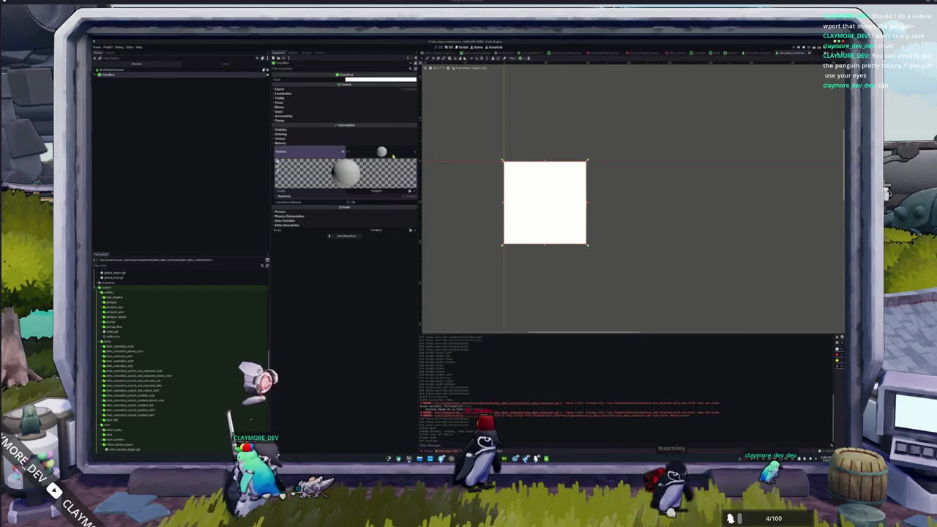
# Create border_shader.gdshader as the material's shader and open its code for editing
pyautogui.click(412, 191)
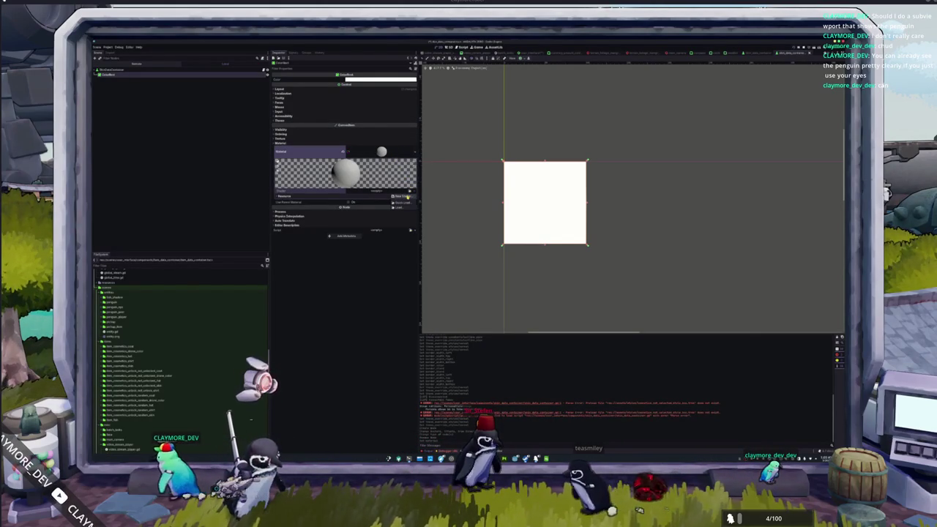
pyautogui.click(403, 196)
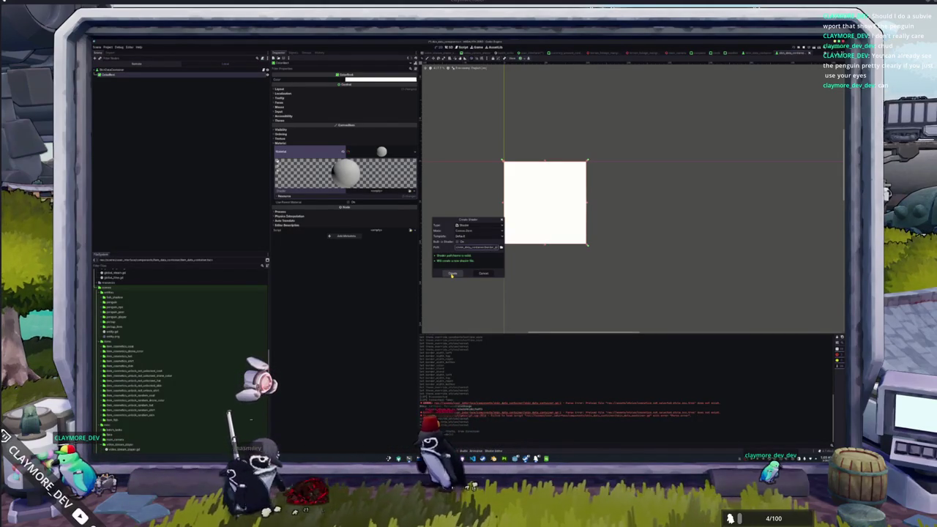
pyautogui.click(502, 248)
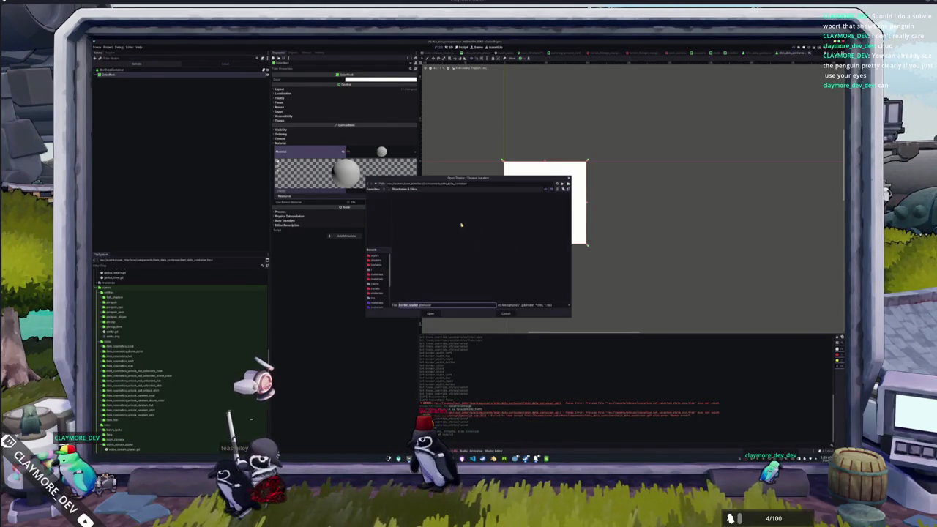
pyautogui.click(375, 265)
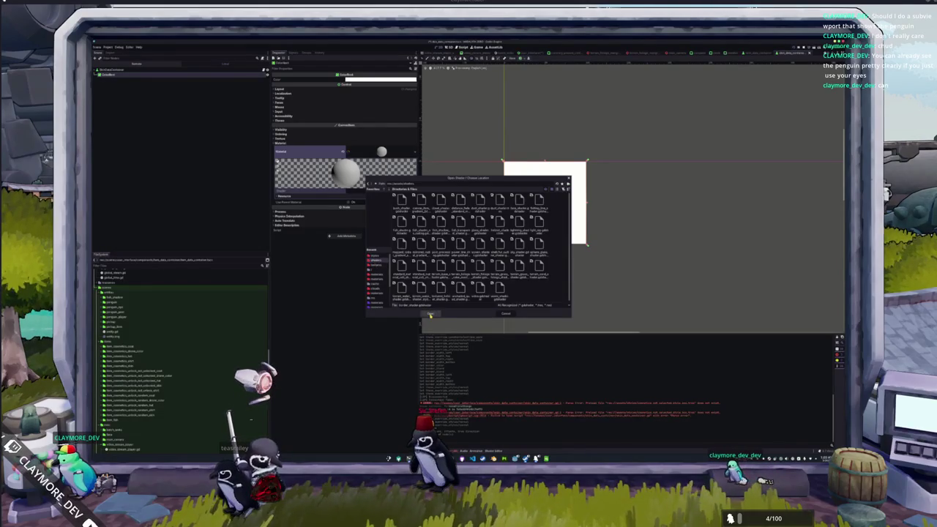
pyautogui.click(435, 314)
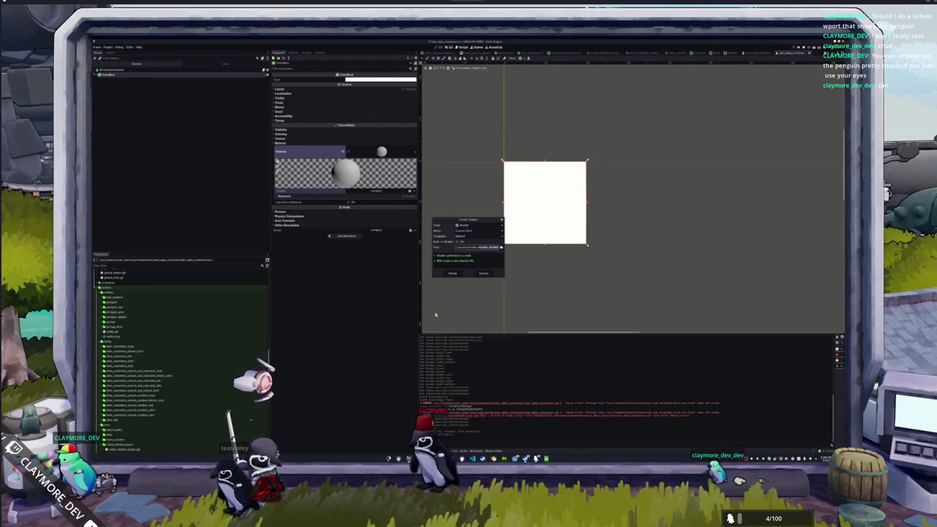
pyautogui.click(452, 273)
pyautogui.click(539, 313)
pyautogui.press('Return')
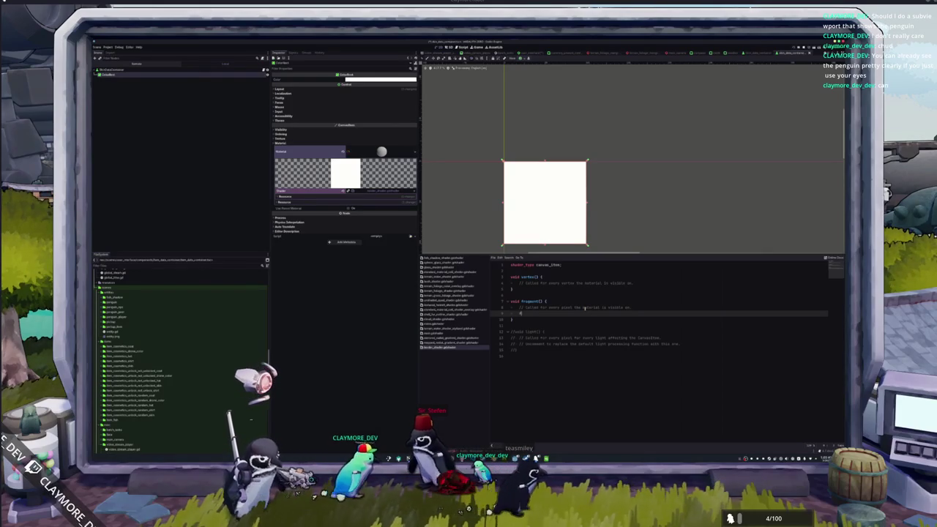
pyautogui.write('float sta')
pyautogui.press('BackSpace')
pyautogui.press('BackSpace')
pyautogui.press('BackSpace')
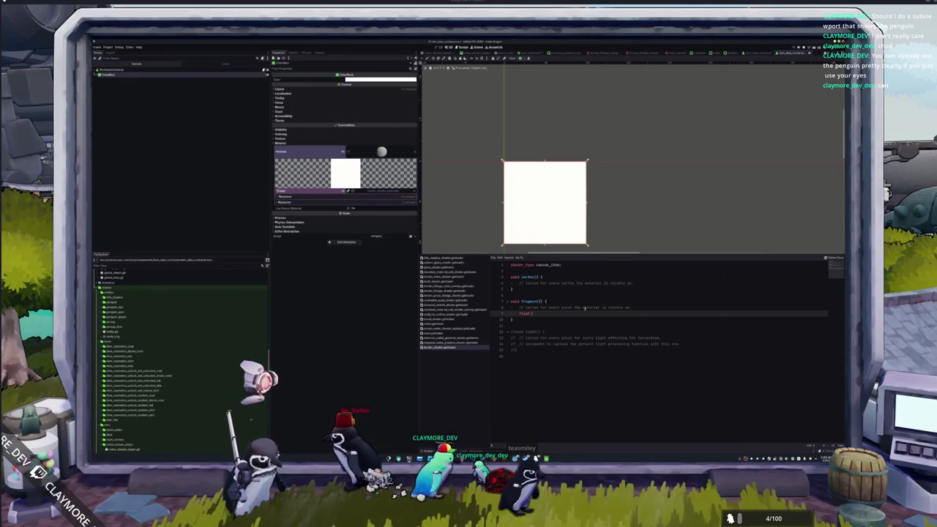
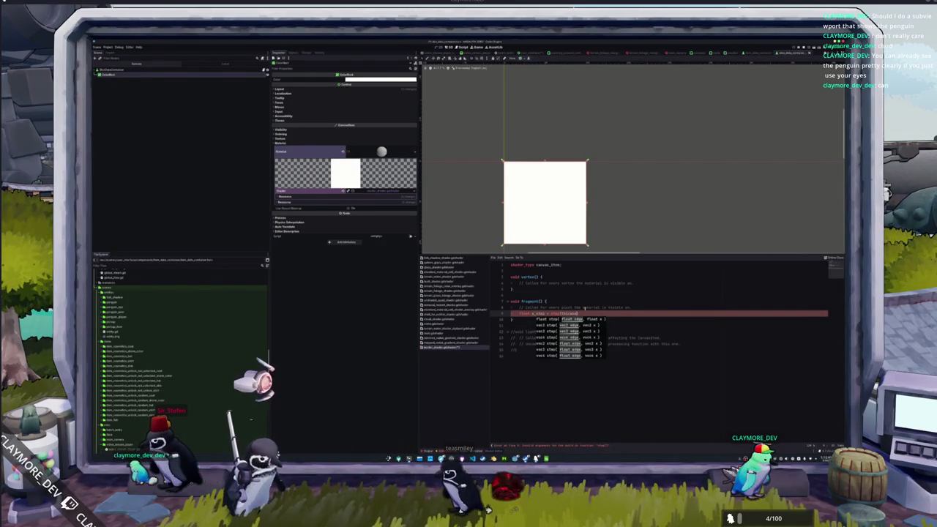
# Declare x_thickness and y_thickness float uniforms at 0.1 below shader_type, then return to the step line
pyautogui.press('Escape')
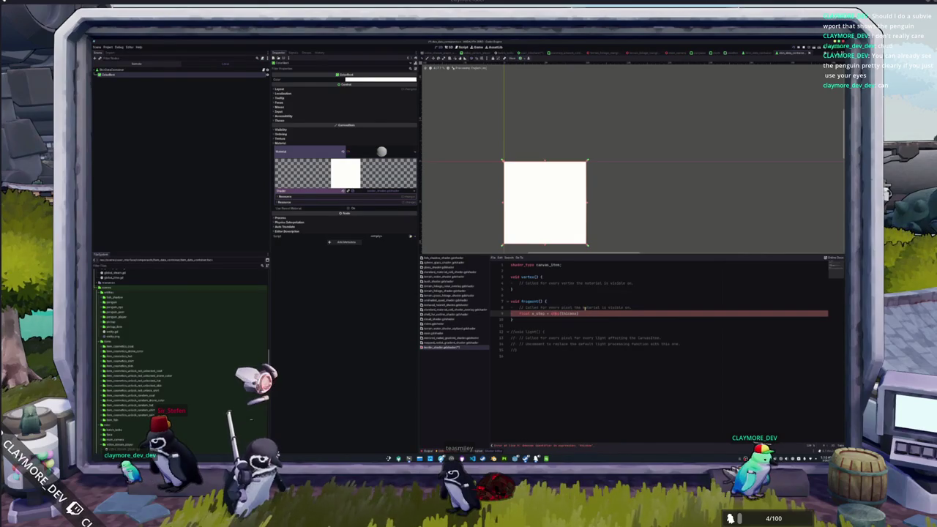
pyautogui.write('t')
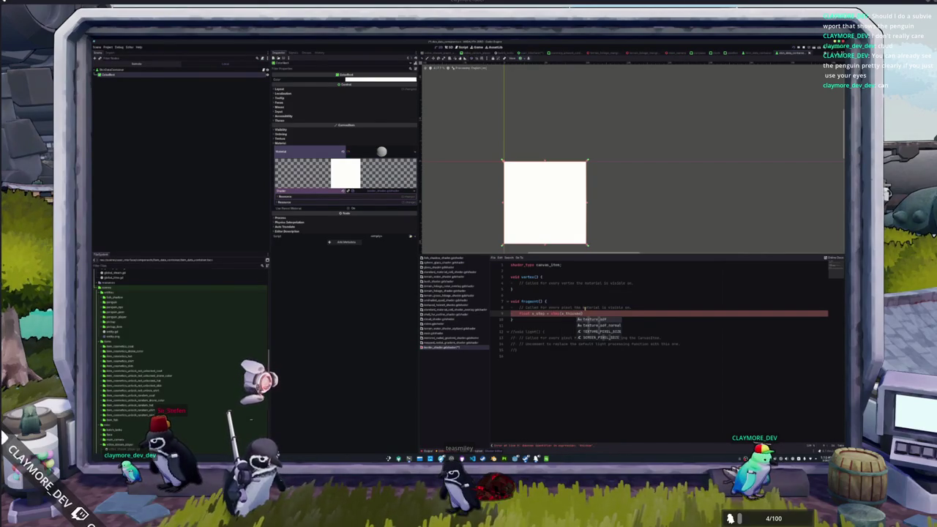
pyautogui.write('hickness')
pyautogui.hotkey('ctrl', 'Home')
pyautogui.press('End')
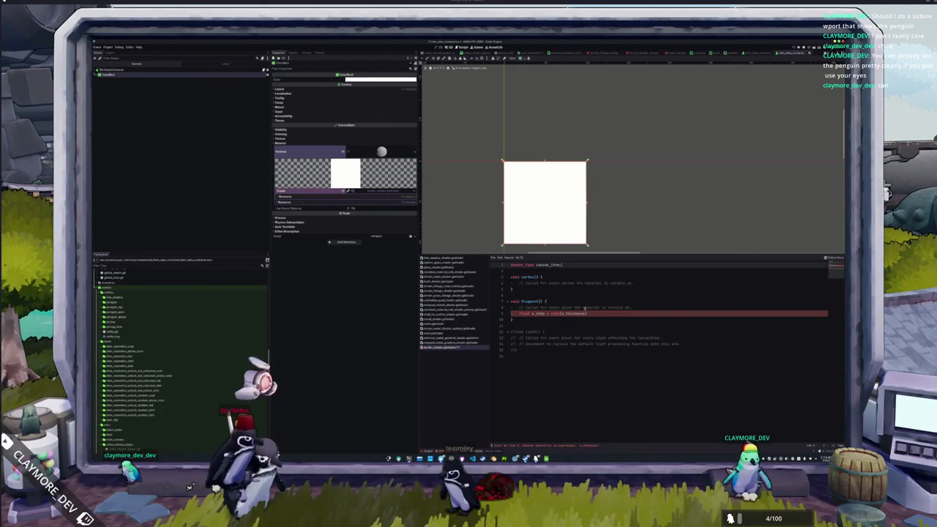
pyautogui.press('Return')
pyautogui.press('Return')
pyautogui.write('uniform')
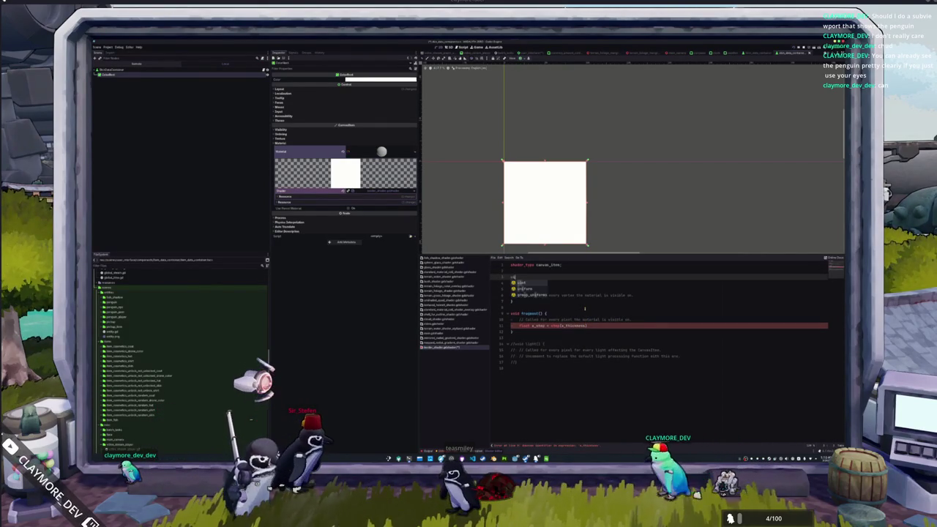
pyautogui.write('float s_thickness = 0.1;')
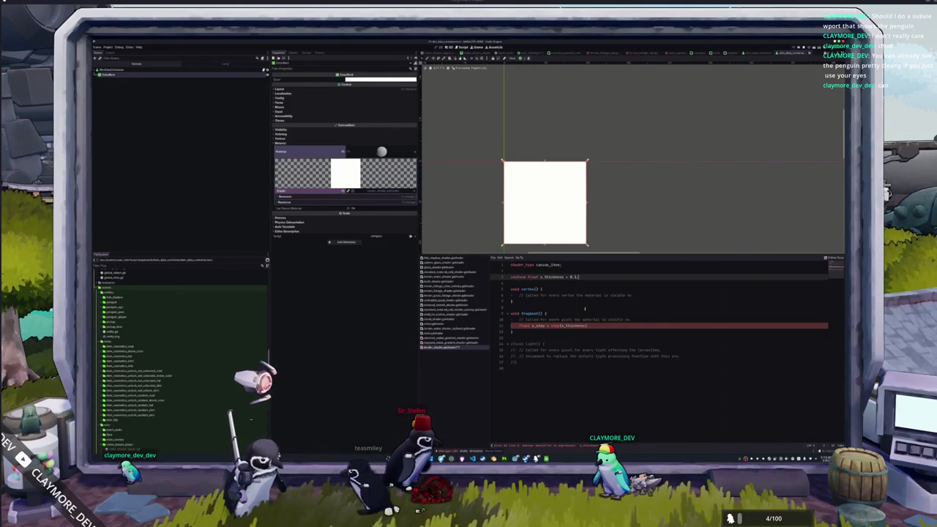
pyautogui.press('Return')
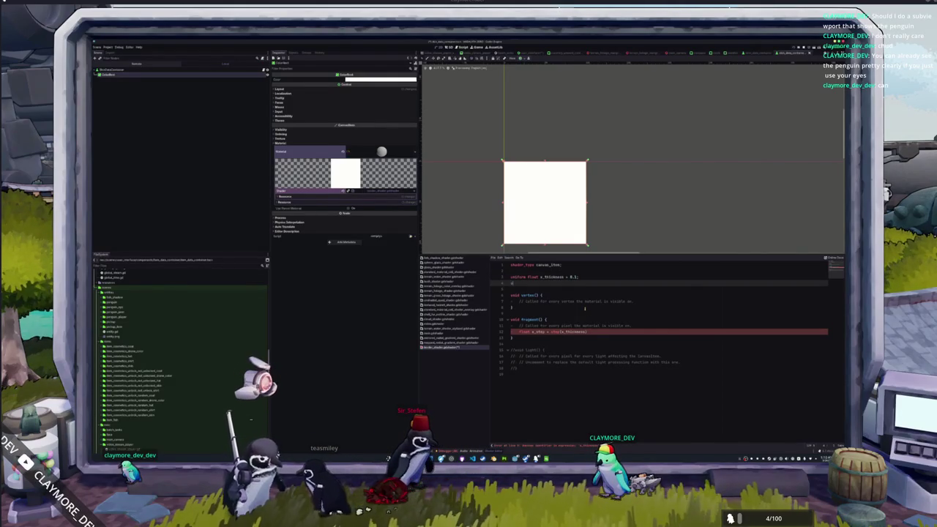
pyautogui.write('uniform float p')
pyautogui.press('BackSpace')
pyautogui.press('BackSpace')
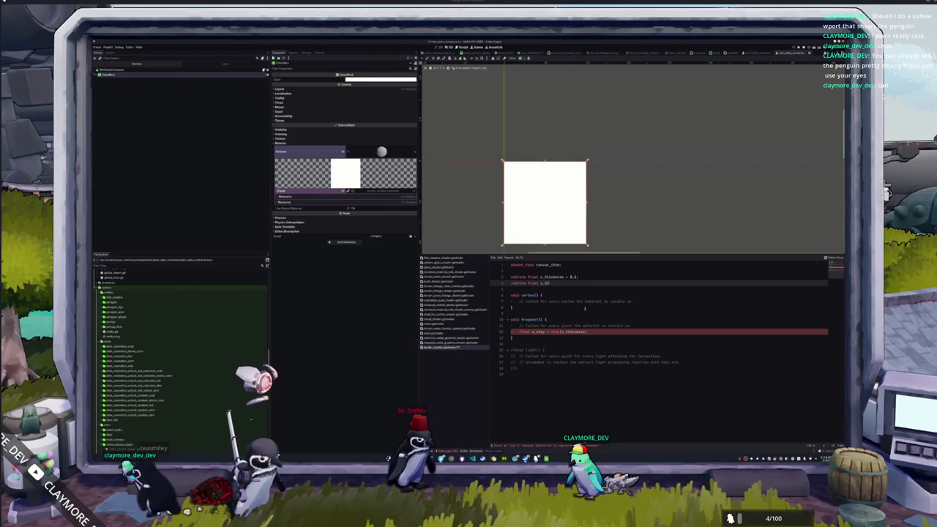
pyautogui.write('ess = 0.1;')
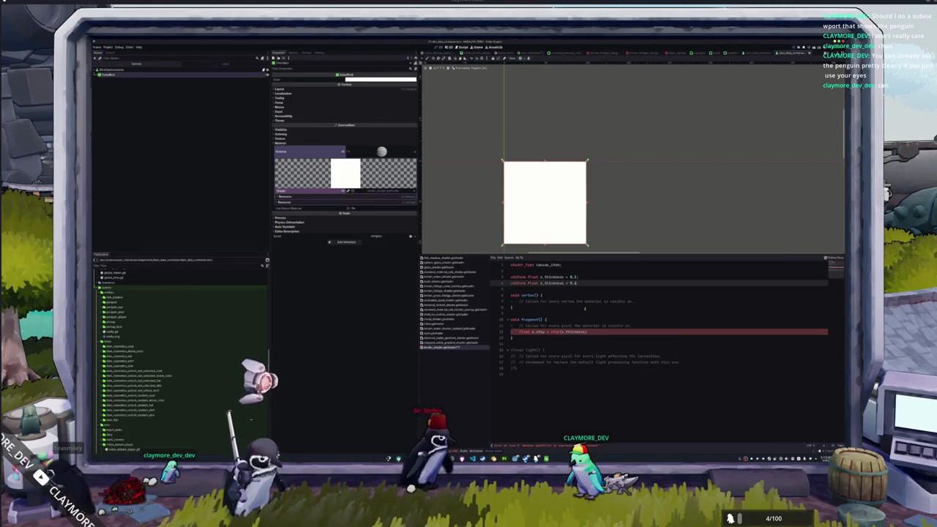
pyautogui.write(';')
pyautogui.press('Down')
pyautogui.press('Down')
pyautogui.press('Down')
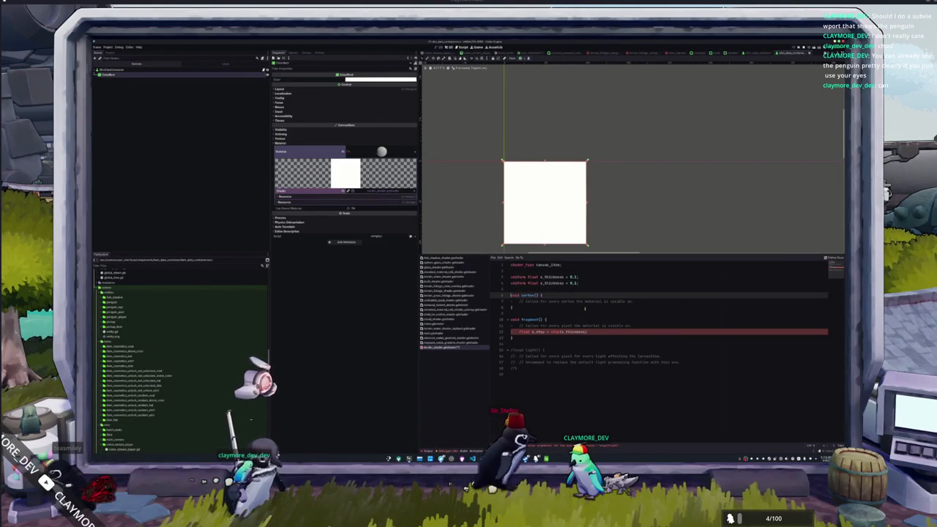
pyautogui.press('End')
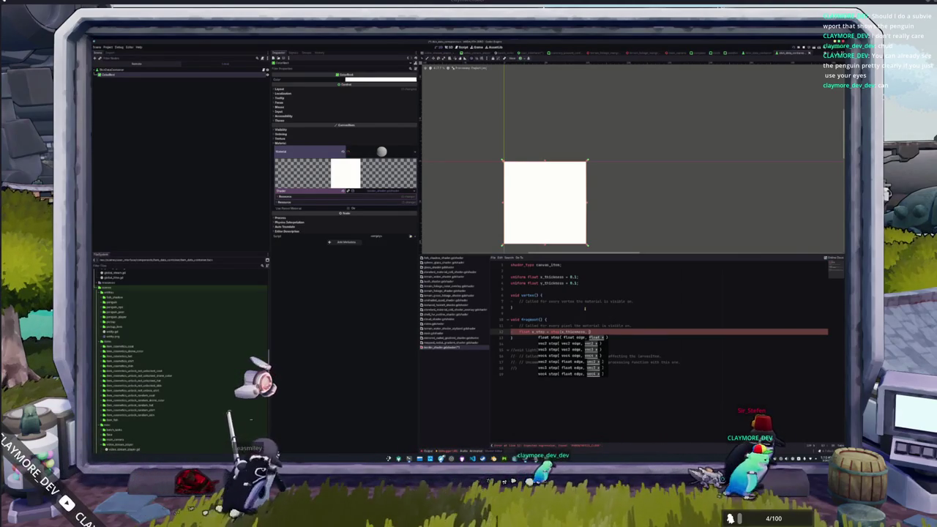
# Finish x_step as step(x_thickness, min(abs(0.0-UV.x), abs(1.0-UV.x))) and add a line for COLOR
pyautogui.write('UV.x)')
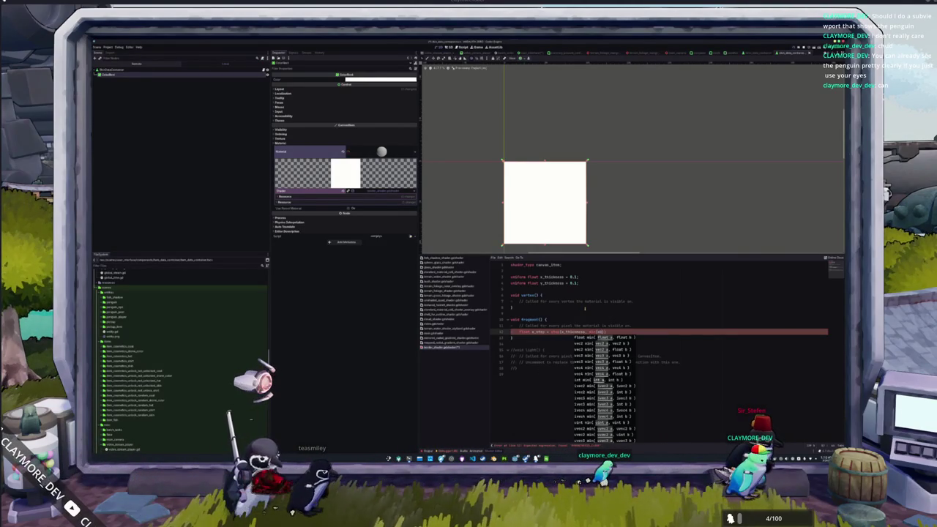
pyautogui.write('abs(')
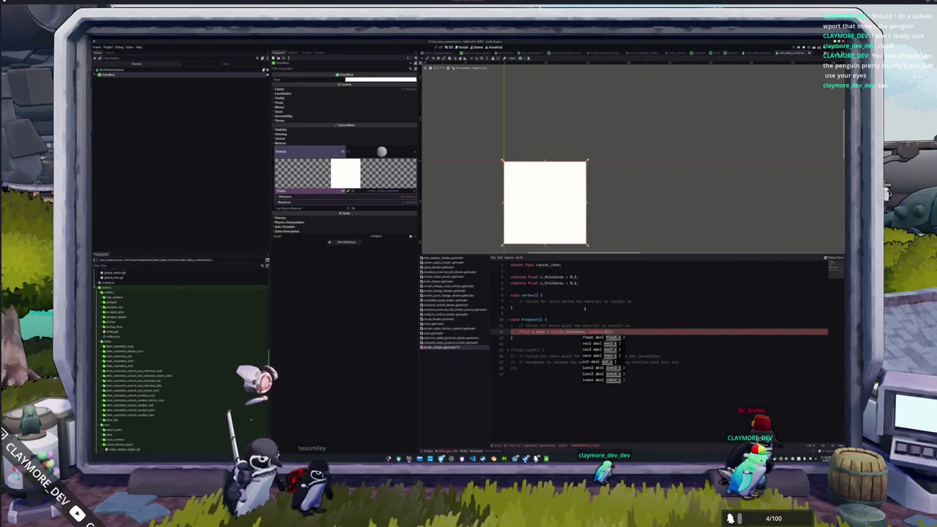
pyautogui.write('UV.x)));')
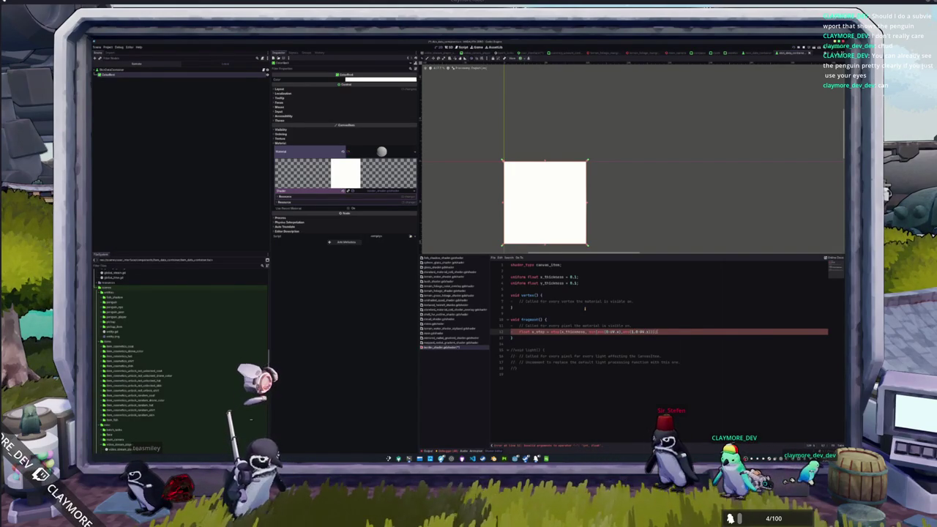
pyautogui.press('Return')
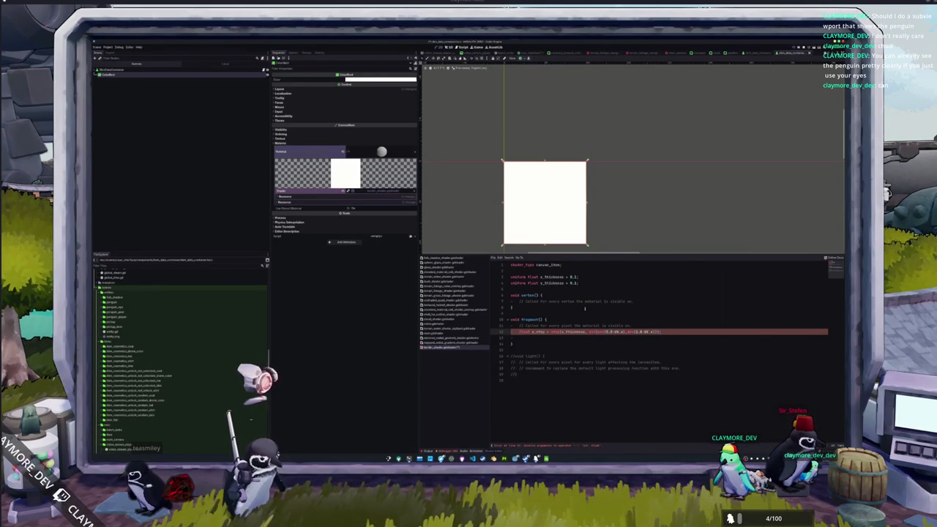
pyautogui.press('Down')
pyautogui.press('Return')
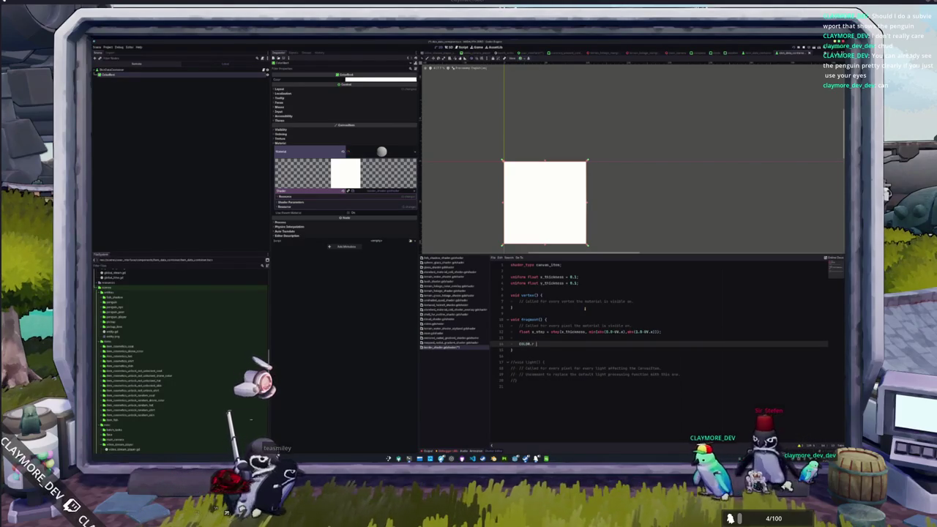
# Assign COLOR.r = x_step and begin a float y_step declaration above it
pyautogui.write('_step;')
pyautogui.press('Up')
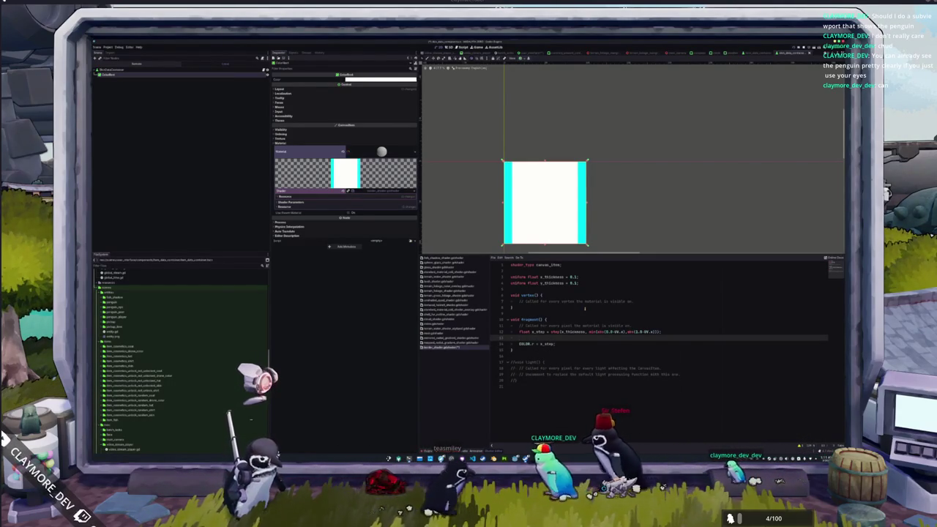
pyautogui.press('Return')
pyautogui.press('Up')
pyautogui.write('float y=0')
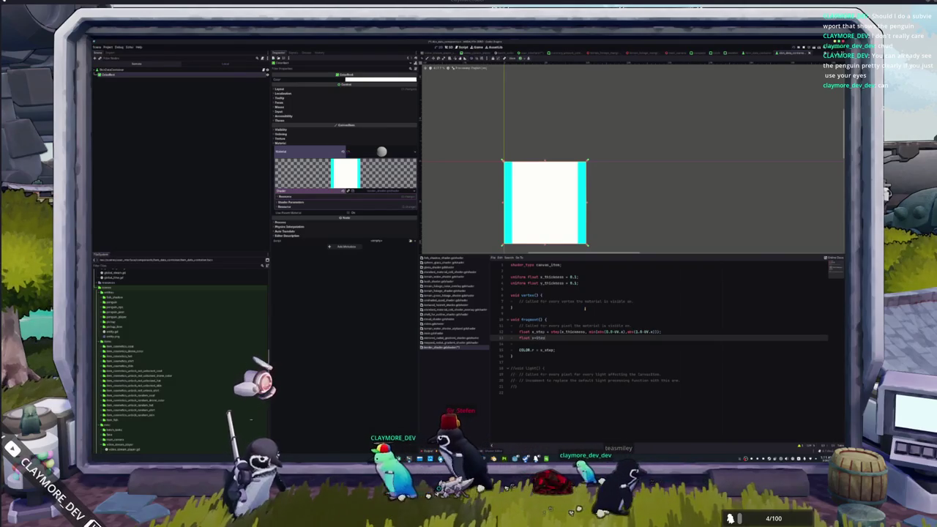
pyautogui.write('tep =')
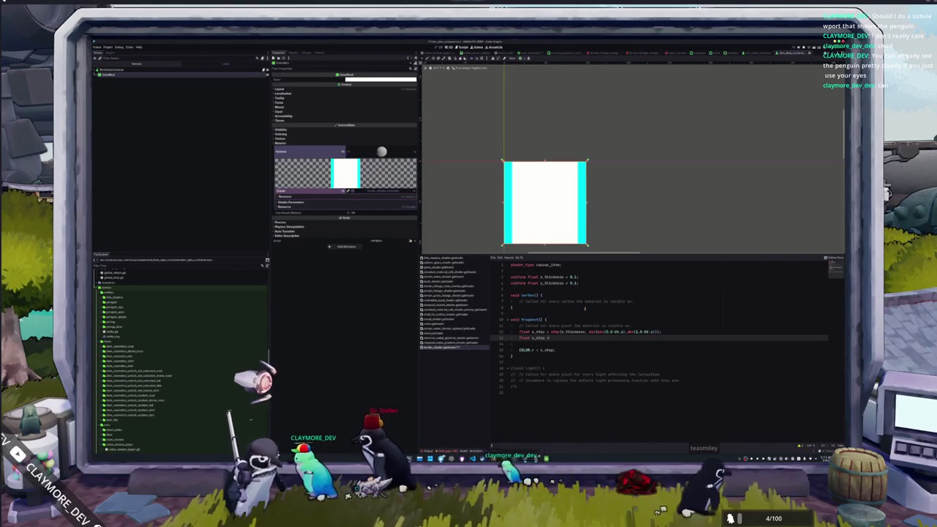
# Fill y_step with the x_step expression using y_thickness and UV.y, then add a blank line
pyautogui.press('Up')
pyautogui.hotkey('ctrl', 'shift', 'Right')
pyautogui.hotkey('ctrl', 'shift', 'Right')
pyautogui.hotkey('ctrl', 'shift', 'Right')
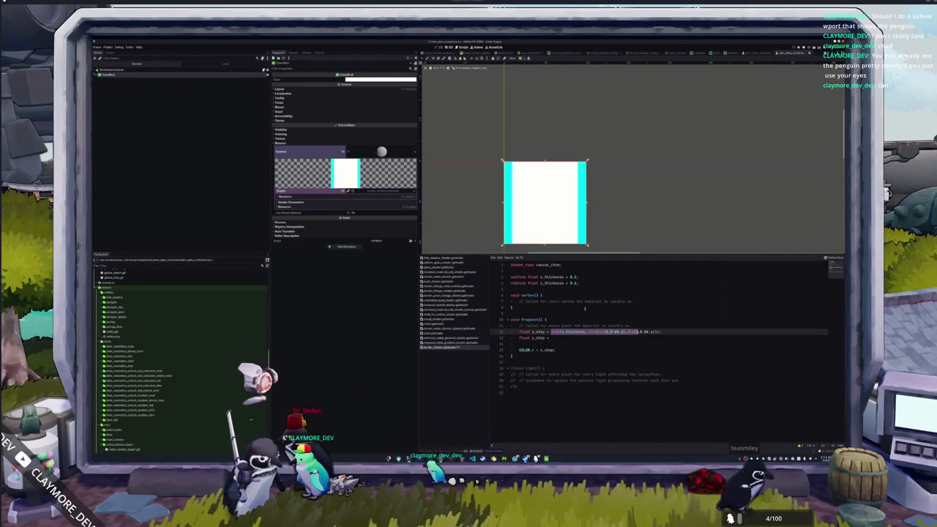
pyautogui.press('Down')
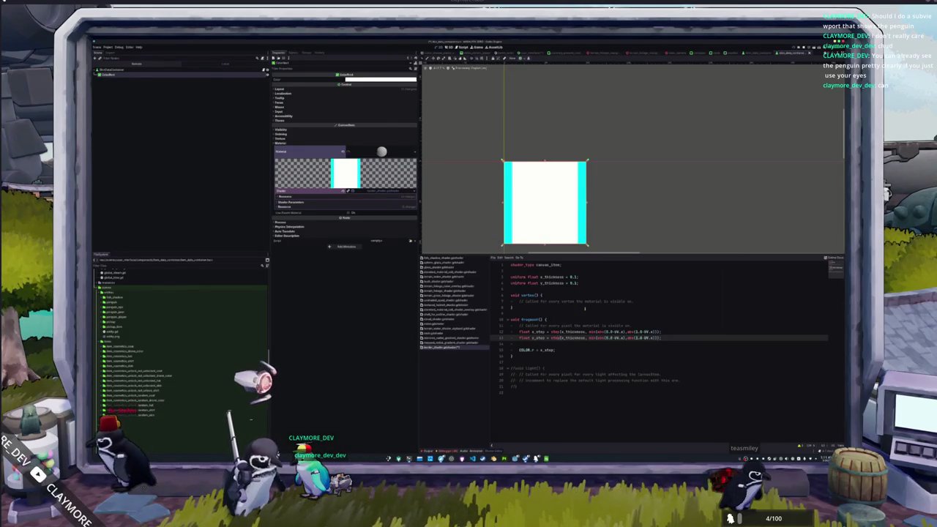
pyautogui.write('y')
pyautogui.press('Escape')
pyautogui.write('y')
pyautogui.press('Down')
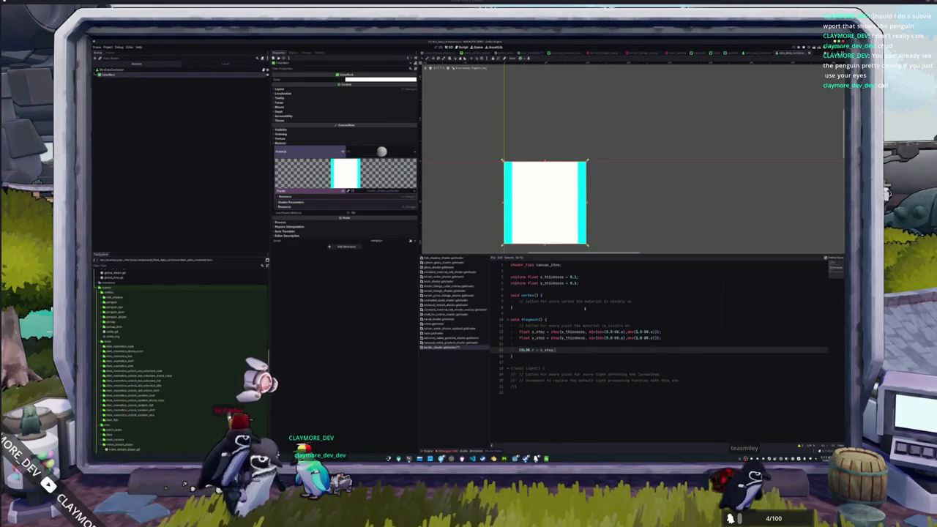
pyautogui.press('Down')
pyautogui.press('Return')
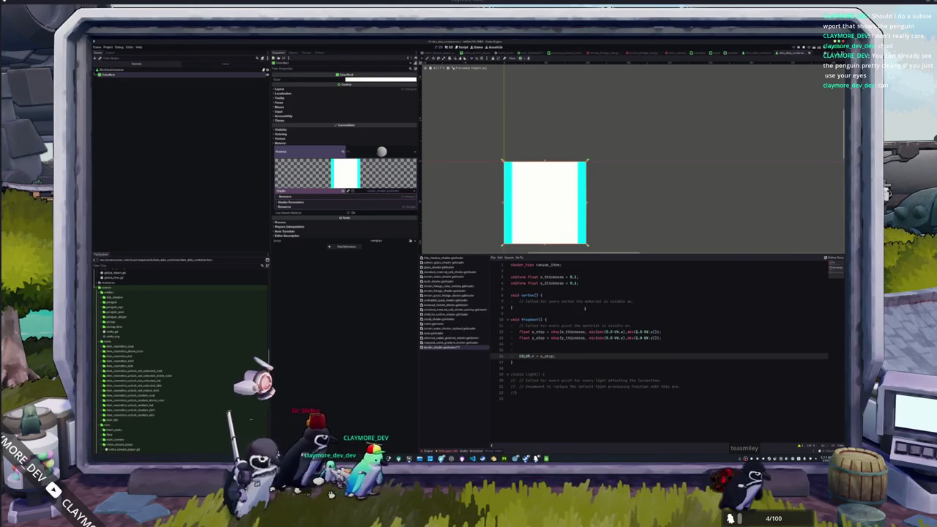
# Set COLOR.a to 1.0 - min(x_step, y_step) and add COLOR.rgb = border_color.rgb
pyautogui.press('BackSpace')
pyautogui.press('BackSpace')
pyautogui.press('BackSpace')
pyautogui.press('BackSpace')
pyautogui.write('min(x')
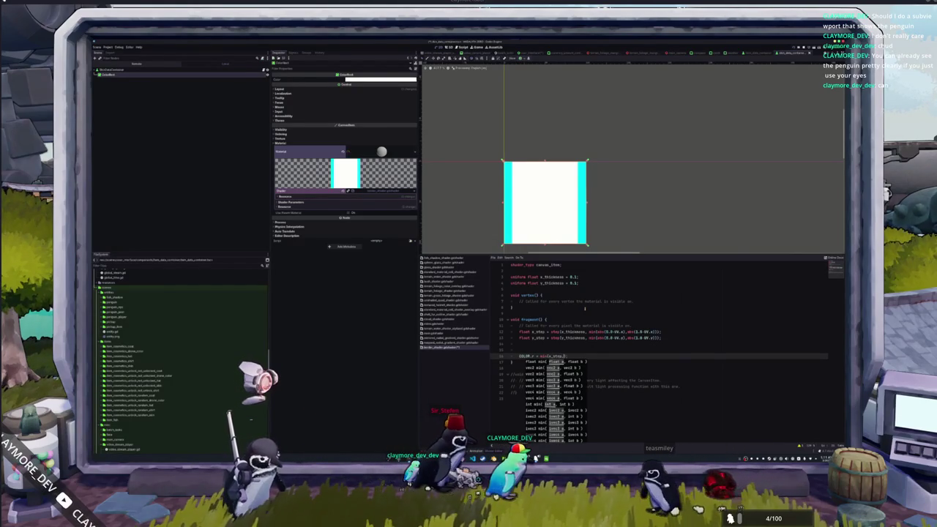
pyautogui.write('_step);')
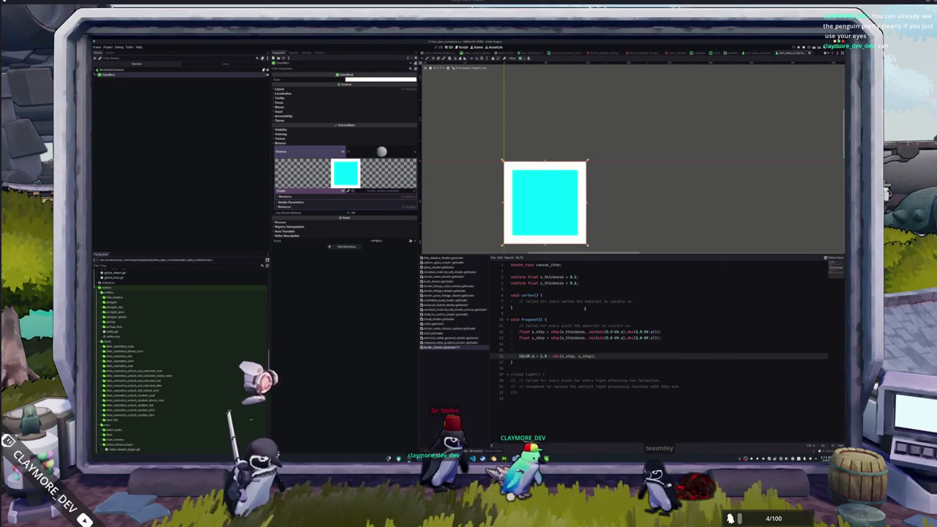
pyautogui.hotkey('ctrl', 'space')
pyautogui.write('*')
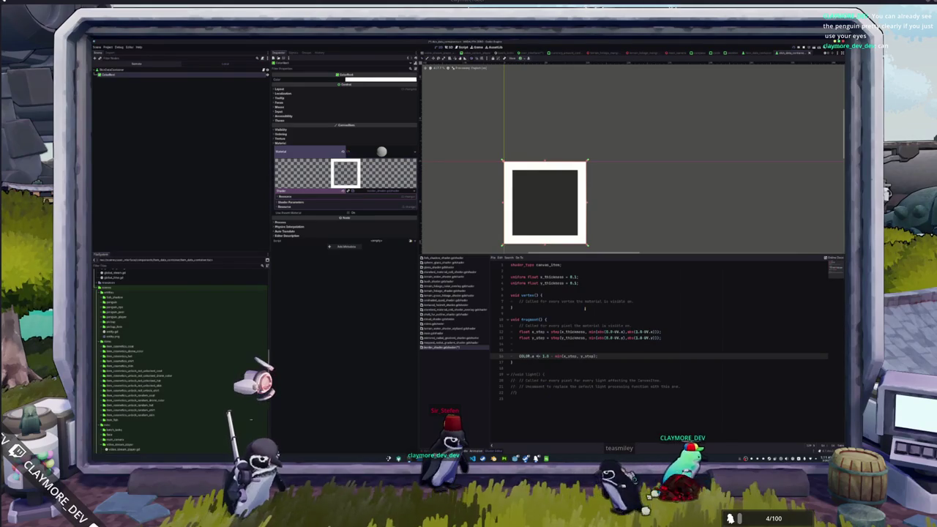
pyautogui.press('Return')
pyautogui.write('COL')
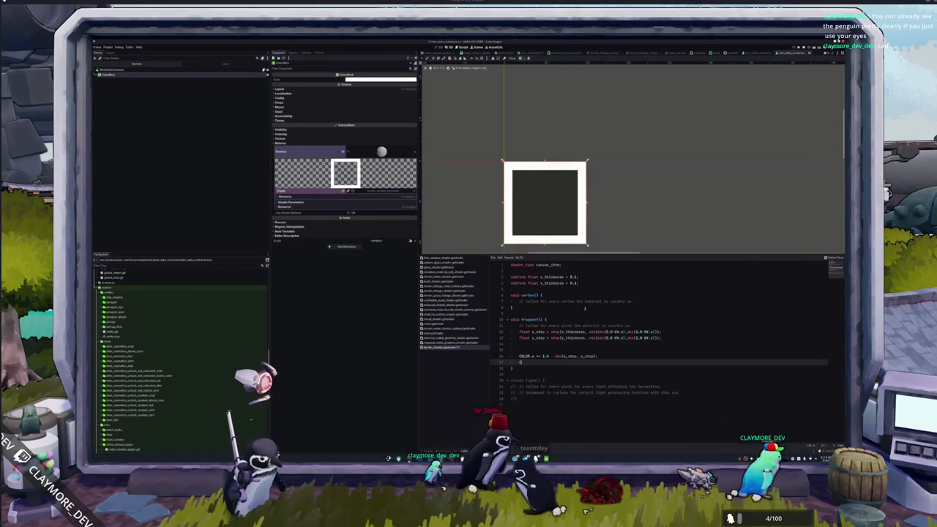
pyautogui.write('OR.rgb = ')
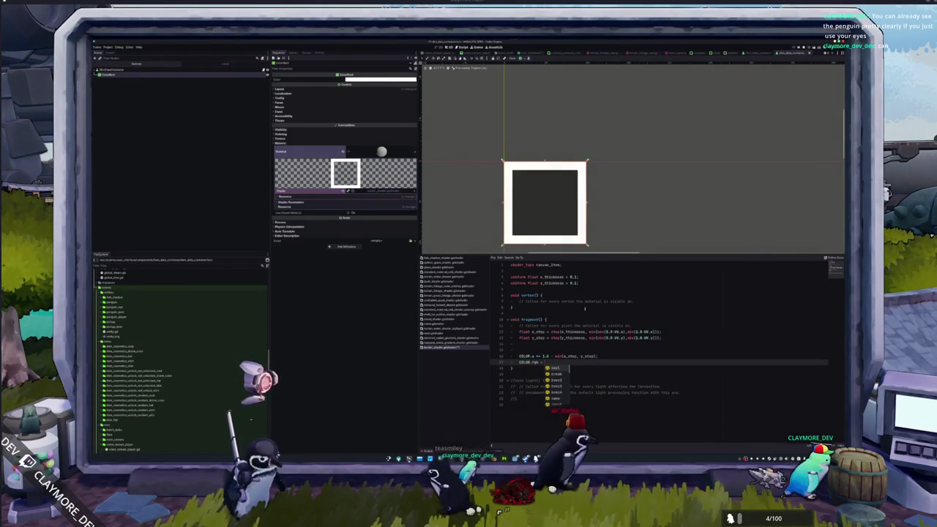
pyautogui.write('border_color;')
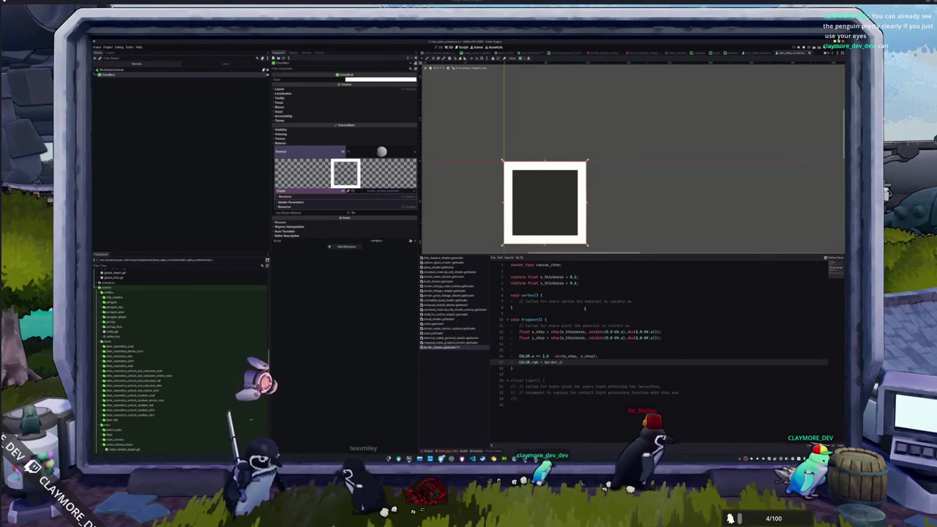
pyautogui.write('.rgb;')
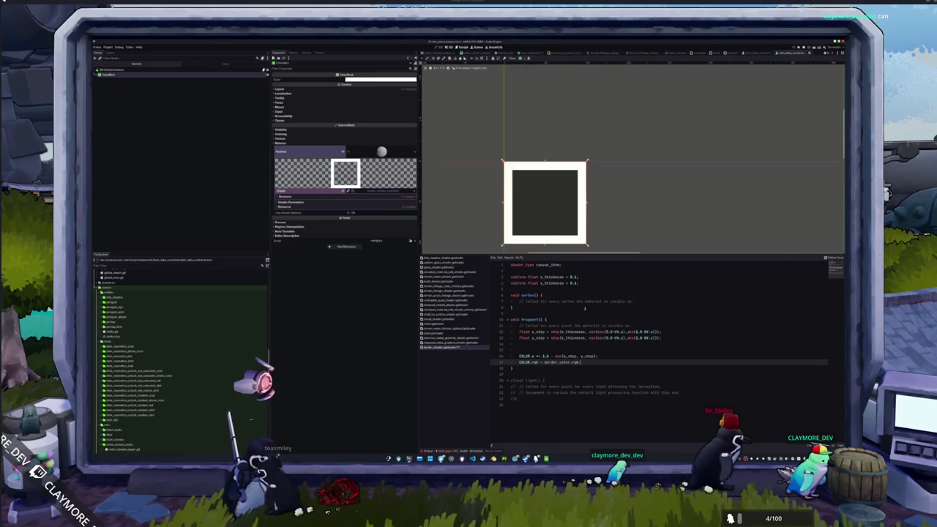
pyautogui.press('Up')
pyautogui.press('Up')
pyautogui.press('Up')
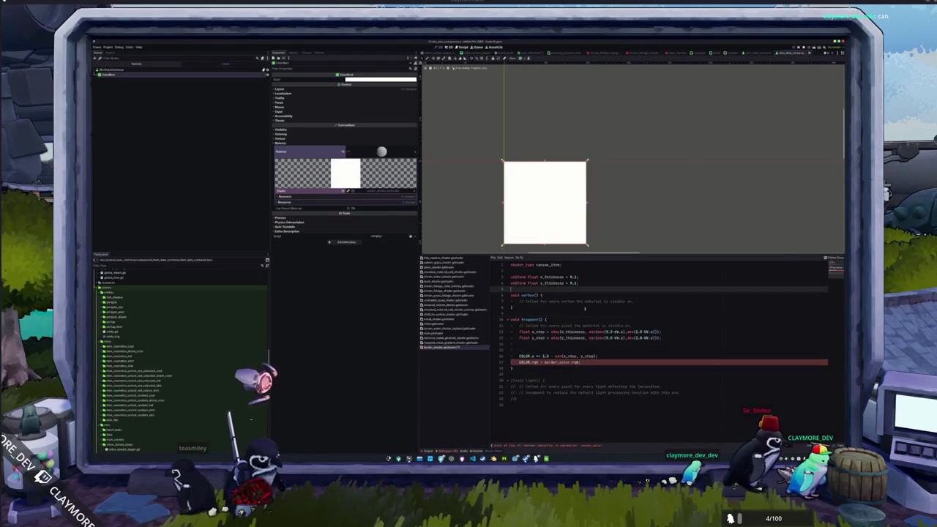
# Declare uniform vec4 border_color : source_color above the thickness uniforms
pyautogui.press('Return')
pyautogui.write('border_color')
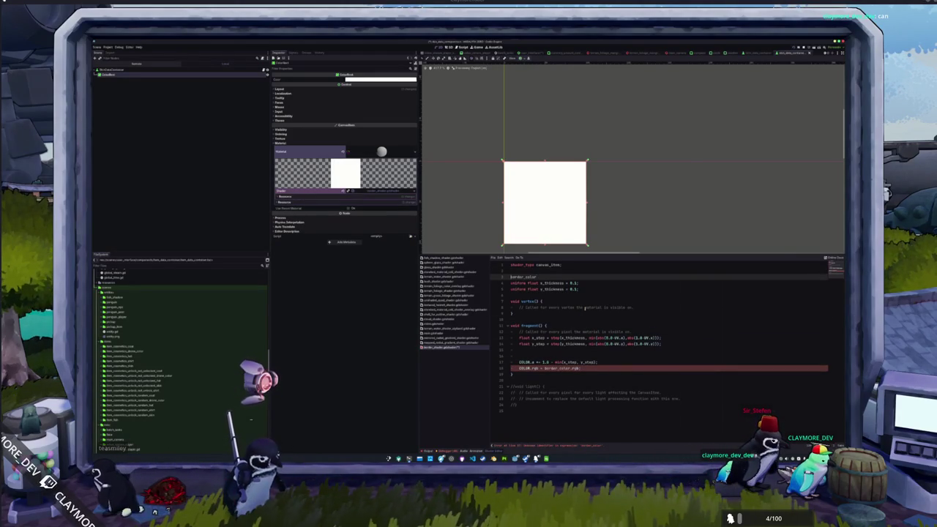
pyautogui.write('vec4 ')
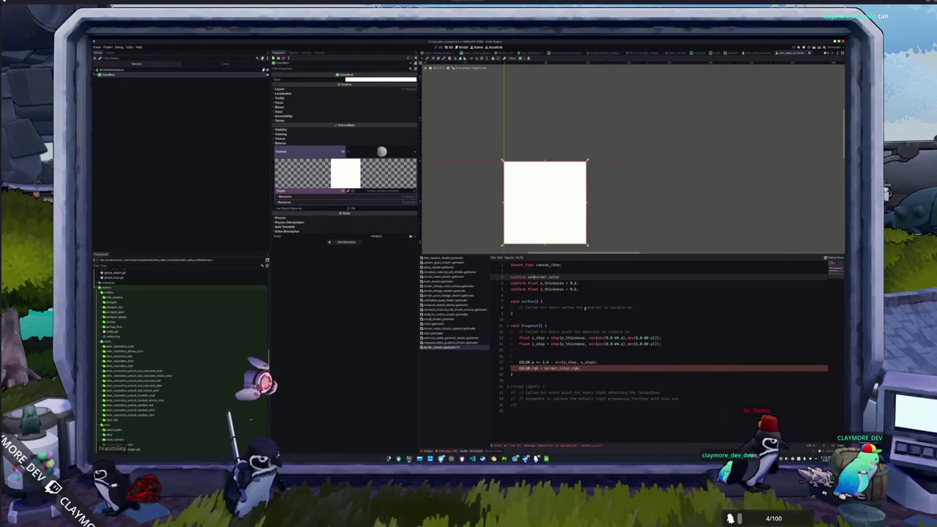
pyautogui.write(' :')
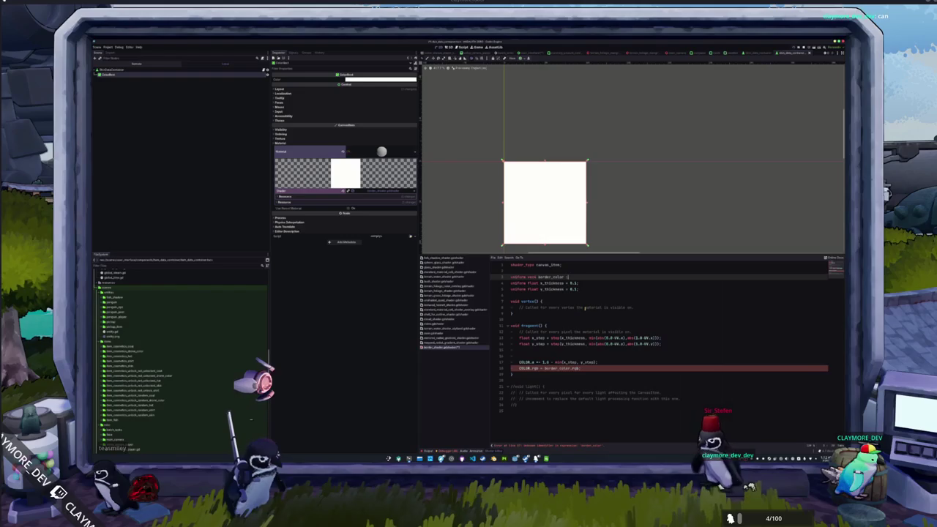
pyautogui.write(' source_color;')
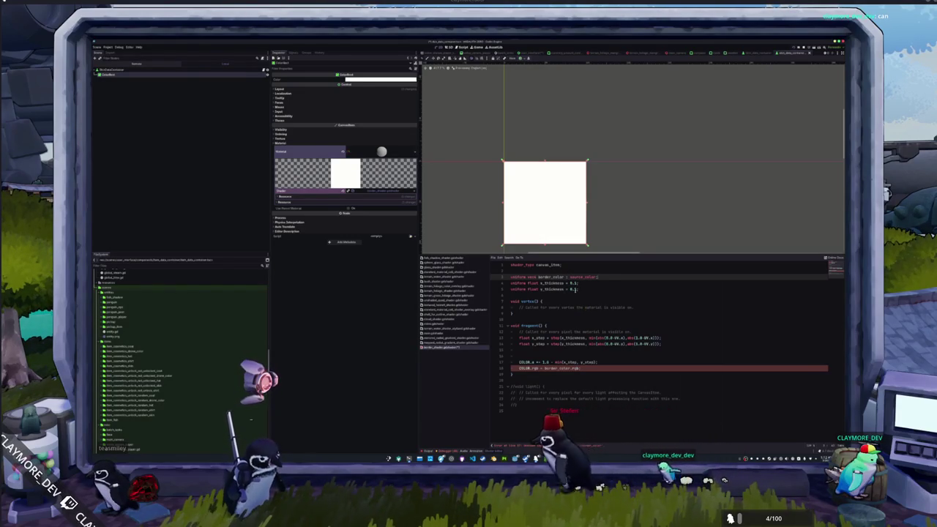
# Set the Border Color shader parameter to cyan and lower the thickness values
pyautogui.click(405, 201)
pyautogui.click(381, 207)
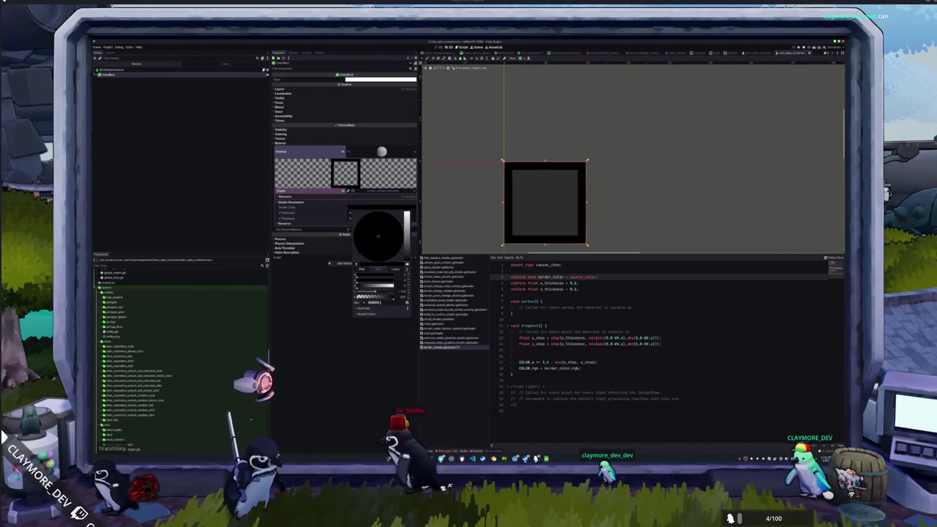
pyautogui.hotkey('ctrl', 'v')
pyautogui.press('Return')
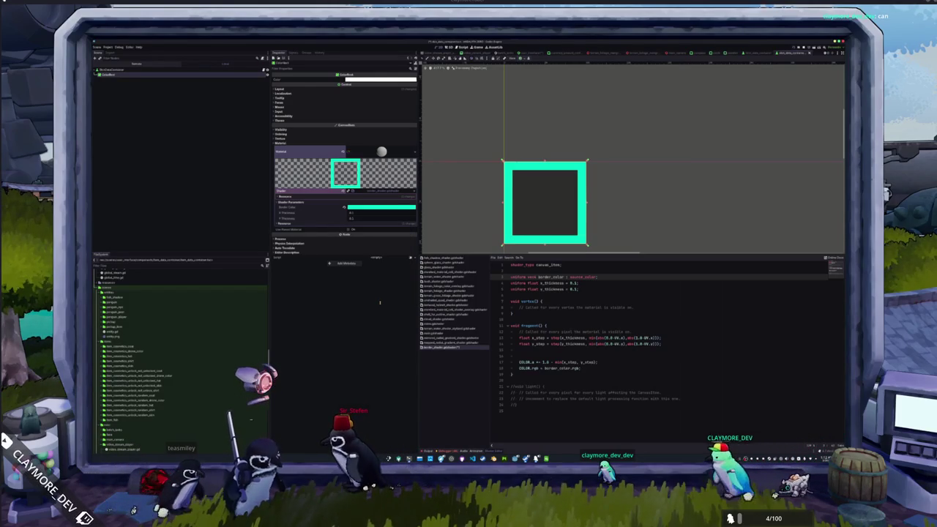
pyautogui.press('Escape')
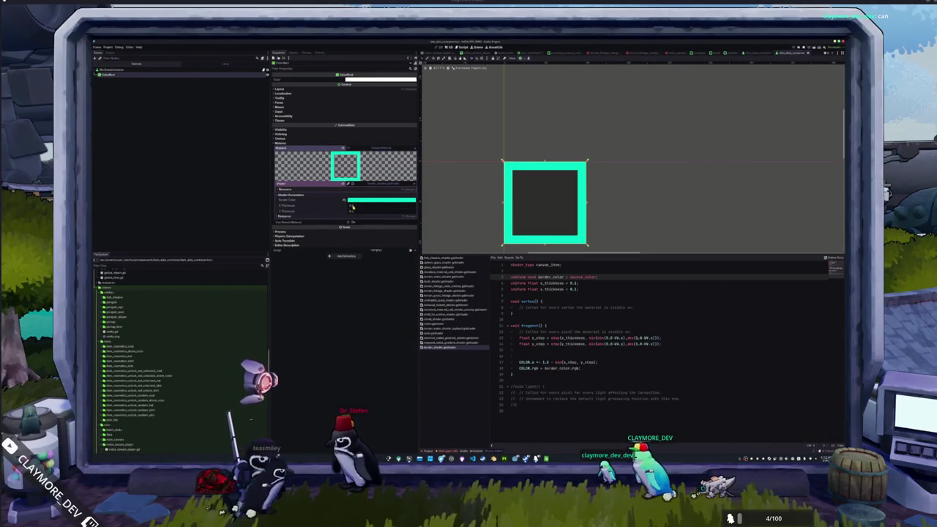
pyautogui.moveTo(352, 207); pyautogui.dragTo(346, 213)
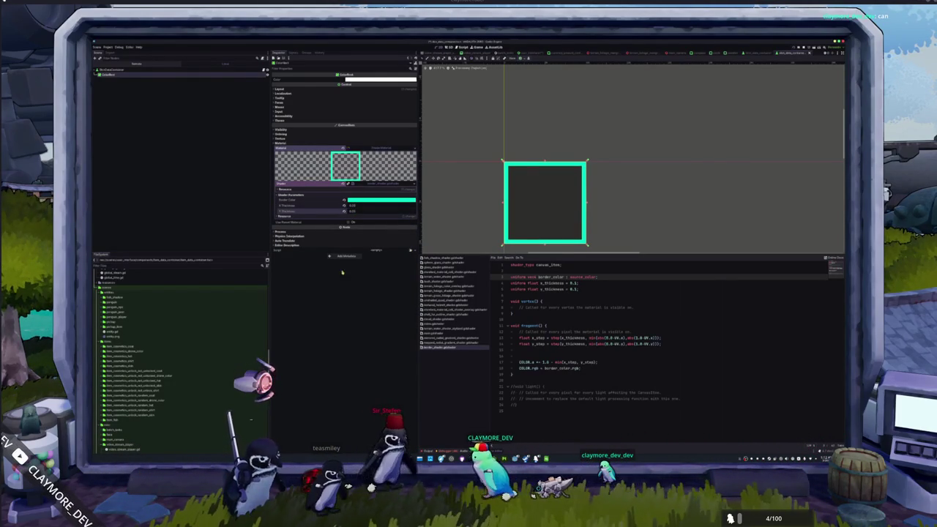
# Remove the blank line above COLOR.a in the shader code
pyautogui.click(550, 319)
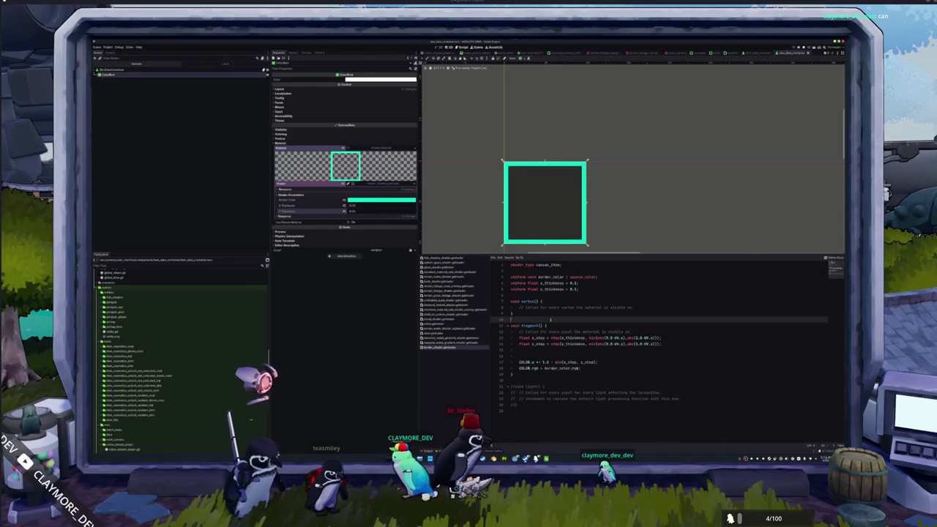
pyautogui.click(663, 356)
pyautogui.press('Delete')
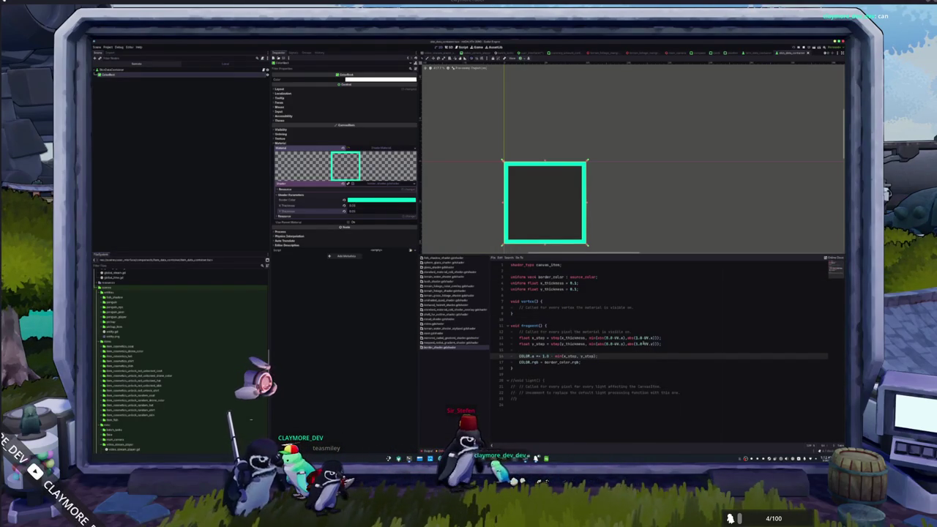
pyautogui.moveTo(623, 218); pyautogui.dragTo(630, 187)
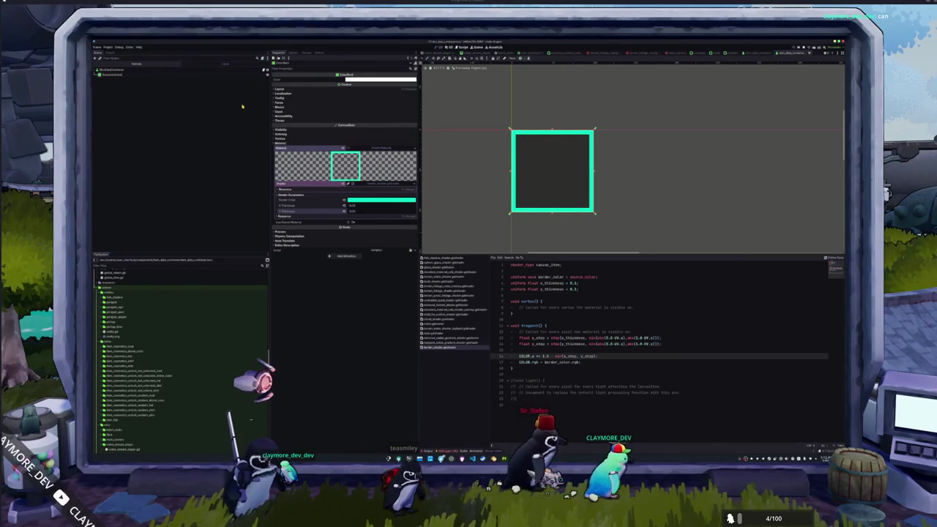
pyautogui.rightClick(266, 76)
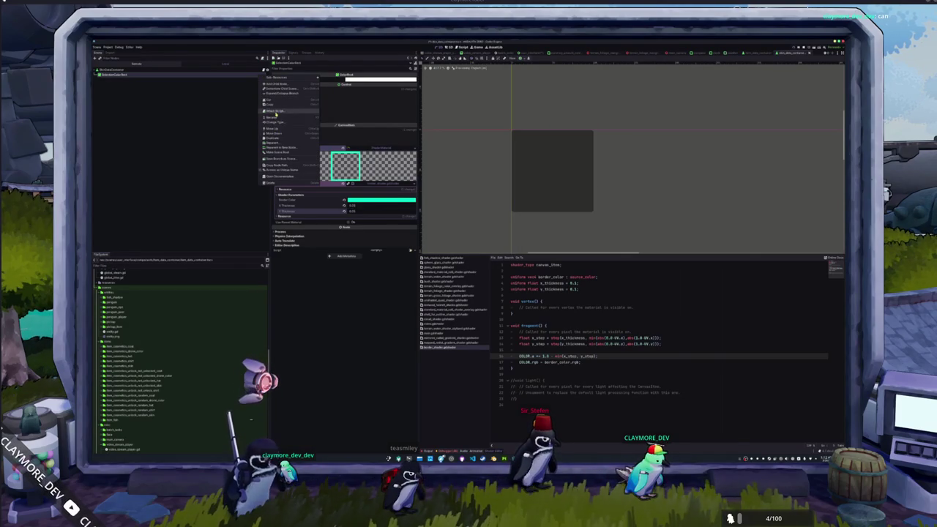
pyautogui.click(271, 170)
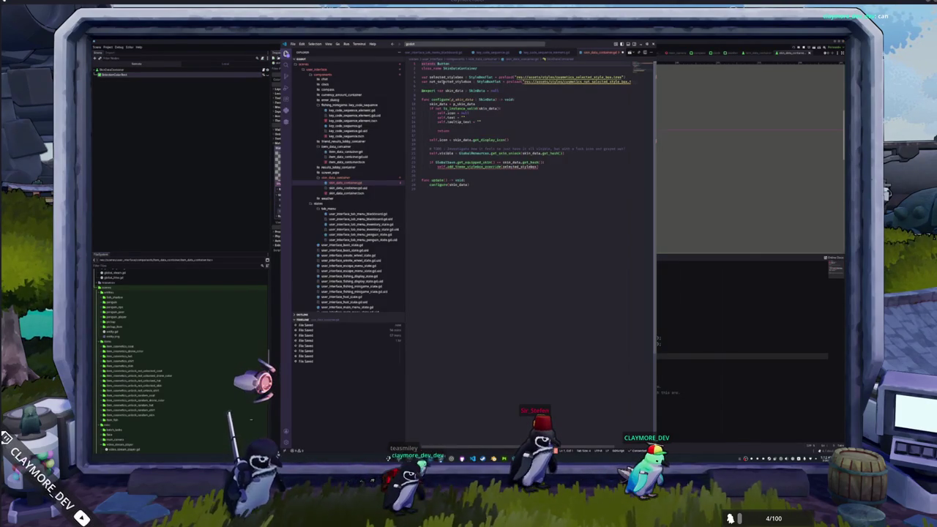
pyautogui.hotkey('shift', 'Up')
pyautogui.hotkey('shift', 'Up')
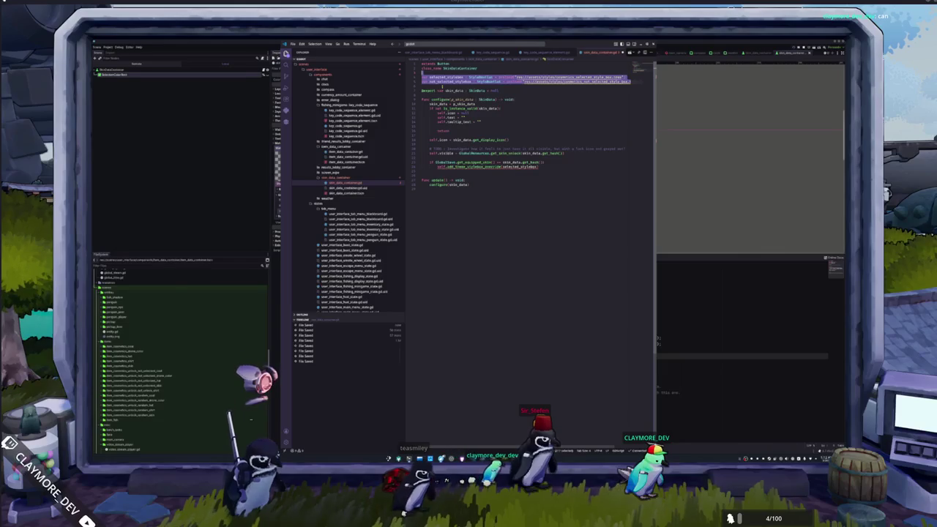
pyautogui.press('BackSpace')
pyautogui.write('@onr')
pyautogui.press('Return')
pyautogui.write('var selection_color_')
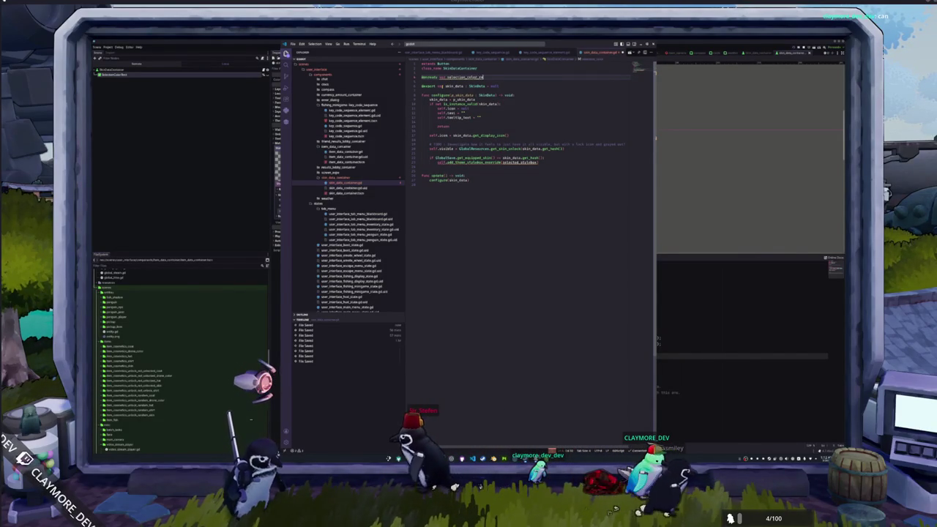
pyautogui.write('rect : ColorRect = $')
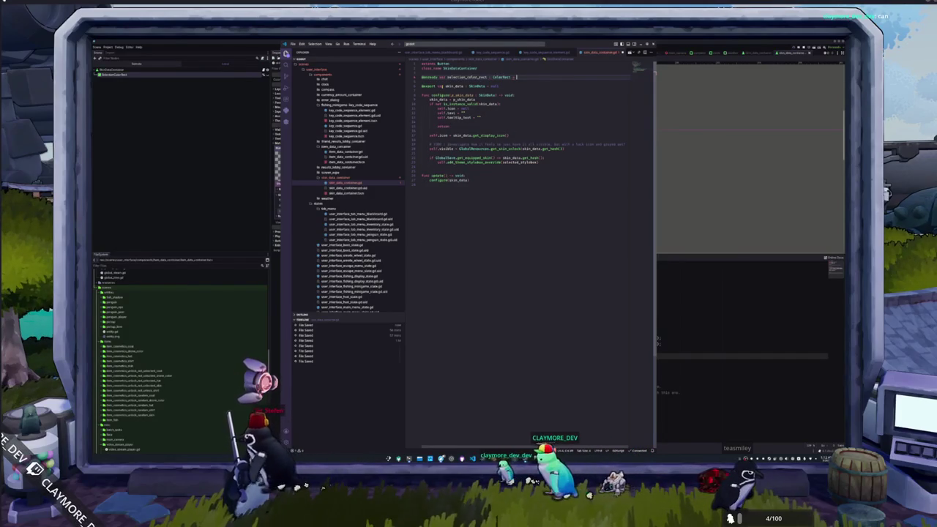
pyautogui.write('SelectionColorRect')
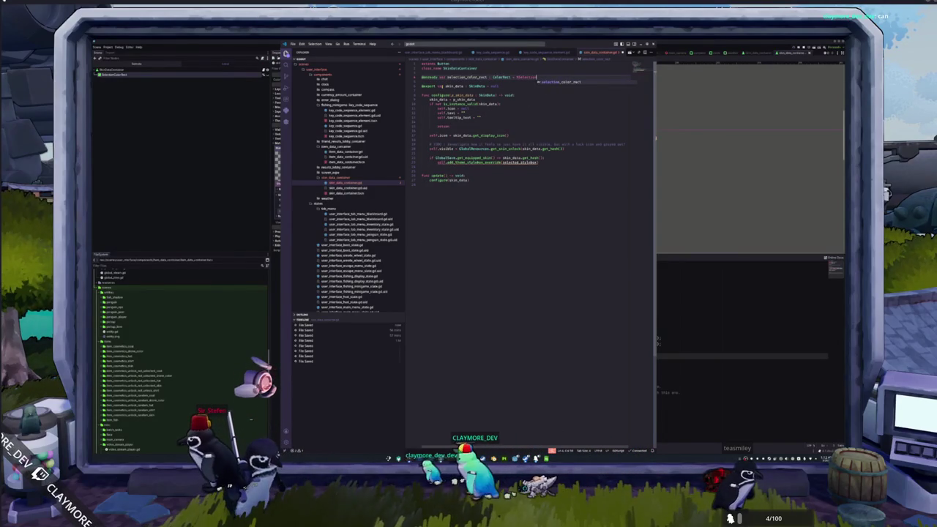
# Replace the stylebox override with selection_color_rect.visible set from the equipped-skin check
pyautogui.click(422, 85)
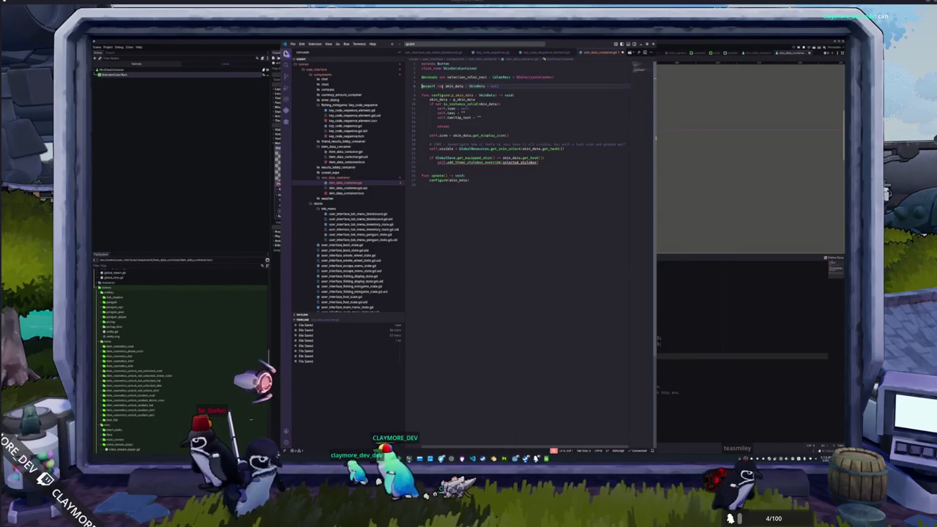
pyautogui.moveTo(622, 162); pyautogui.dragTo(437, 162)
pyautogui.press('BackSpace')
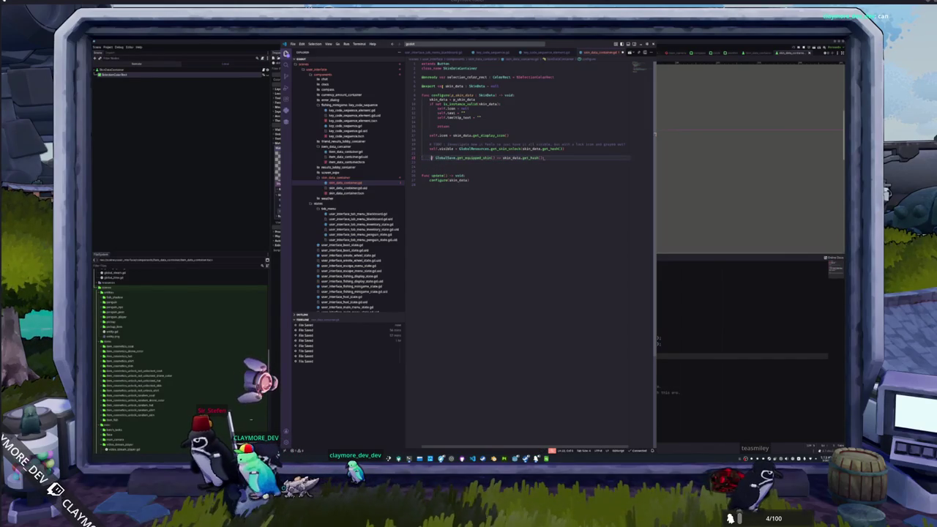
pyautogui.write('selection_color_rect.visib')
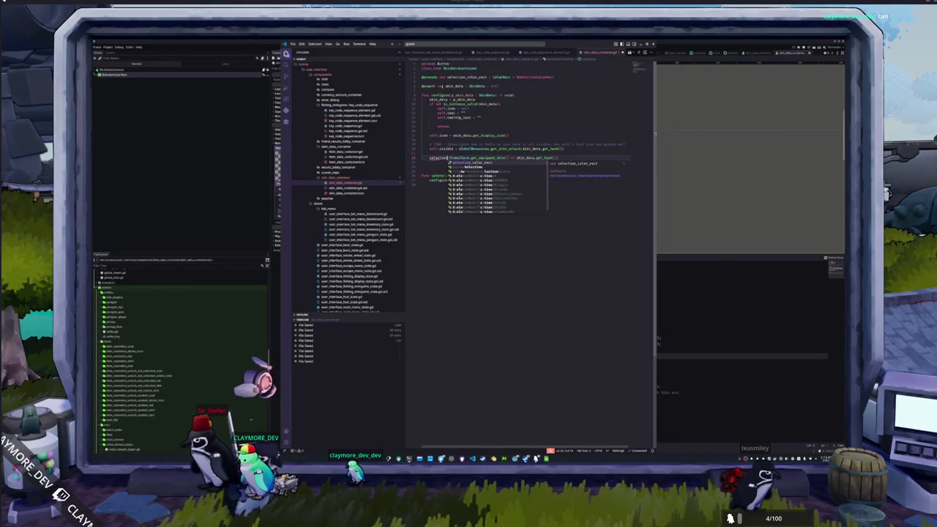
pyautogui.write('le =')
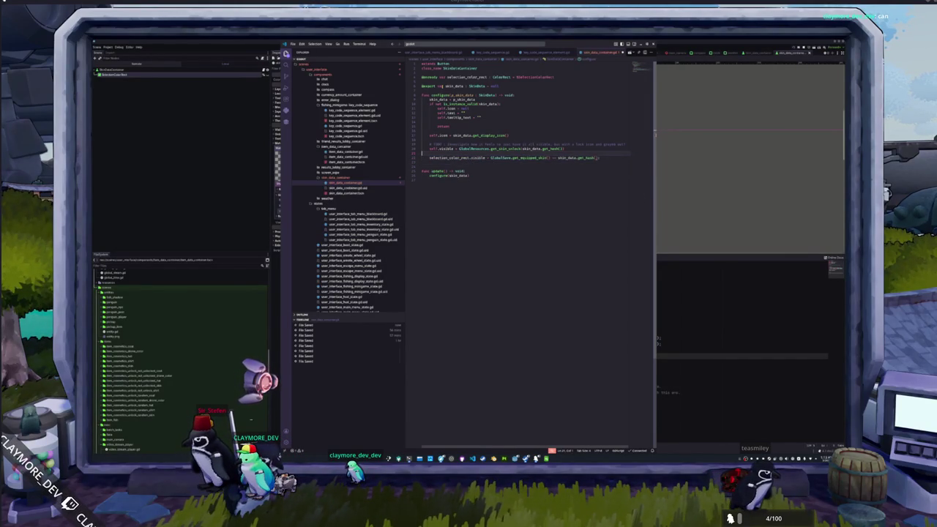
pyautogui.press('BackSpace')
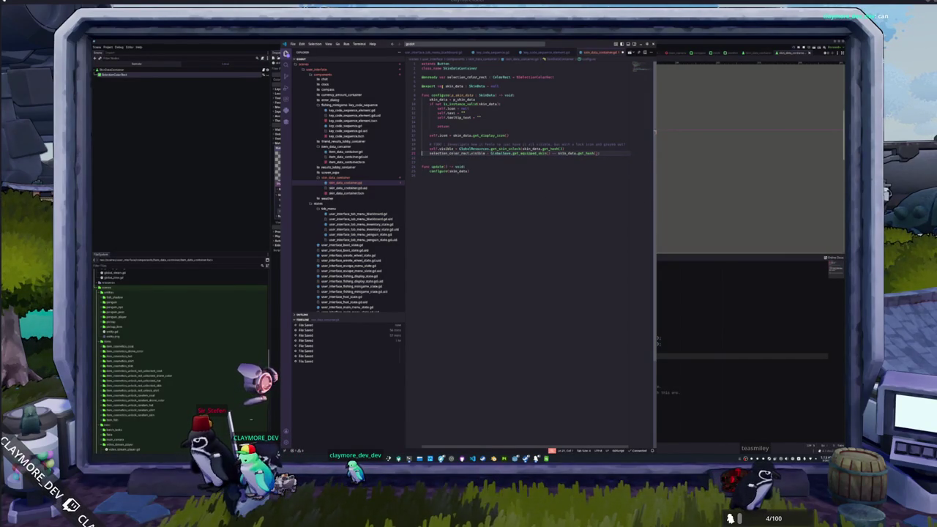
pyautogui.moveTo(465, 120)
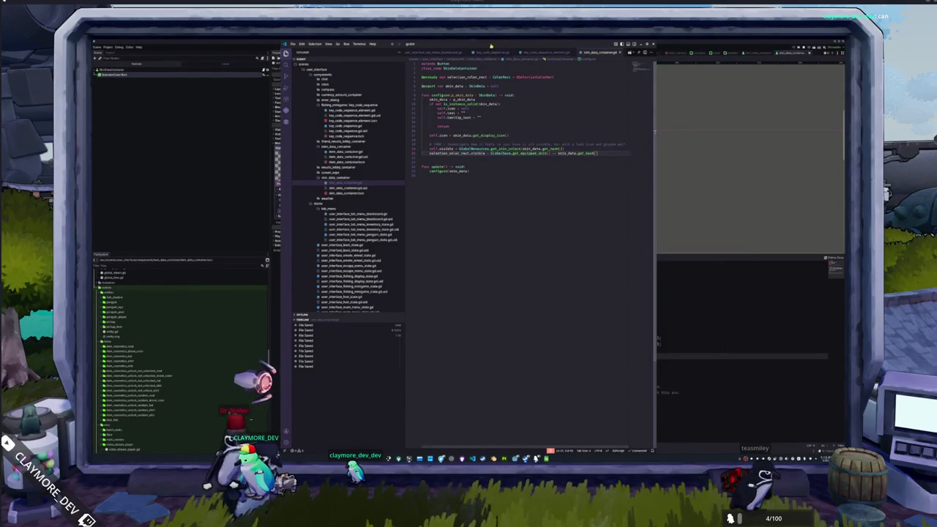
# Call _update_skin_data() right after the GlobalSave equipped-skin line in the penguin-state script
pyautogui.click(359, 234)
pyautogui.scroll(10, 513, 256)
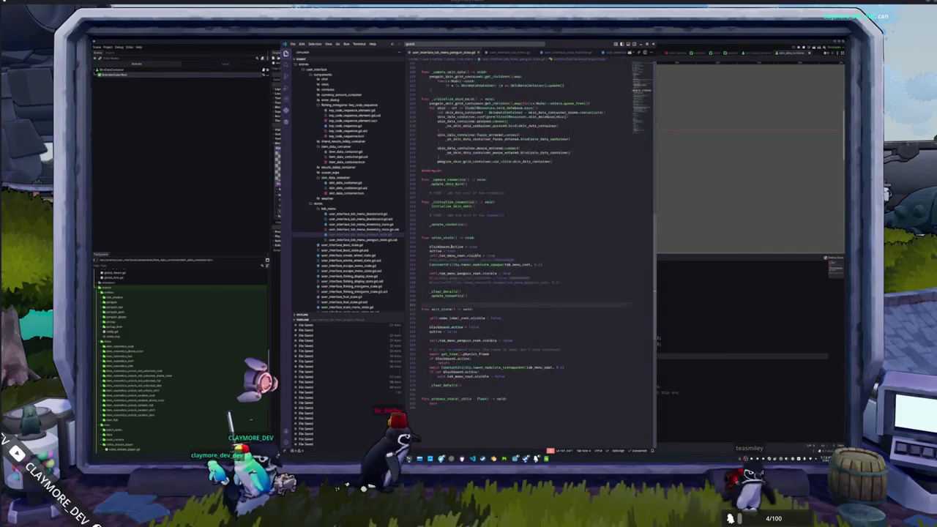
pyautogui.scroll(3, 488, 271)
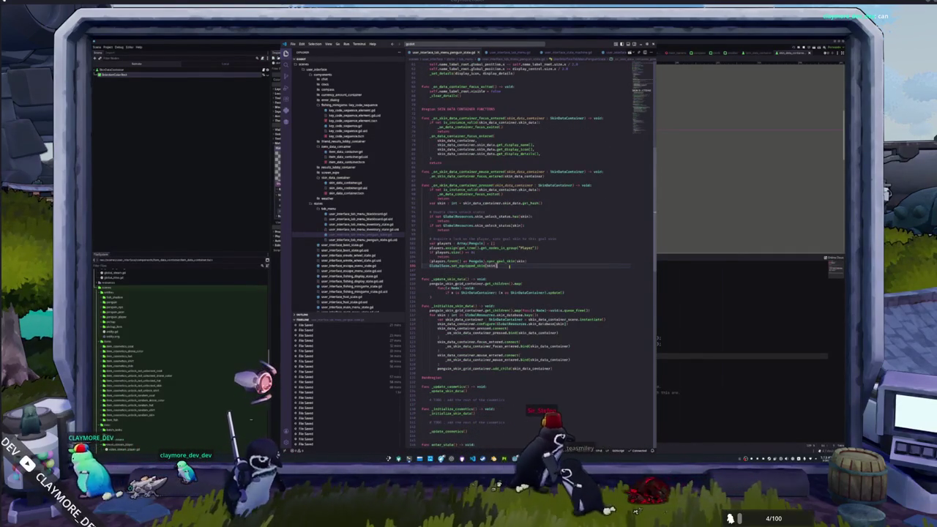
pyautogui.click(510, 267)
pyautogui.press('Return')
pyautogui.write('_update')
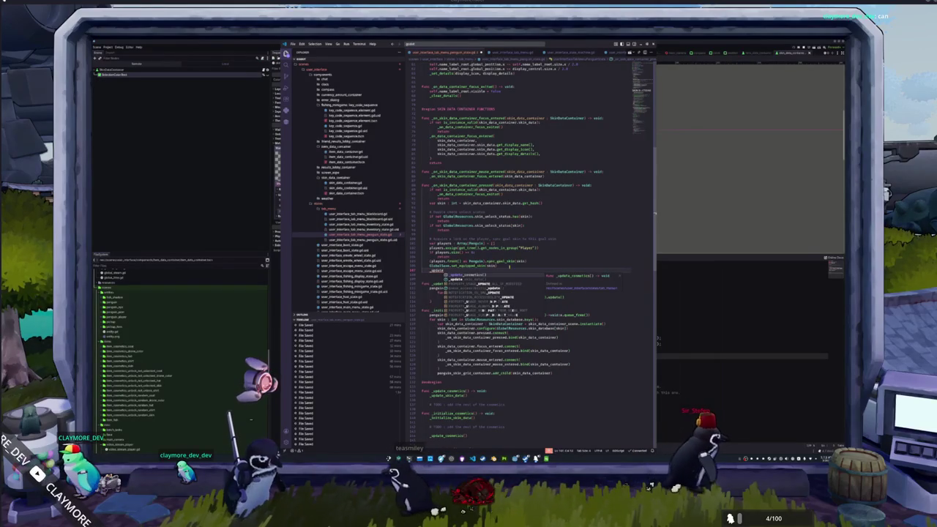
pyautogui.press('Down')
pyautogui.press('Return')
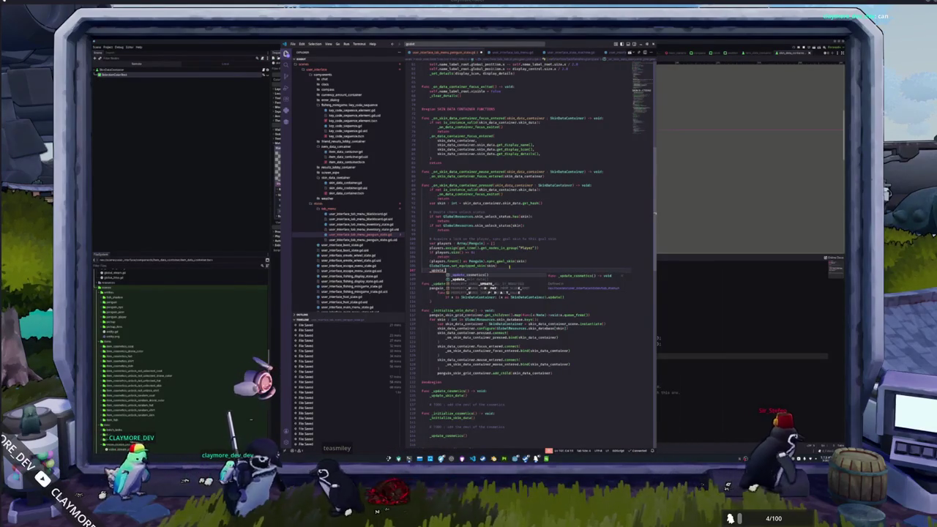
pyautogui.press('Down')
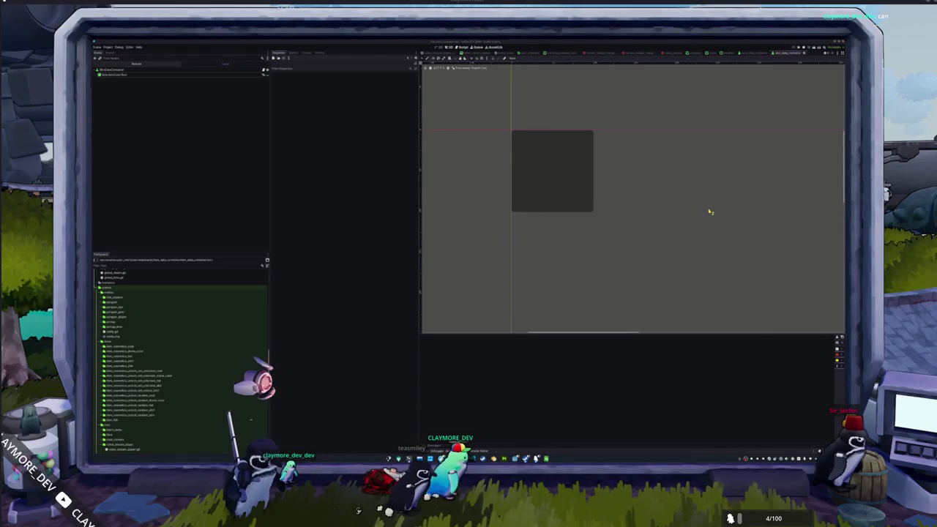
# Run the game, then inspect SelectionColorRect's cyan border shader material
pyautogui.press('F5')
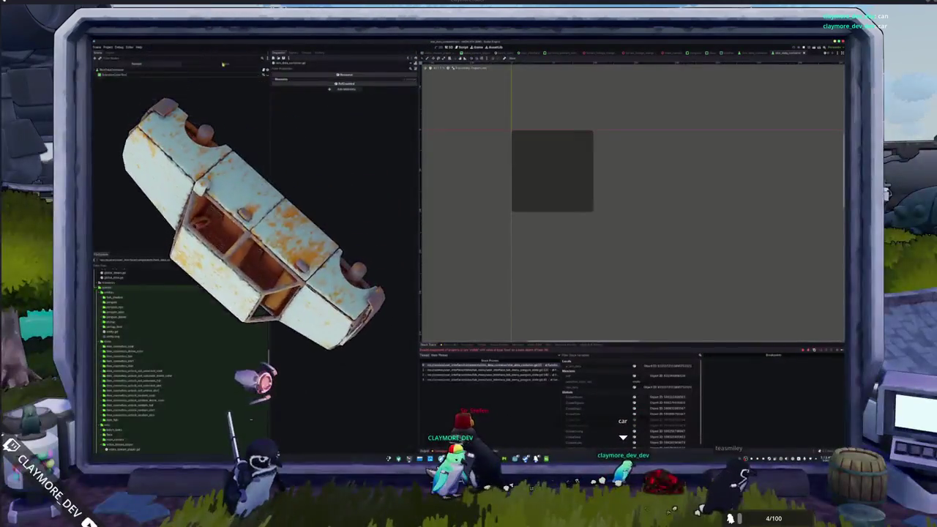
pyautogui.click(117, 74)
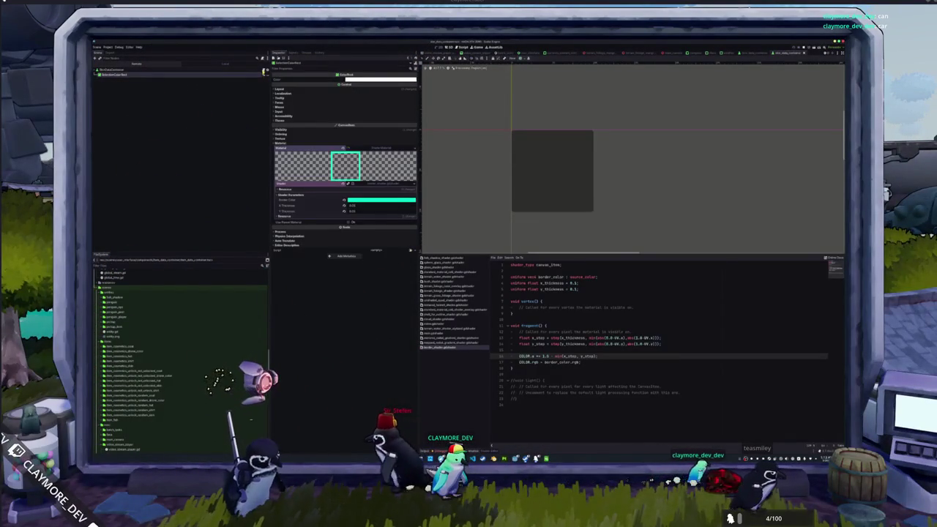
pyautogui.hotkey('alt', 'Tab')
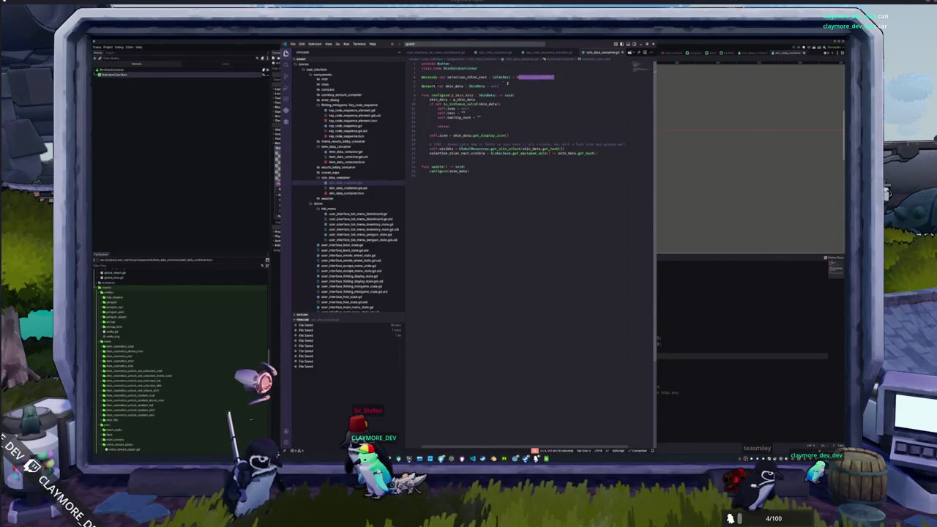
pyautogui.hotkey('alt', 'Tab')
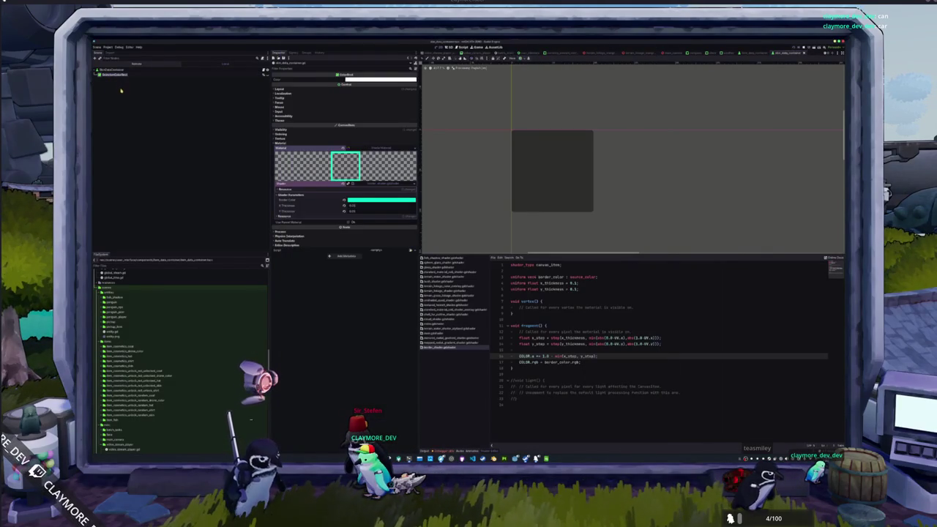
pyautogui.hotkey('alt', 'Tab')
# Point selection_color_rect at %SelectionColorRect on line 4, save the script, and select its usages
pyautogui.click(540, 77)
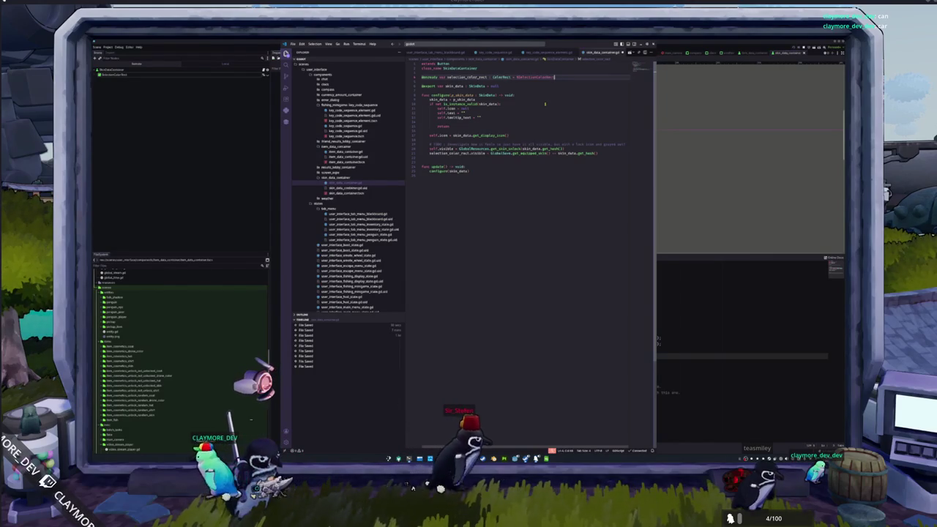
pyautogui.hotkey('ctrl', 's')
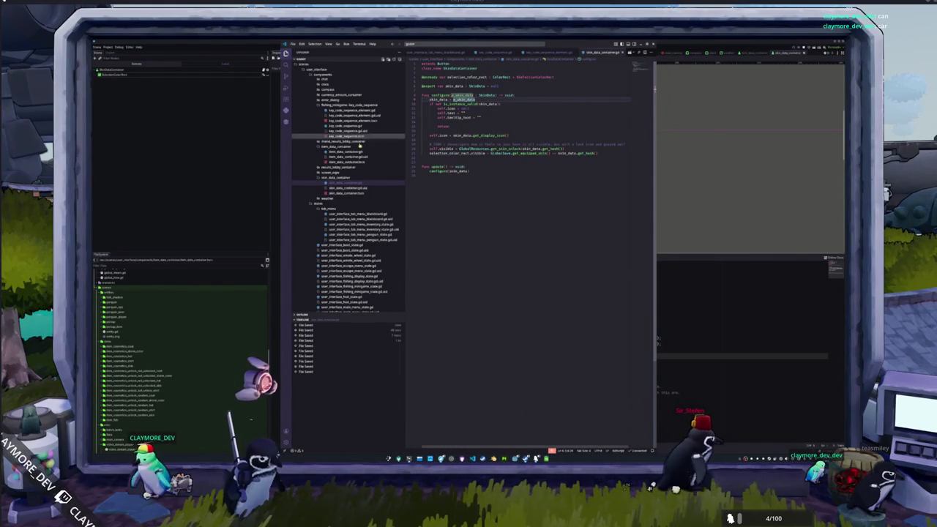
pyautogui.click(192, 171)
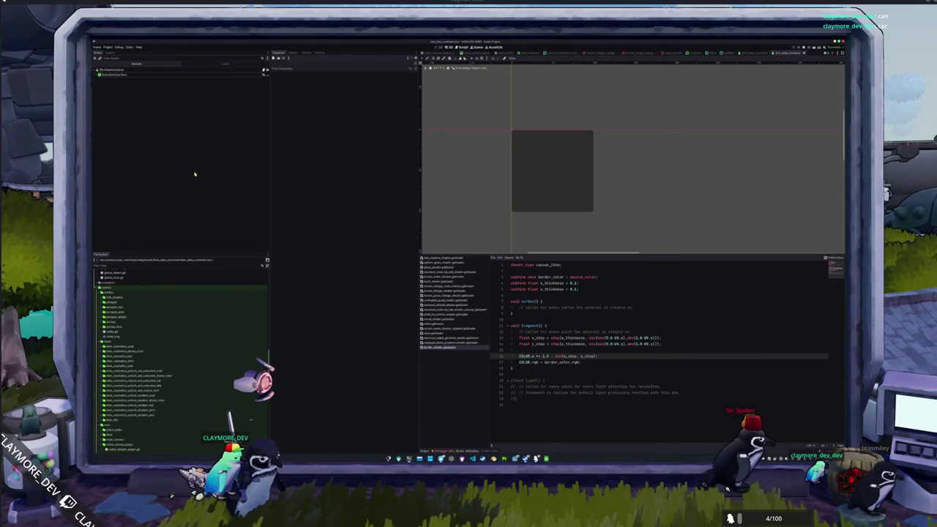
pyautogui.hotkey('alt', 'Tab')
pyautogui.doubleClick(449, 153)
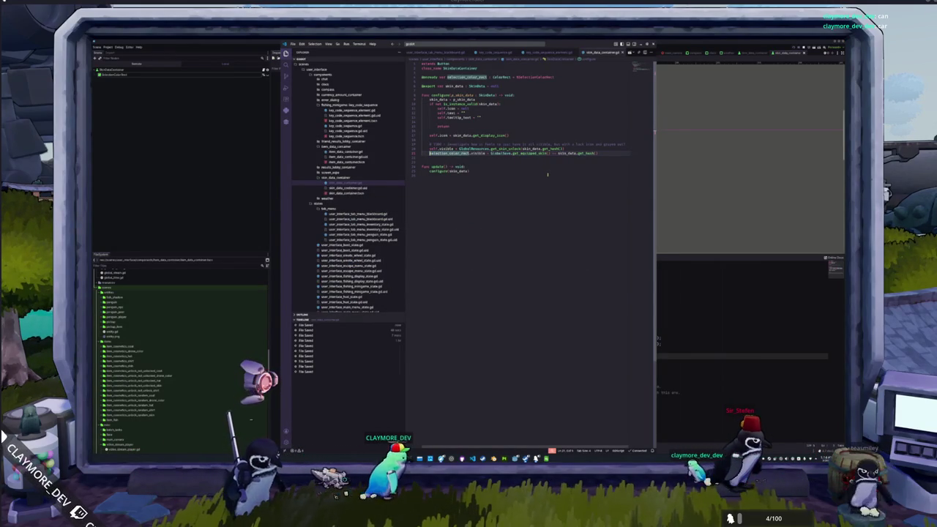
# Move the add_child line above the configure call in _initialize_skin_data, removing the leftover blank line
pyautogui.click(516, 44)
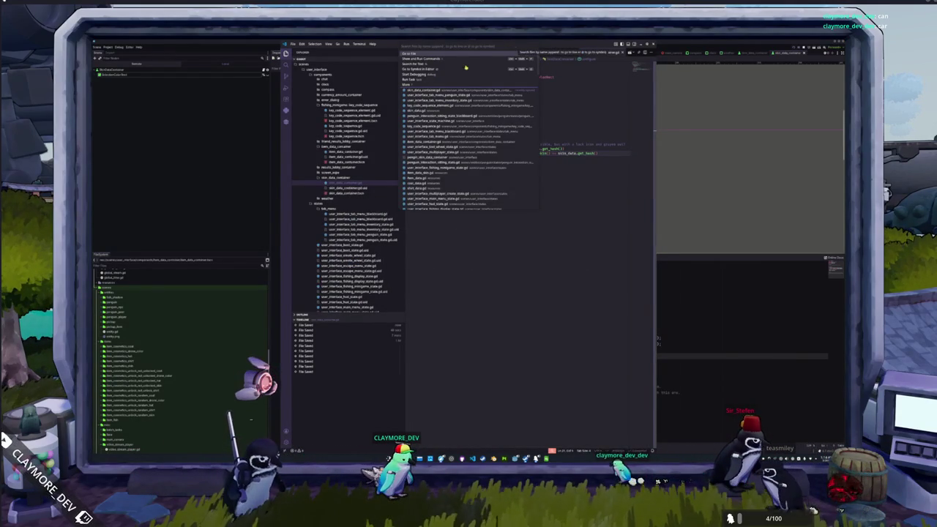
pyautogui.click(362, 233)
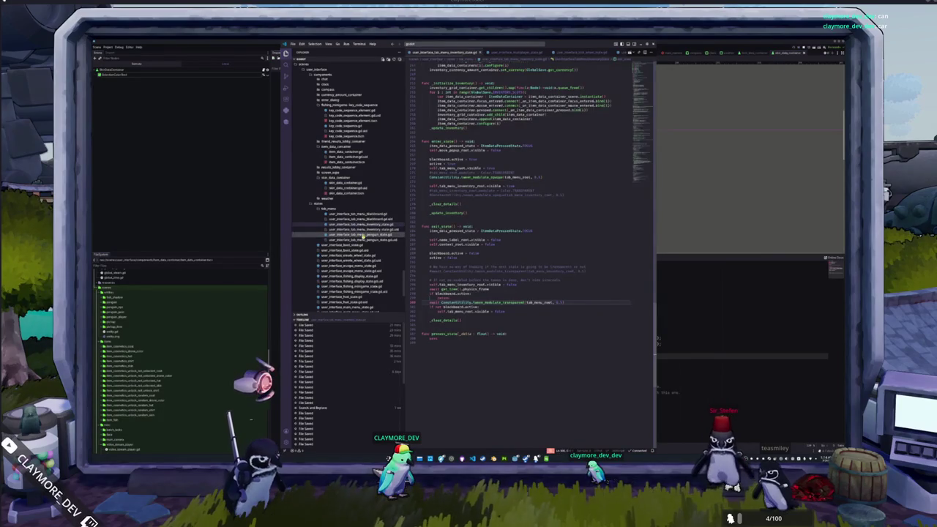
pyautogui.click(362, 235)
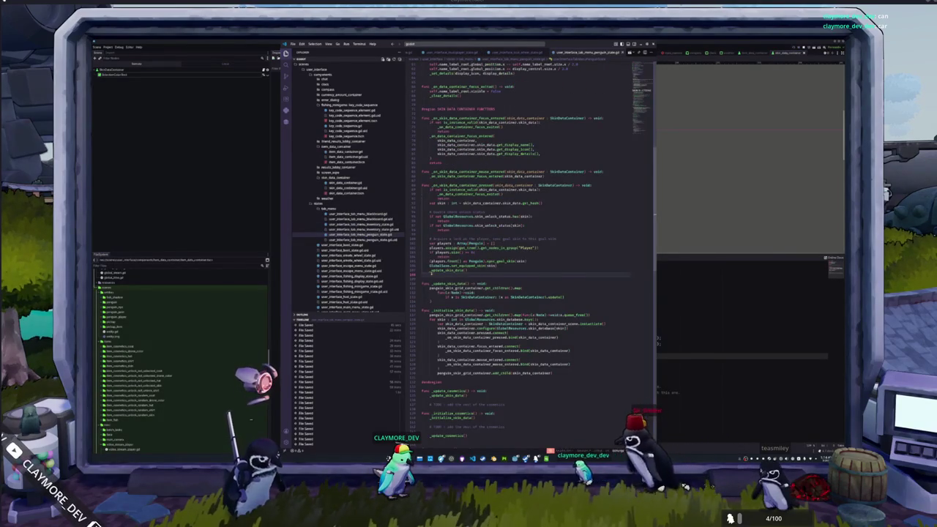
pyautogui.scroll(-5, 534, 286)
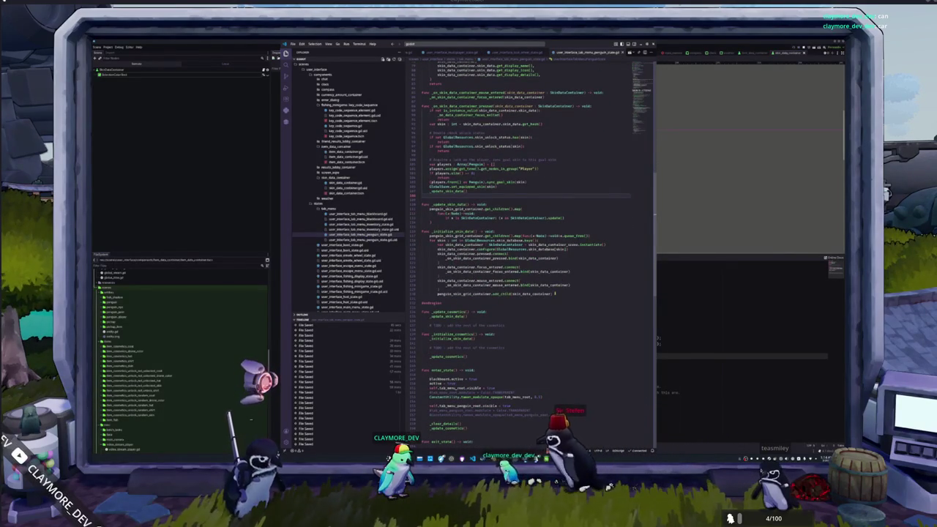
pyautogui.tripleClick(555, 293)
pyautogui.press('BackSpace')
pyautogui.hotkey('ctrl', 'v')
pyautogui.press('Delete')
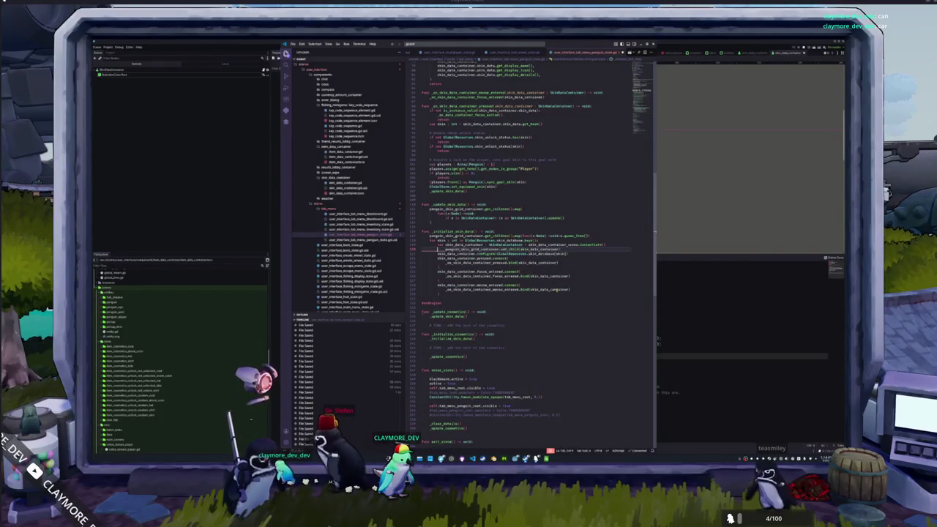
pyautogui.hotkey('alt', 'Tab')
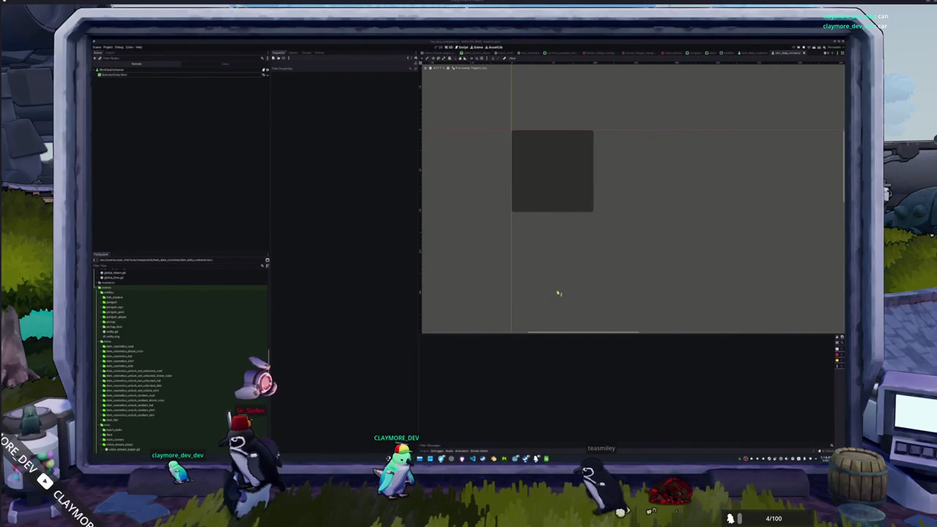
# Run the game with F5, start a play session and open the inventory
pyautogui.press('F5')
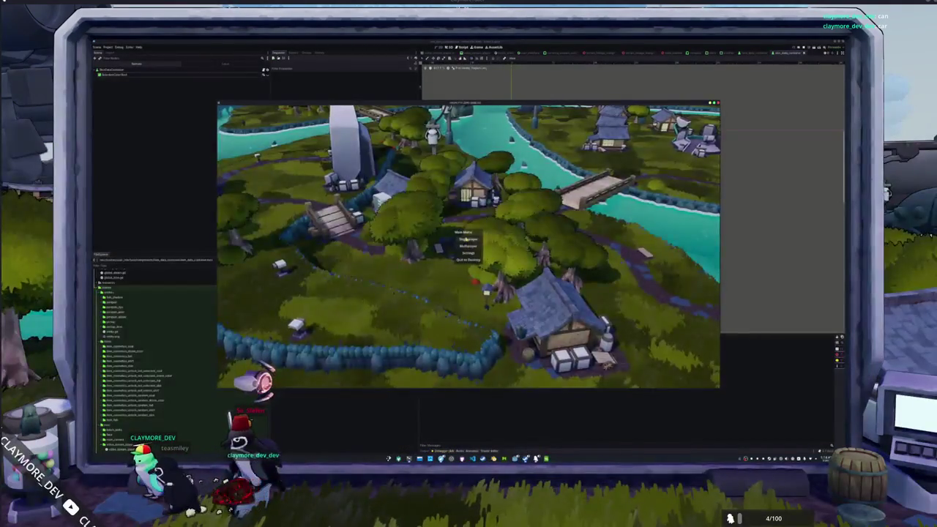
pyautogui.click(467, 239)
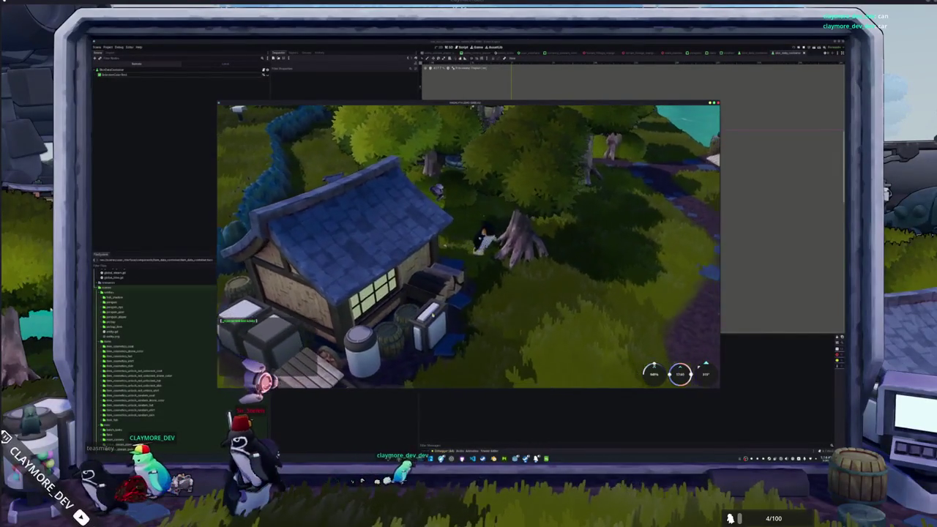
pyautogui.press('i')
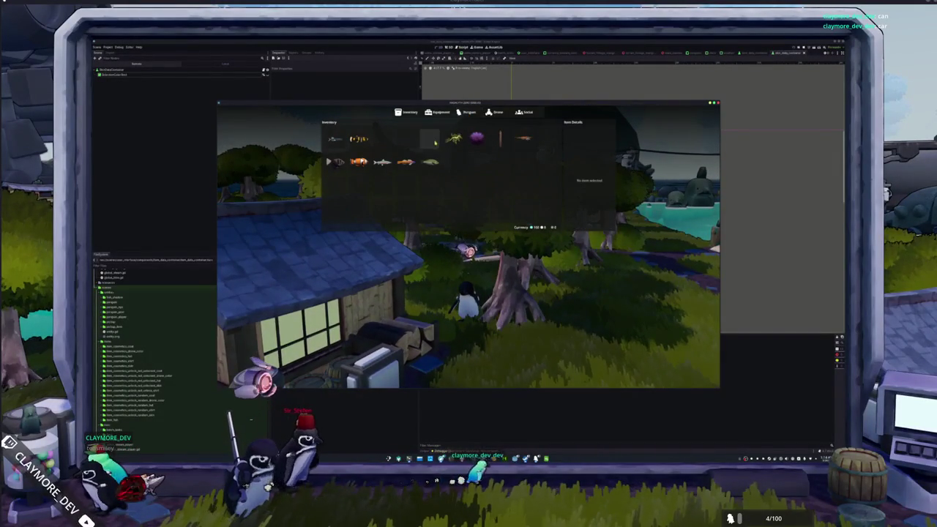
pyautogui.click(454, 138)
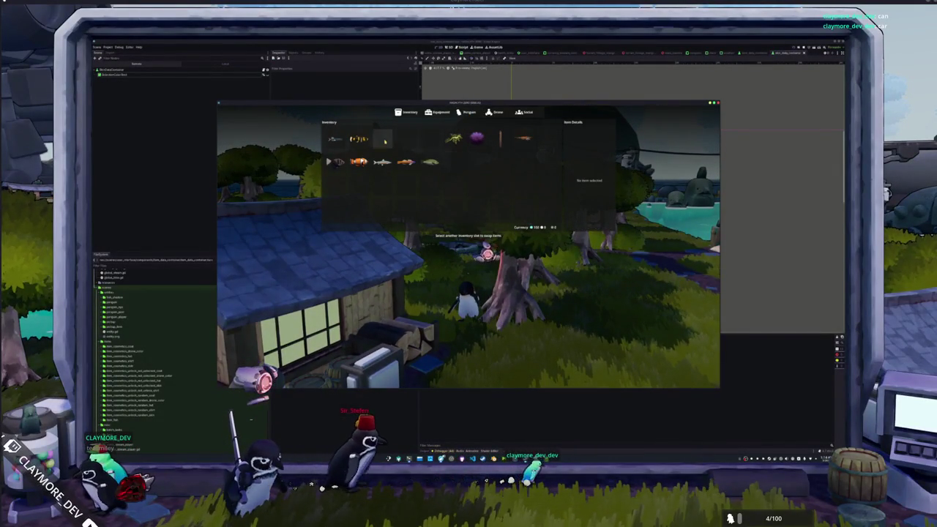
# In the Penguin tab, equip Emperor then the teal fifth skin, and walk around to check it
pyautogui.click(466, 112)
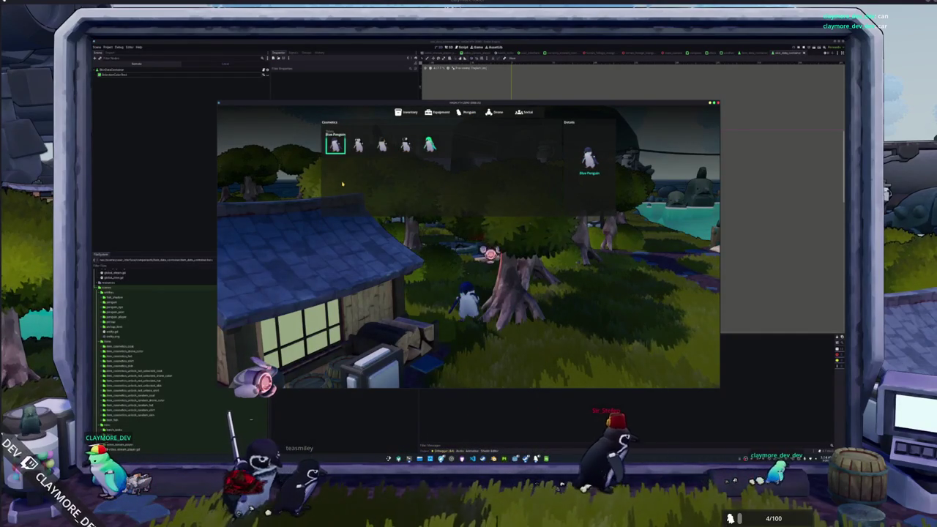
pyautogui.click(382, 145)
pyautogui.click(429, 145)
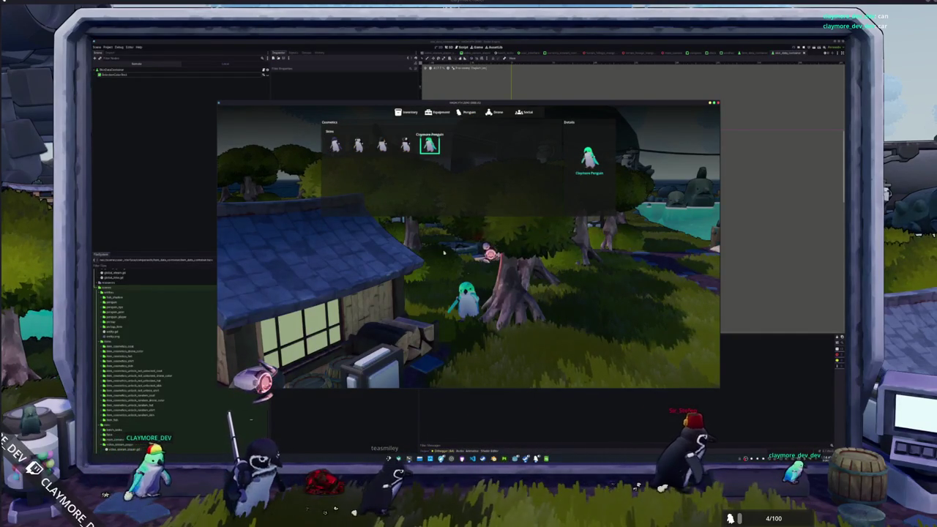
pyautogui.press('Escape')
pyautogui.press('w')
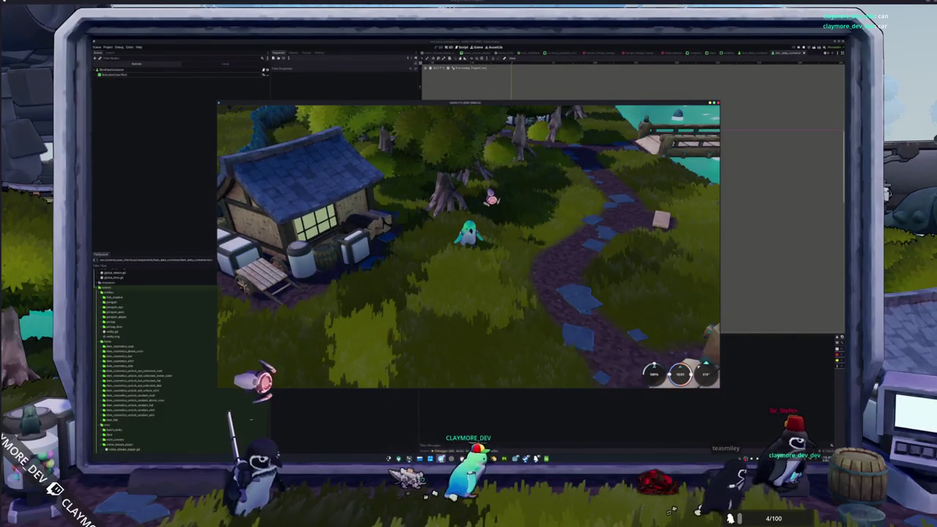
pyautogui.click(430, 458)
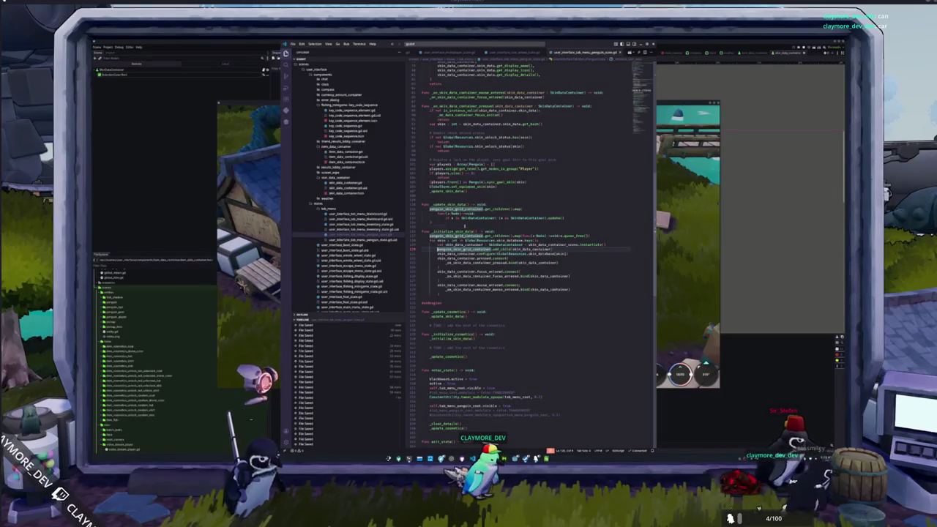
# Below the GlobalSave.set_equipped_skin line, start a new line typing GlobalSave.save
pyautogui.scroll(2, 467, 231)
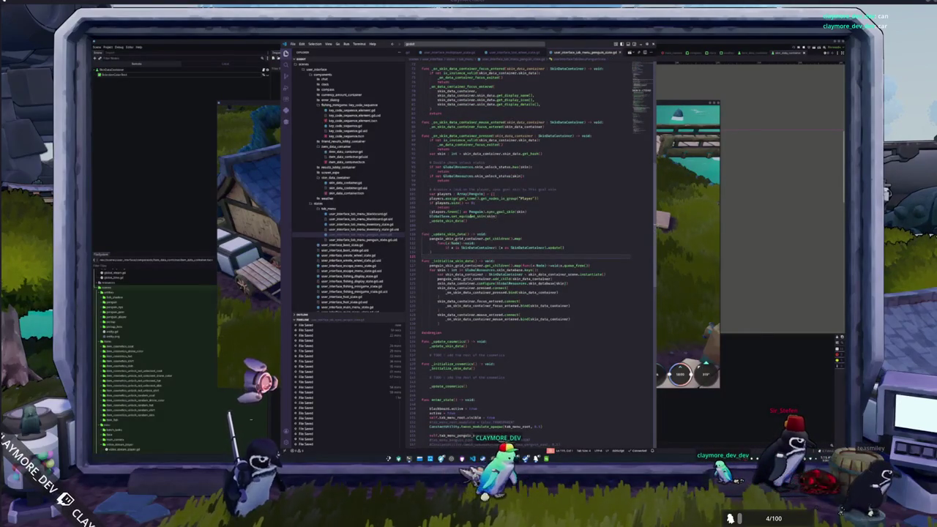
pyautogui.click(507, 217)
pyautogui.press('Return')
pyautogui.write('GlobalSave.')
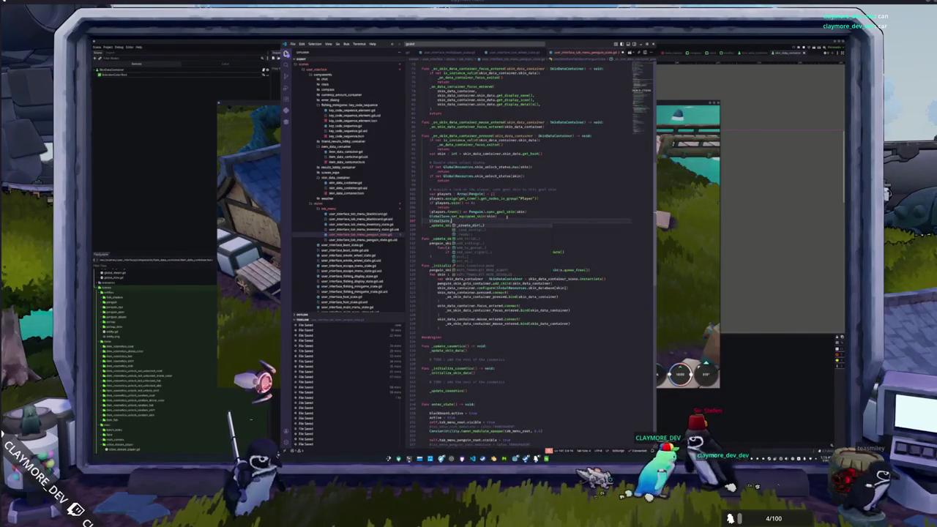